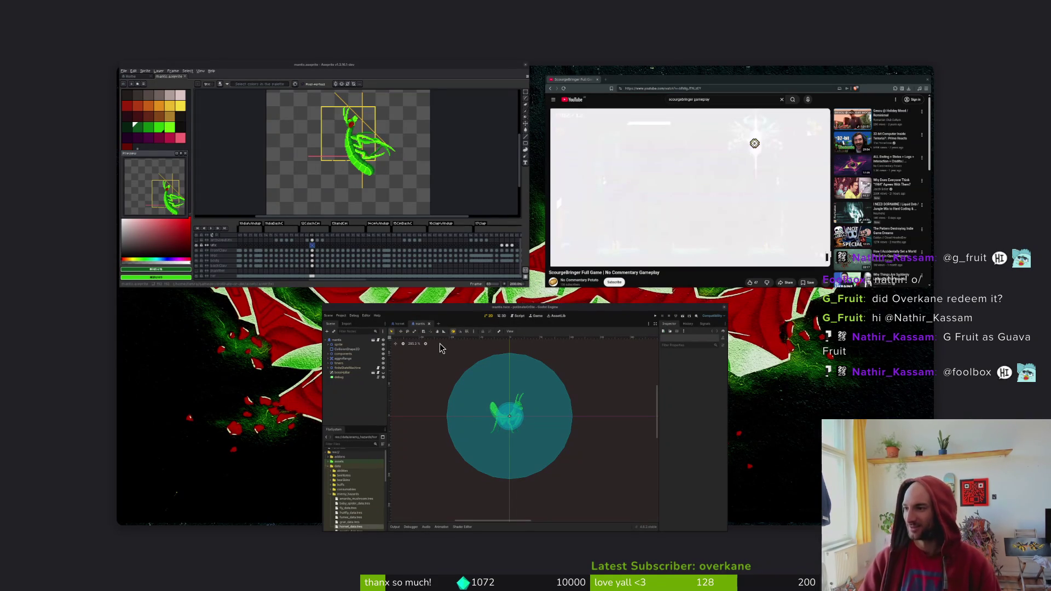
Open the pollinate-or-die project with v . and open spider/dying.gd
text(cd gamedev/po)
key(Tab)
key(Return)
text(v .)
key(Return)
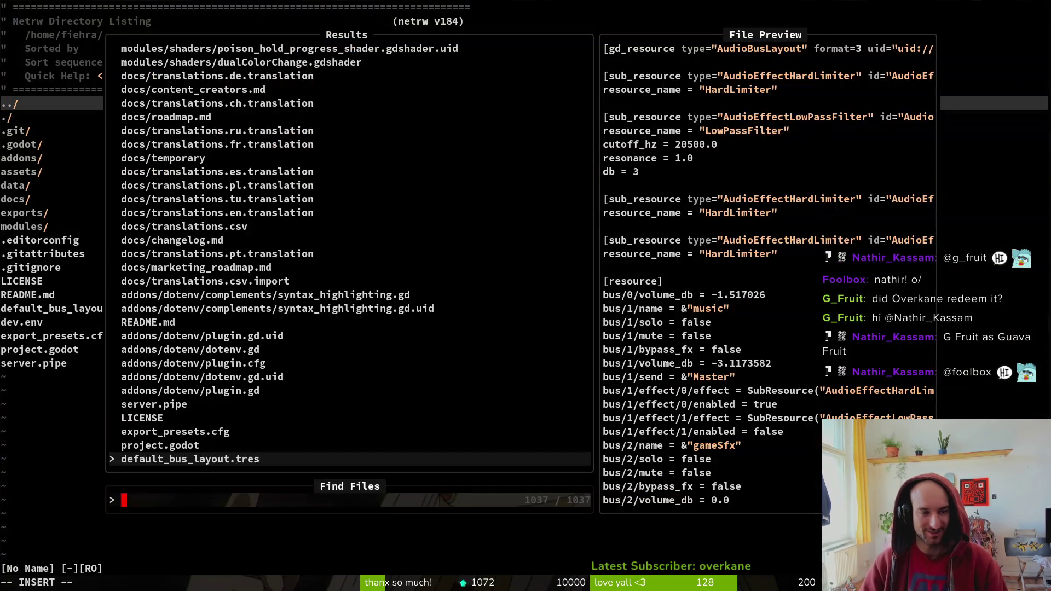
text(dying)
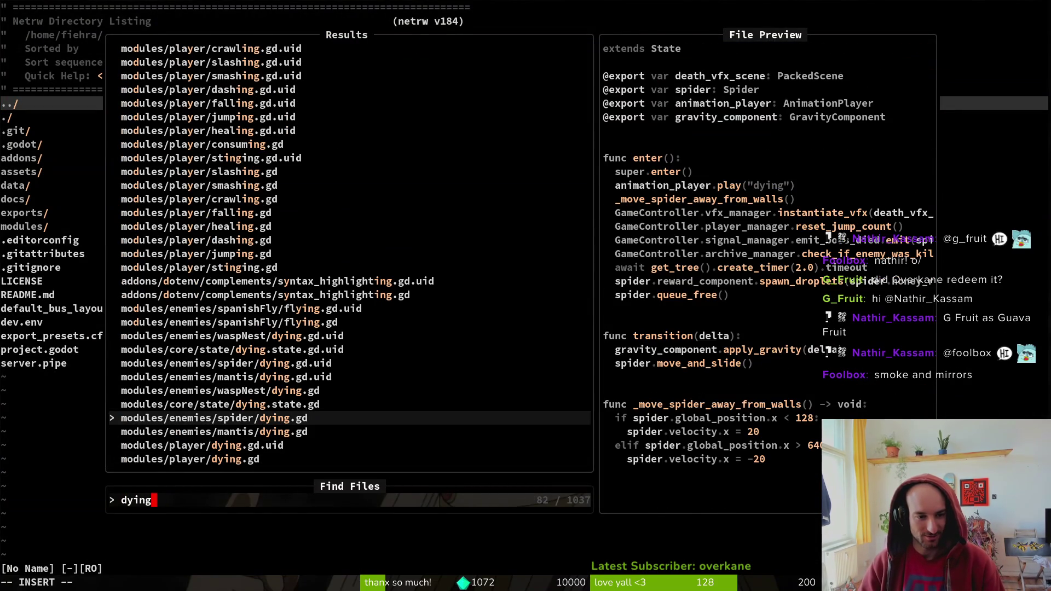
key(Return)
Insert a new blank line below super.enter() in the enter() function
key(7)
key(j)
key(9)
key(j)
key(k)
key(k)
key(k)
key(o)
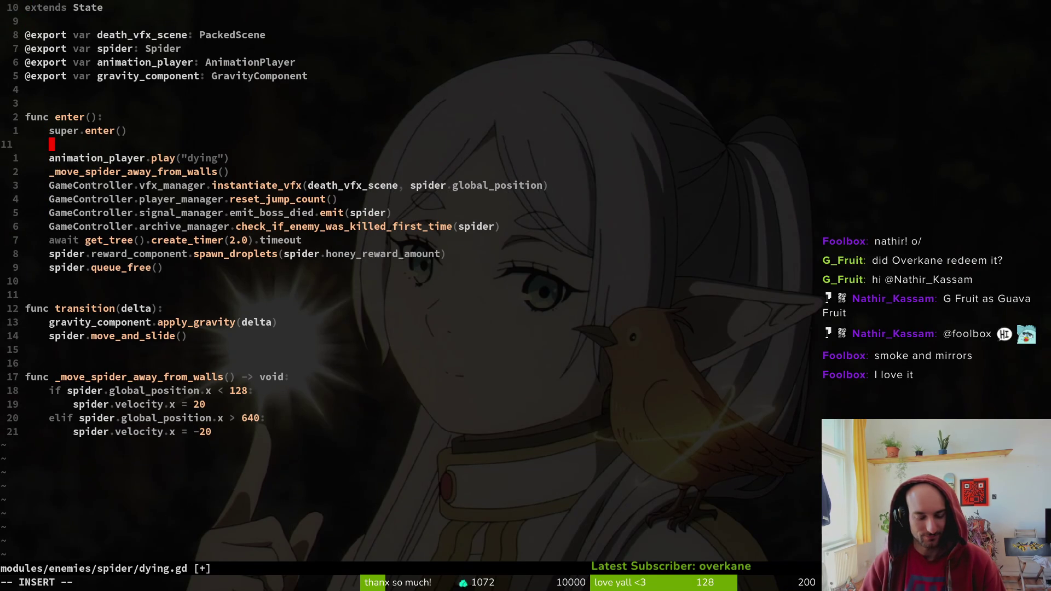
Type GameController.vfx_manager.scr and browse the completions toward start_screen_shake
text(GameController.vfx)
key(Tab)
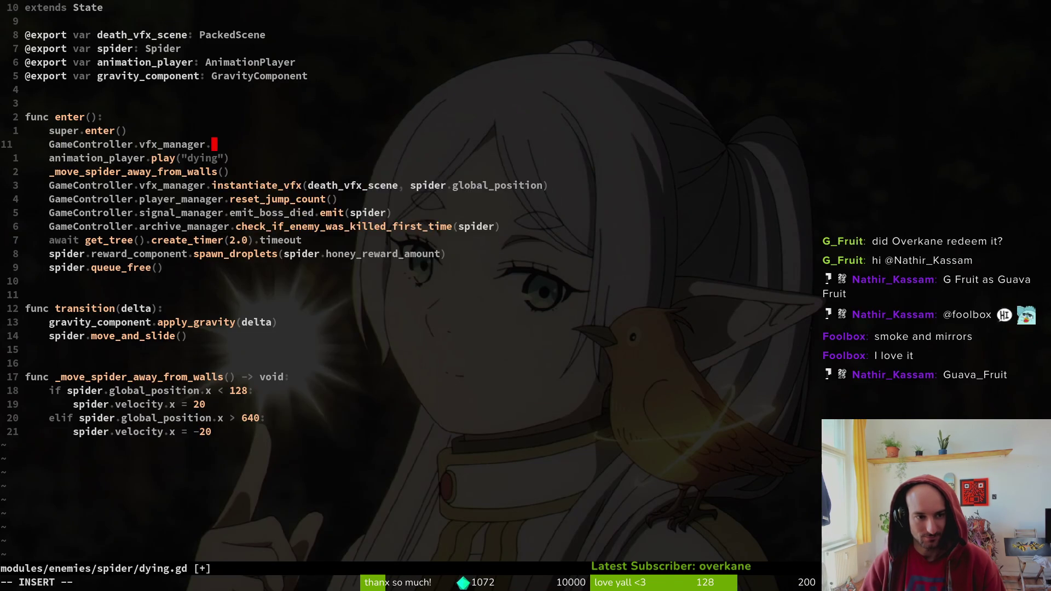
text(.)
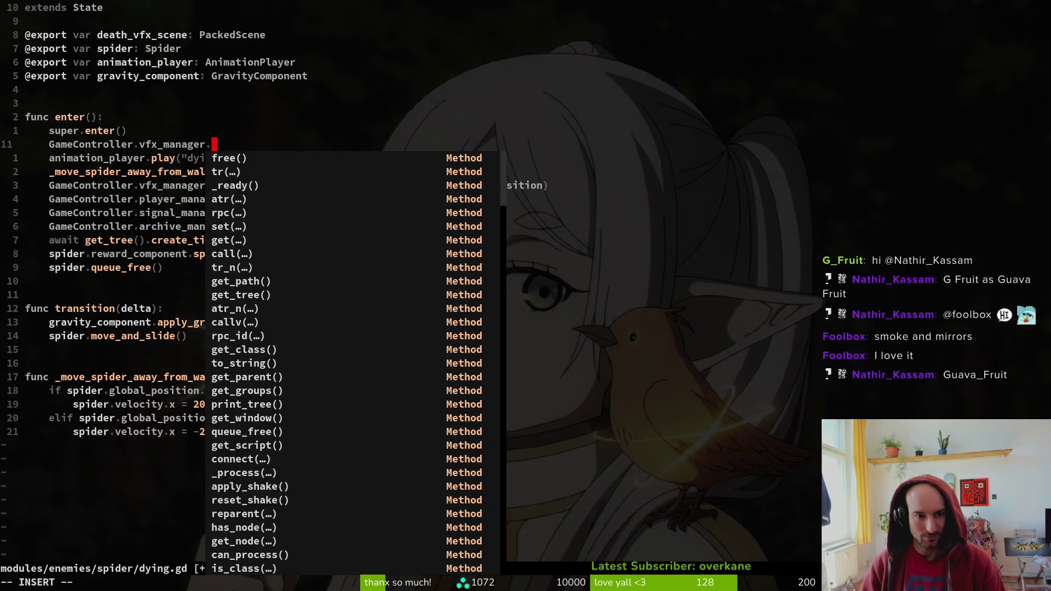
text(inh)
key(BackSpace)
key(BackSpace)
key(BackSpace)
text(scre)
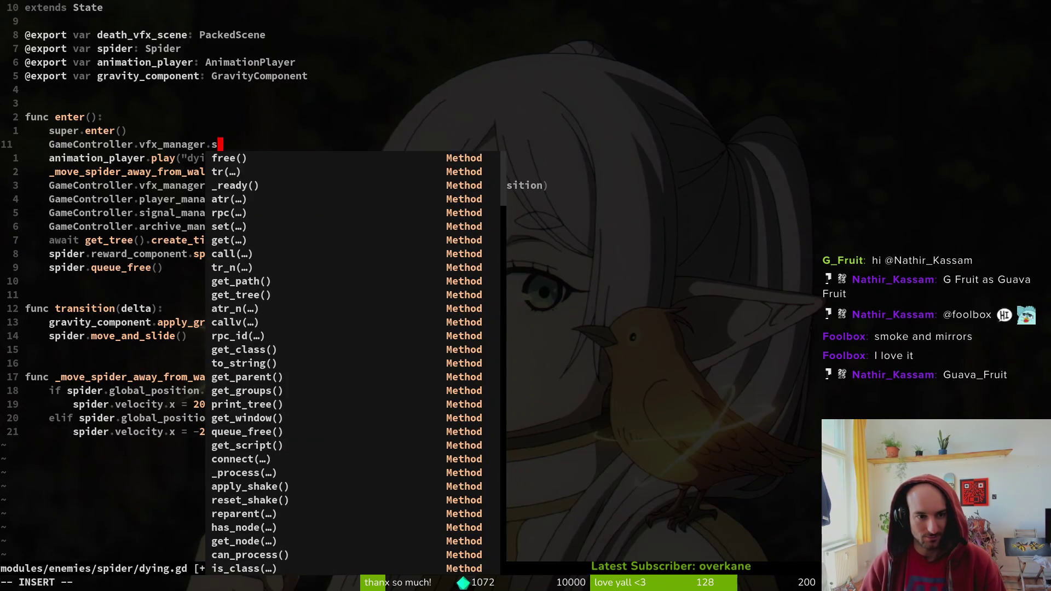
key(Tab)
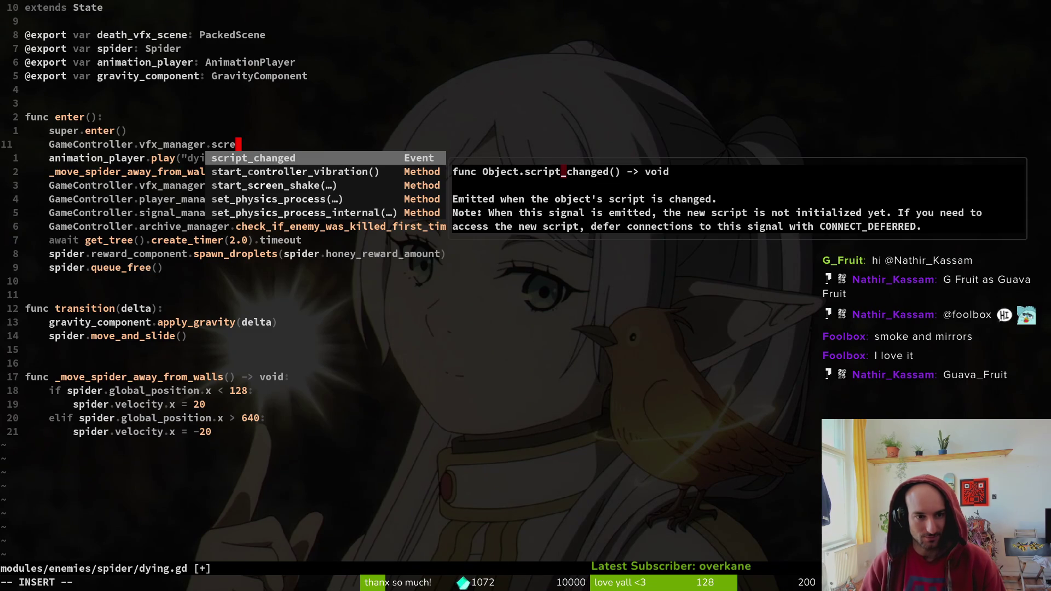
key(Tab)
key(Tab)
Live-grep the project for 'screen_fla' and dismiss the empty results
key(ctrl+p)
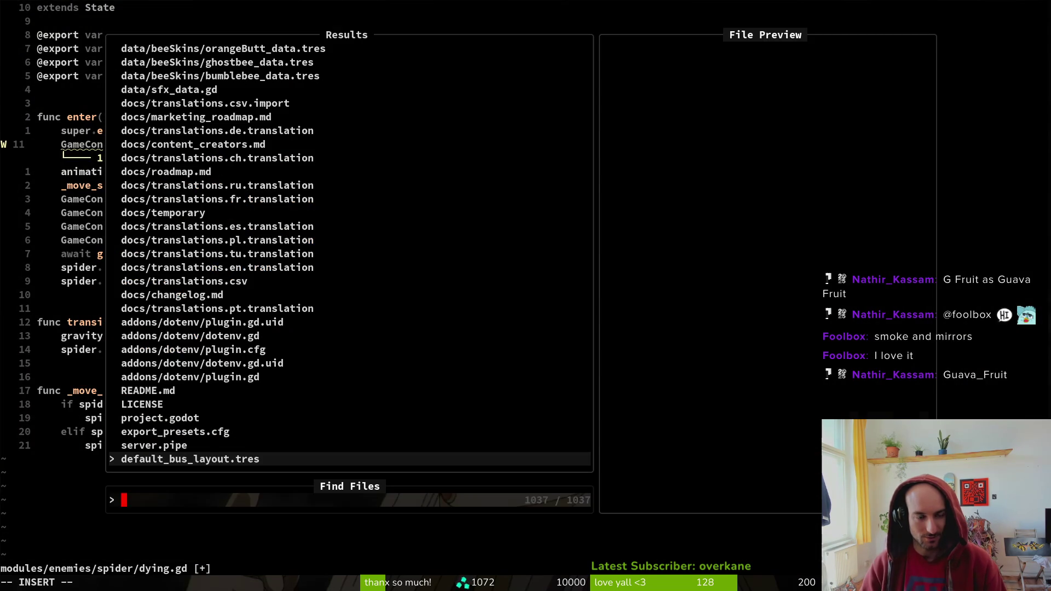
key(Escape)
key(space)
text(ps)
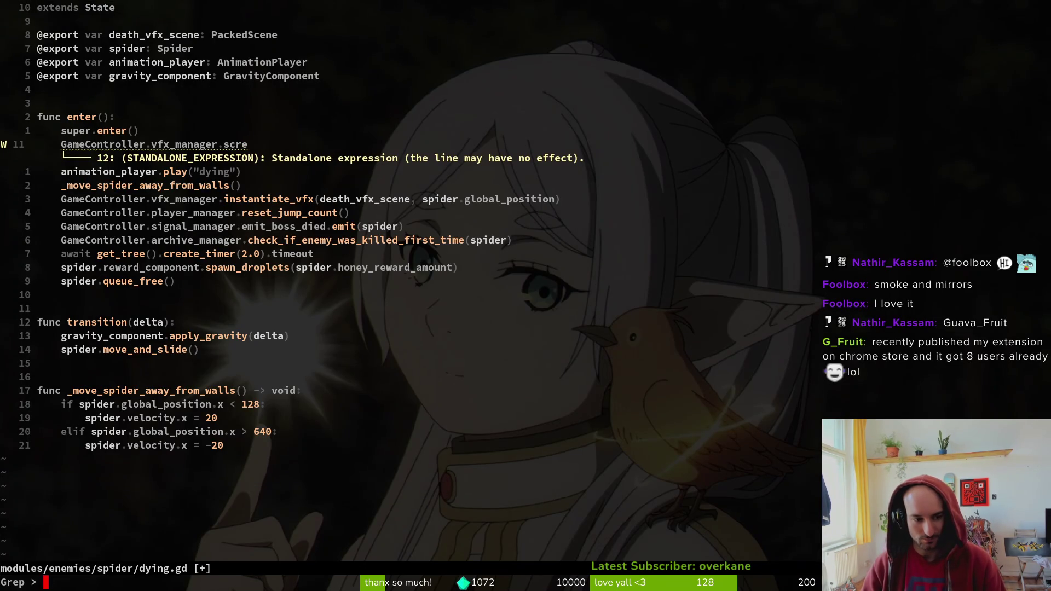
text(screen)
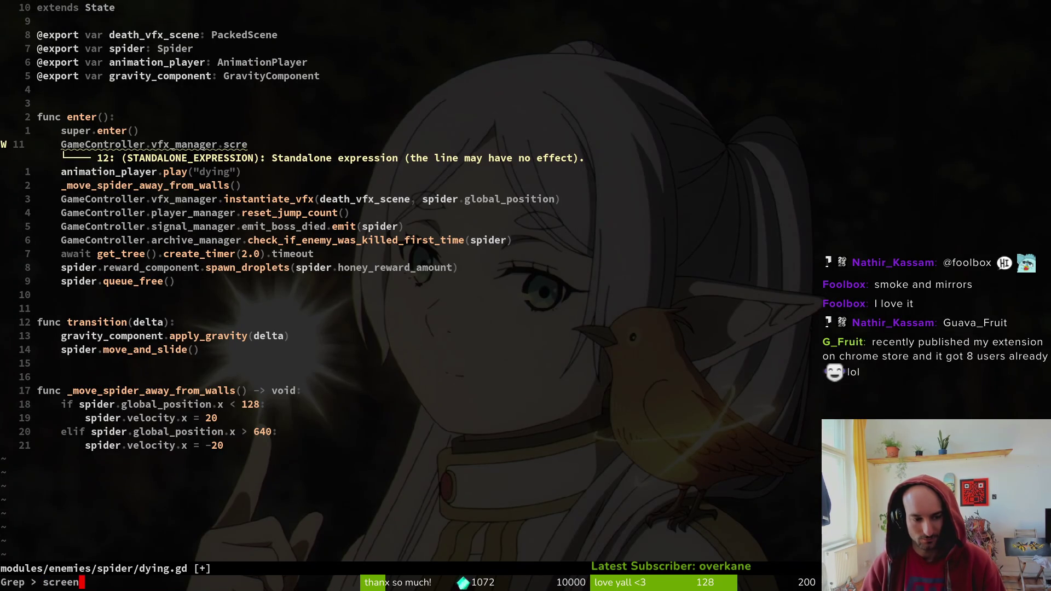
text(_fla)
key(Return)
key(Escape)
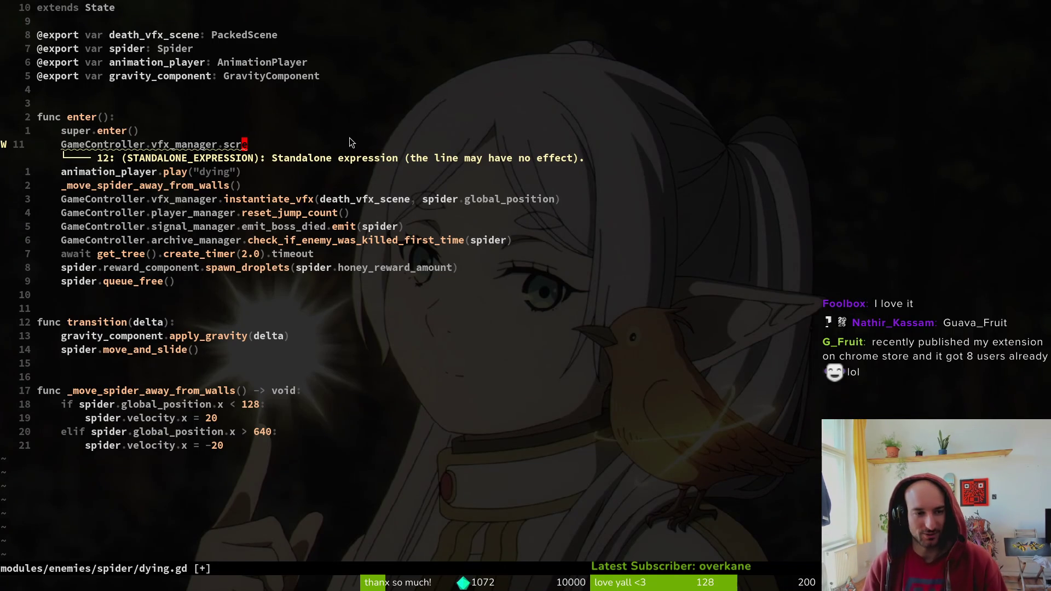
key(ctrl+p)
Open vfx.manager.gd and review its exported variables and instantiate functions
text(vfxman)
key(Return)
key(ctrl+d)
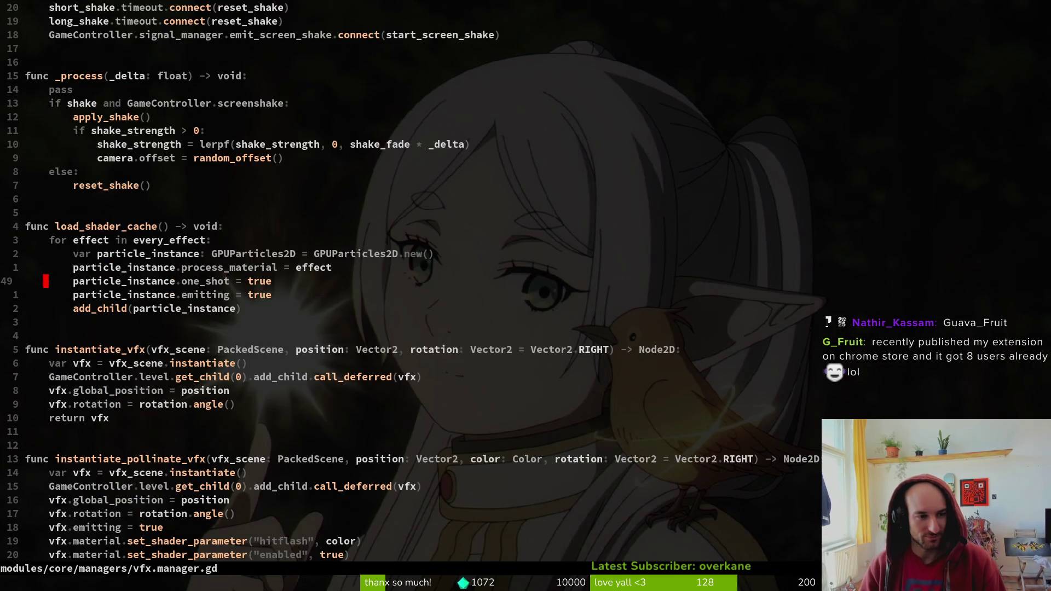
key(ctrl+u)
key(ctrl+u)
key(k)
key(k)
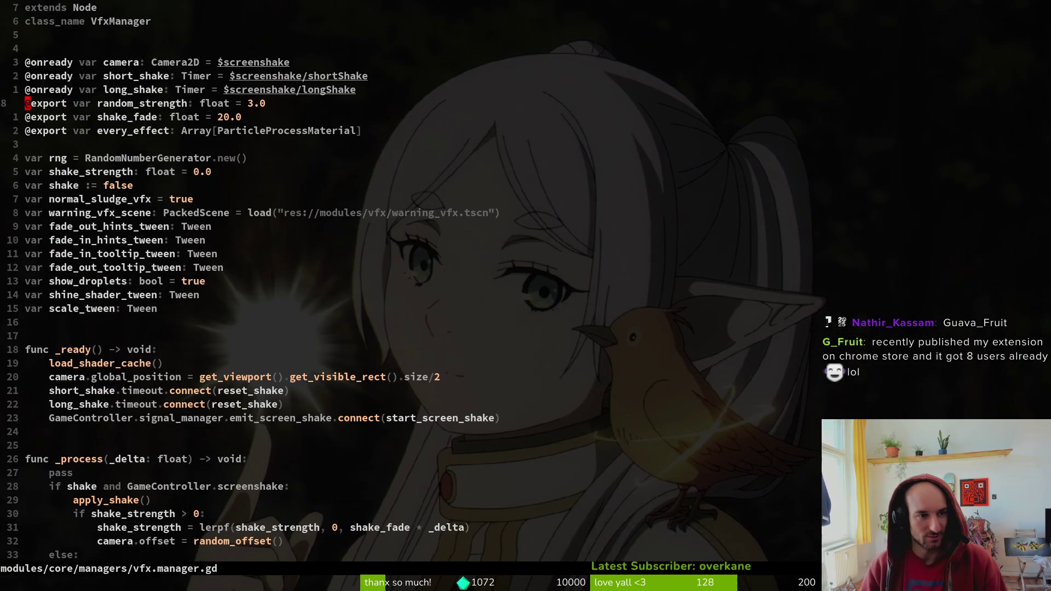
key(j)
key(j)
key(j)
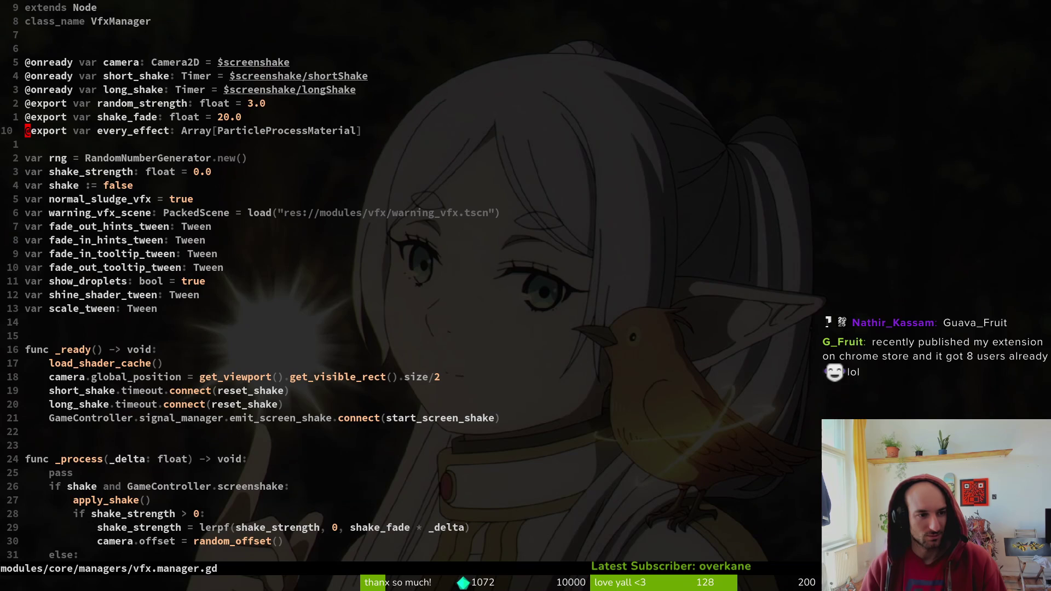
key(ctrl+d)
key(ctrl+d)
key(ctrl+d)
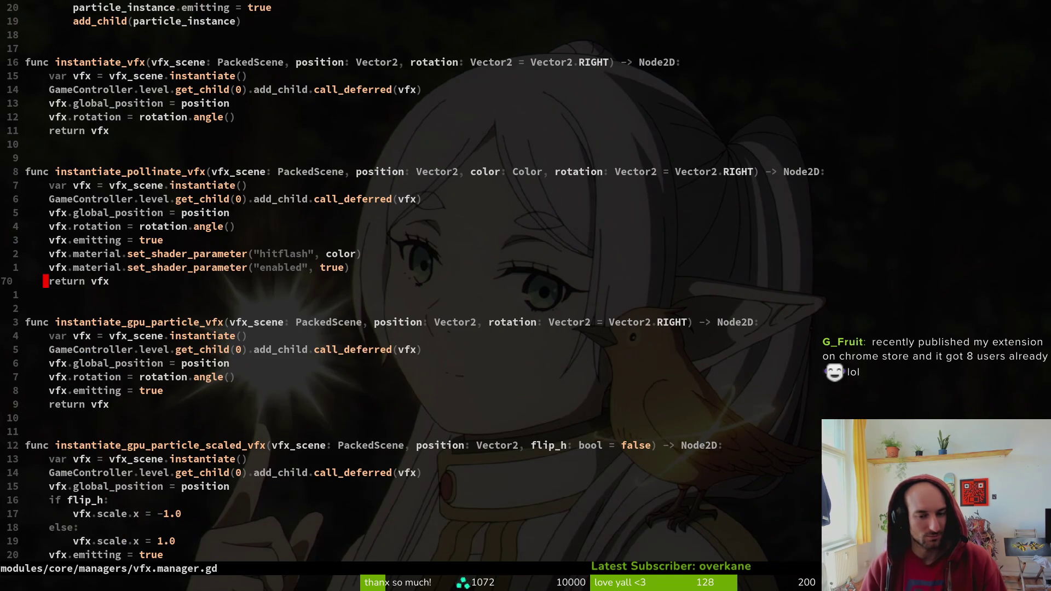
Switch to Godot and run the game's debug build with F5
key(alt+Tab)
key(alt+Tab)
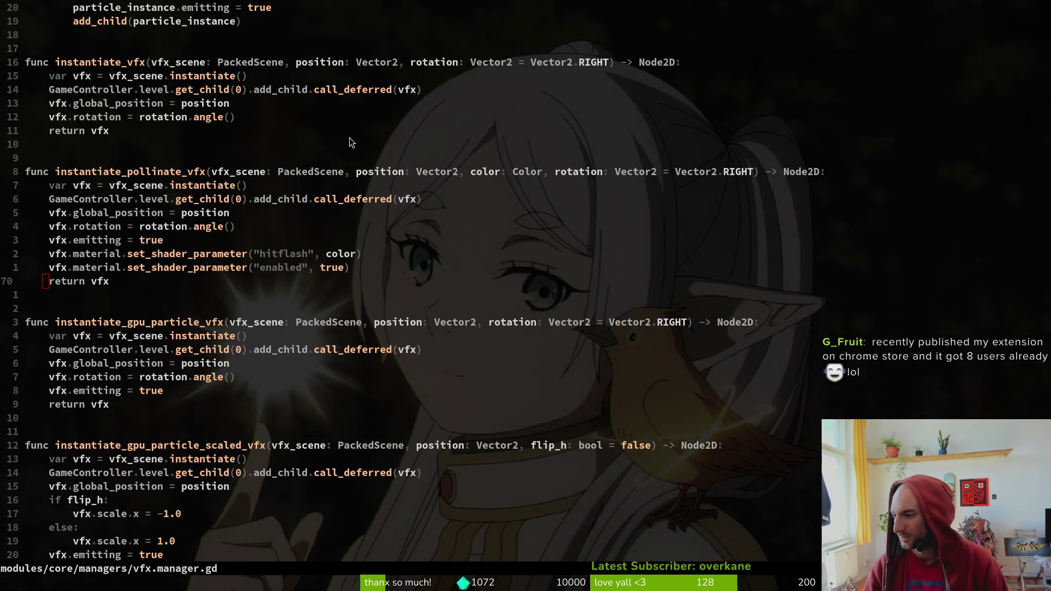
key(alt+Tab)
key(F5)
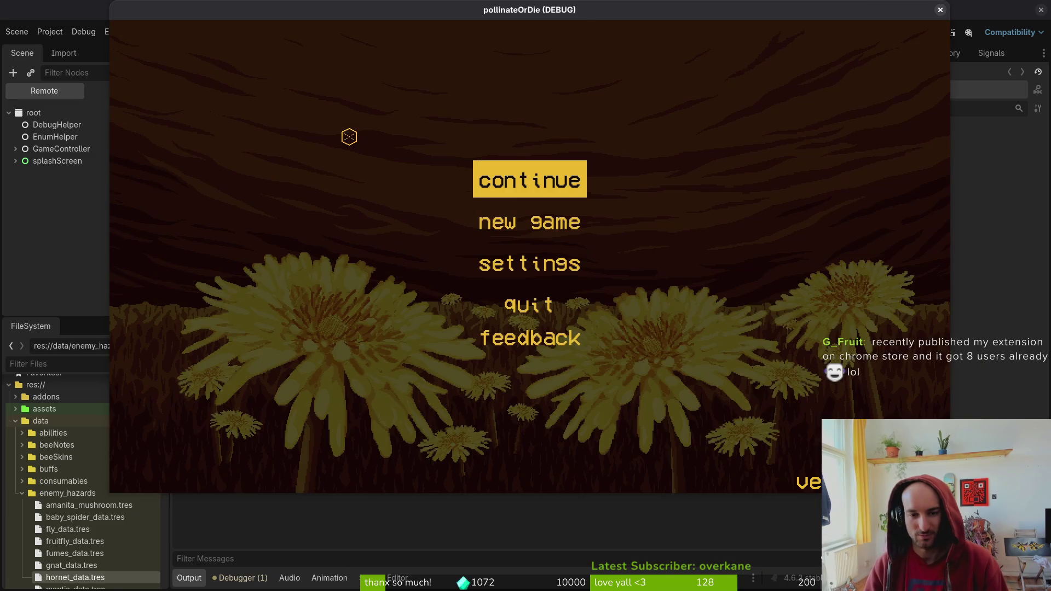
Continue from the main menu and fly the bee into the left hive portal
key(Return)
key(Up)
key(Left)
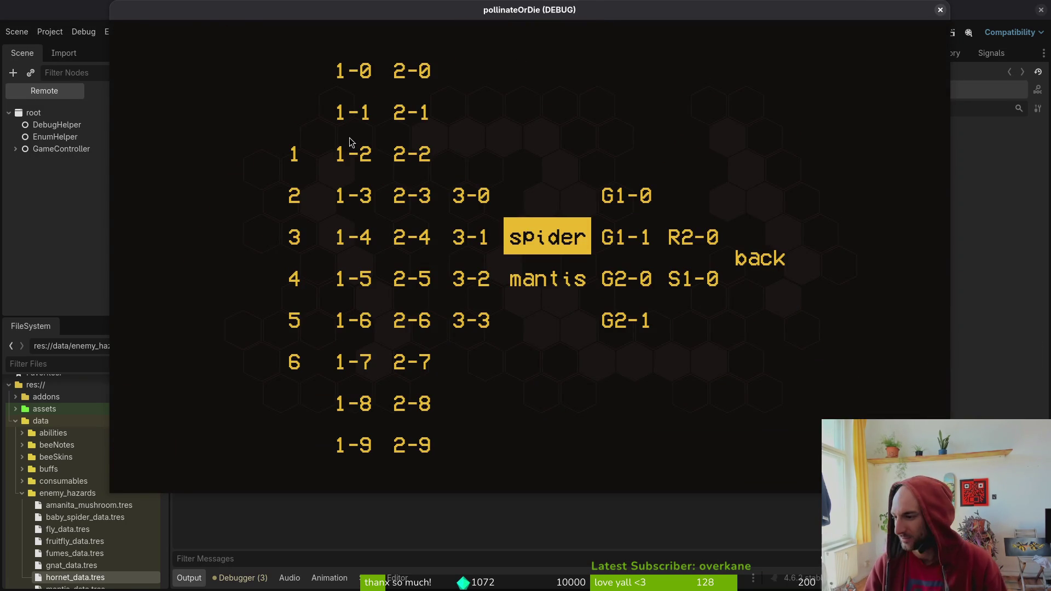
Return to Neovim and bring up the Telescope project file finder
key(alt+Tab)
key(space)
key(f)
key(f)
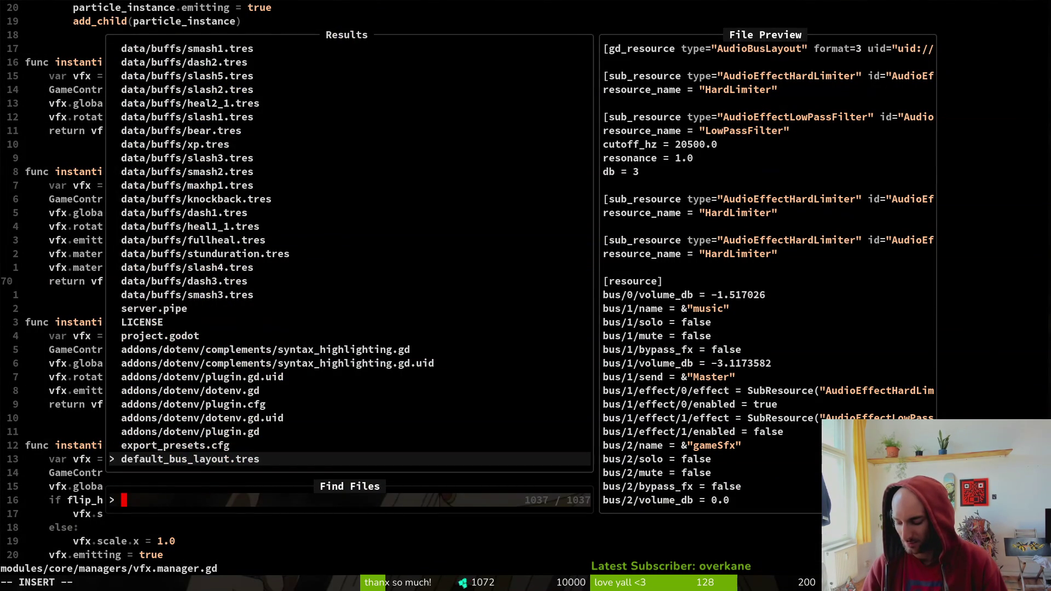
Open levelselector.gd at the back.pressed connection on line 87, then step through game level entries
text(levelsele)
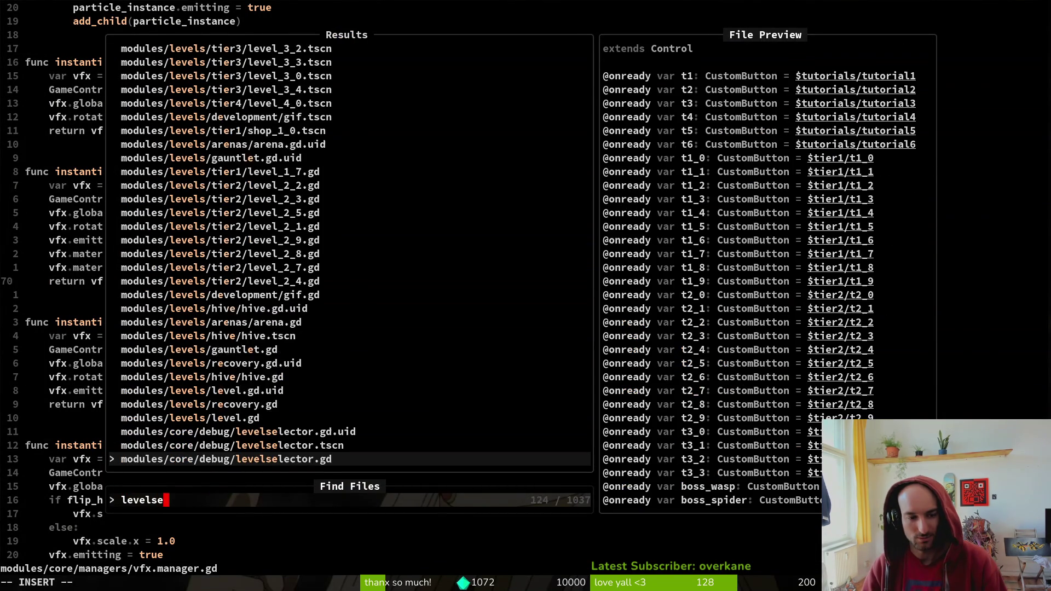
key(Return)
key(ctrl+d)
key(ctrl+d)
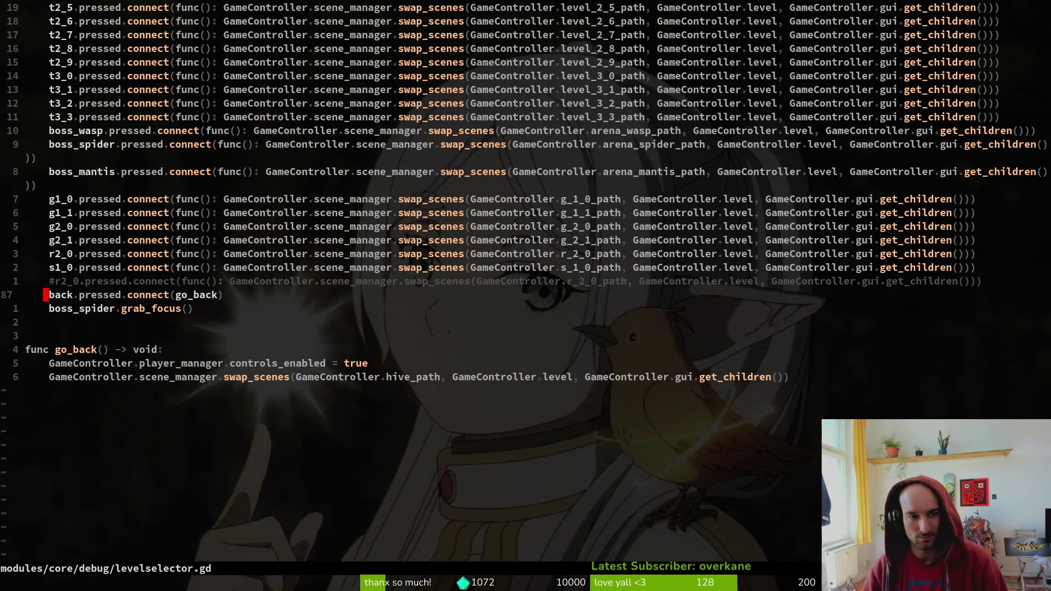
key(Right)
key(Right)
key(Right)
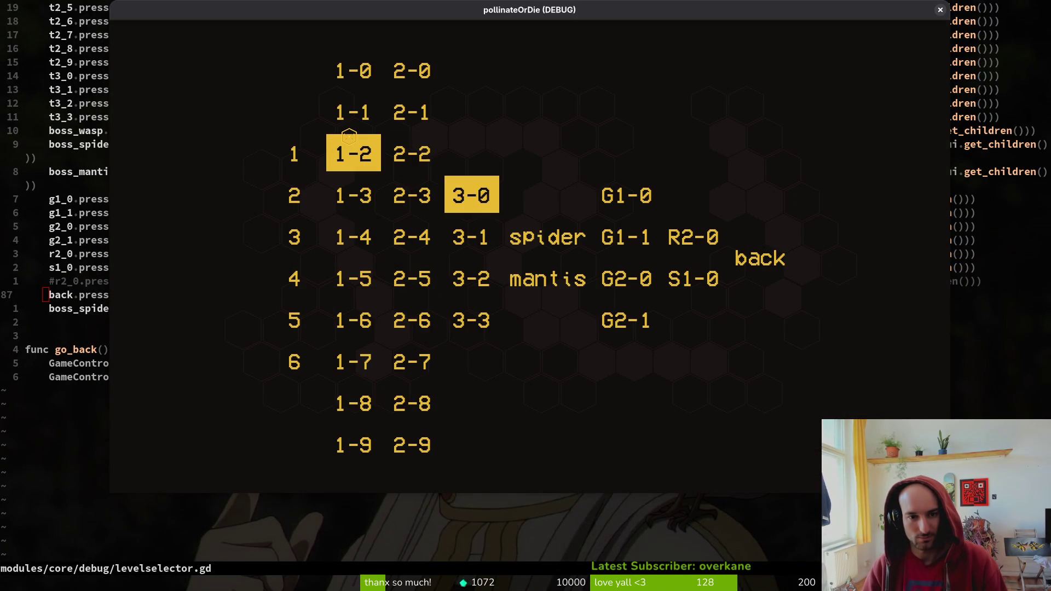
Choose 'back' to return to the hive, pause and resume, then close the game window
key(Return)
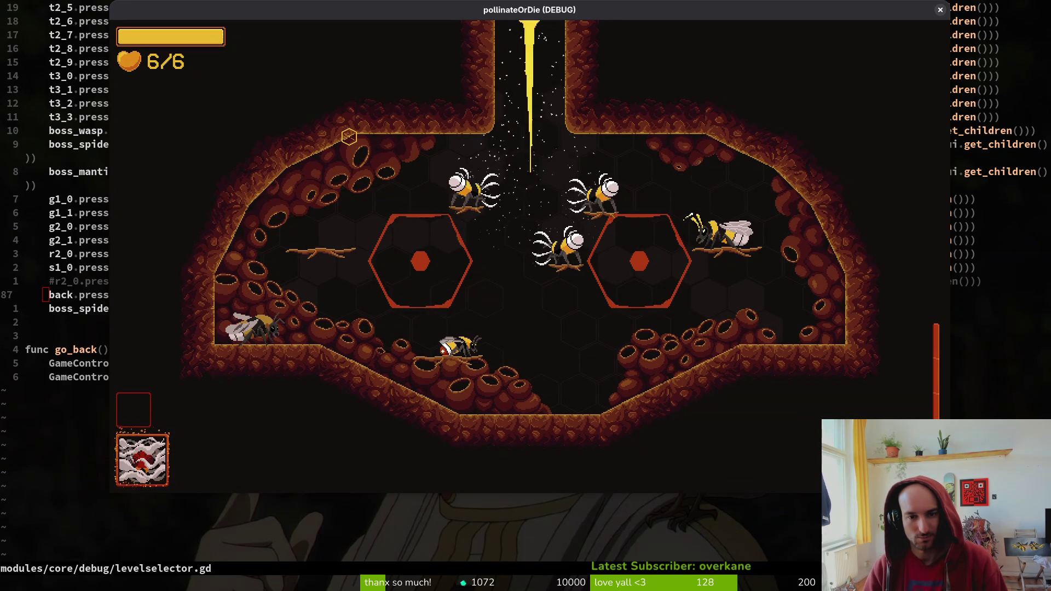
key(Escape)
key(Return)
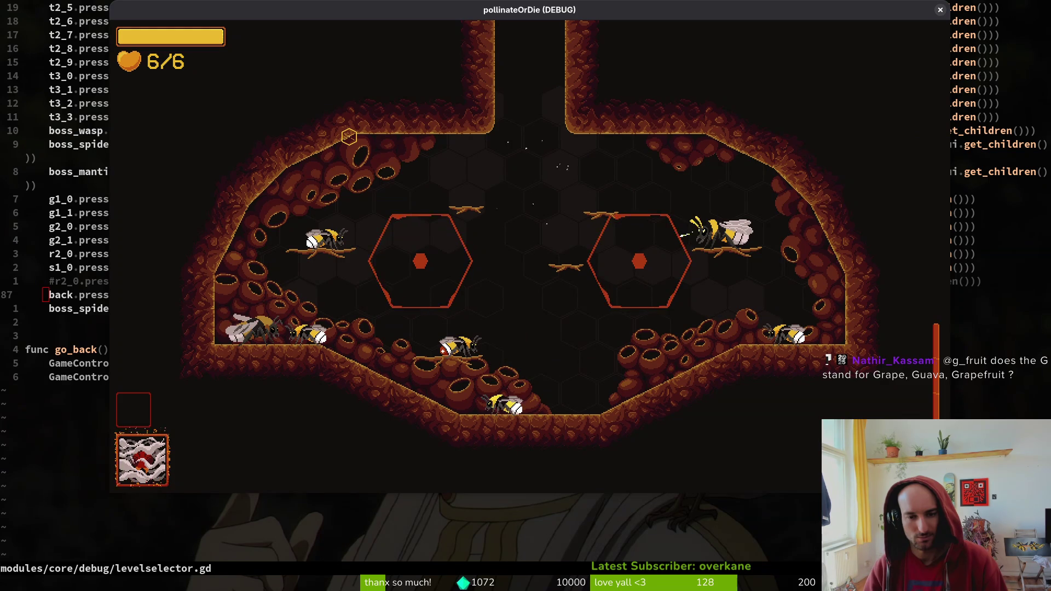
key(Escape)
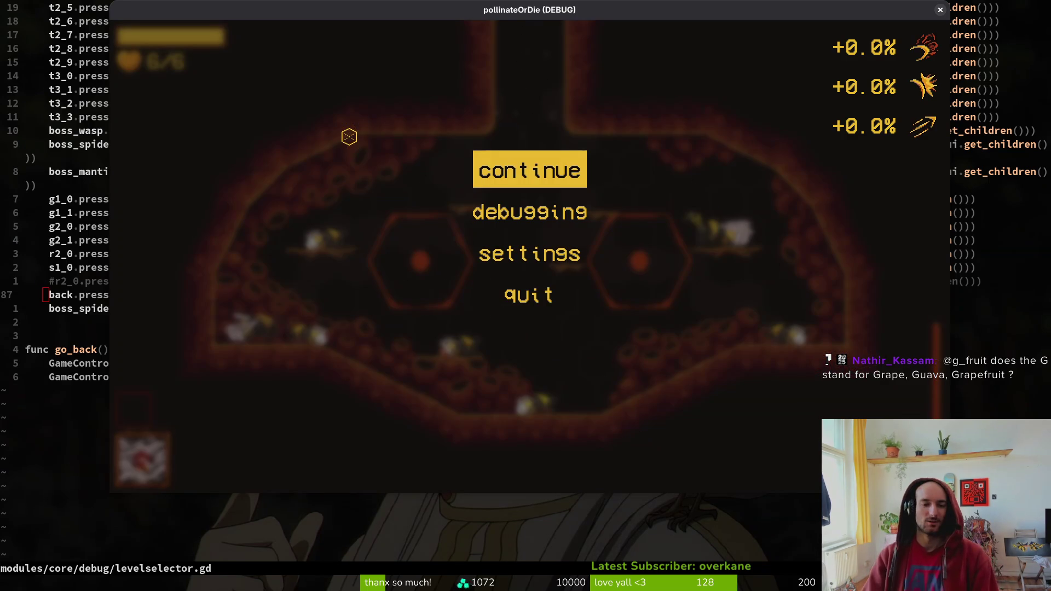
key(alt+F4)
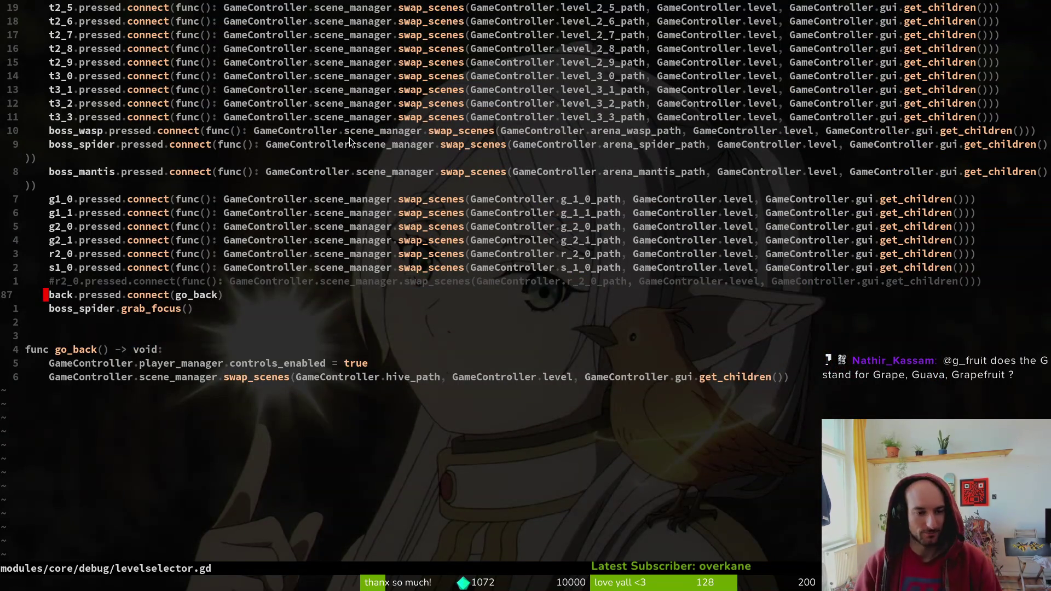
Search project files for 'portal', cancel the finder, and jump back to the t2 level connections
scroll(235, 344, up, 4)
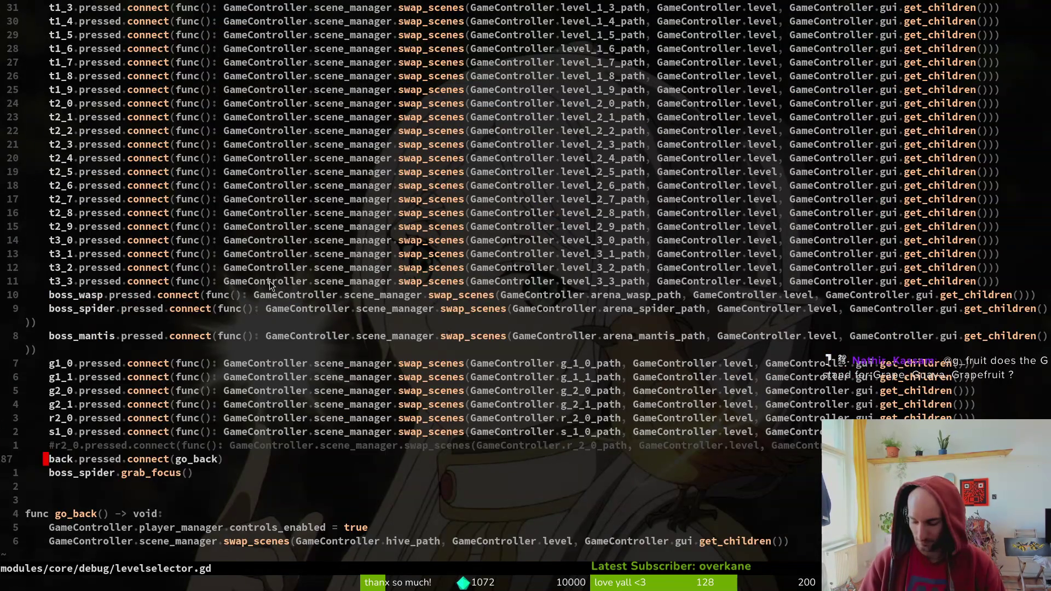
key(space)
key(f)
key(f)
text(portal)
key(BackSpace)
key(BackSpace)
key(BackSpace)
text(roje)
key(BackSpace)
key(BackSpace)
key(BackSpace)
key(BackSpace)
text(ortal)
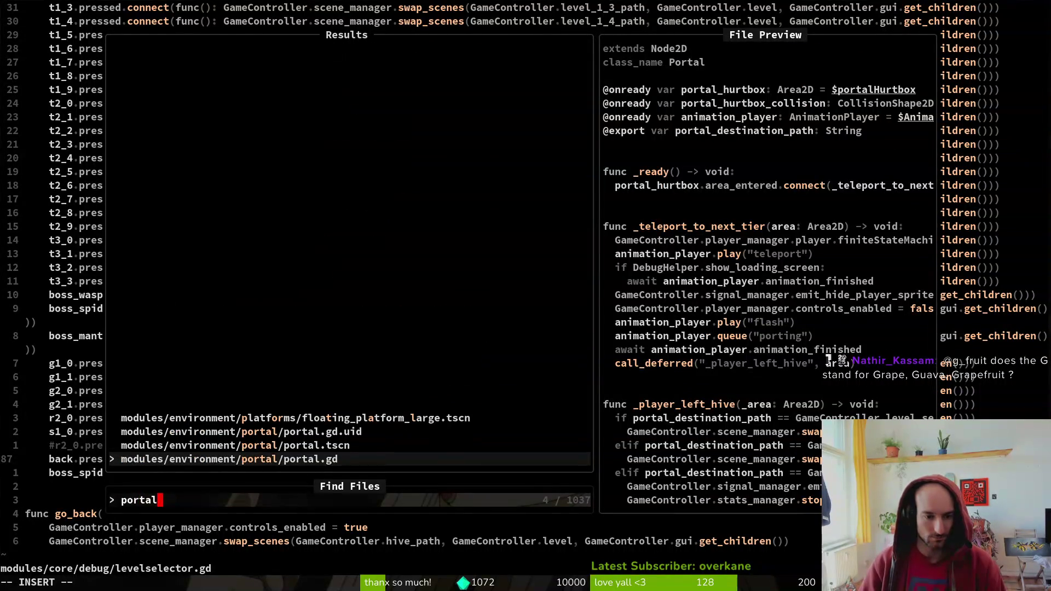
key(Escape)
key(Escape)
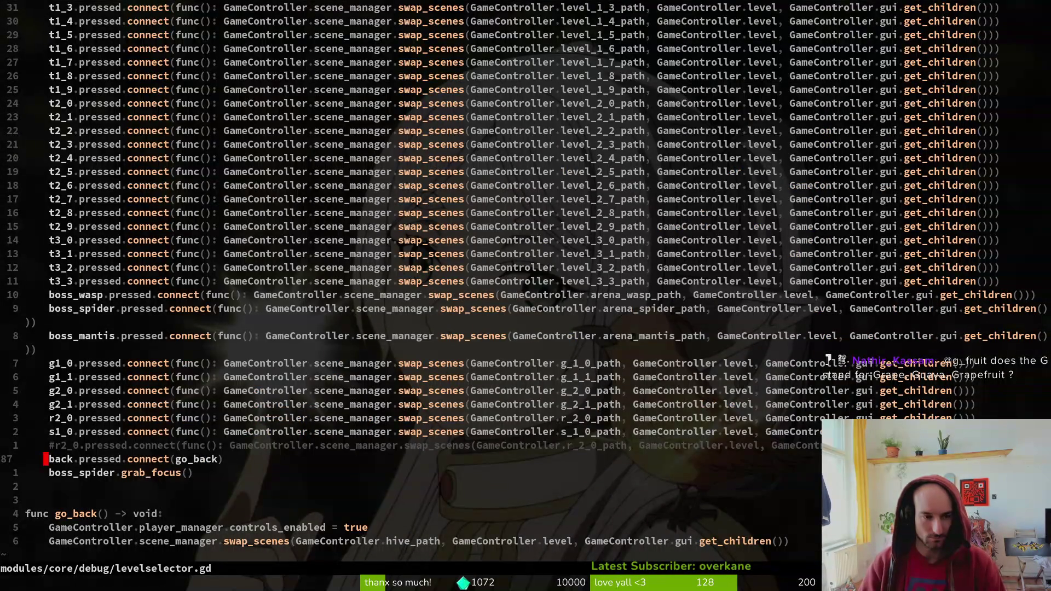
key(ctrl+o)
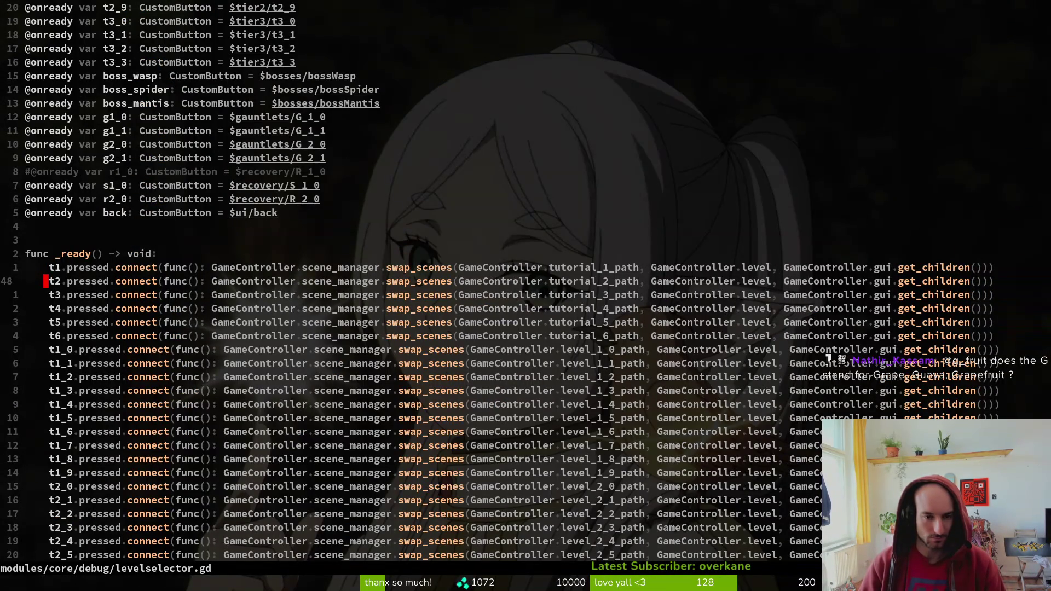
Open hive.tscn in Neovim and switch to the running game window
key(space)
key(f)
key(f)
text(hom)
key(BackSpace)
key(BackSpace)
text(ive)
key(Return)
key(alt+Tab)
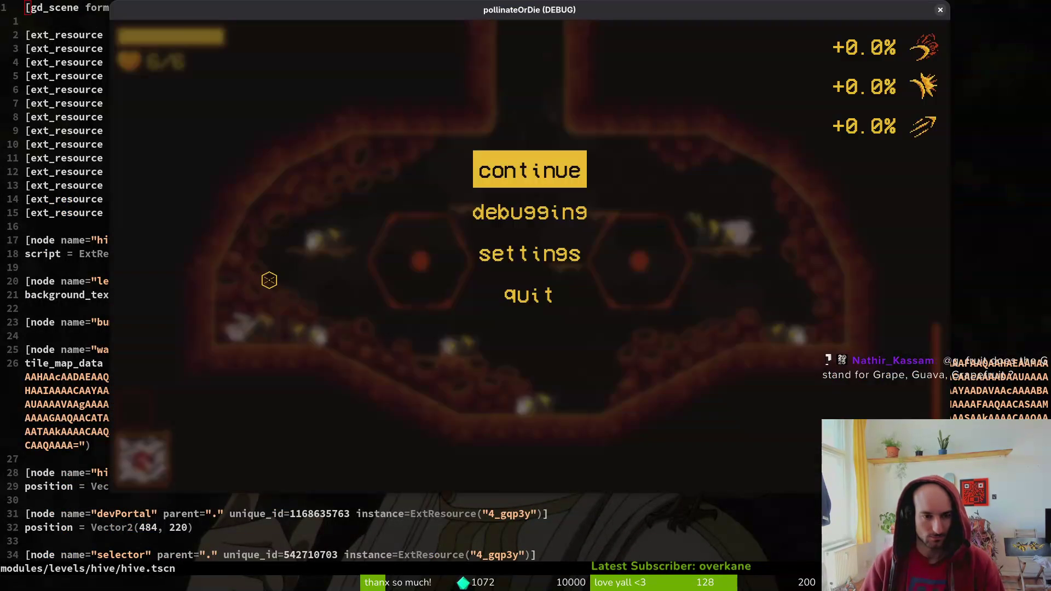
Open the hive.tscn scene in the Godot editor via Quick Open
key(alt+Tab)
key(ctrl+shift+o)
text(hivets)
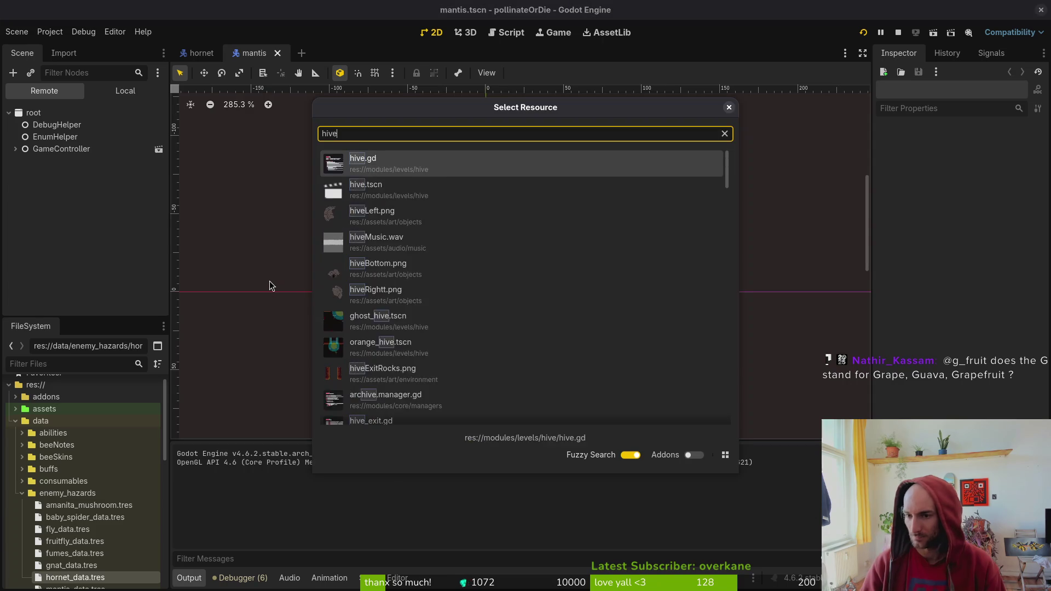
key(Return)
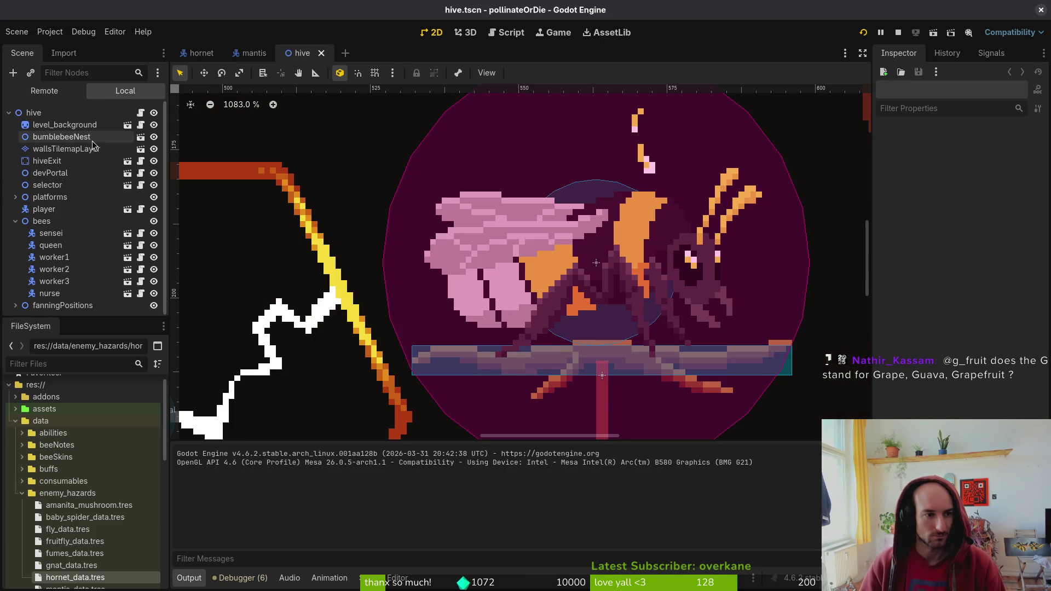
Collapse the bees group, inspect the selector portal's properties, and return to Neovim
click(15, 222)
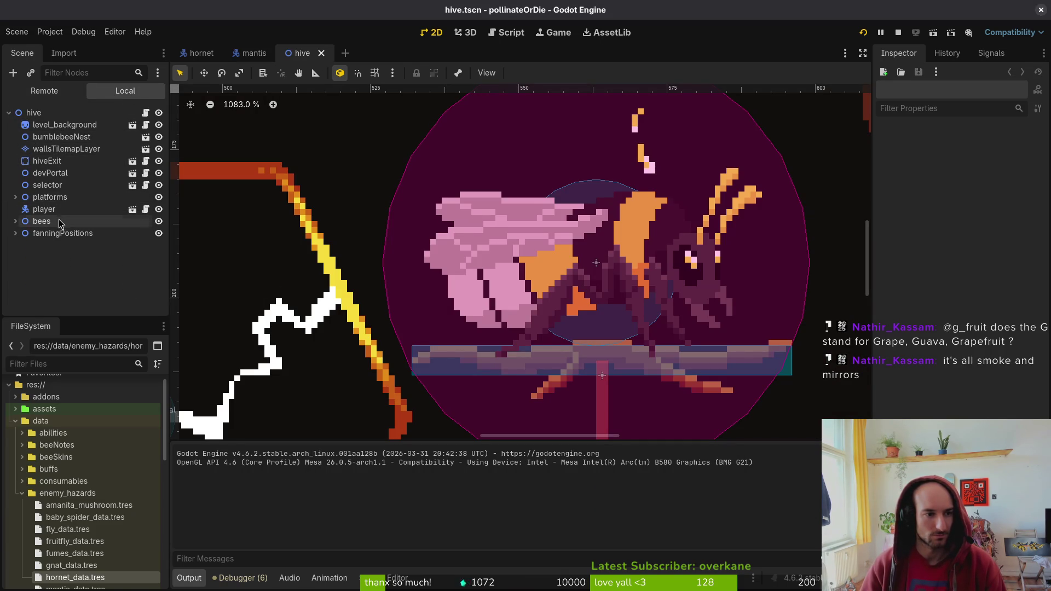
click(55, 184)
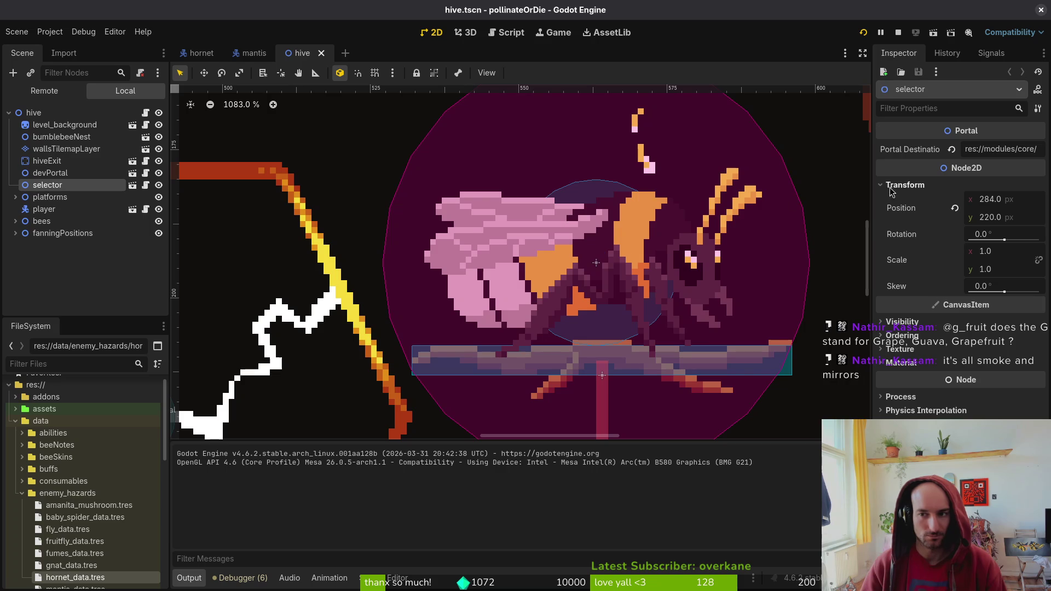
scroll(517, 296, down, 7)
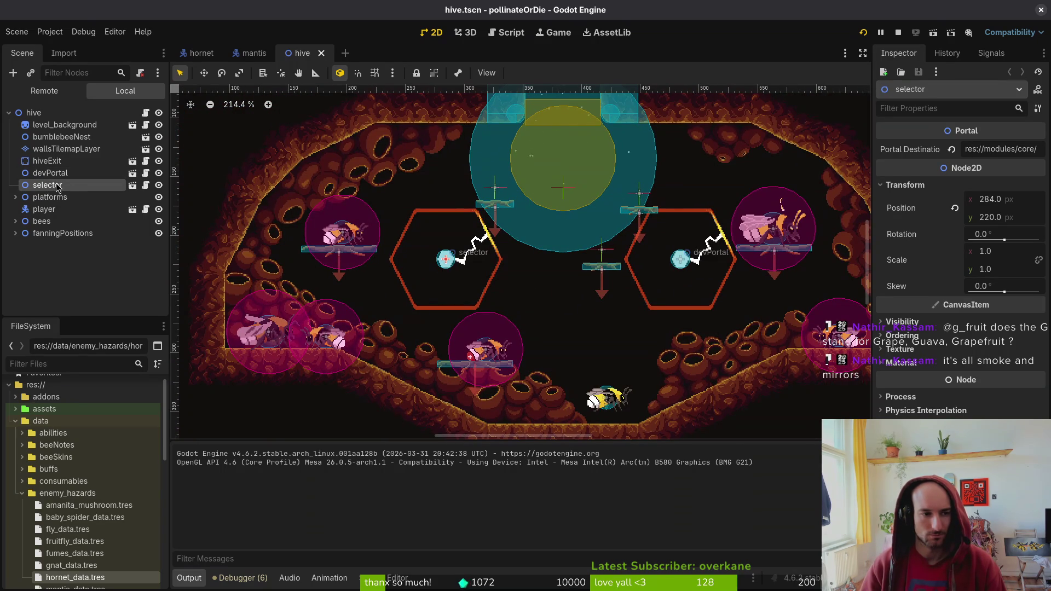
key(alt+Tab)
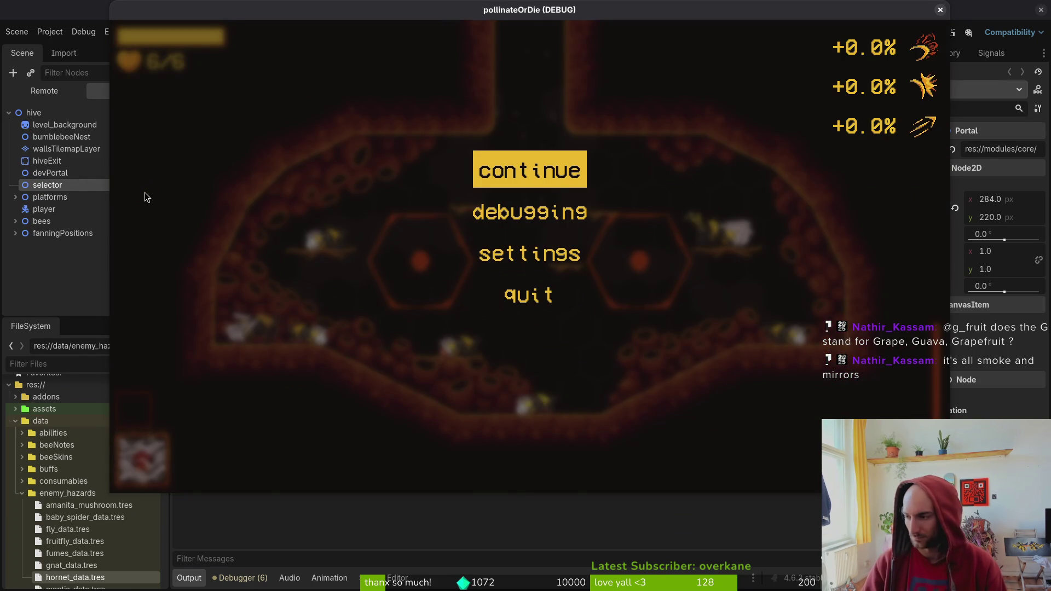
key(alt+Tab)
Open portal.gd and review line 21's play("flash") call before returning to Godot
text(portal)
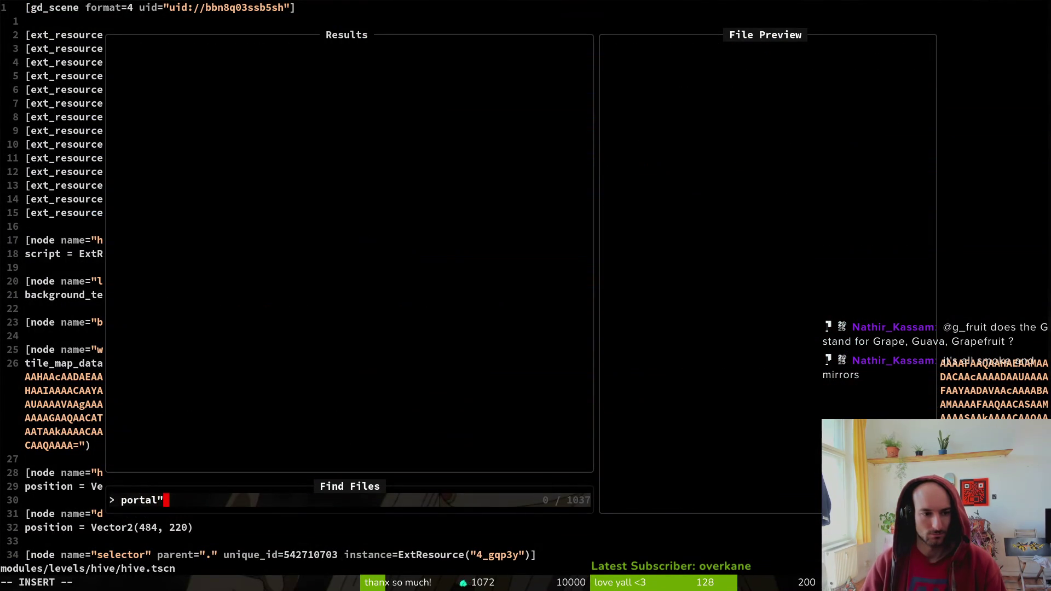
key(Return)
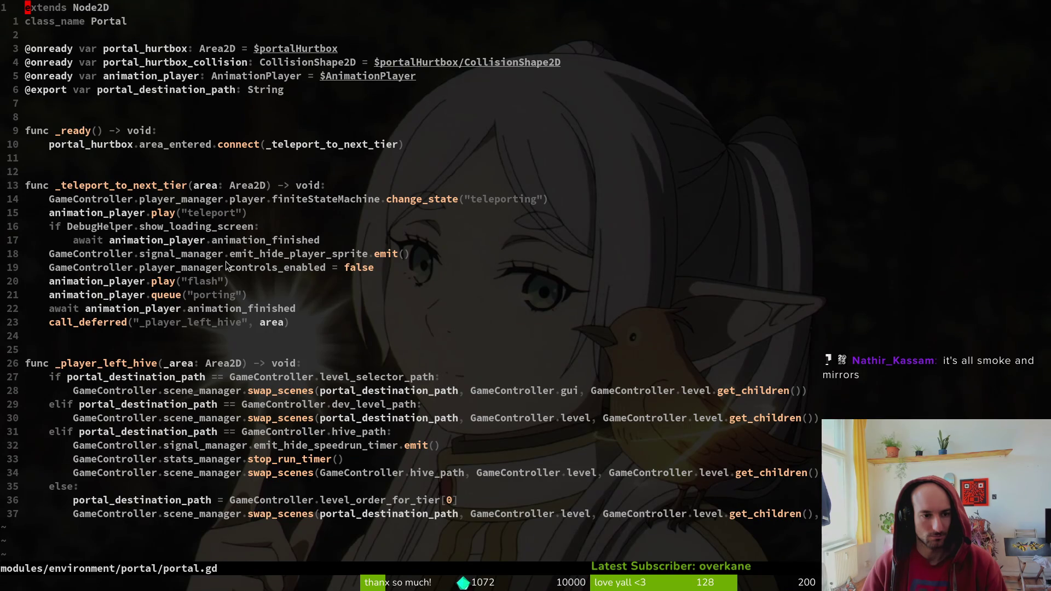
click(196, 283)
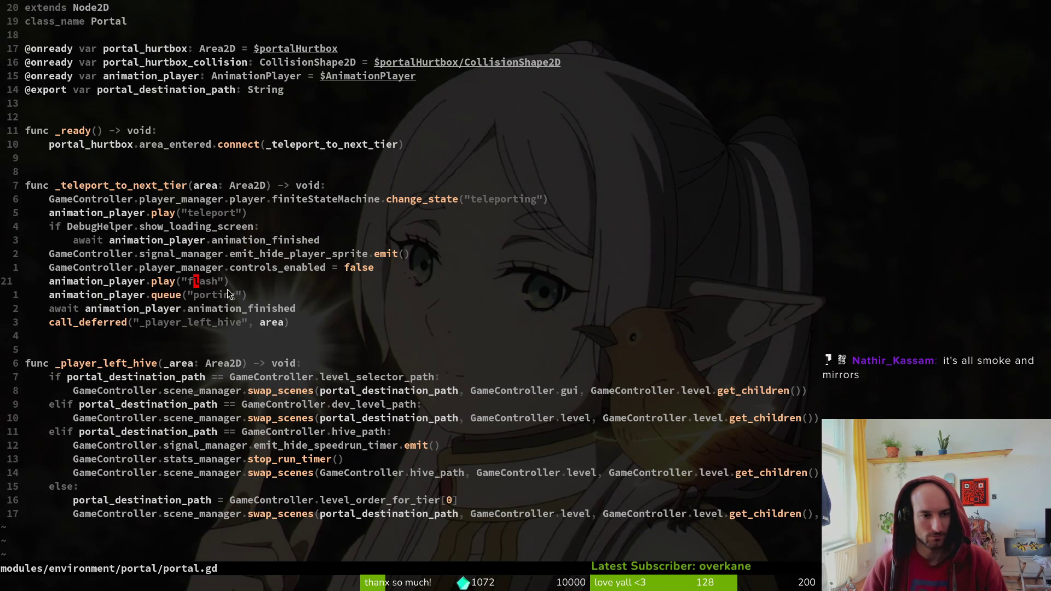
key(alt+Tab)
key(alt+Tab)
key(alt+Tab)
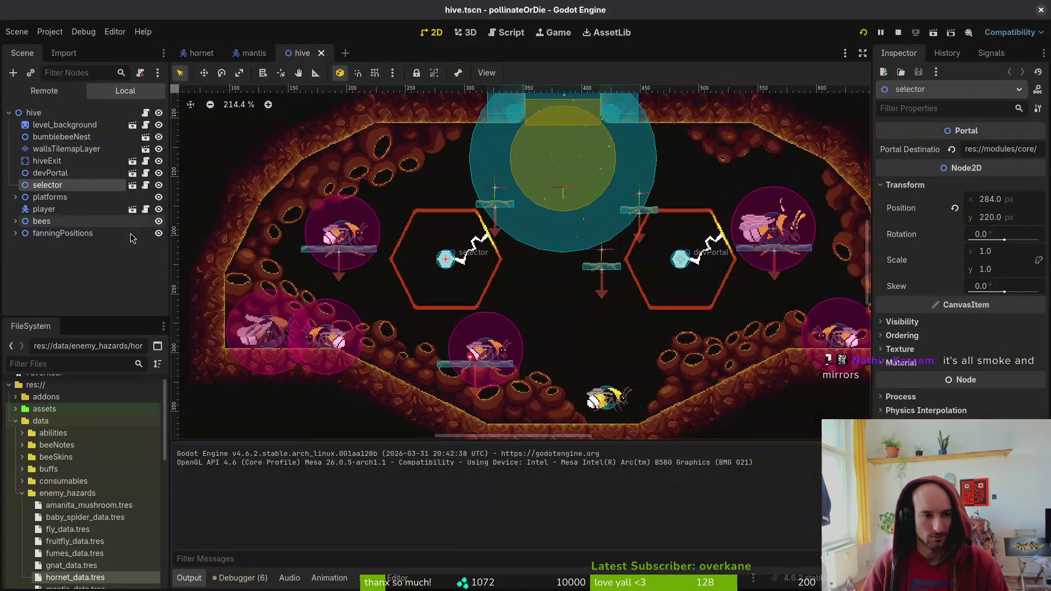
Open the portal.tscn scene in Godot via Quick Open
key(alt+shift+o)
text(portal)
key(Down)
key(Down)
key(Return)
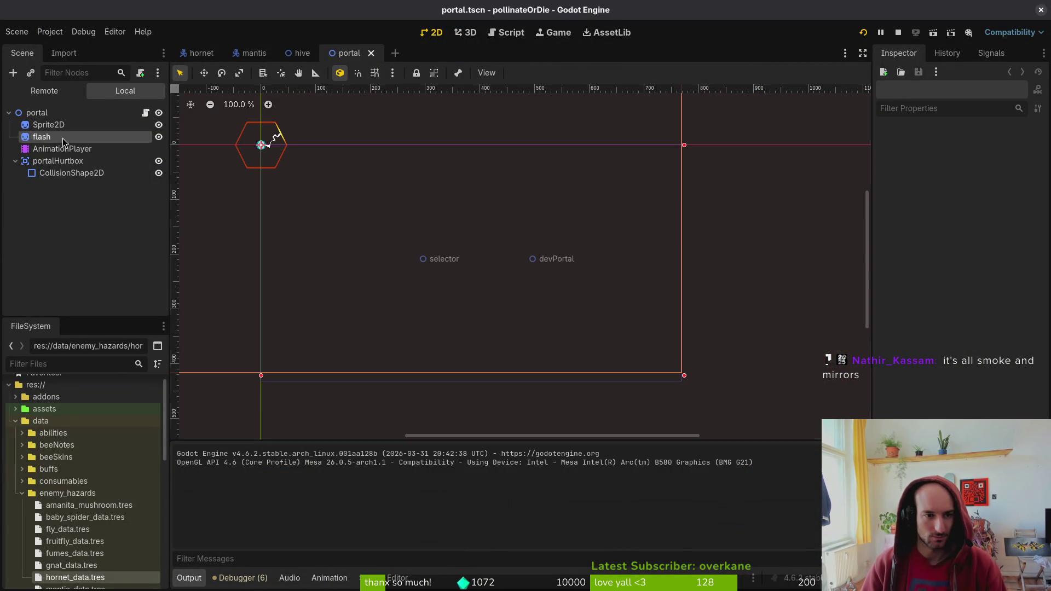
Inspect the flash Sprite2D, a white rectangle scaled to 2.0, zooming the canvas
click(63, 138)
scroll(498, 298, down, 6)
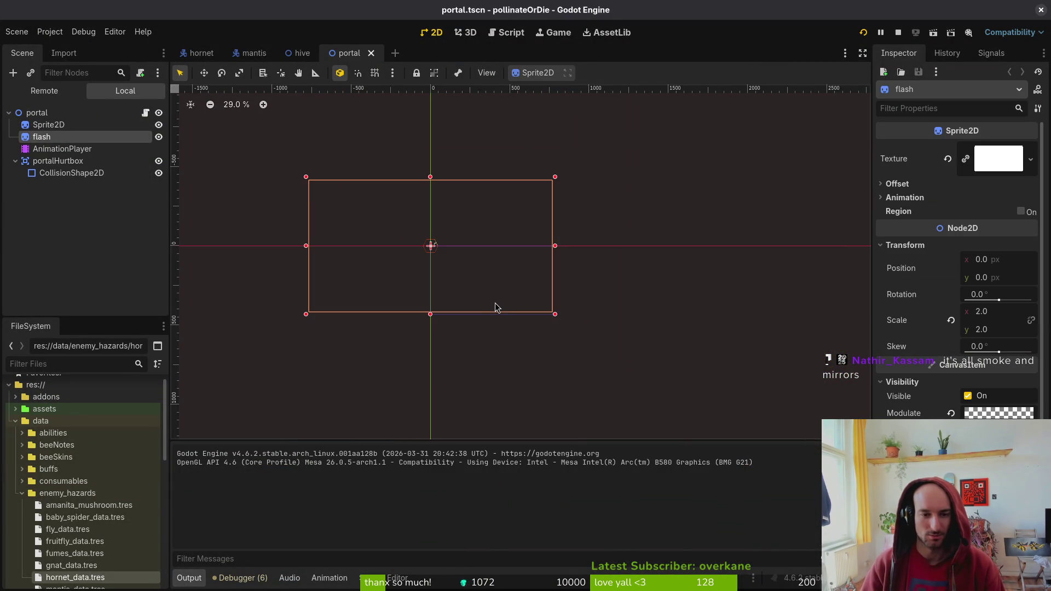
scroll(514, 309, up, 7)
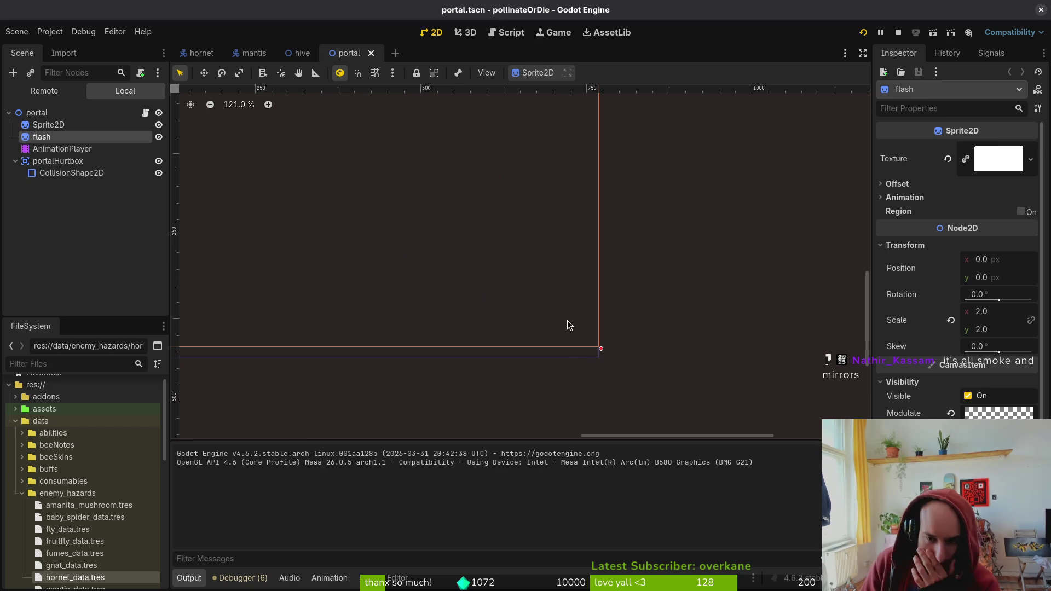
scroll(580, 317, down, 6)
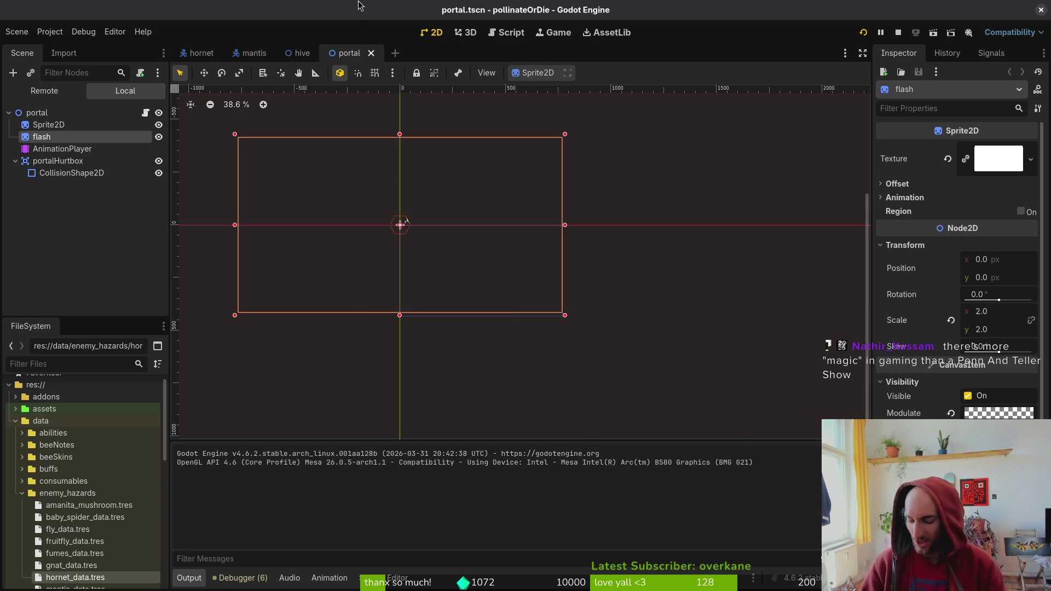
key(alt+shift+o)
Open vfx.manager.tscn and cut flash and AnimationPlayer from the portal scene into vfxManager
text(vfxmants)
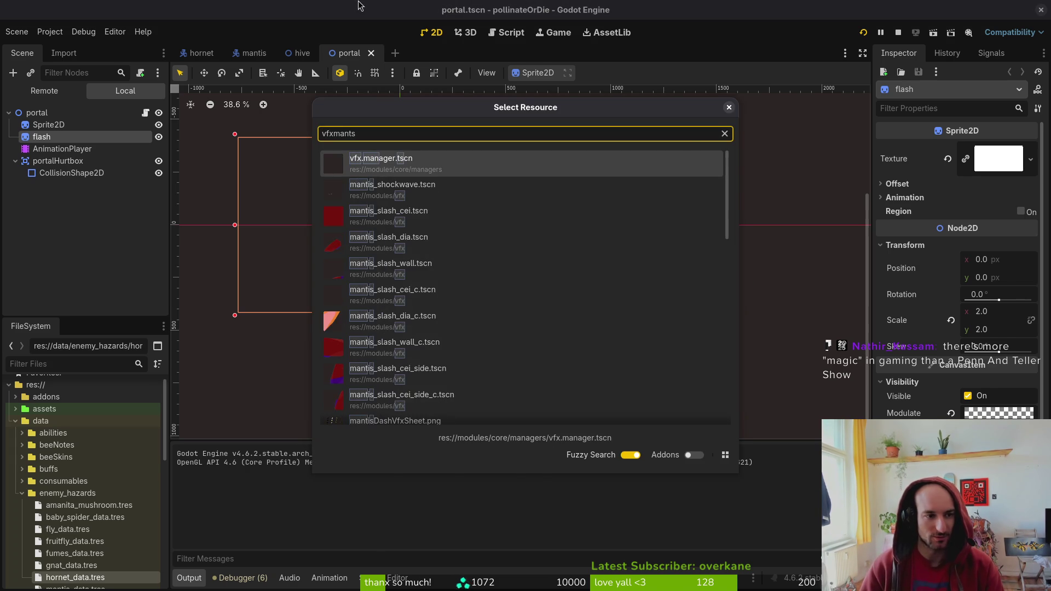
key(Return)
click(9, 113)
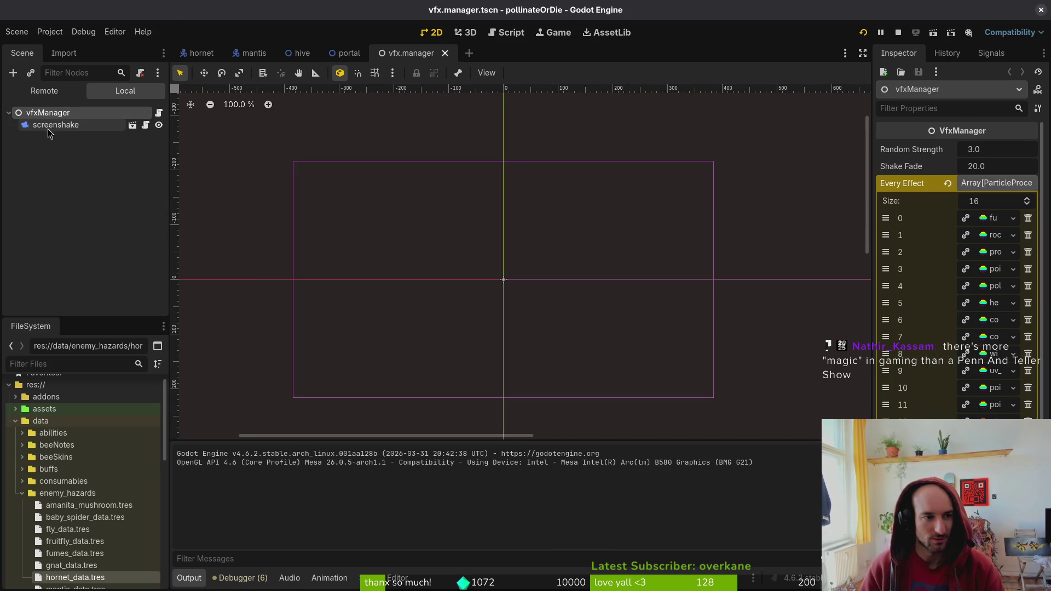
click(342, 53)
ctrl+click(55, 150)
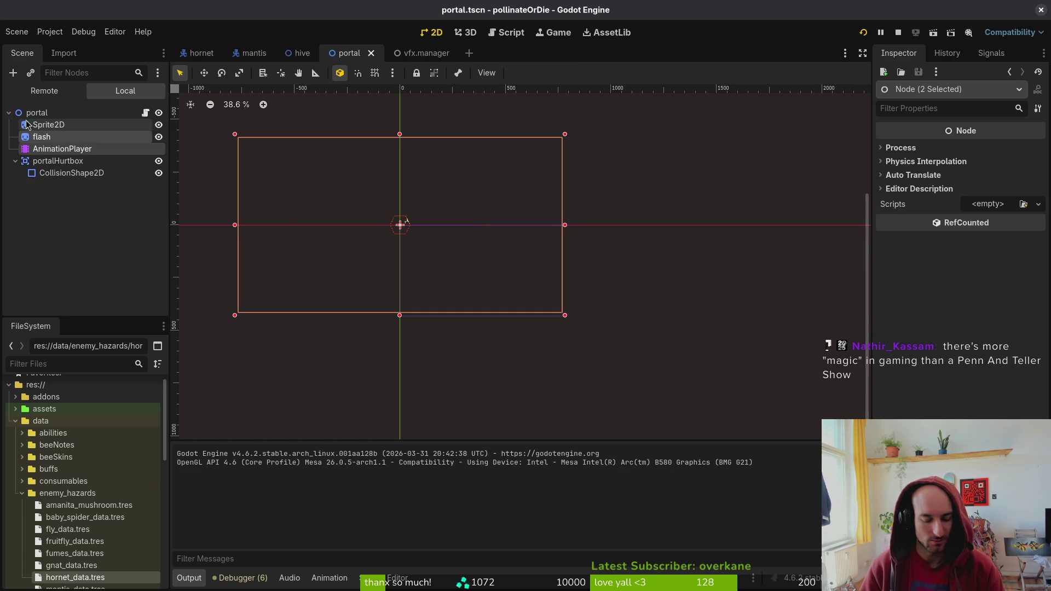
key(ctrl+x)
click(432, 52)
click(36, 201)
key(ctrl+v)
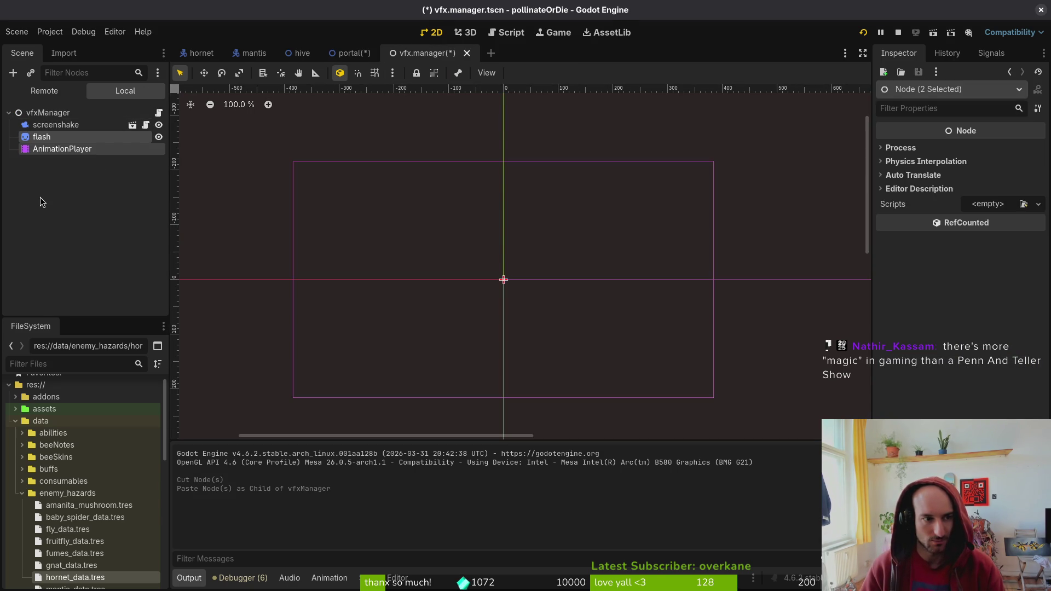
Set the flash sprite's scale to 2.1 x 2.1 and save the vfx manager scene
click(40, 199)
key(Up)
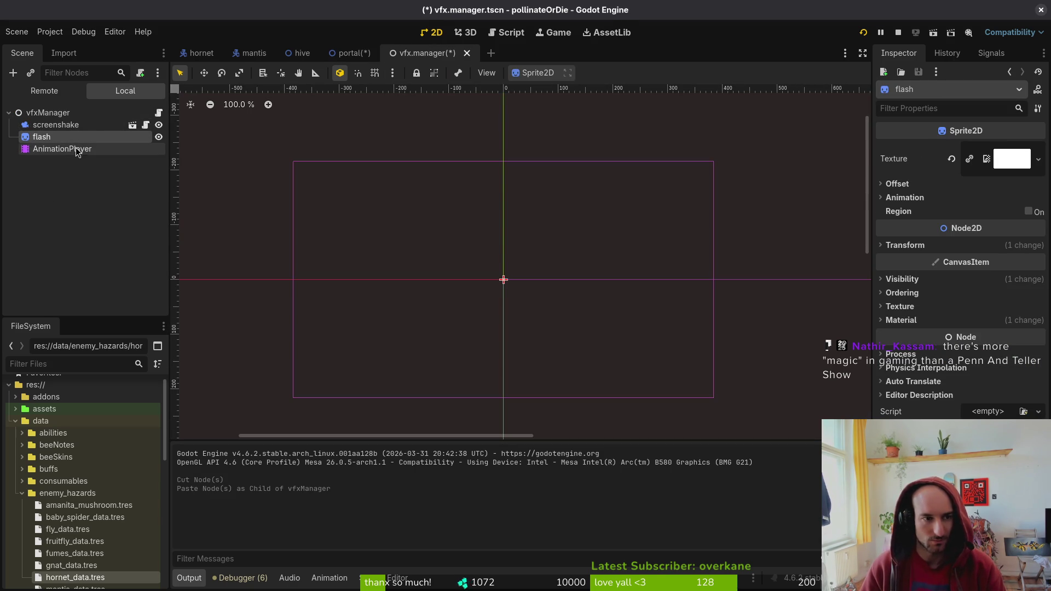
click(906, 246)
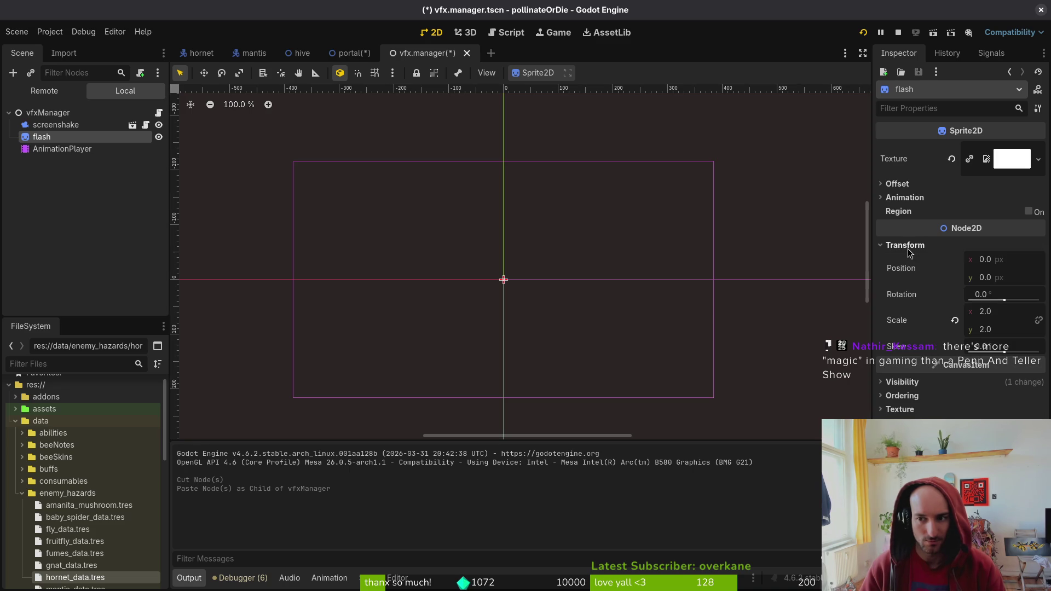
click(1000, 316)
text(1)
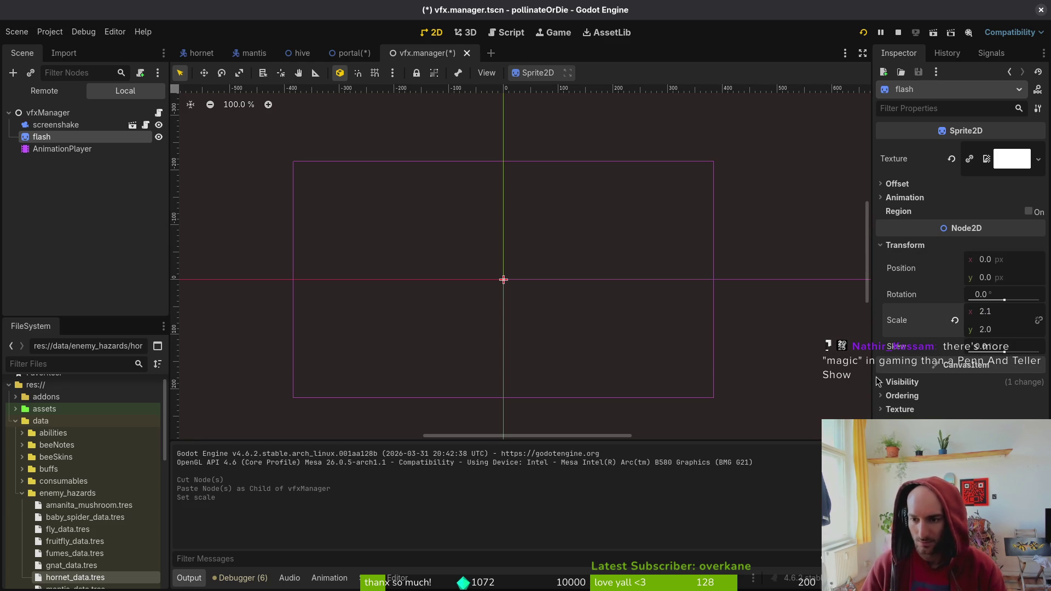
double_click(1014, 333)
text(2.1)
key(Return)
key(ctrl+s)
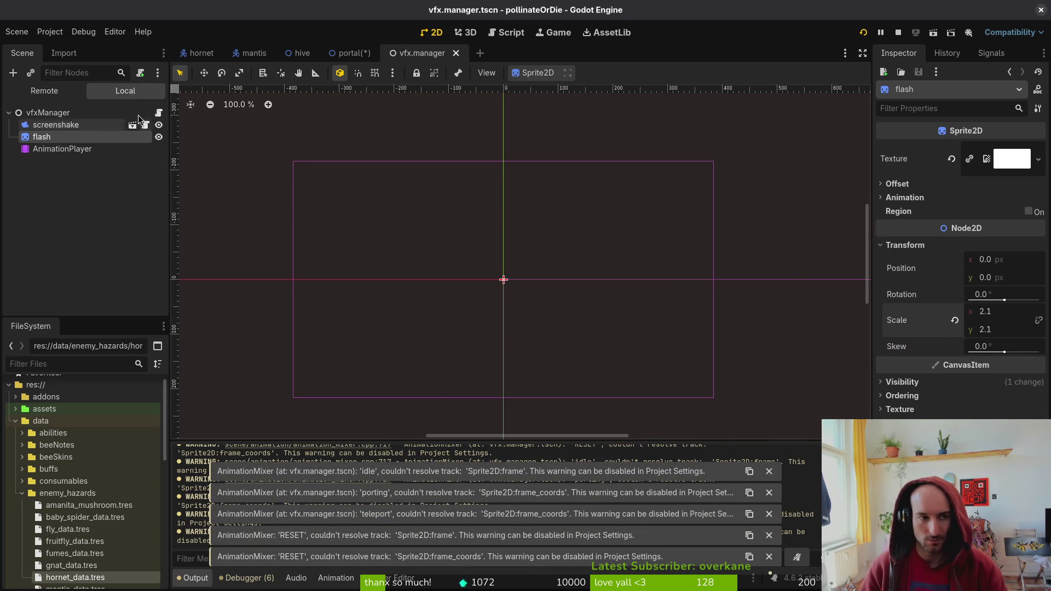
click(55, 149)
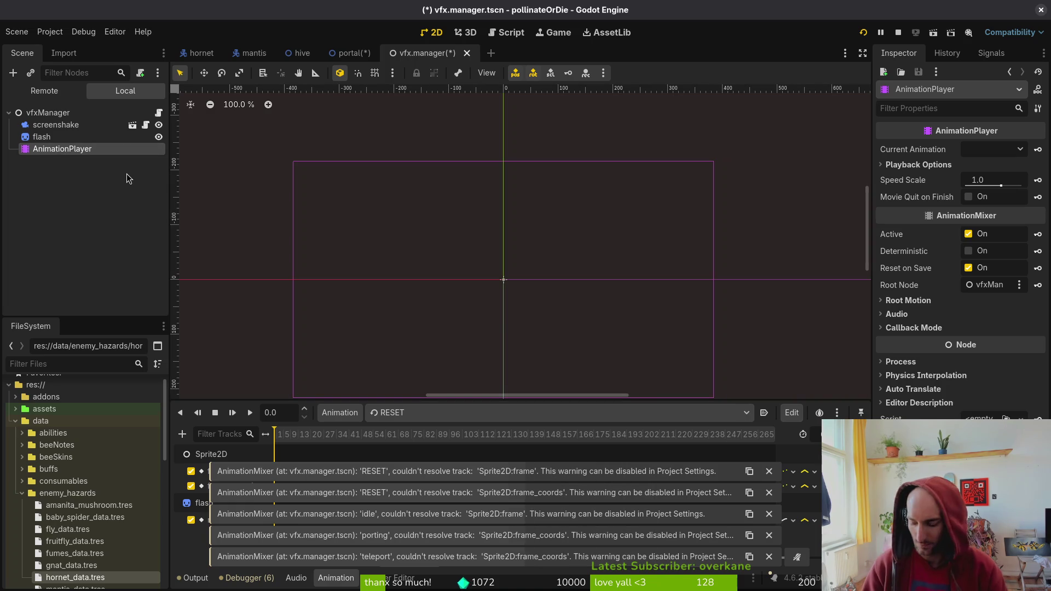
Delete the AnimationPlayer from vfxManager and undo the cut in the portal scene
key(Delete)
click(553, 304)
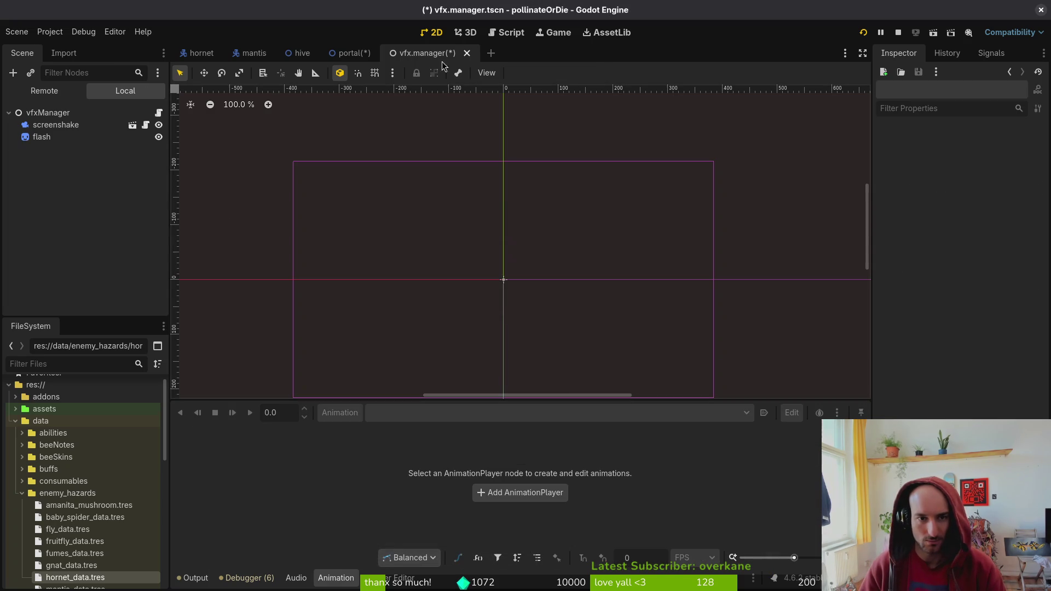
click(353, 53)
key(ctrl+z)
key(ctrl+z)
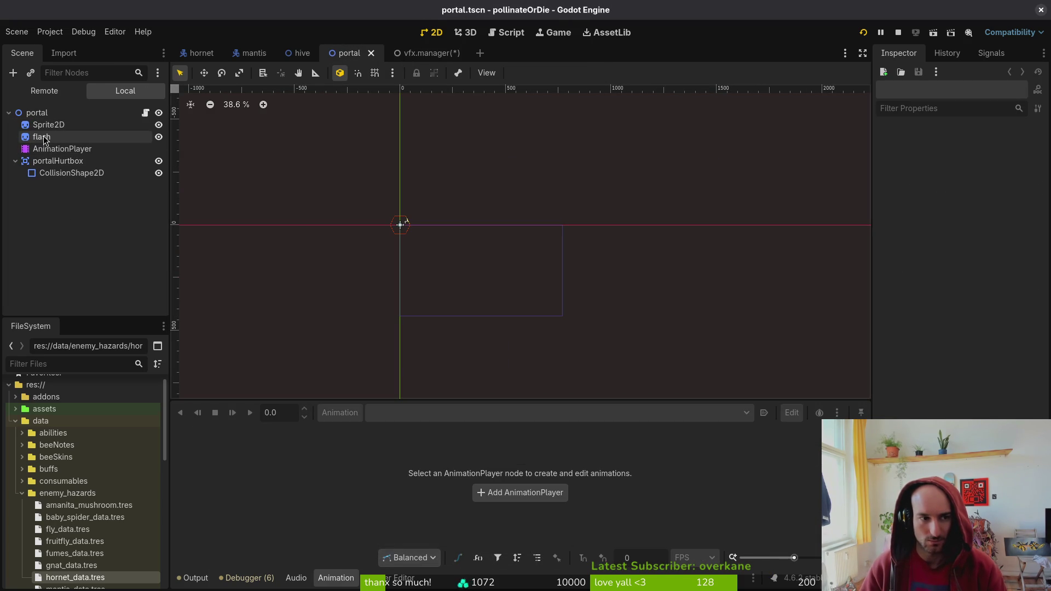
Save the portal scene and select its 'flash' animation in the AnimationPlayer
click(62, 149)
click(416, 412)
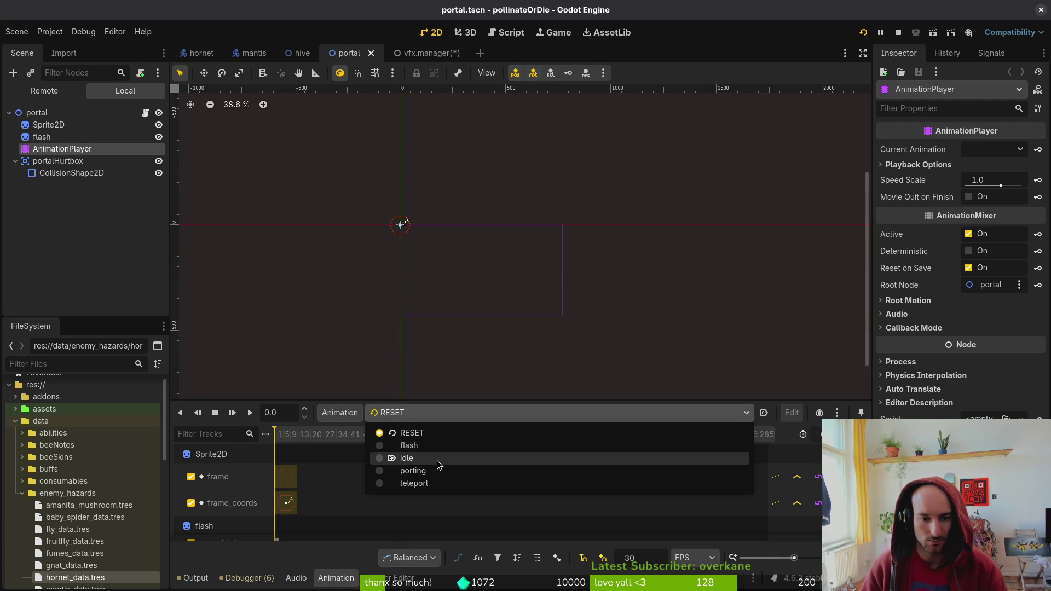
key(Escape)
key(ctrl+s)
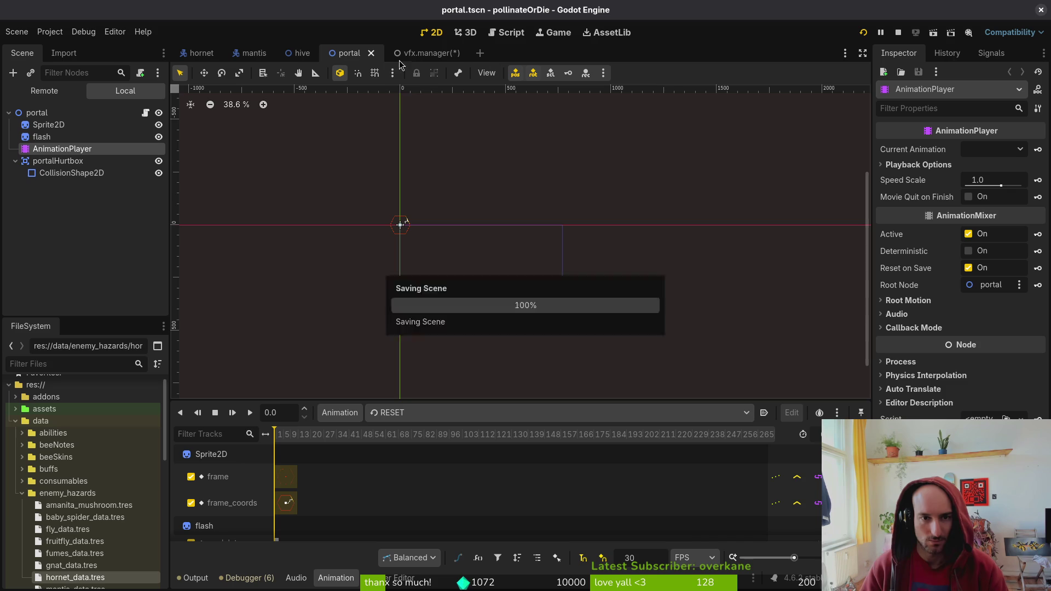
click(416, 413)
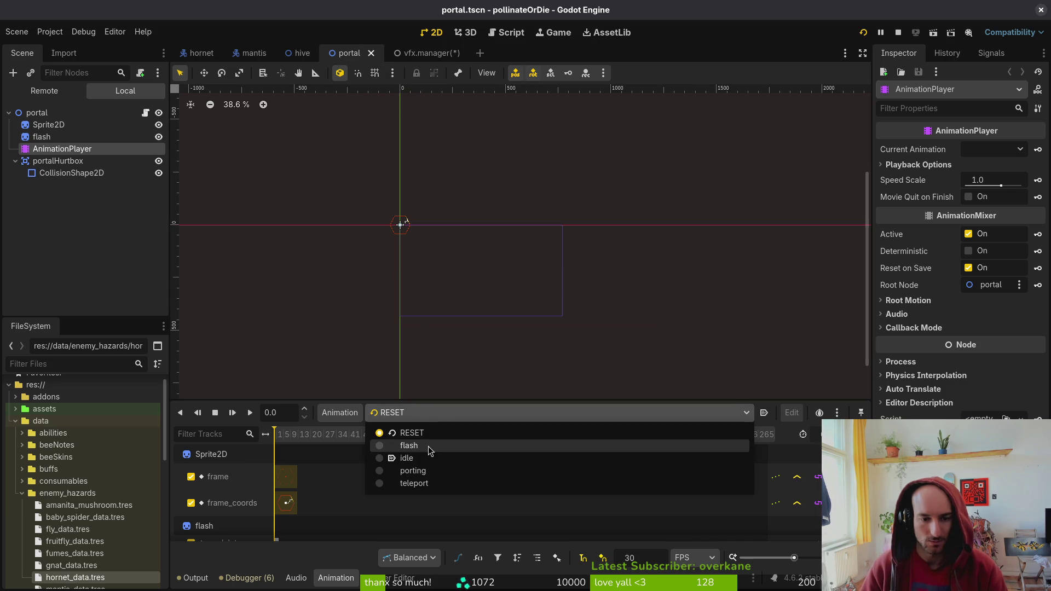
click(429, 445)
click(416, 53)
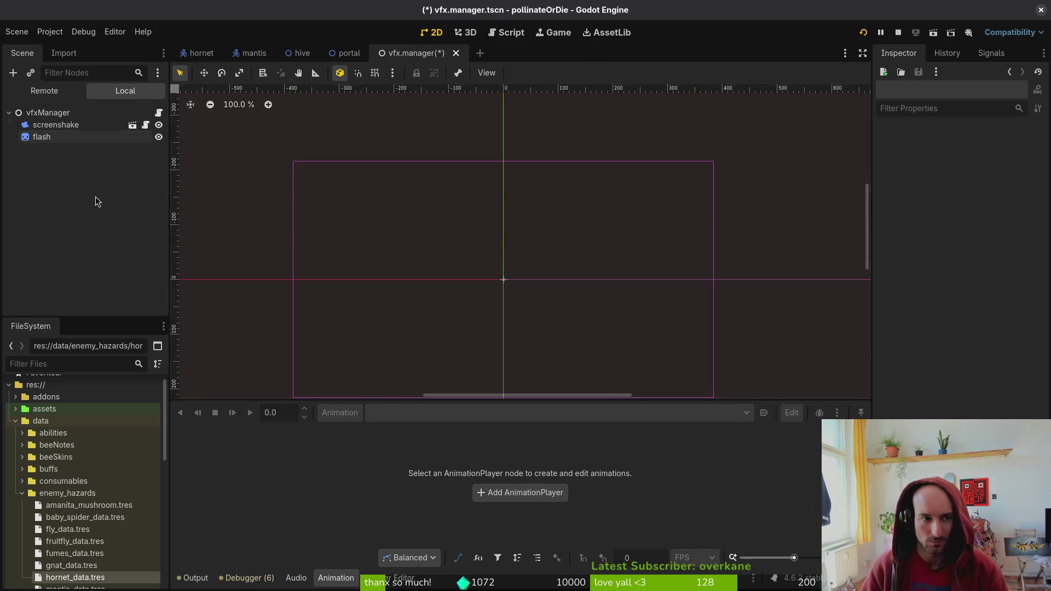
Add an AnimationPlayer node below flash in vfxManager and save the scene
key(ctrl+a)
text(animpla)
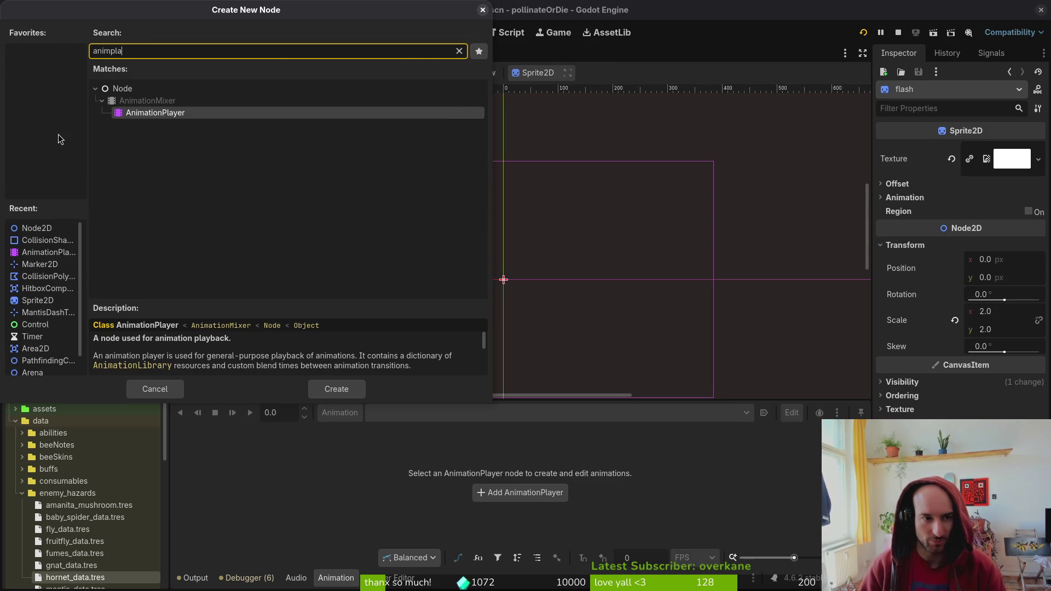
key(Return)
mouse_move(43, 149)
mouse_down()
mouse_move(67, 136)
mouse_move(91, 159)
mouse_up()
key(ctrl+s)
double_click(64, 149)
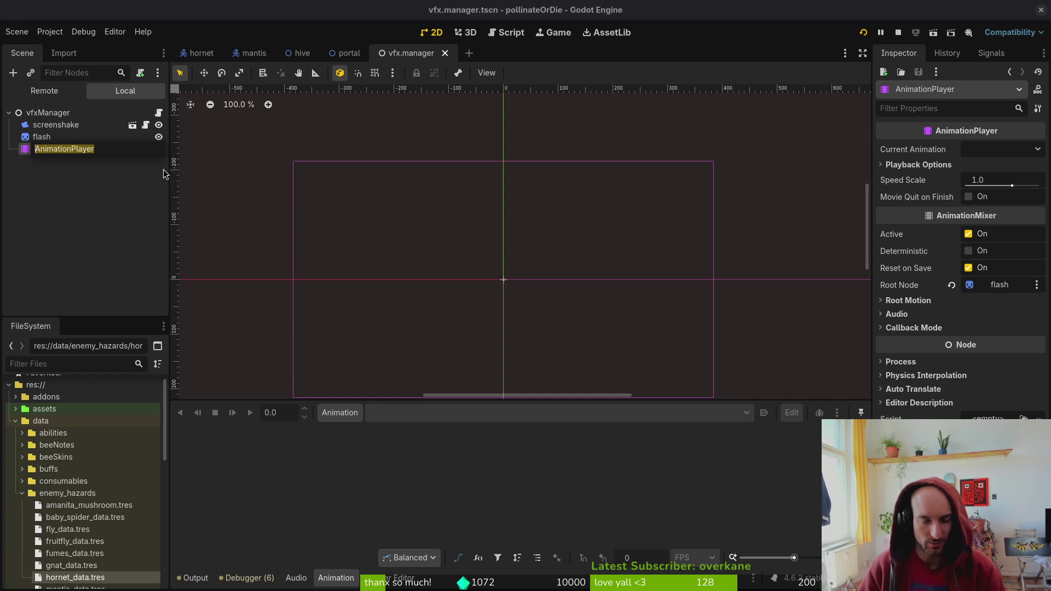
key(Return)
Create a new empty animation named 'flash' in the AnimationPlayer
click(339, 412)
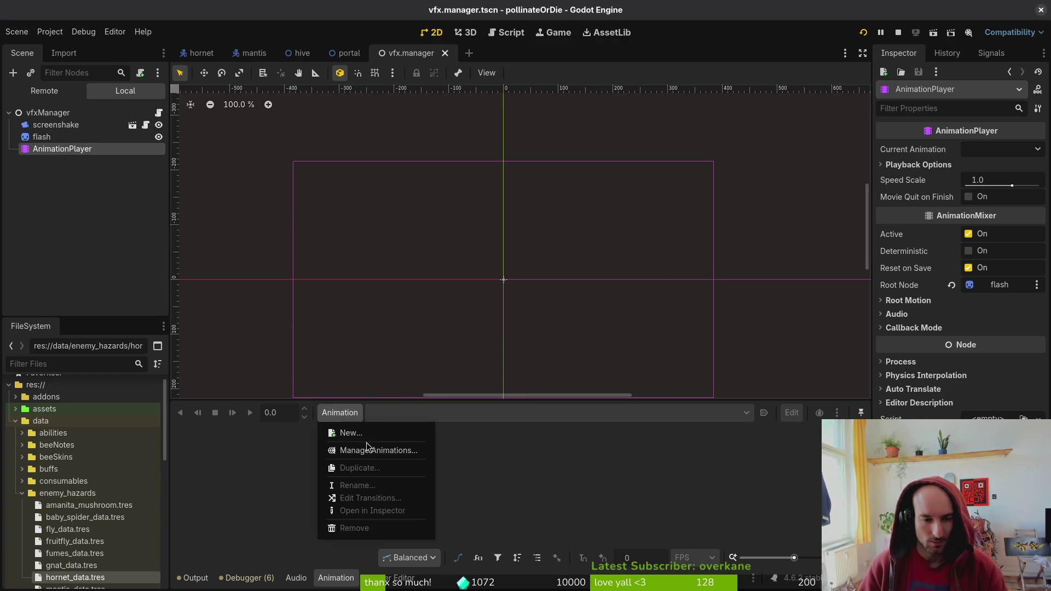
click(387, 433)
text(flash)
key(Return)
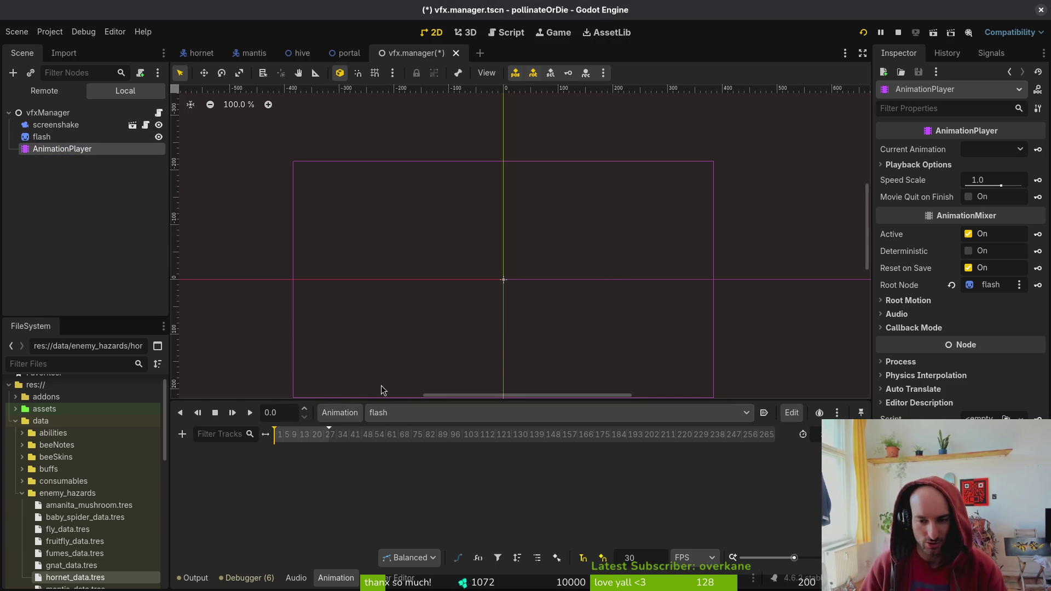
Review the portal scene's flash animation keys for reference
click(345, 52)
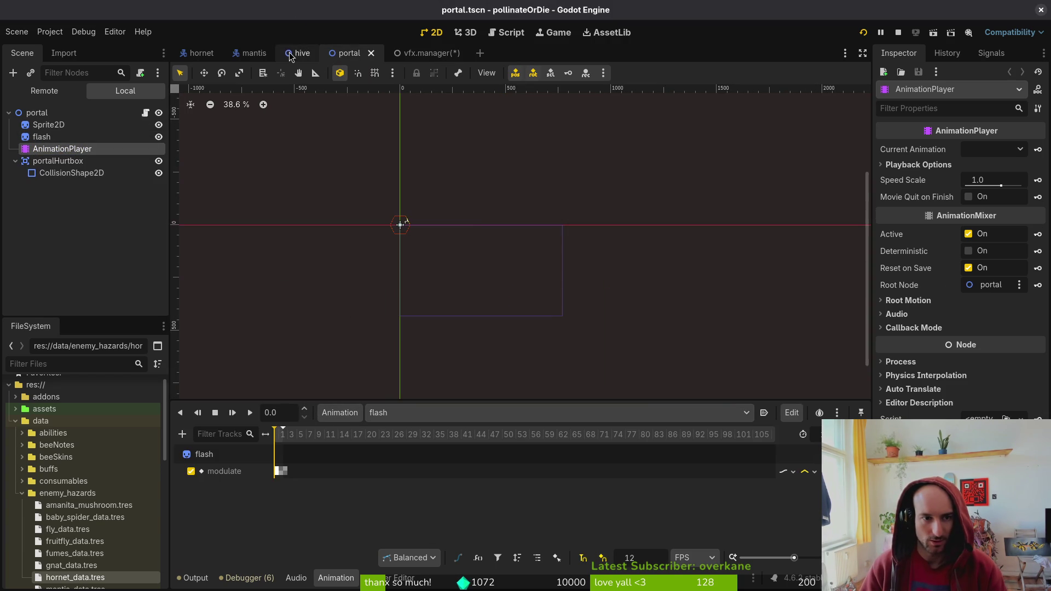
click(406, 412)
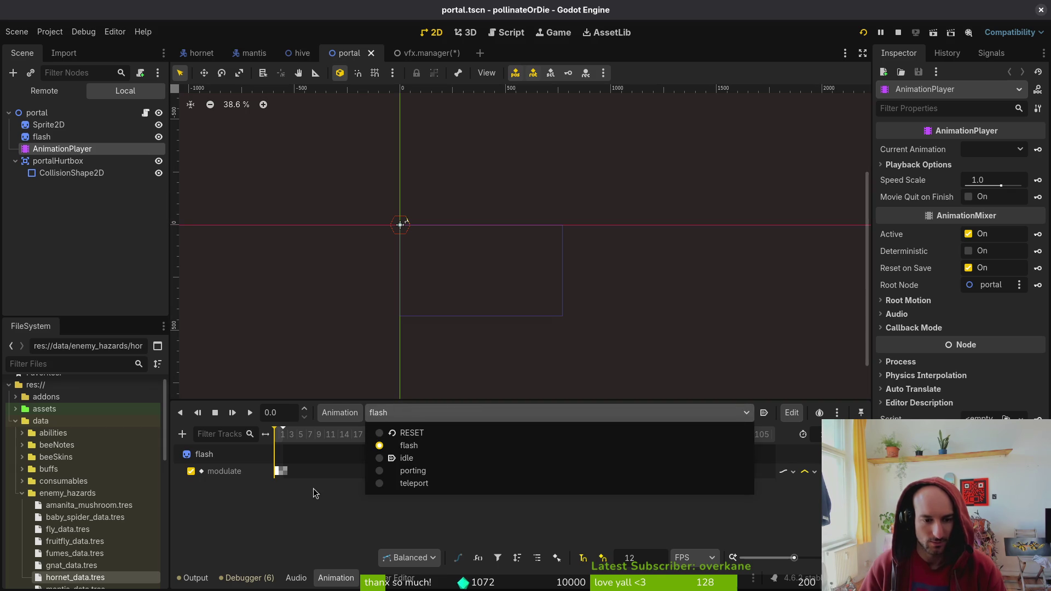
click(344, 466)
scroll(331, 467, up, 5)
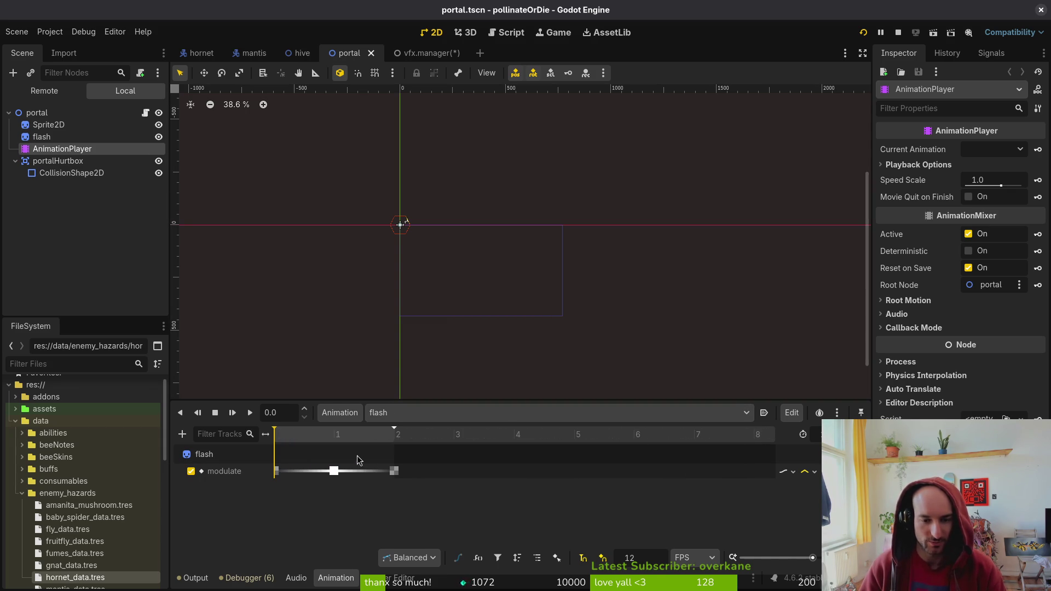
click(432, 48)
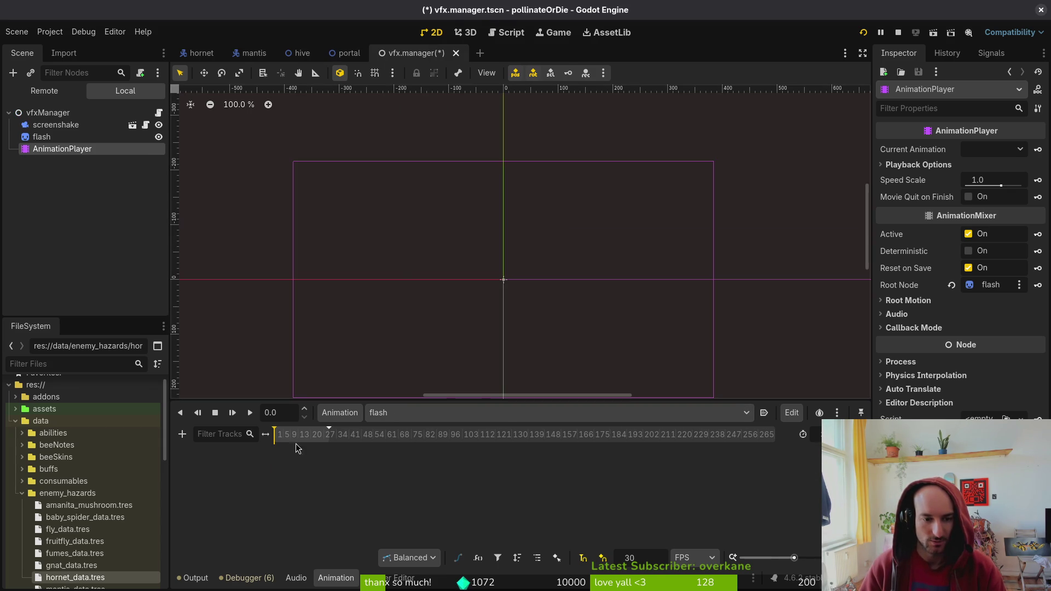
Set the flash animation's timeline snap to 12 FPS and save
scroll(339, 452, up, 2)
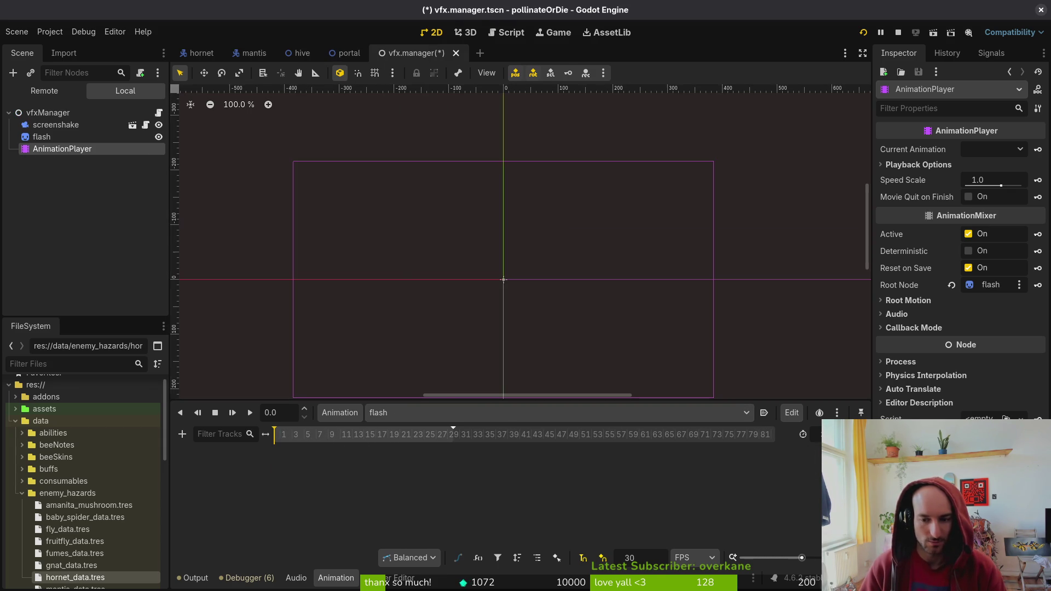
text(12)
key(Return)
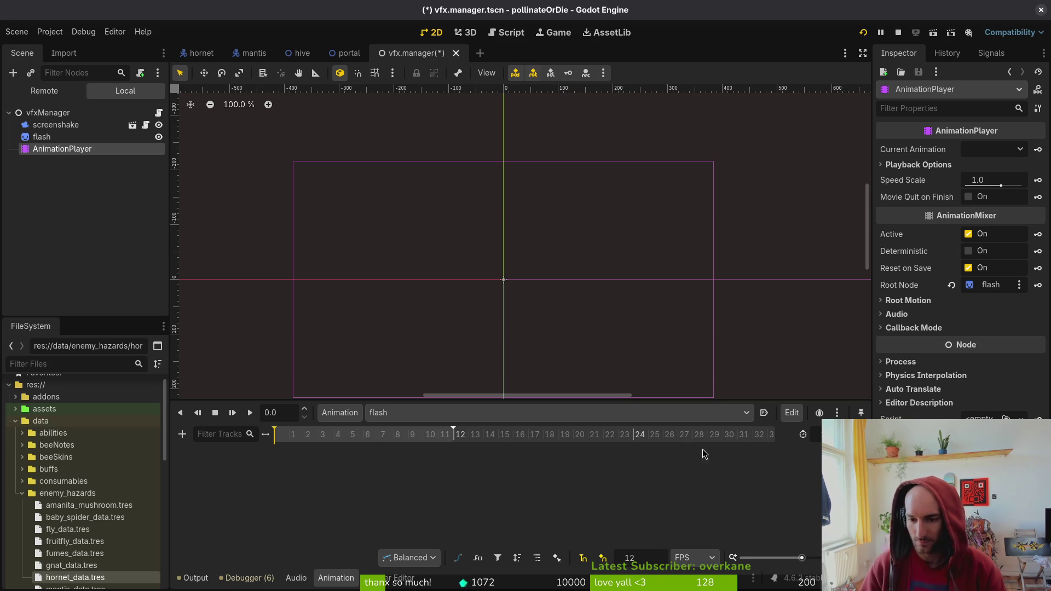
key(ctrl+s)
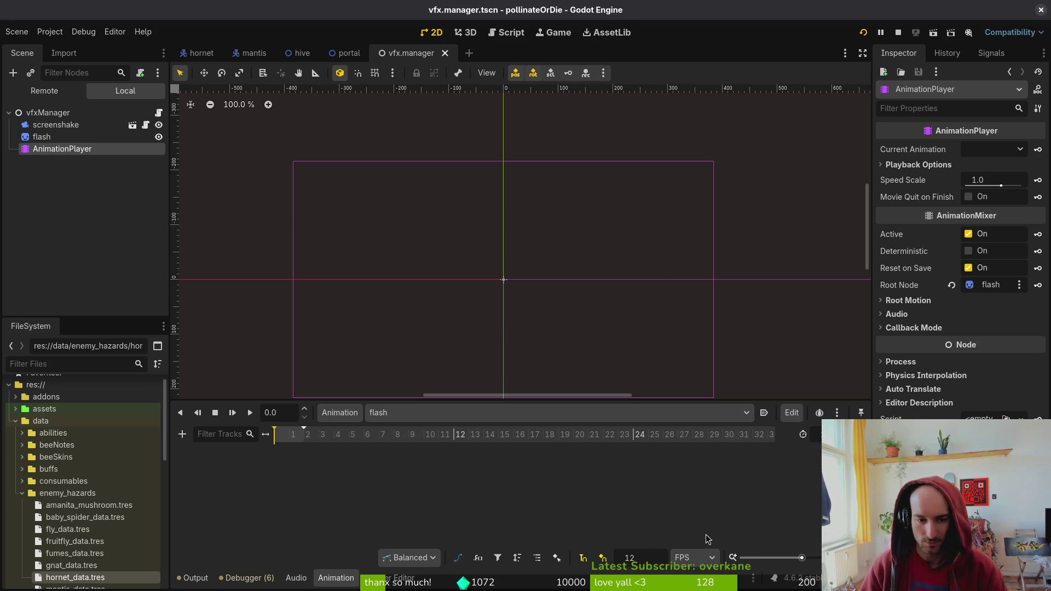
Key the flash sprite's Modulate as transparent, then opaque white at frame 1
scroll(311, 441, up, 2)
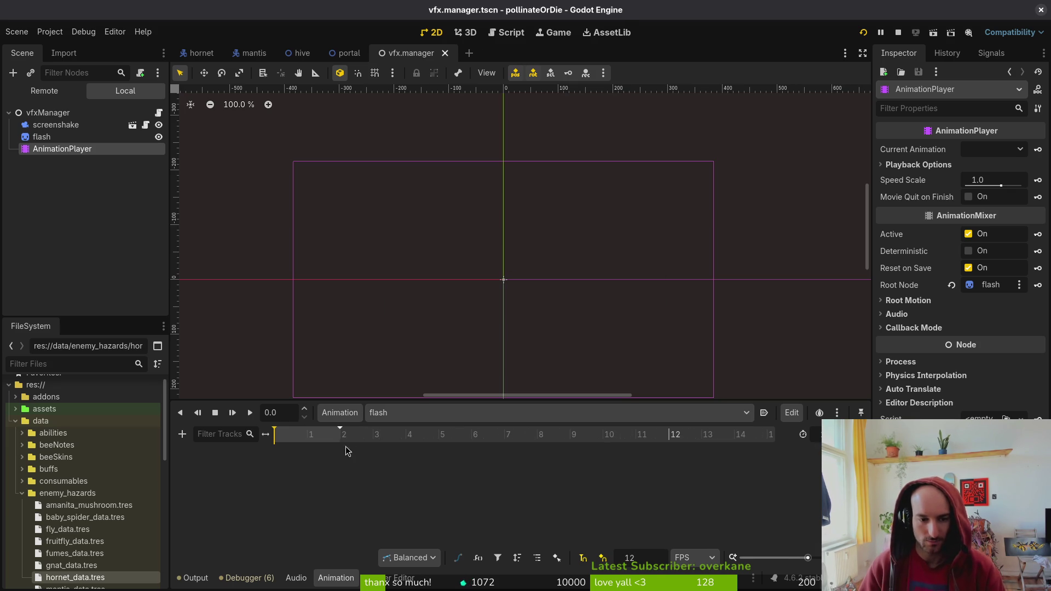
click(42, 137)
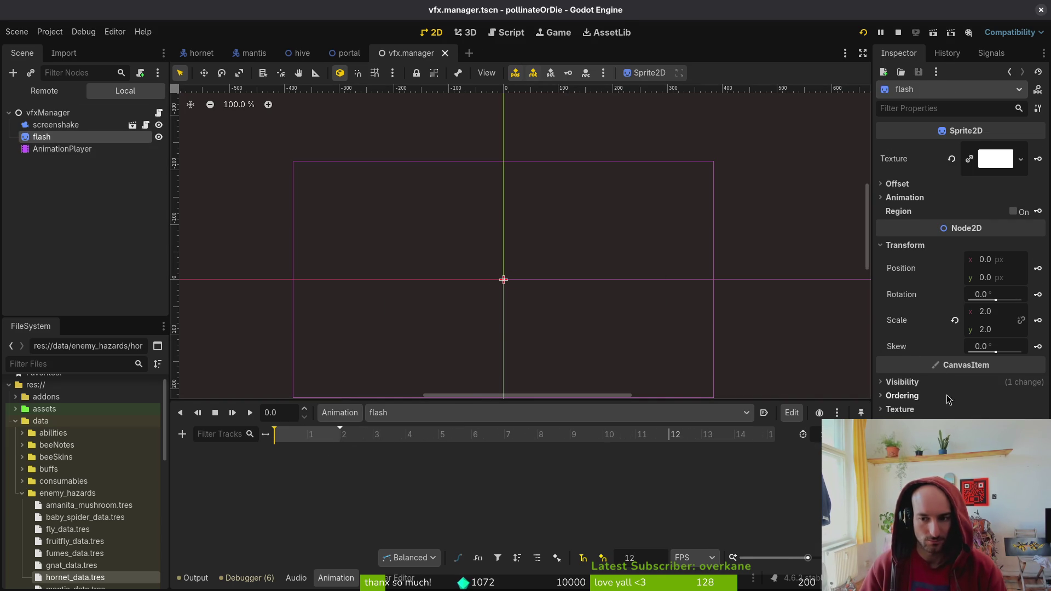
click(908, 382)
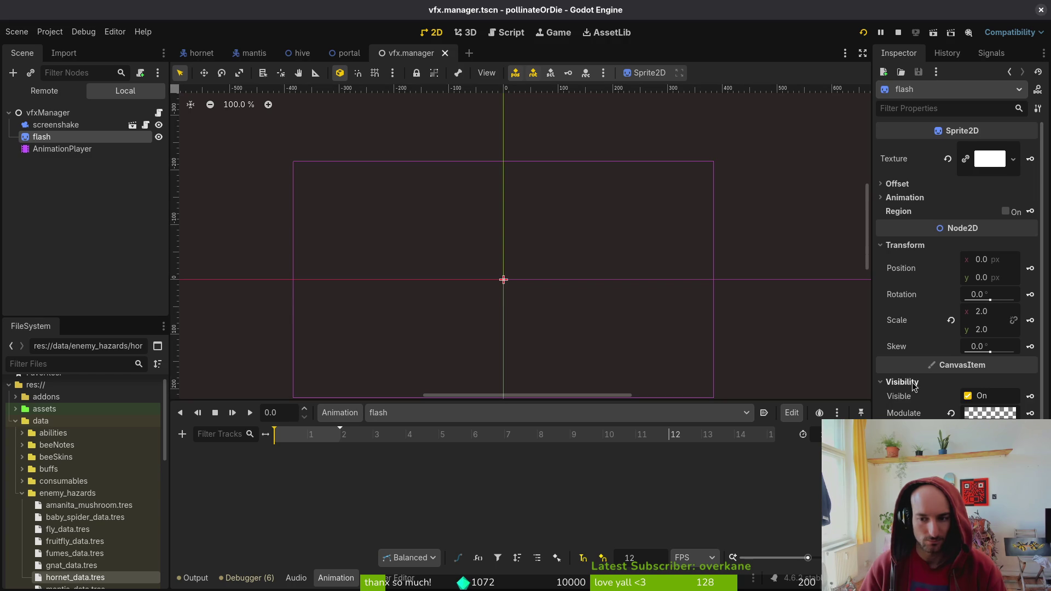
click(1030, 414)
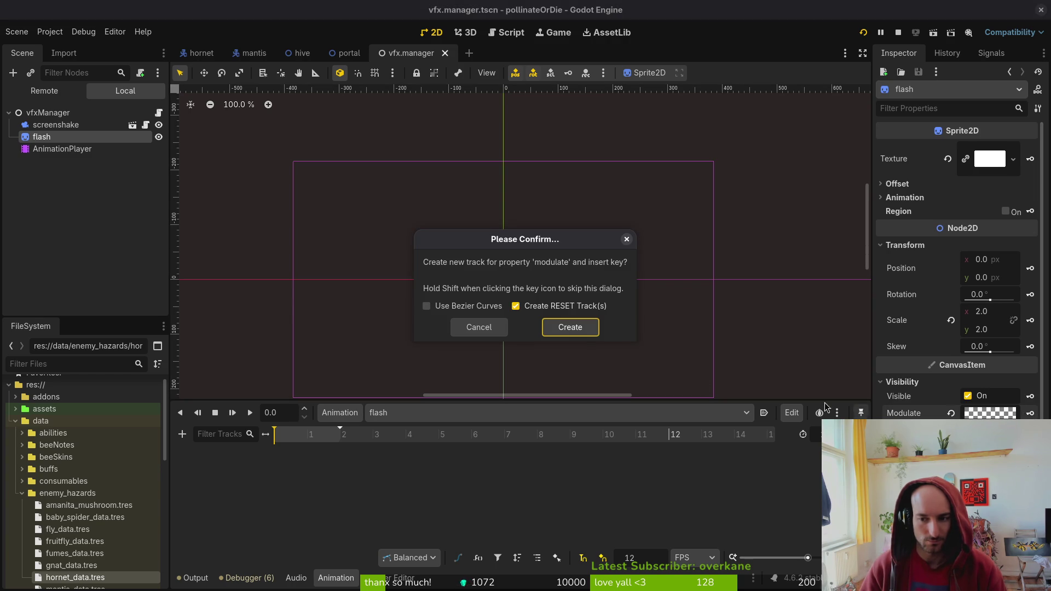
click(568, 330)
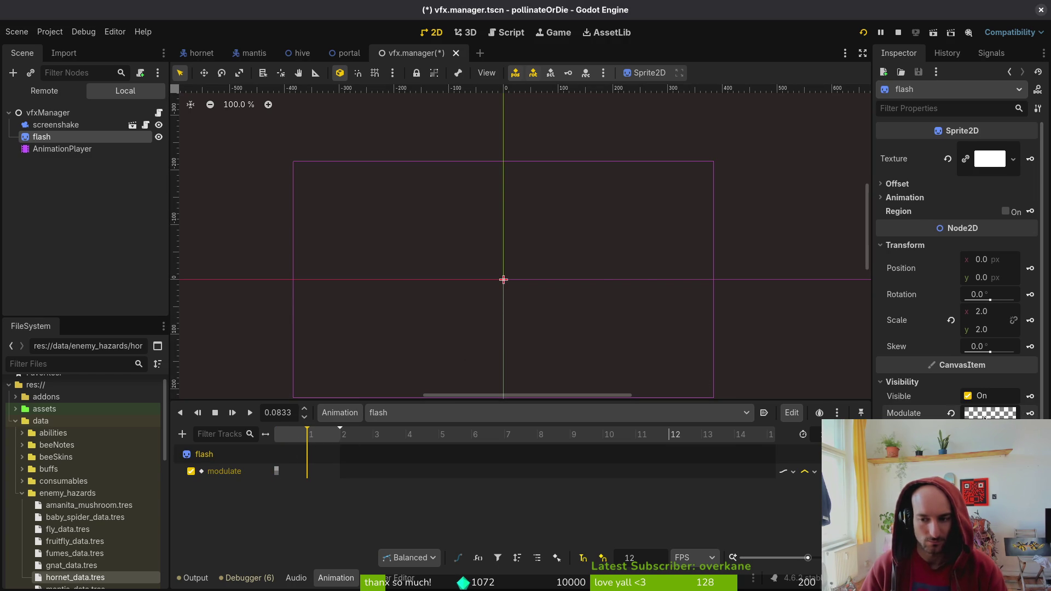
click(984, 418)
drag(961, 329, 994, 329)
key(Escape)
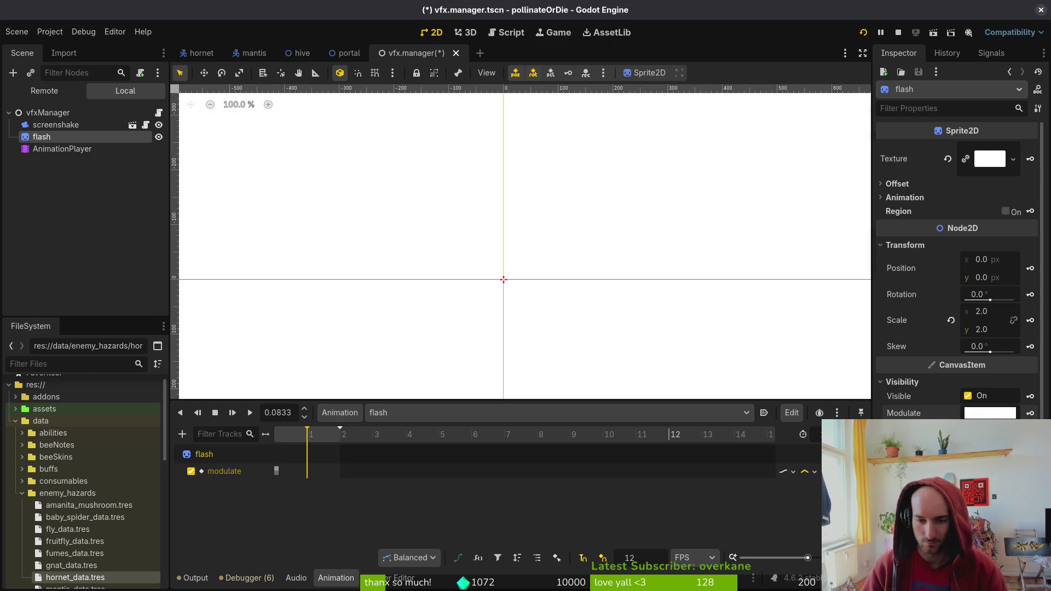
click(1030, 413)
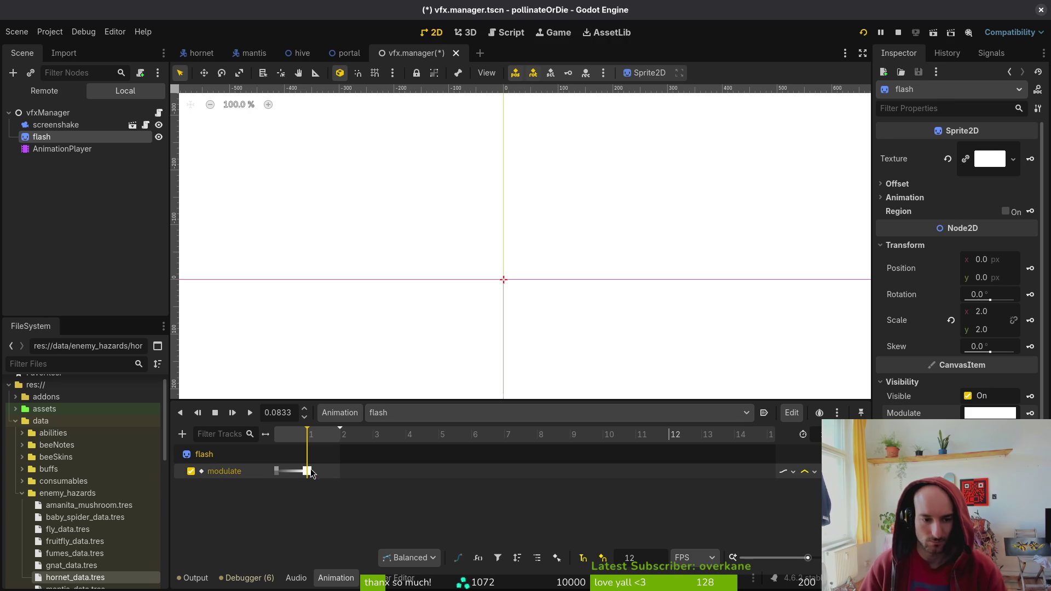
Duplicate the transparent Modulate key to frame 2, save, and rewind the animation
click(277, 471)
click(334, 435)
key(ctrl+d)
key(ctrl+s)
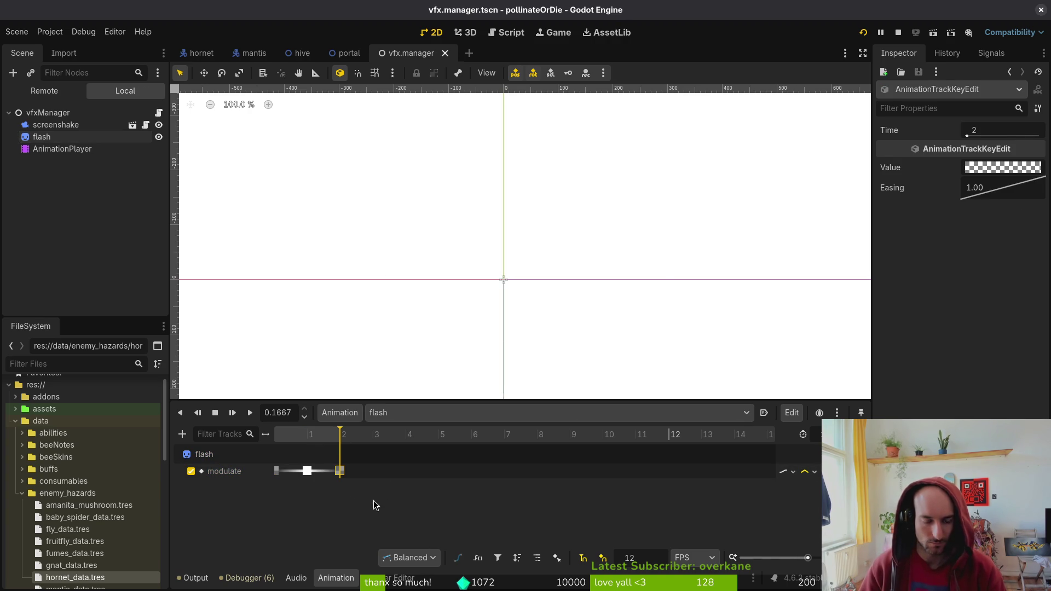
scroll(505, 252, down, 10)
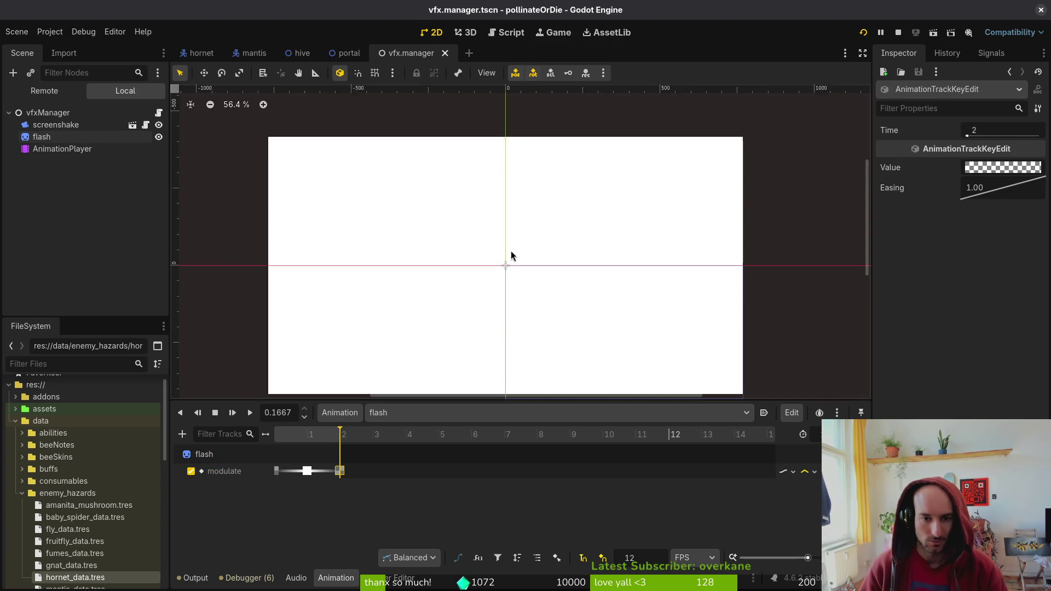
click(293, 436)
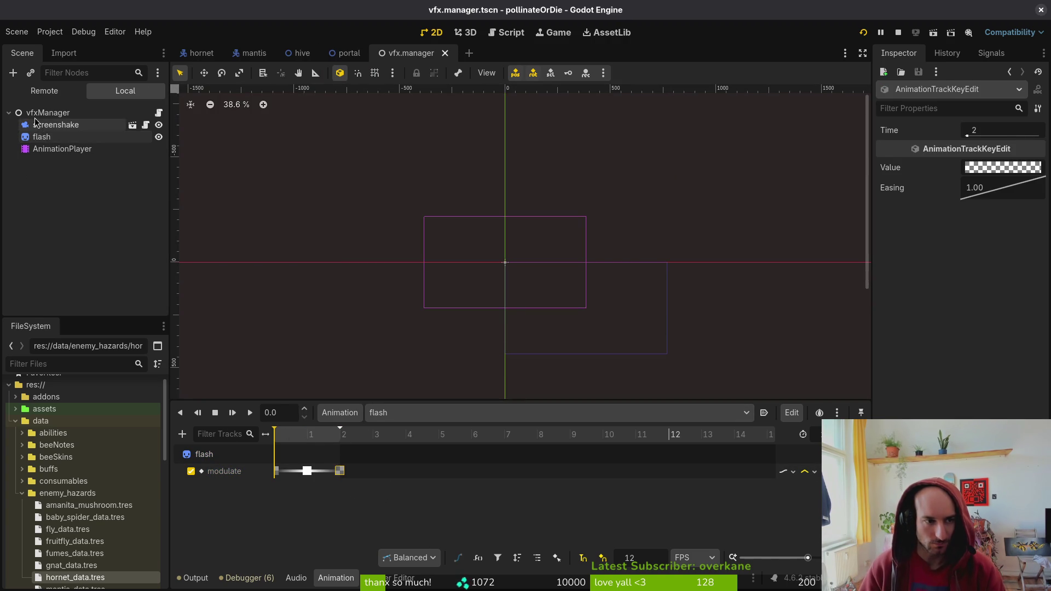
key(alt+Tab)
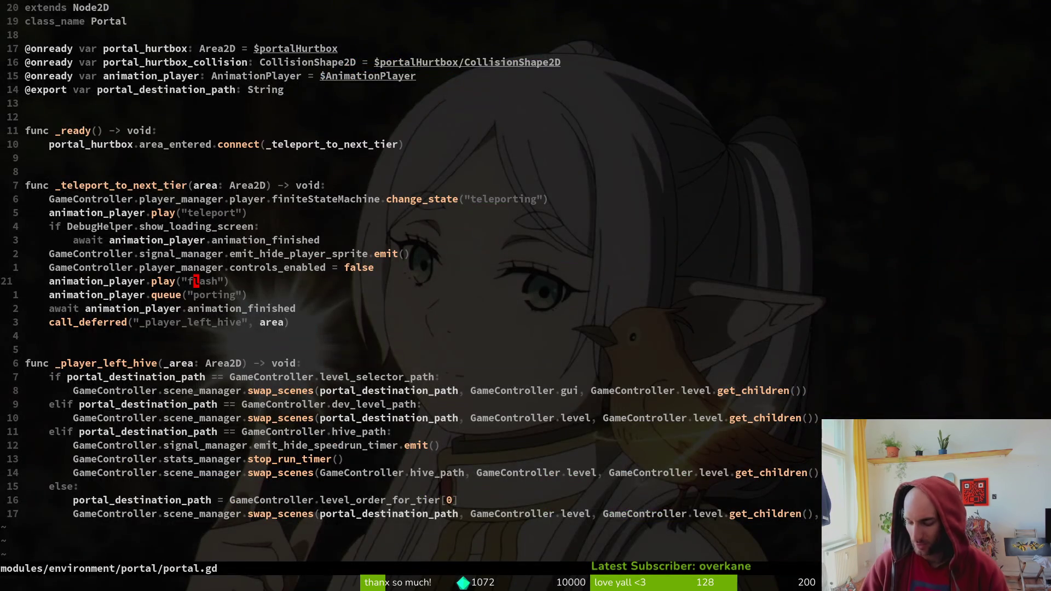
key(shift+v)
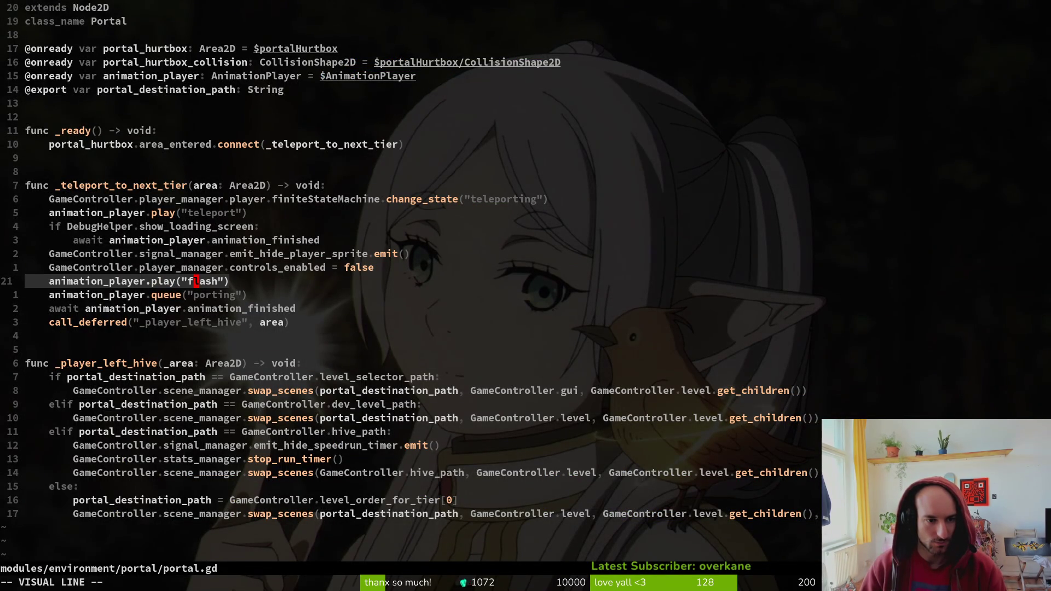
key(Escape)
key(j)
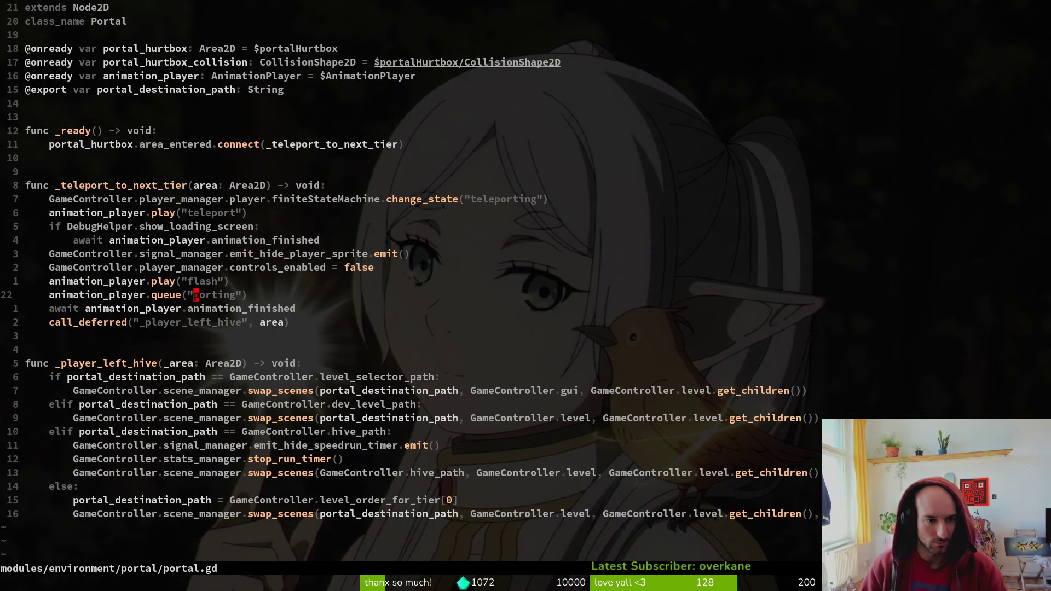
key(k)
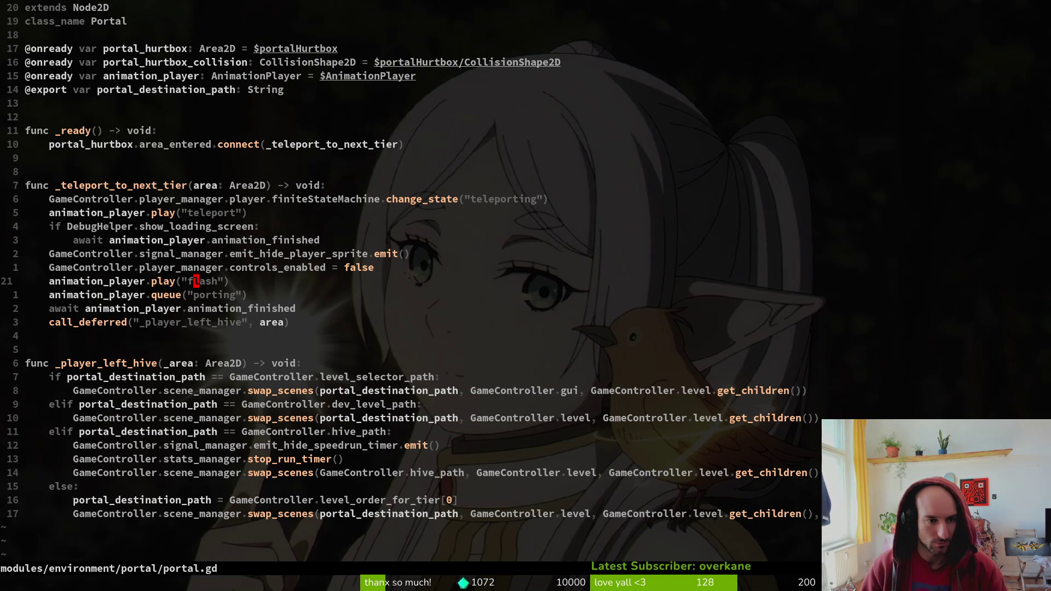
key(alt+Tab)
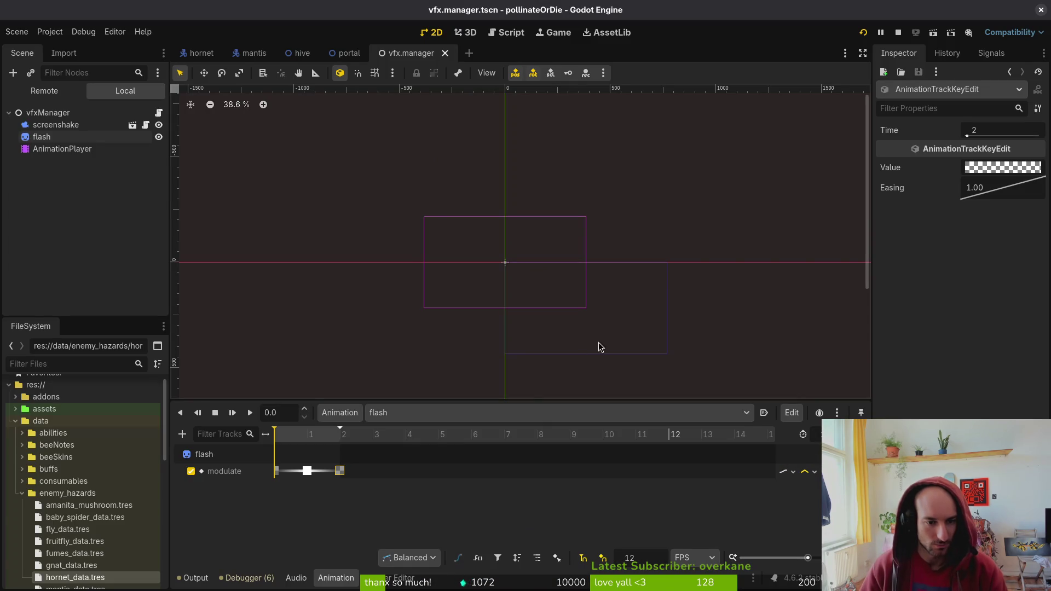
click(411, 412)
click(407, 513)
key(alt+Tab)
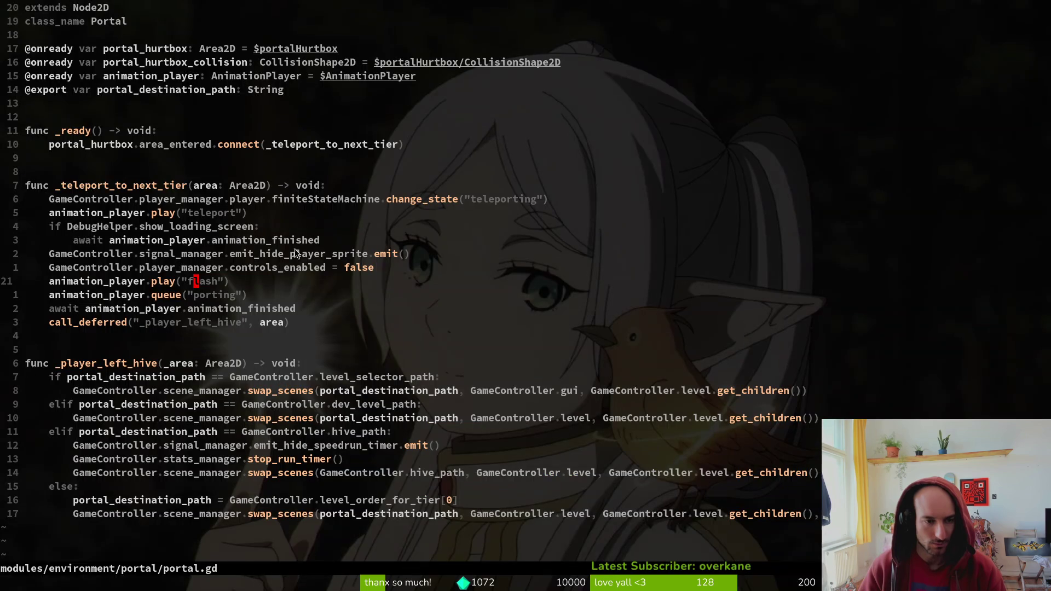
click(171, 293)
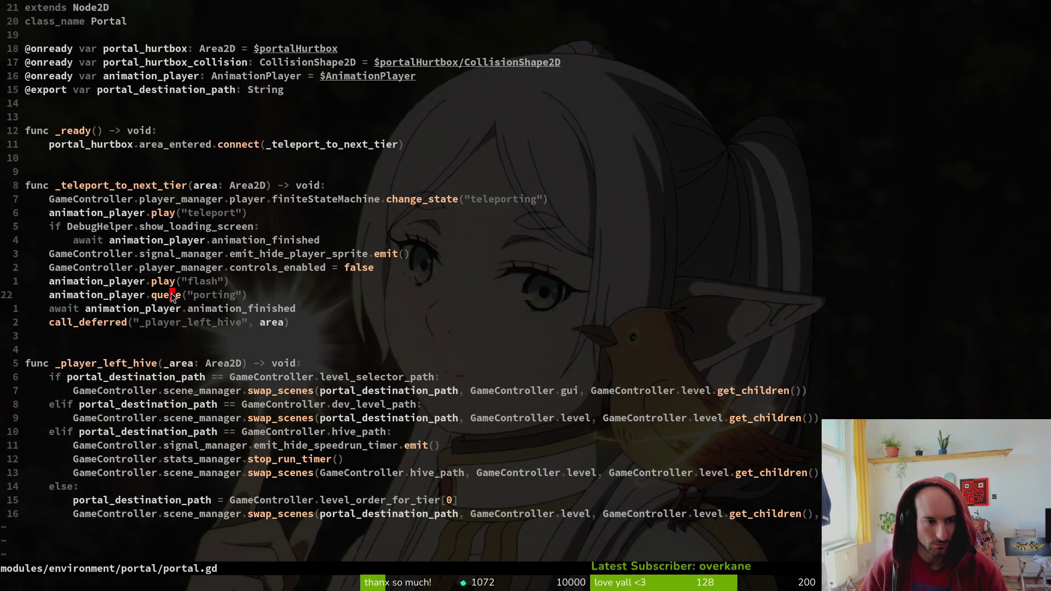
text(ciwplay)
key(Escape)
key(k)
key(d)
key(d)
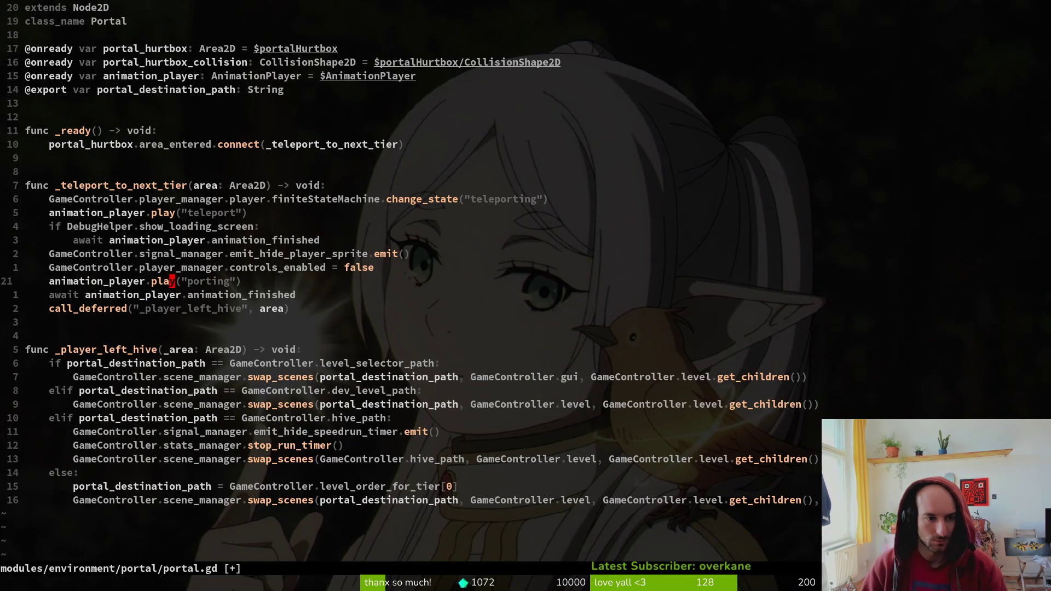
text(:w)
key(Return)
key(j)
key(j)
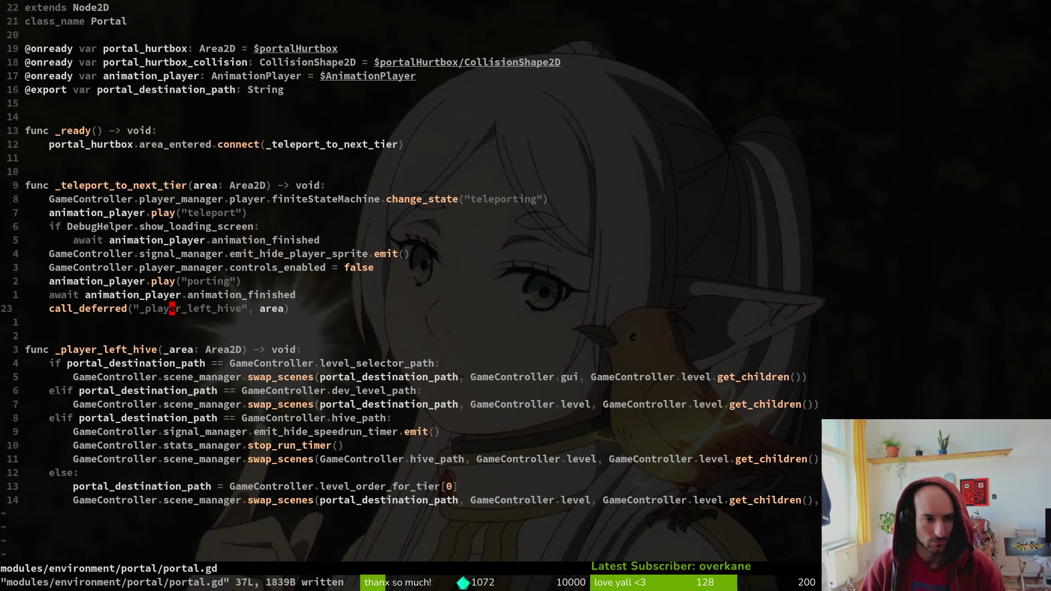
key(k)
key(k)
key(k)
key(j)
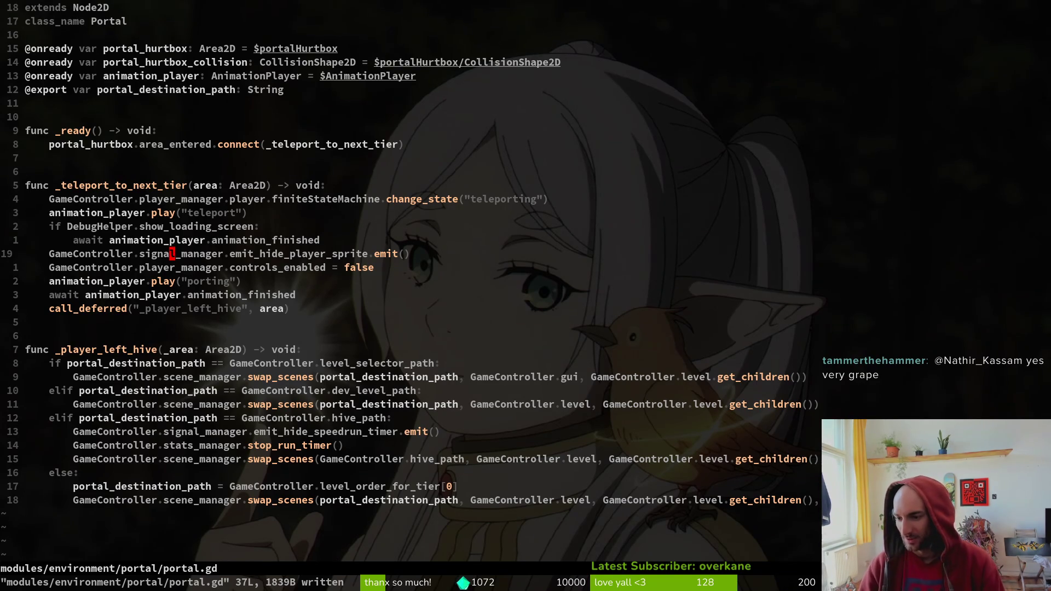
Open vfx.manager.gd with the Telescope file finder
click(197, 146)
click(250, 282)
click(253, 267)
key(space)
key(f)
key(f)
text(vfx.man)
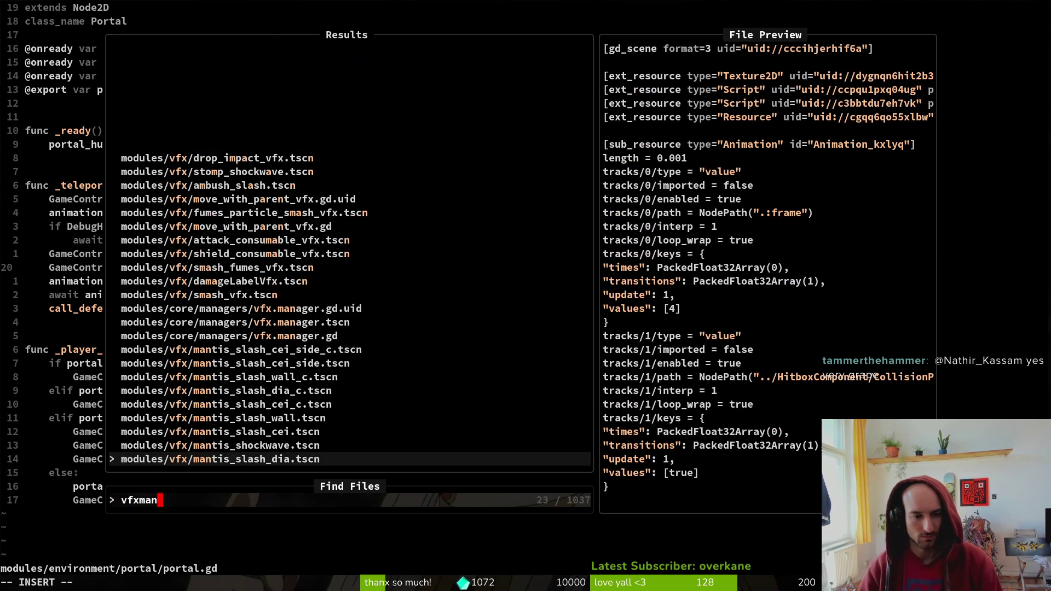
text(a)
key(Return)
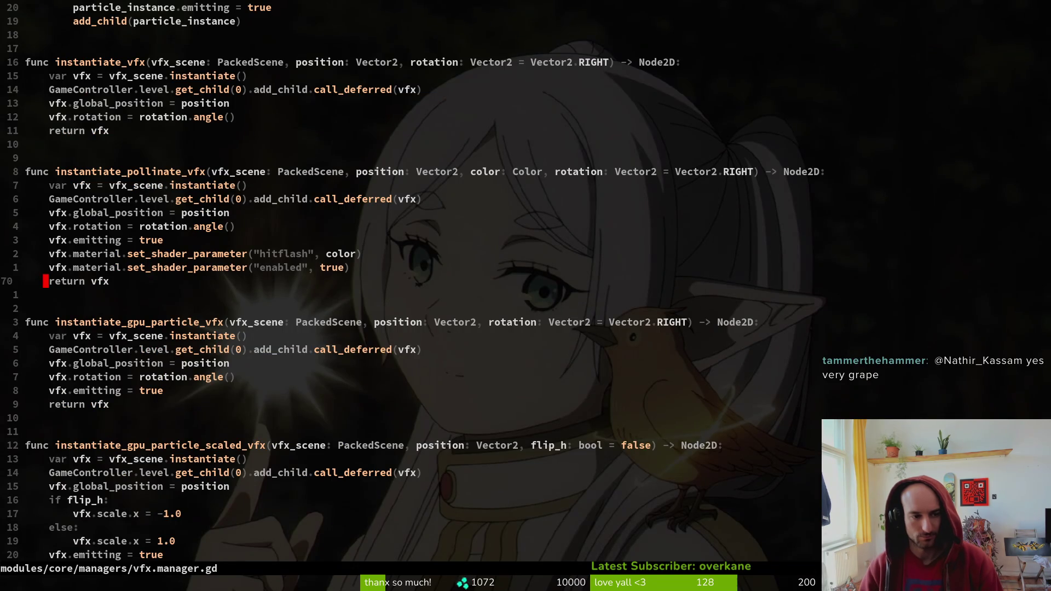
Duplicate the camera variable line and rename the copy to screenflash_player
key(g)
key(g)
key(j)
key(j)
key(j)
key(k)
key(y)
key(y)
key(p)
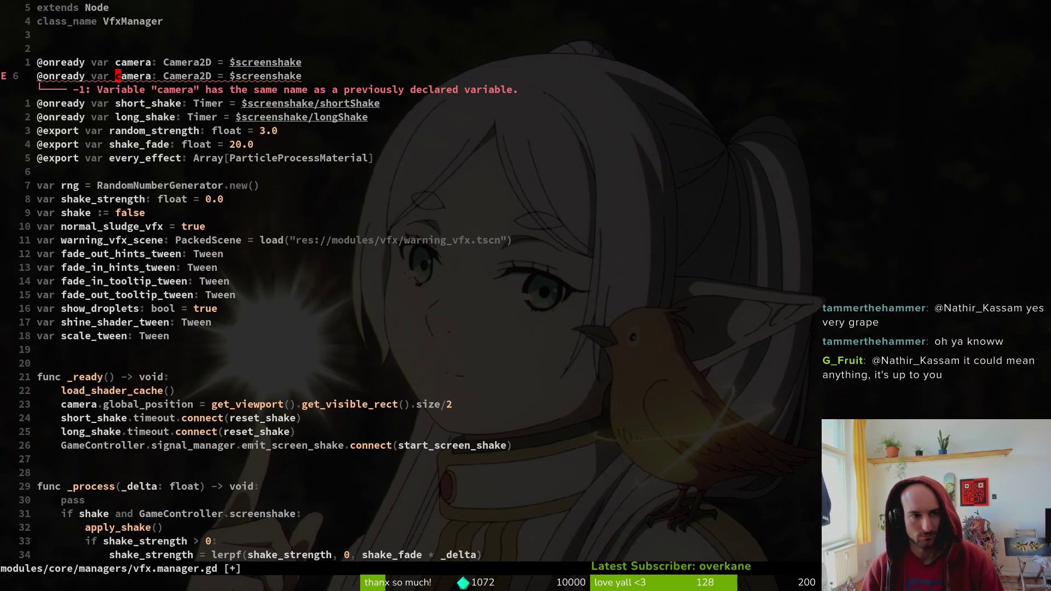
text(cwanimation)
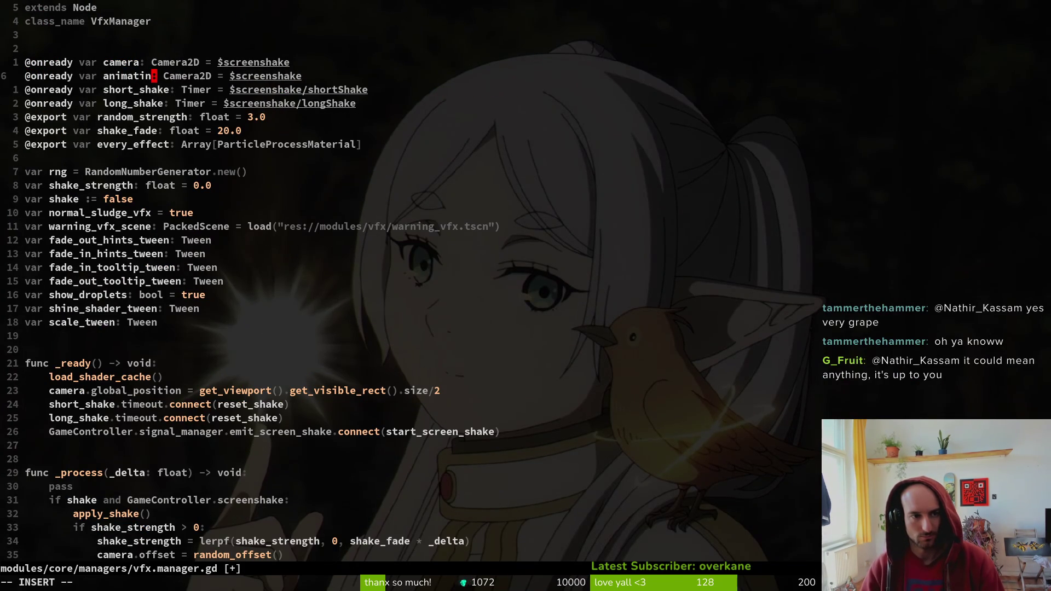
key(BackSpace)
key(BackSpace)
key(BackSpace)
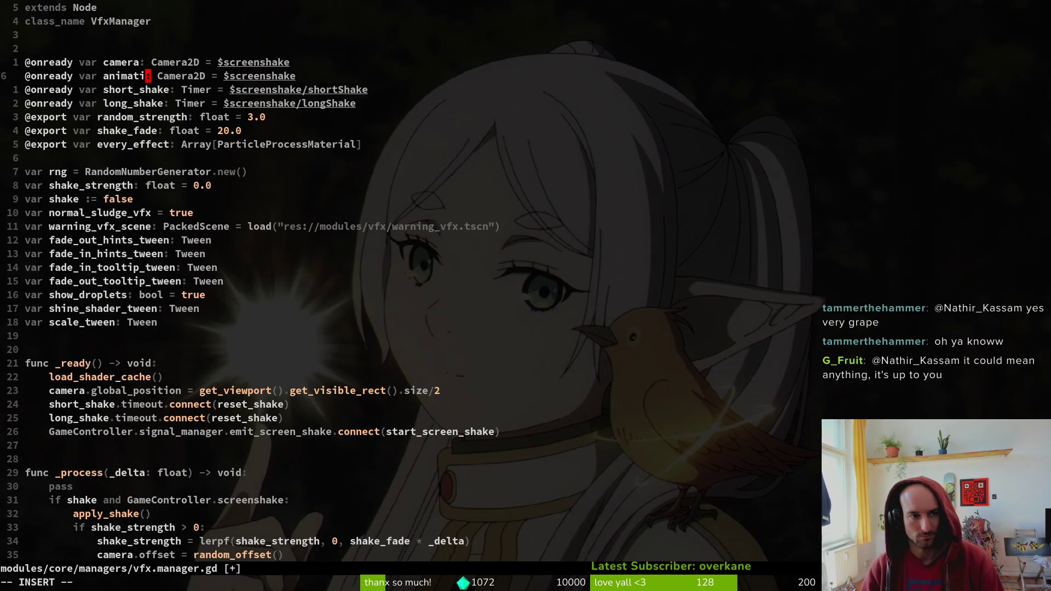
key(BackSpace)
key(BackSpace)
key(BackSpace)
text(screenflash_)
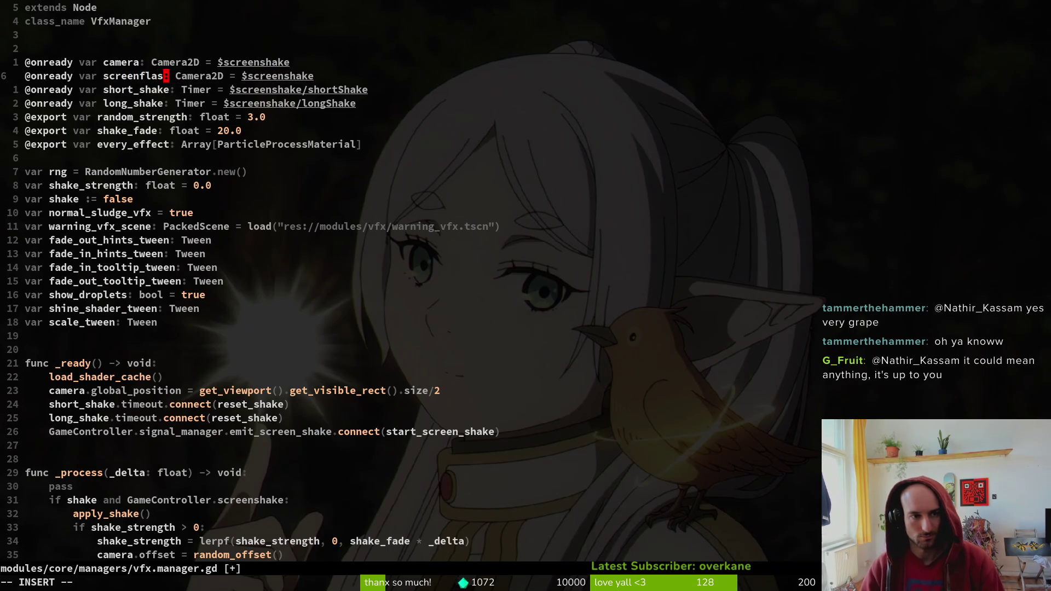
text(player)
Give screenflash_player type AnimationPlayer and path $AnimationPlayer, then save with :w
key(Escape)
text(WcwAnim)
key(Tab)
key(Tab)
key(Tab)
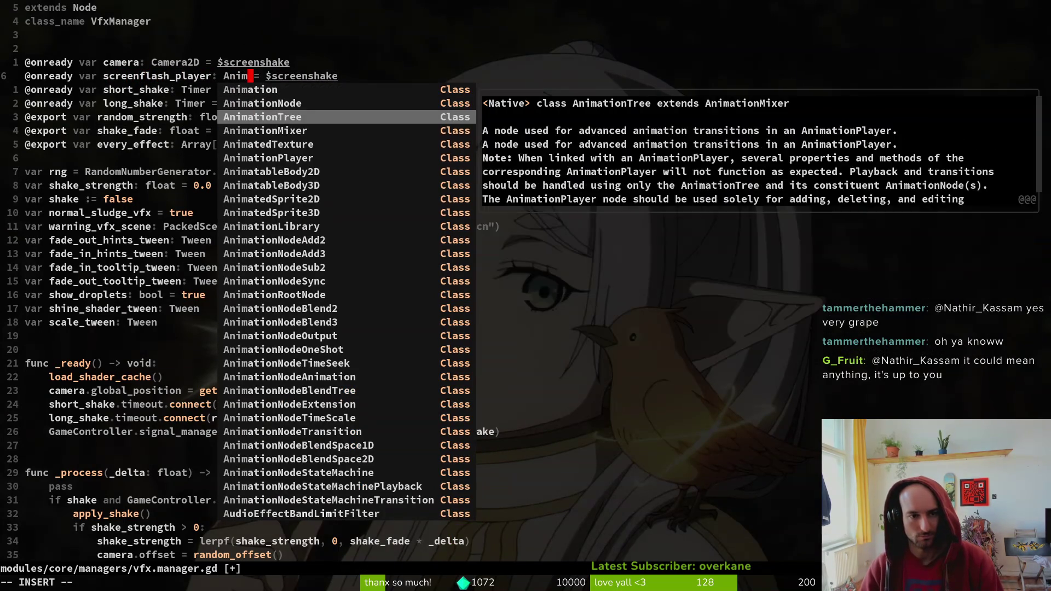
key(Return)
key(Escape)
text(cwAn)
key(Return)
key(Escape)
text(:w)
key(Return)
key(j)
key(j)
key(j)
key(j)
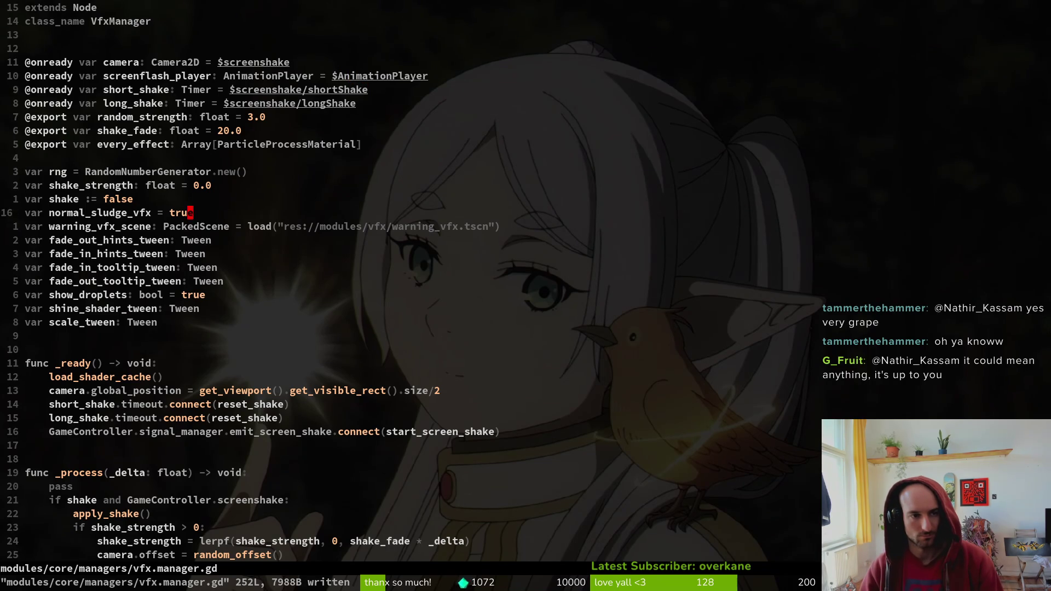
key(shift+g)
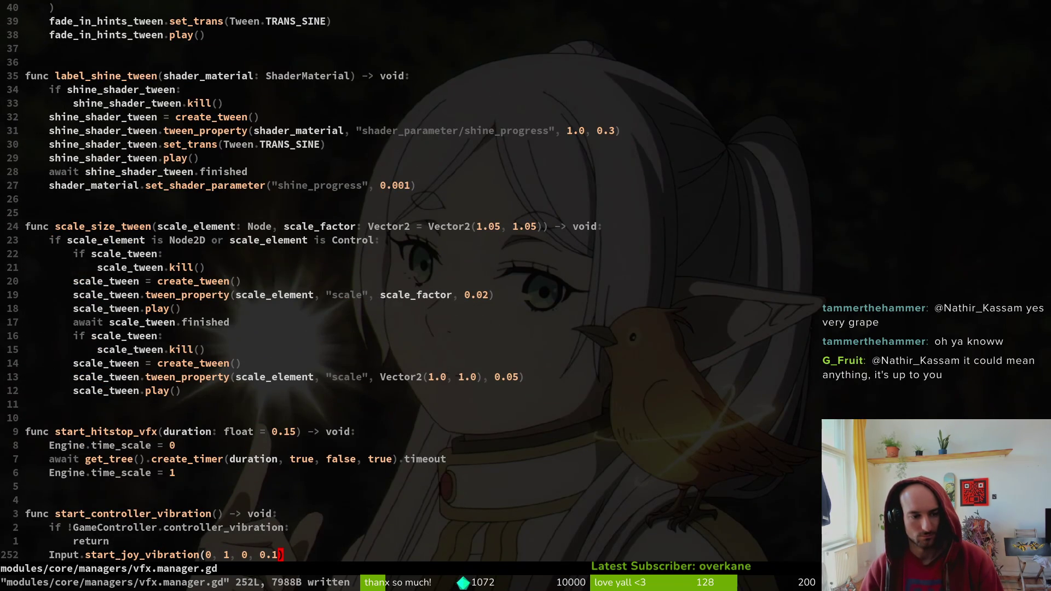
Add a new function 'func play_screenflash() -> void:' at the end of vfx.manager.gd
key(o)
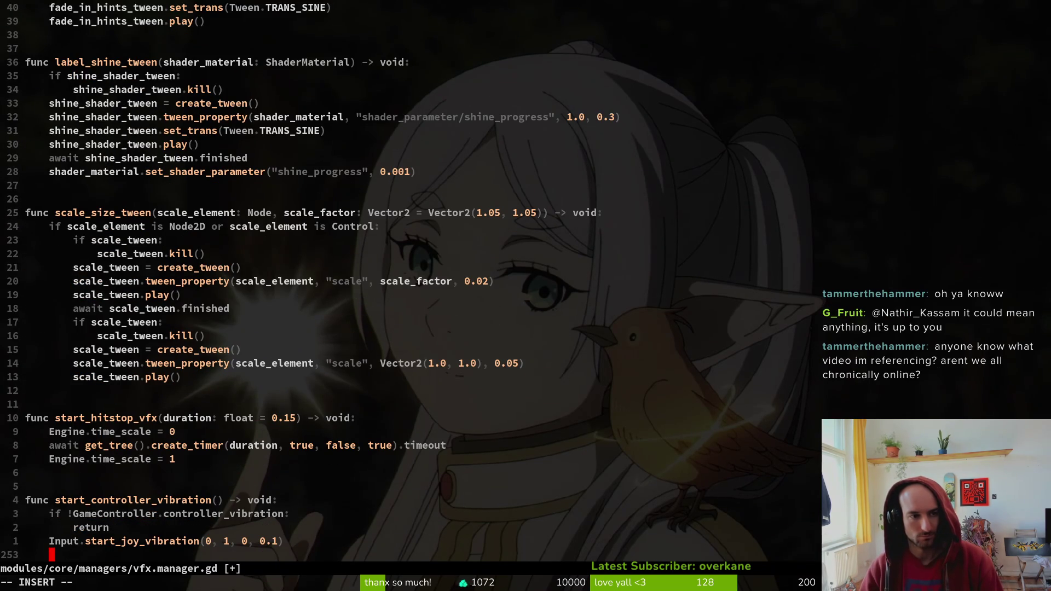
key(Return)
key(BackSpace)
key(Return)
text(func _)
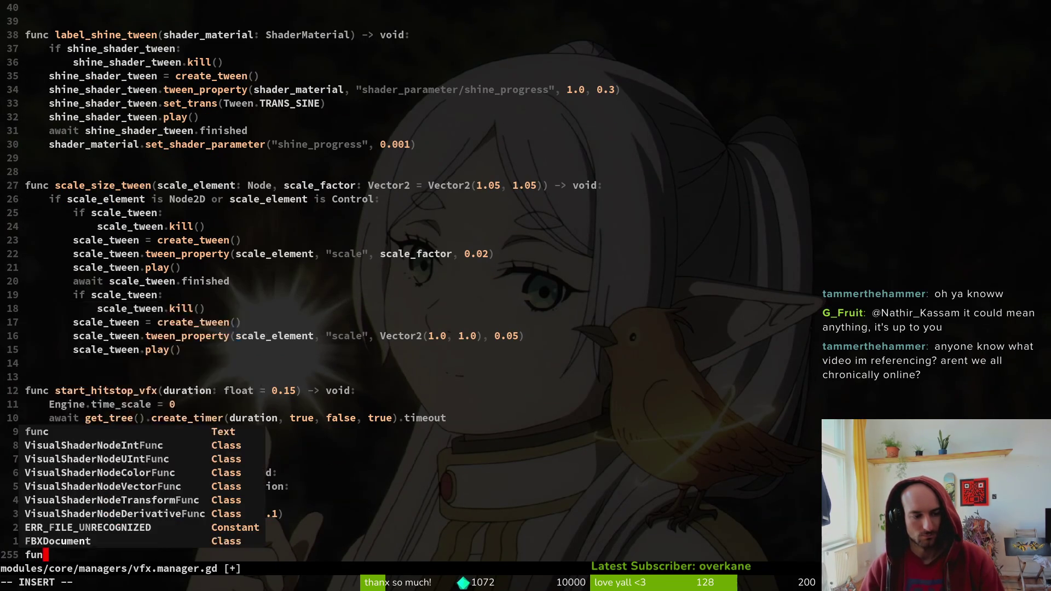
key(BackSpace)
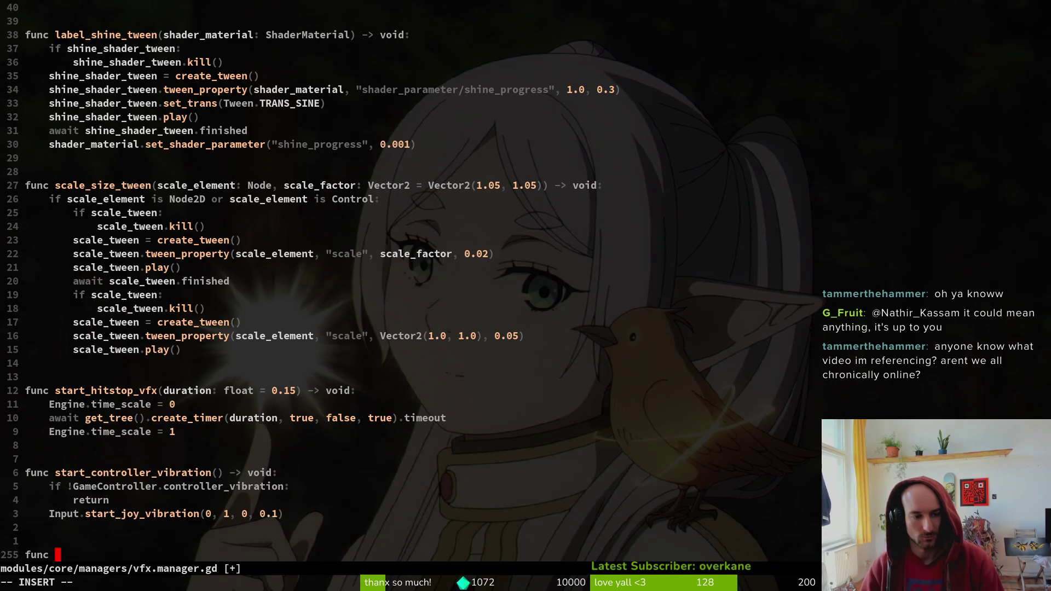
text(scree)
key(BackSpace)
key(BackSpace)
key(BackSpace)
text(play_screenflash())
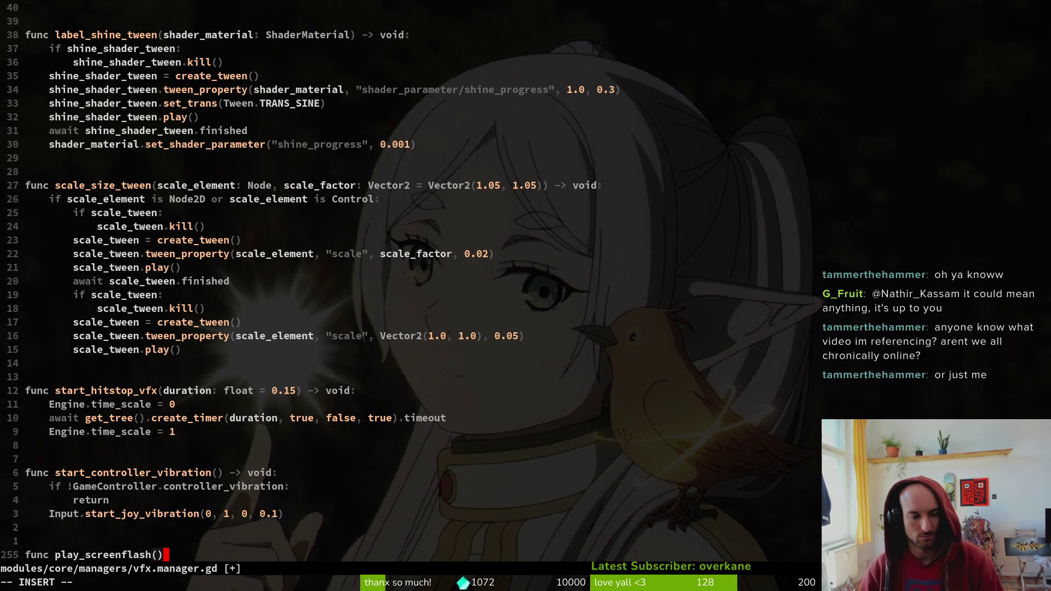
text( -> void:)
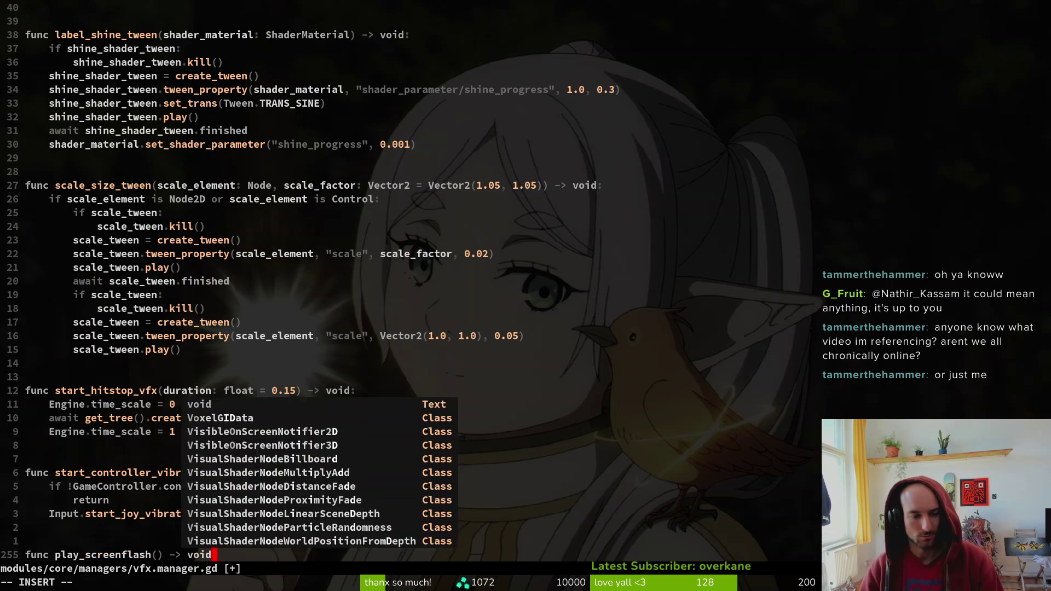
key(Return)
Fill its body with screenflash_player.play("flash"), save, and jump back to portal.gd
key(Tab)
key(Return)
text(.pla)
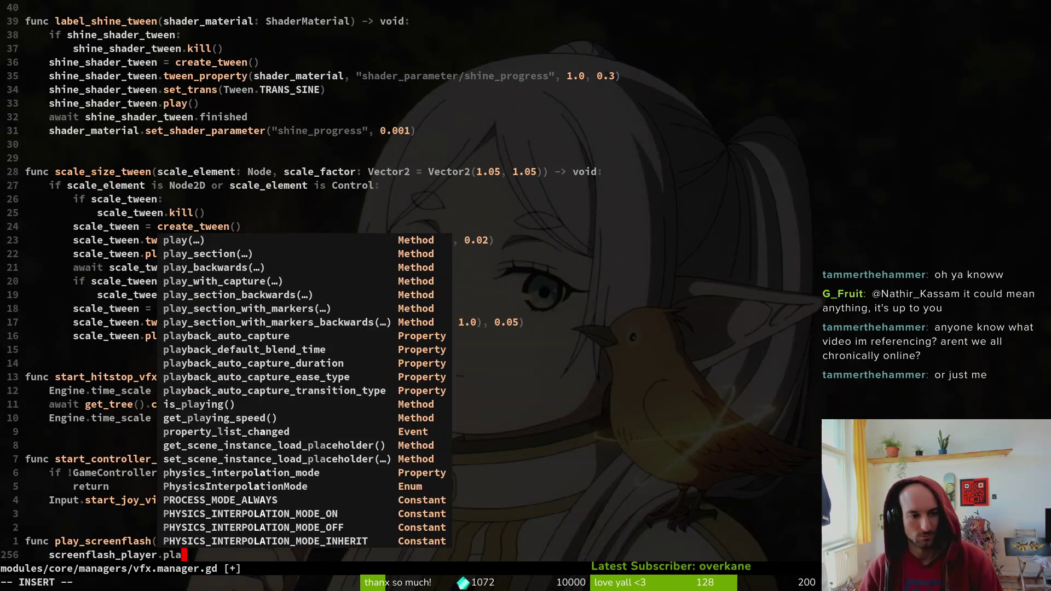
text(y("flash"))
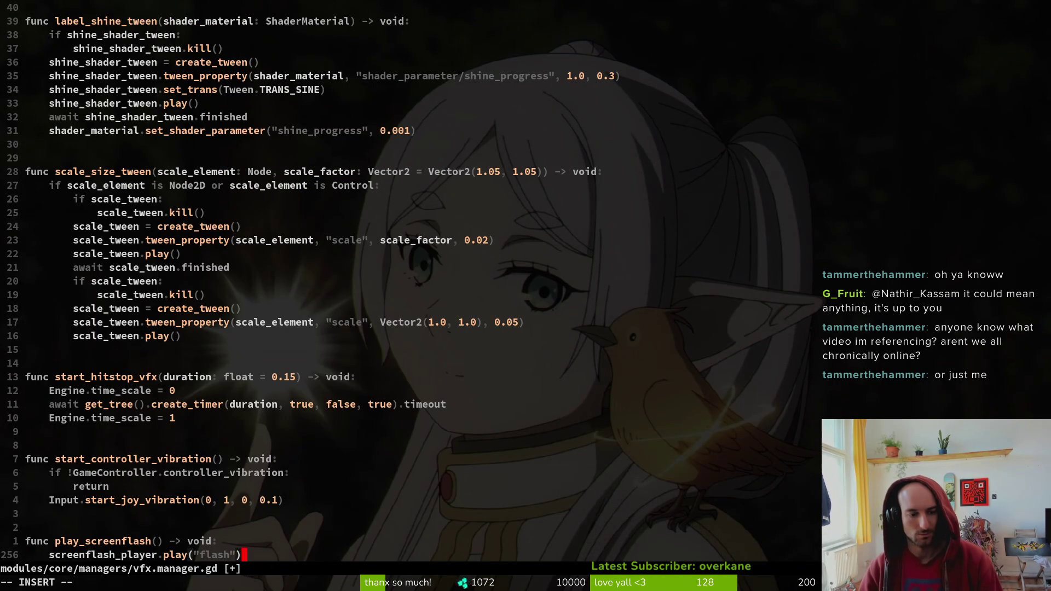
key(Escape)
text(:w)
key(Return)
key(braceleft)
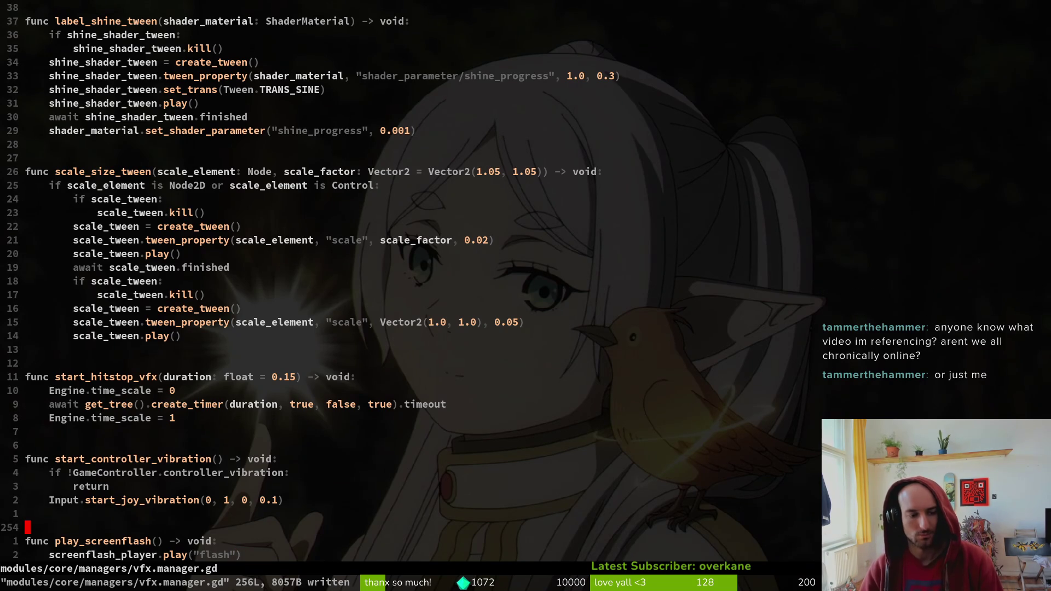
key(ctrl+o)
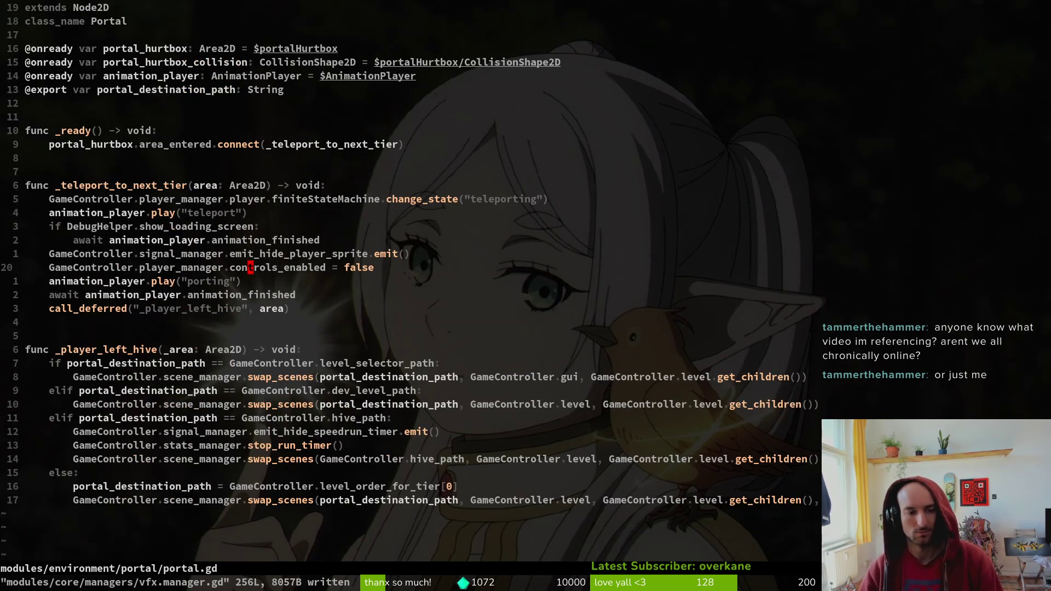
Add GameController.vfx_manager.play_screenflash() below controls_enabled in portal.gd and save
key(o)
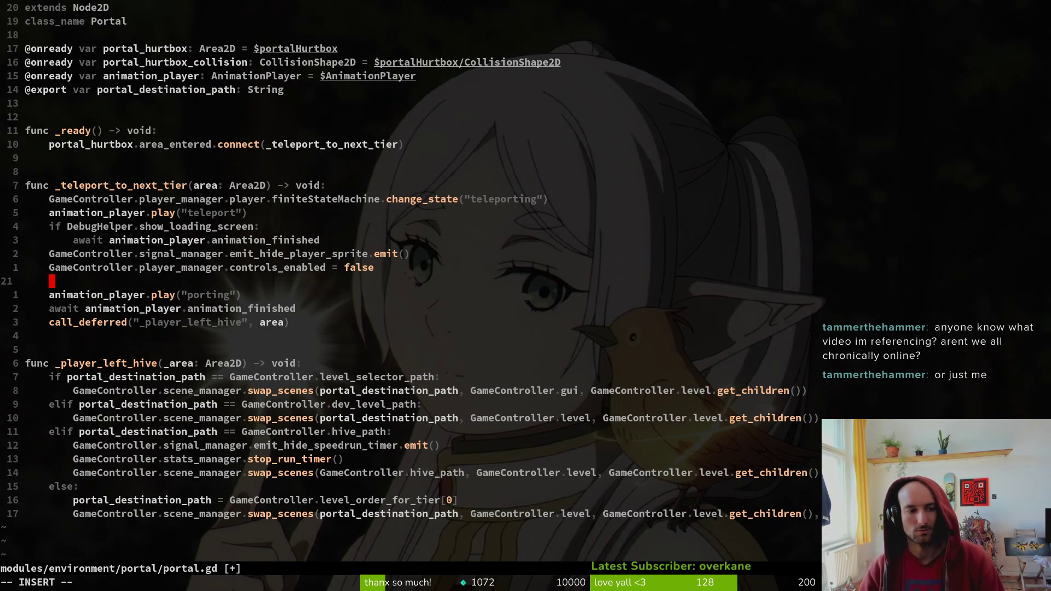
text(GameController.vf)
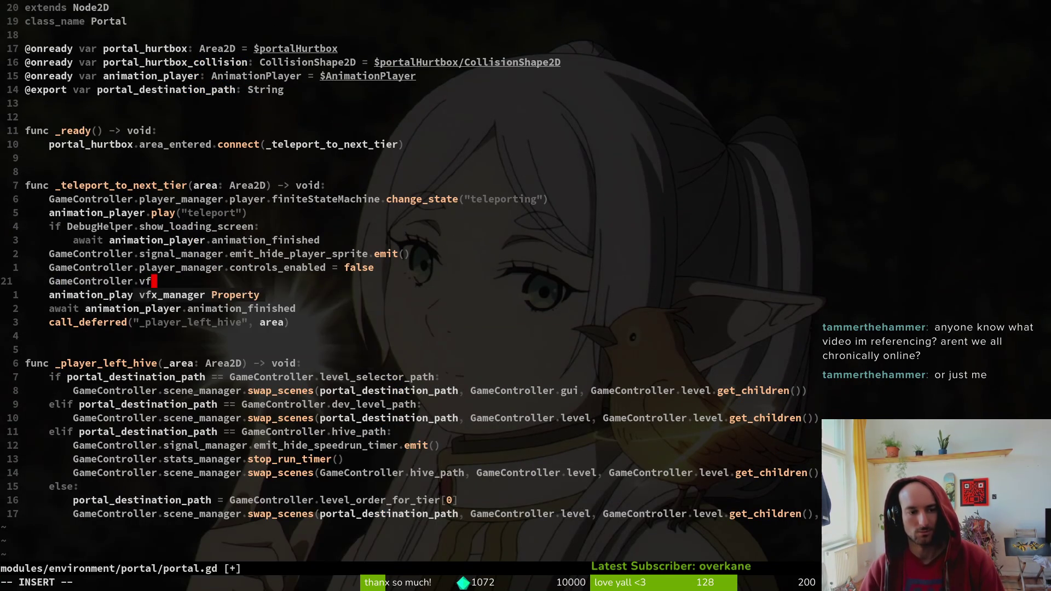
text(x_manager.pl)
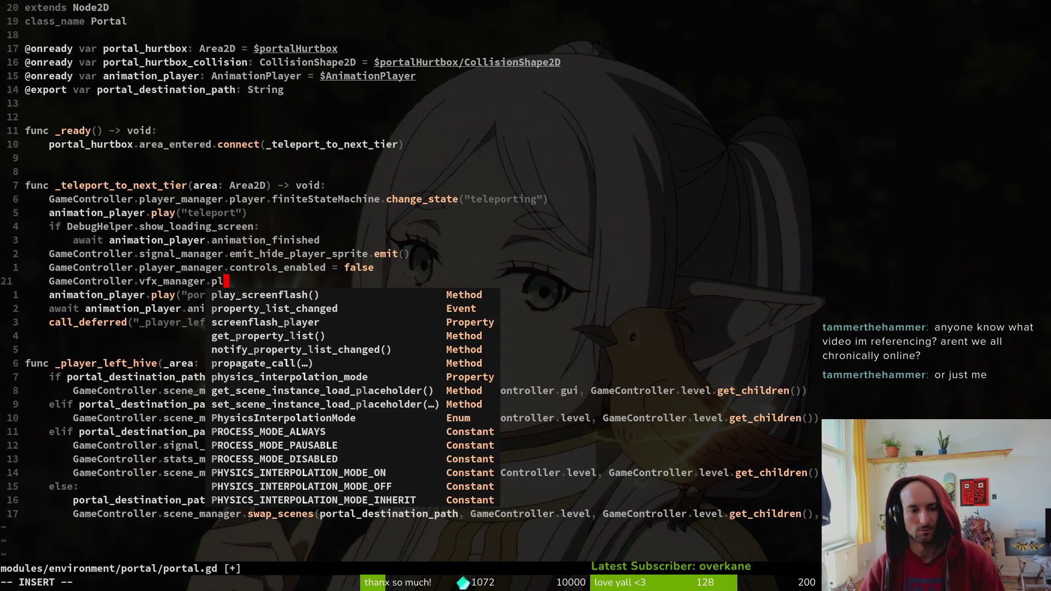
key(Tab)
key(Return)
key(Escape)
text(:w)
key(Return)
Paste the play_screenflash() call under super.enter() in spider/dying.gd and save
key(space)
key(f)
key(f)
text(dying)
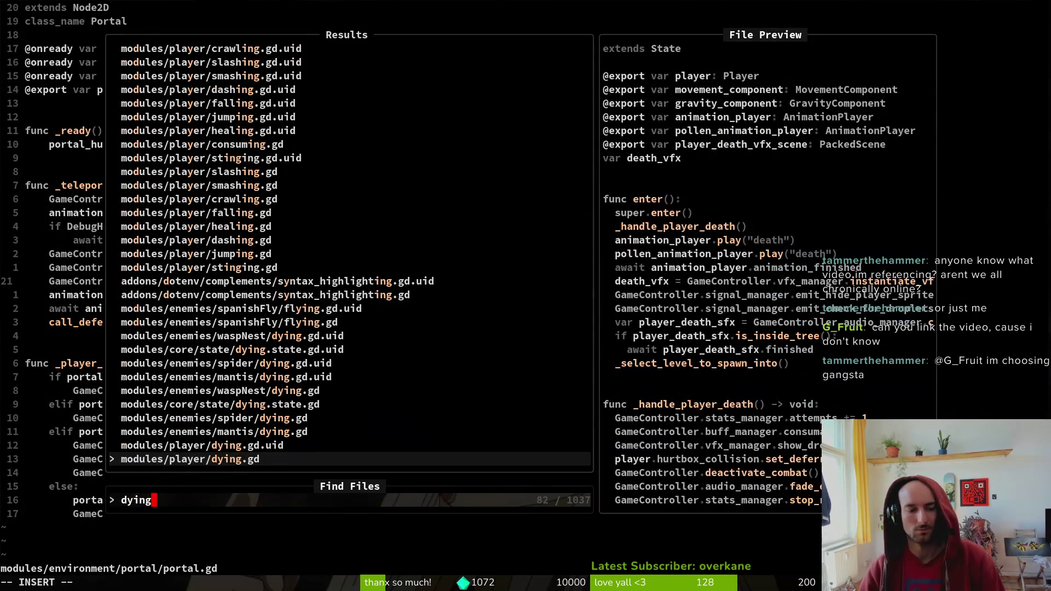
key(Up)
key(Up)
key(Return)
key(Return)
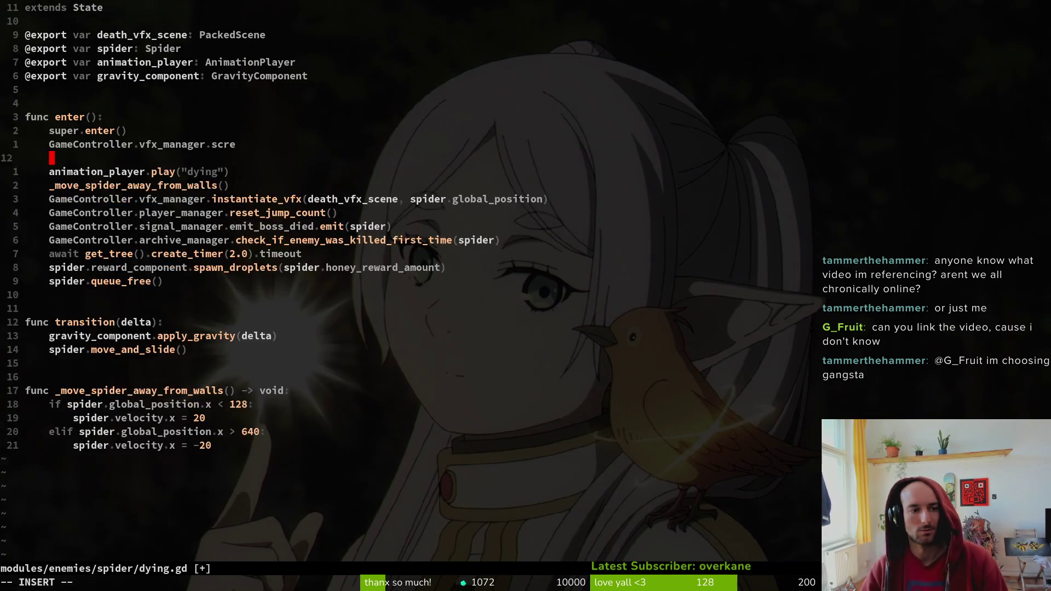
key(Escape)
key(p)
key(k)
key(k)
key(d)
key(d)
key(d)
key(d)
text(:w)
key(Return)
key(alt+Tab)
click(873, 32)
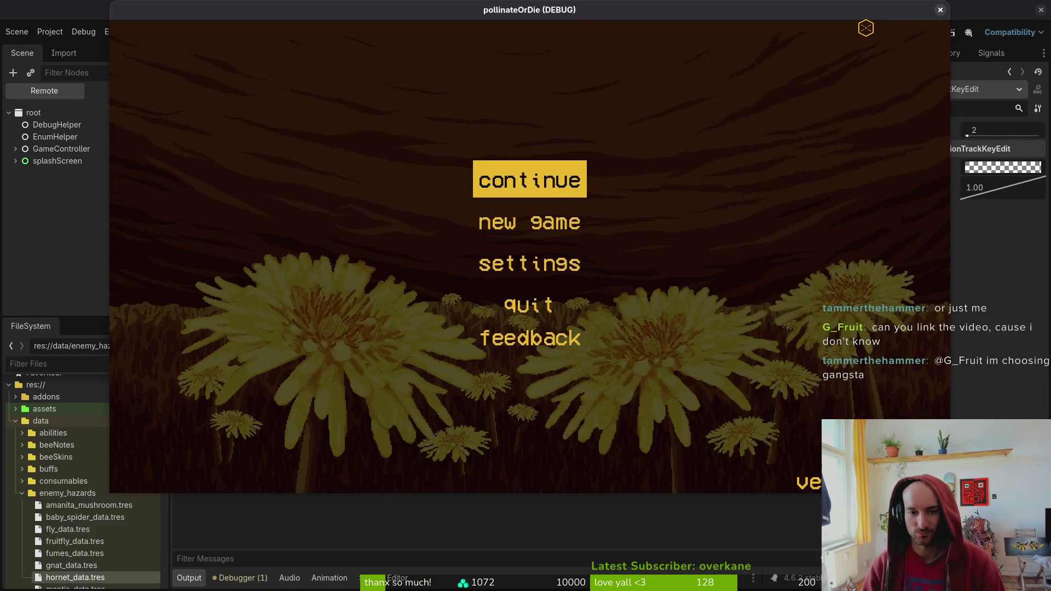
Play past the title screen to level select, close the game, and select vfxManager's AnimationPlayer
key(Return)
key(Escape)
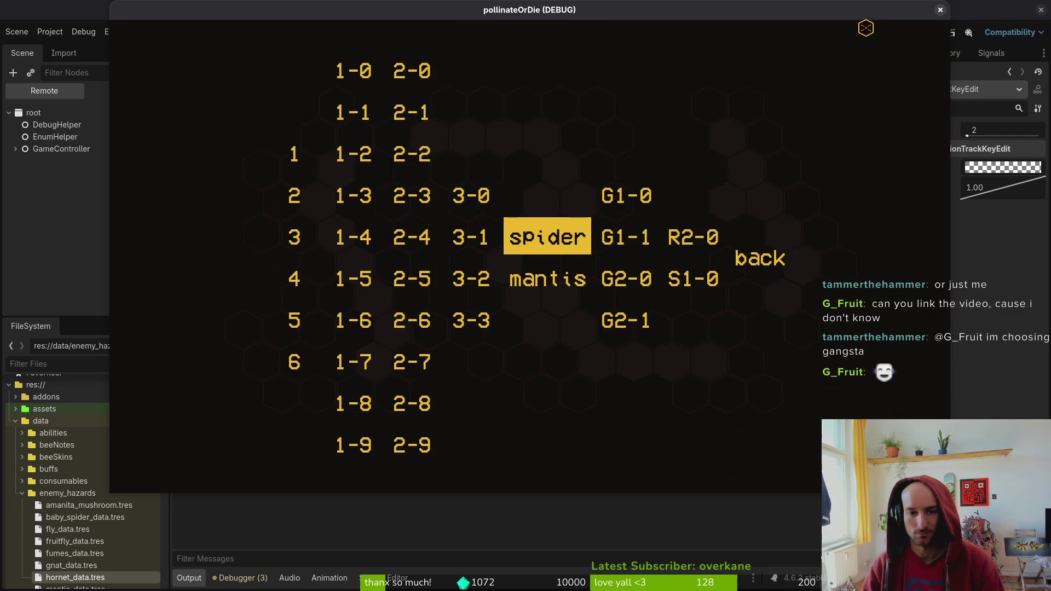
click(940, 11)
click(49, 130)
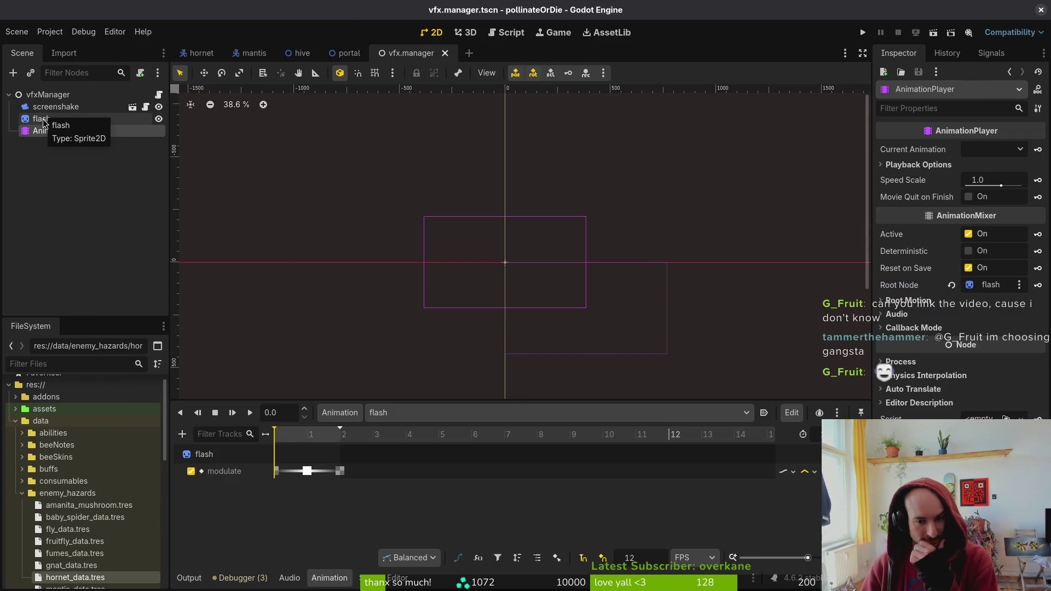
Raise the flash sprite's Modulate alpha to fully opaque white, save, and rerun the game
click(47, 119)
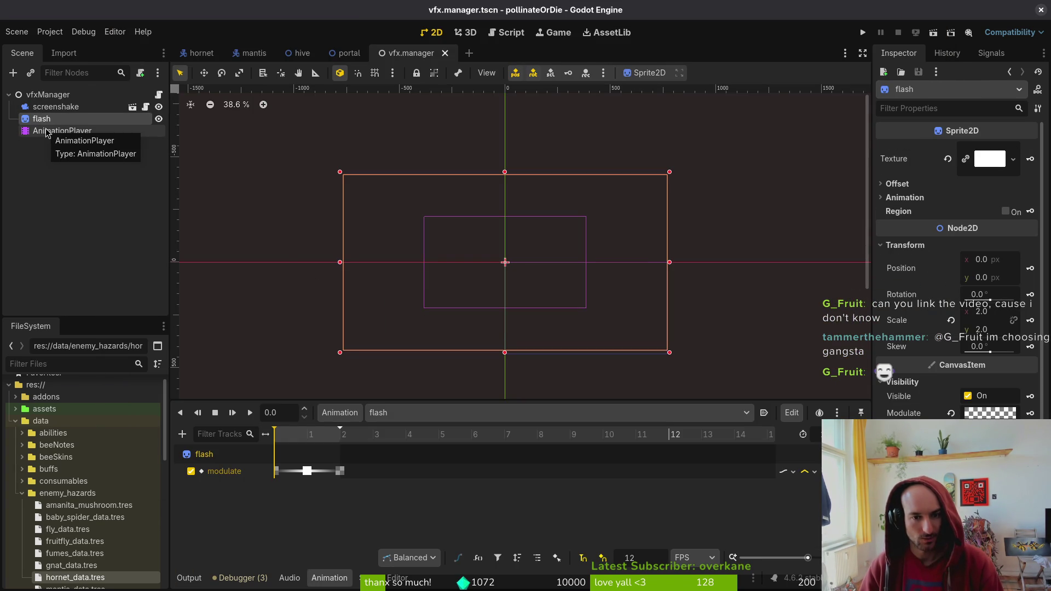
click(989, 414)
drag(983, 331, 1031, 343)
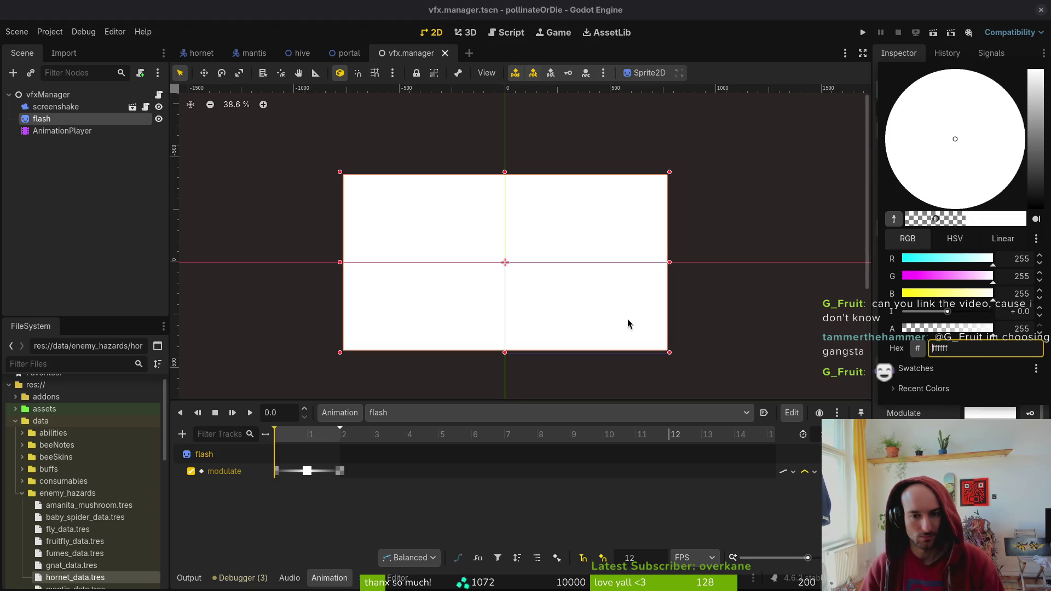
click(627, 324)
key(ctrl+s)
click(864, 33)
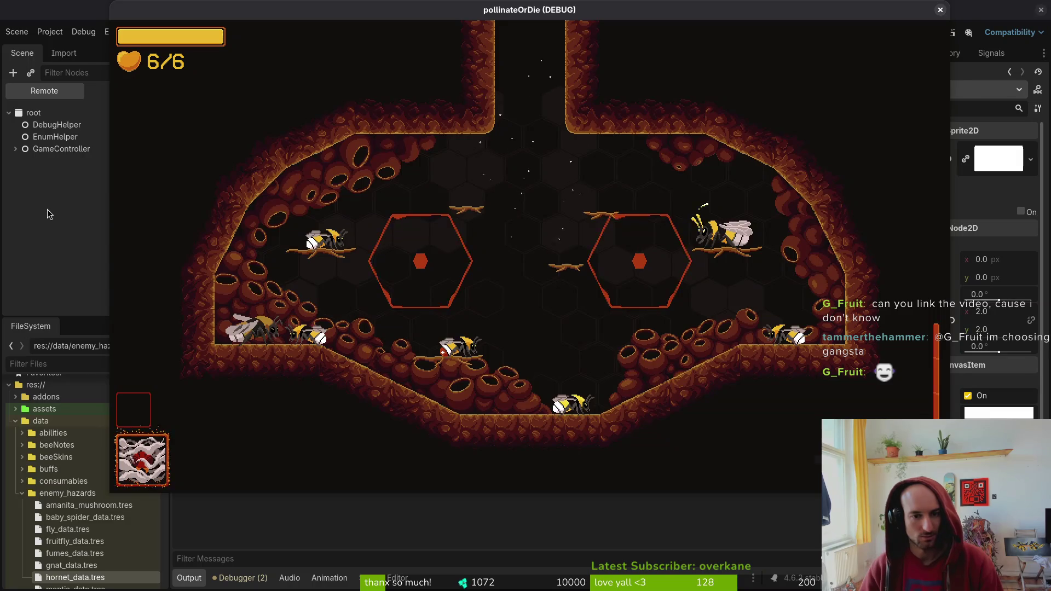
Close the running game and save the vfx manager scene
key(F8)
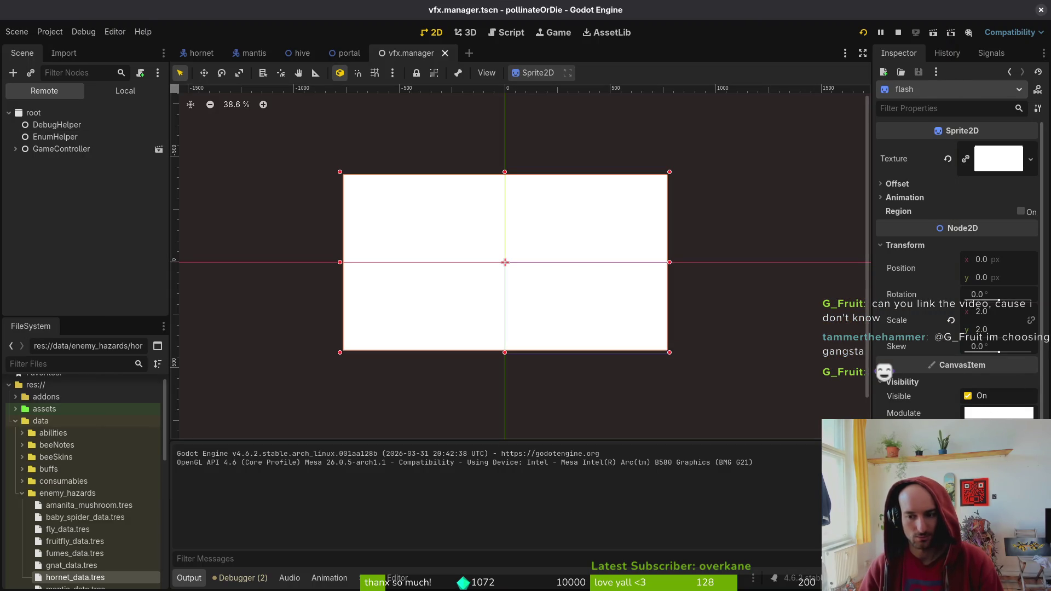
scroll(958, 263, down, 3)
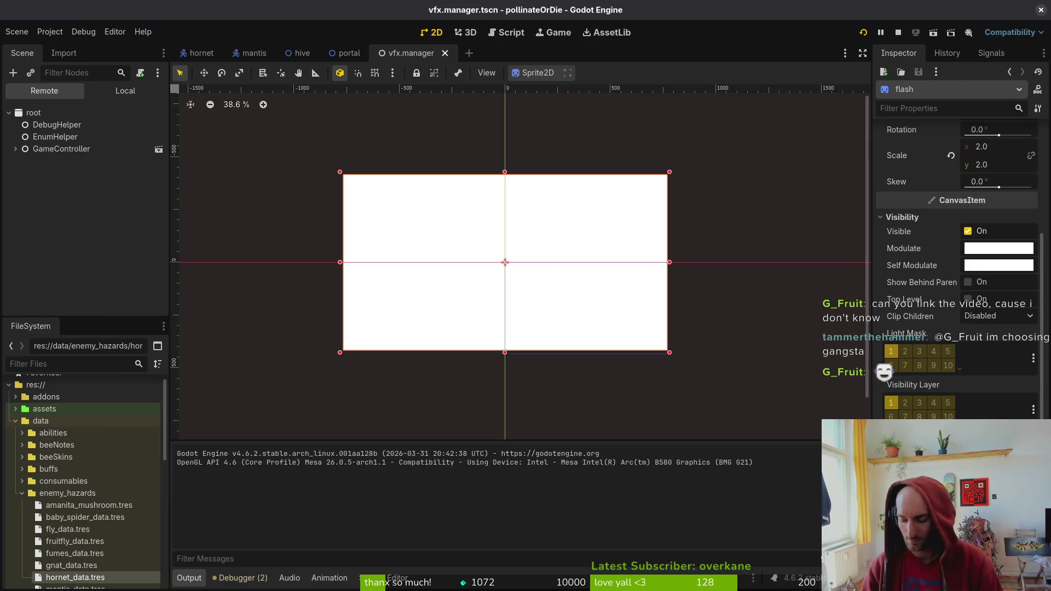
key(ctrl+s)
Test-run the game through to the debug level-select menu, then stop it
click(900, 34)
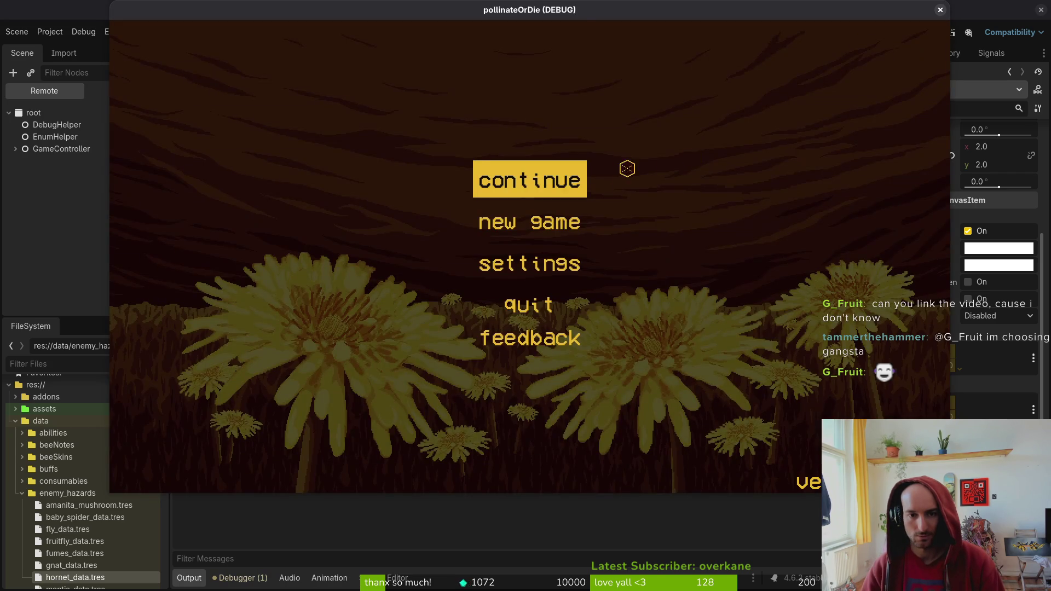
click(554, 183)
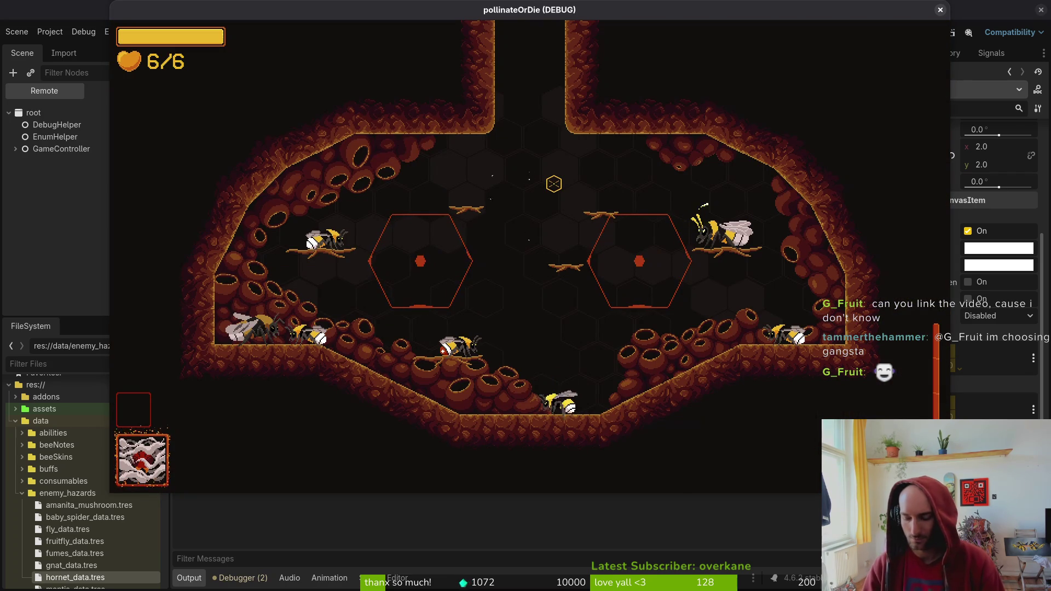
key(Escape)
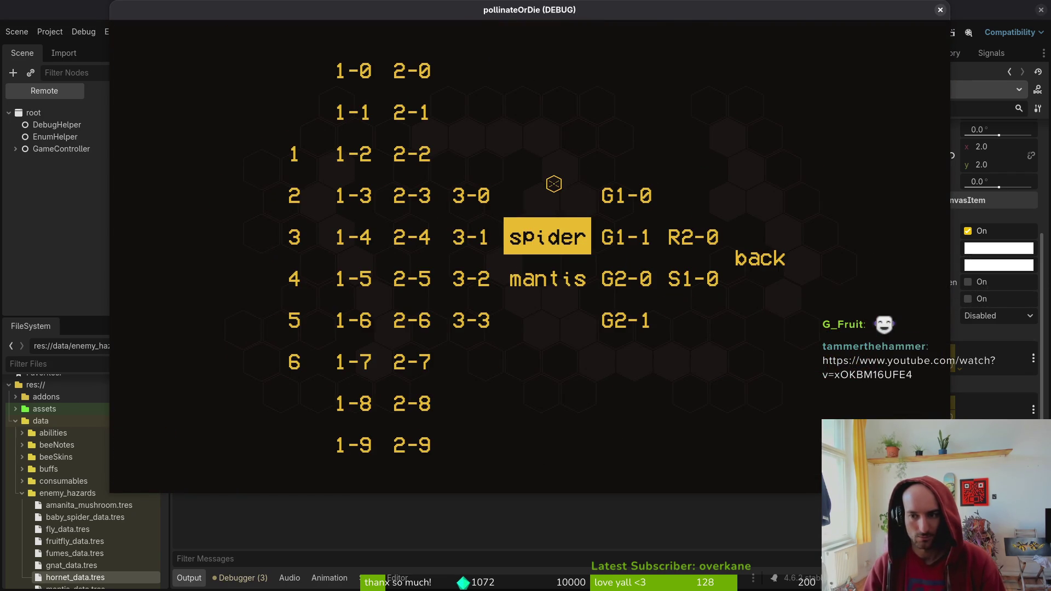
click(940, 10)
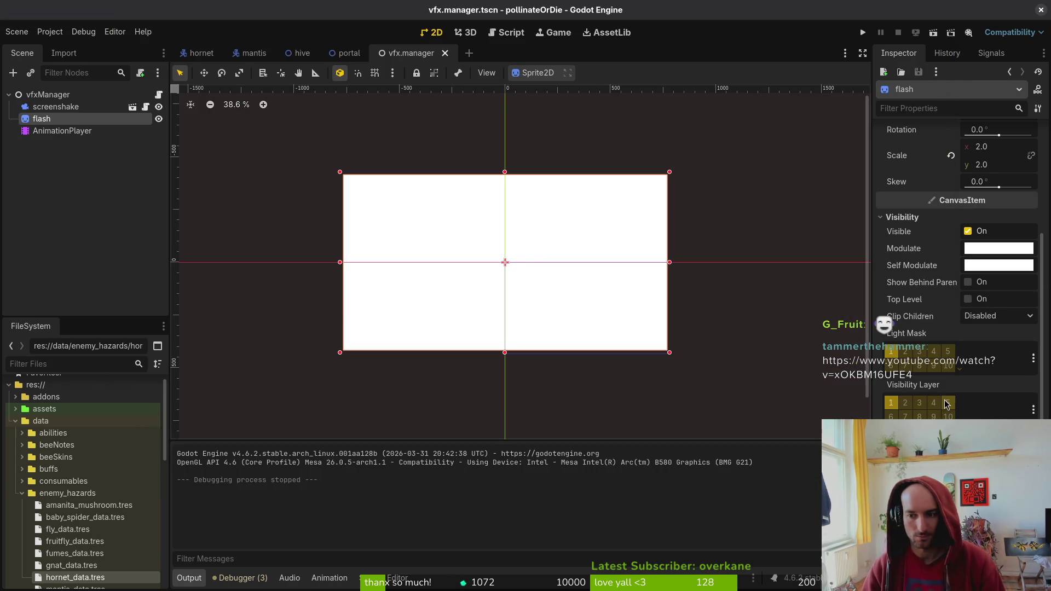
Give the flash Sprite2D a new Z Index and a fully transparent Modulate, then run the project
key(ctrl+z)
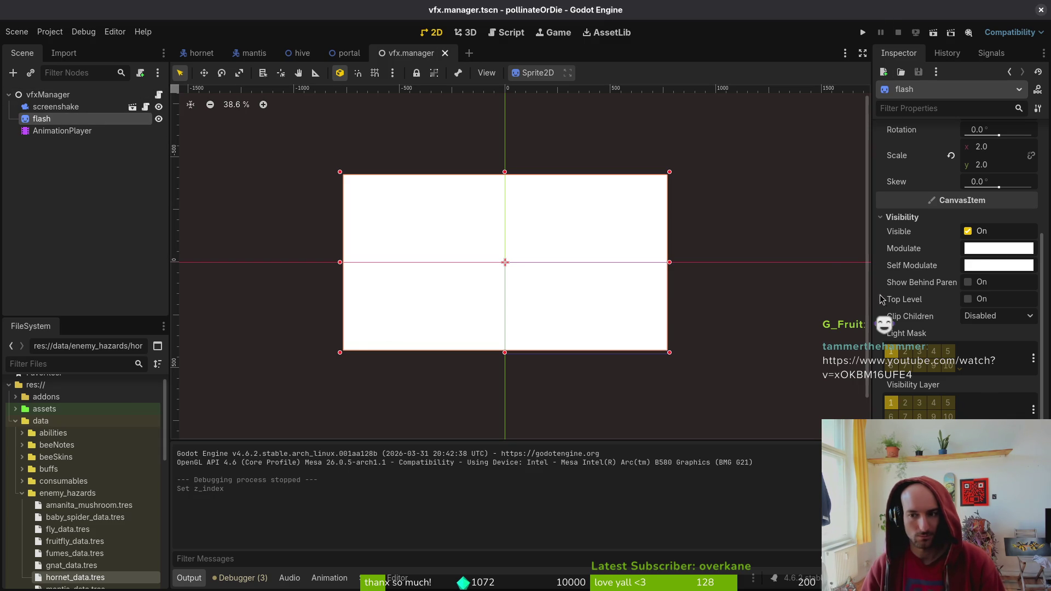
click(977, 252)
click(739, 517)
key(ctrl+z)
key(ctrl+z)
key(ctrl+z)
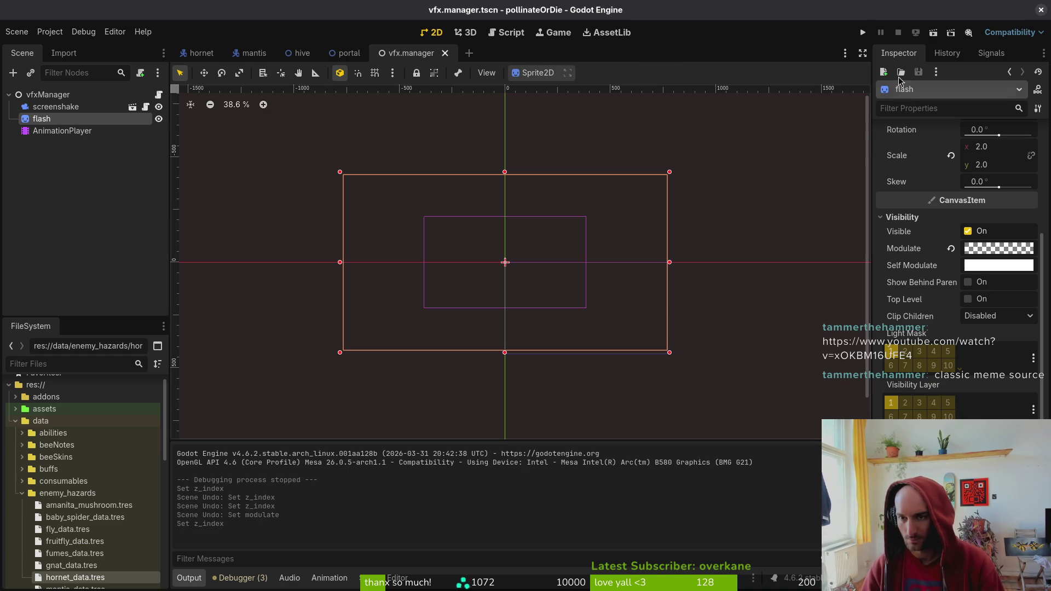
click(864, 33)
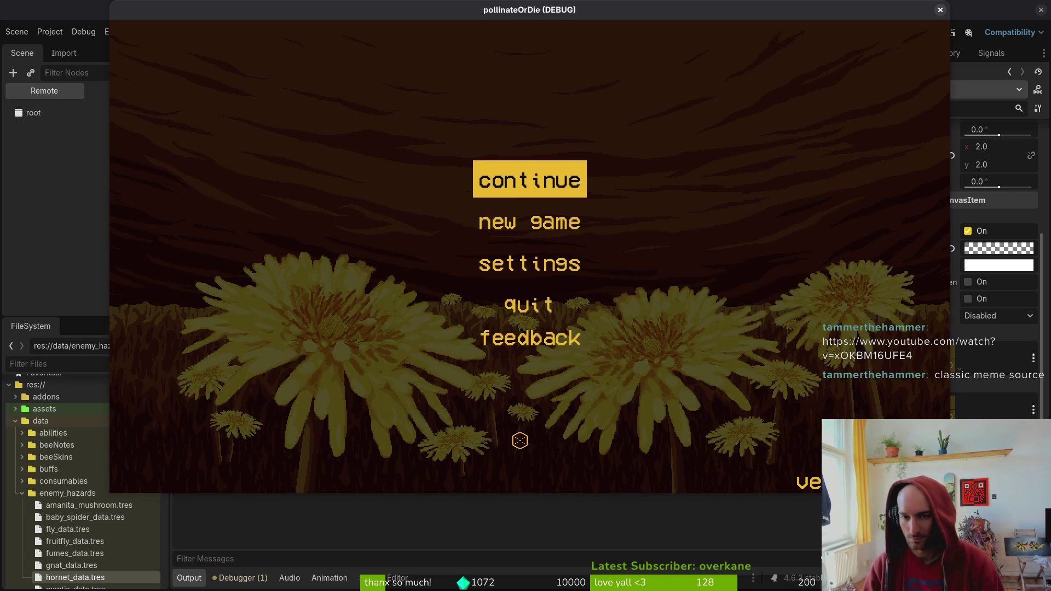
Continue from the main menu, start the spider level from debug select, play it, and pause
key(Return)
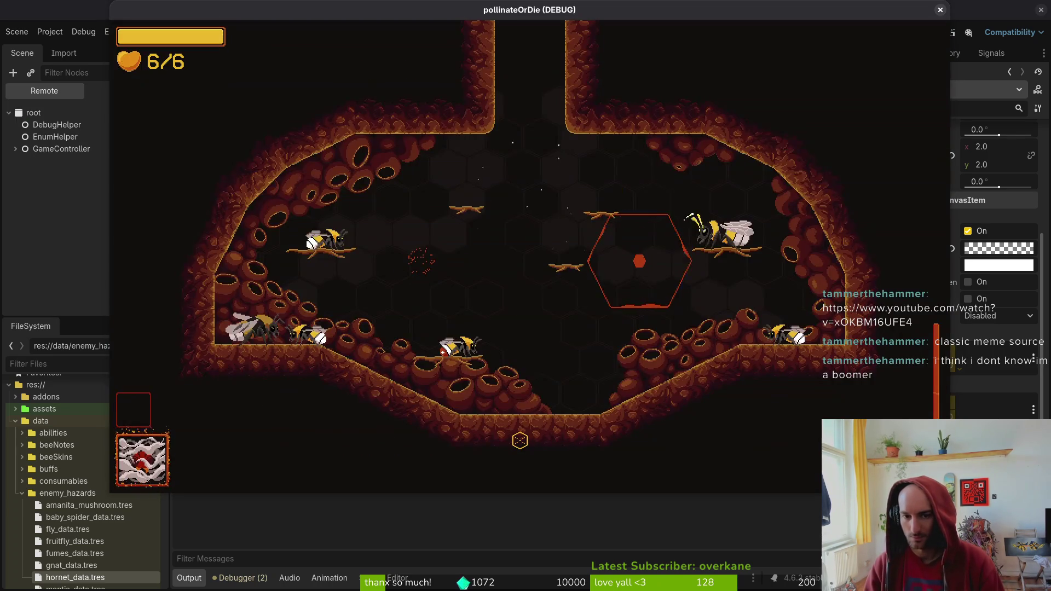
key(Escape)
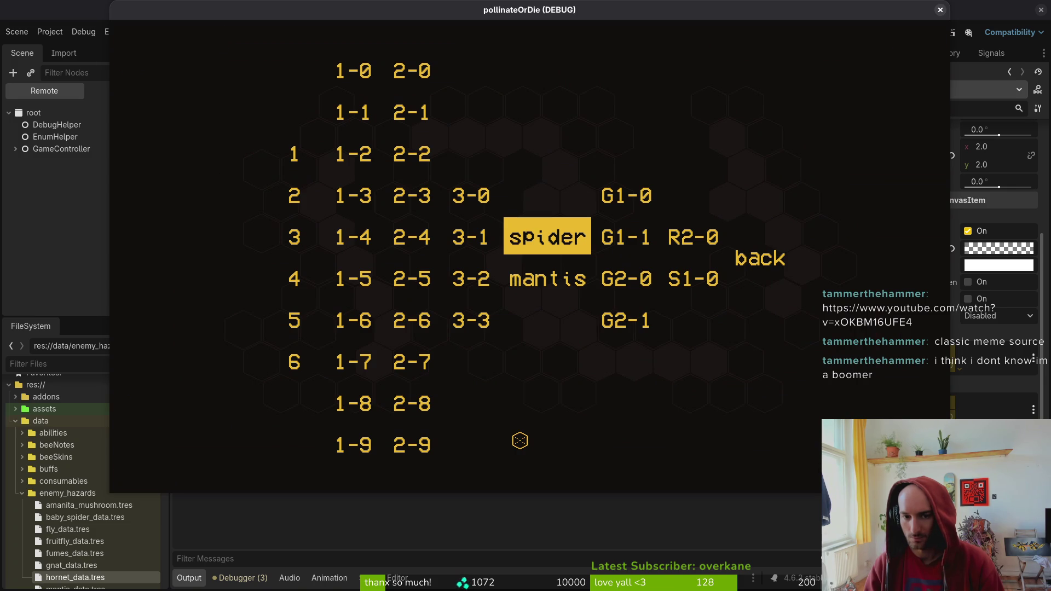
key(Return)
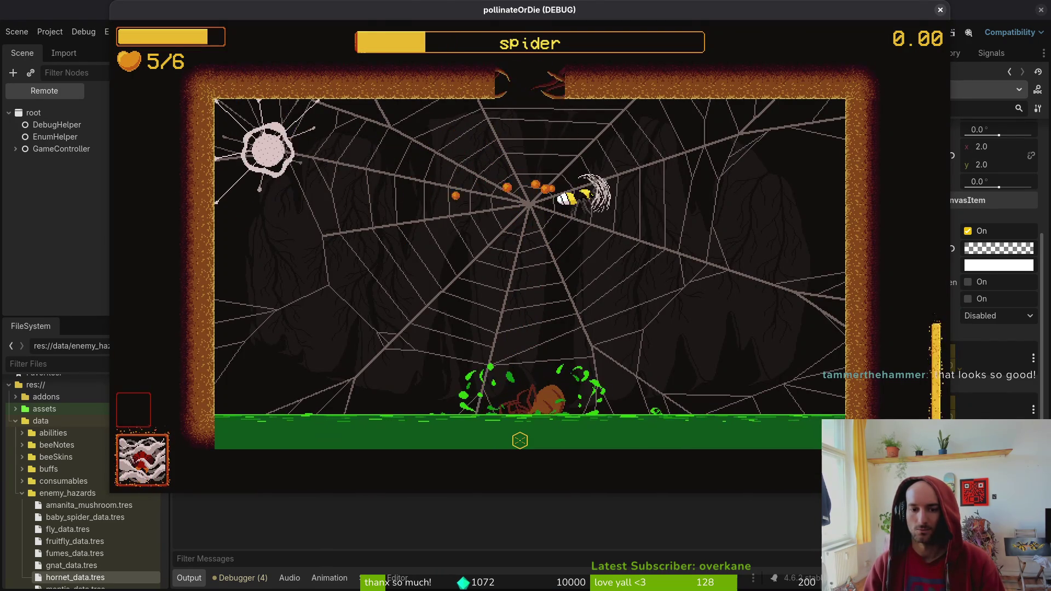
key(Escape)
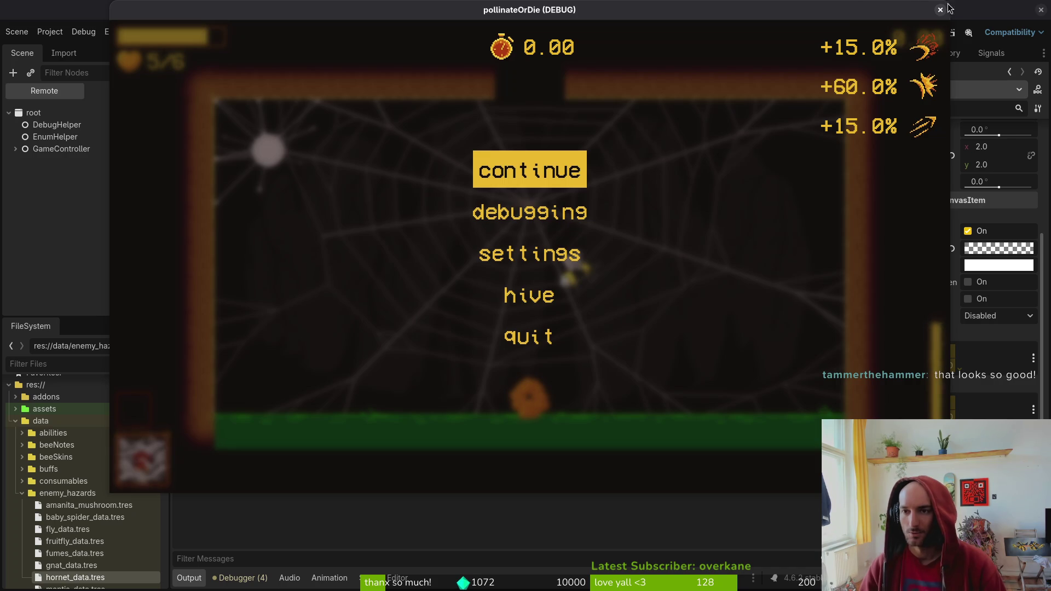
Stop the test game, check the spider's dying script, then bring up the ScourgeBringer video
click(940, 9)
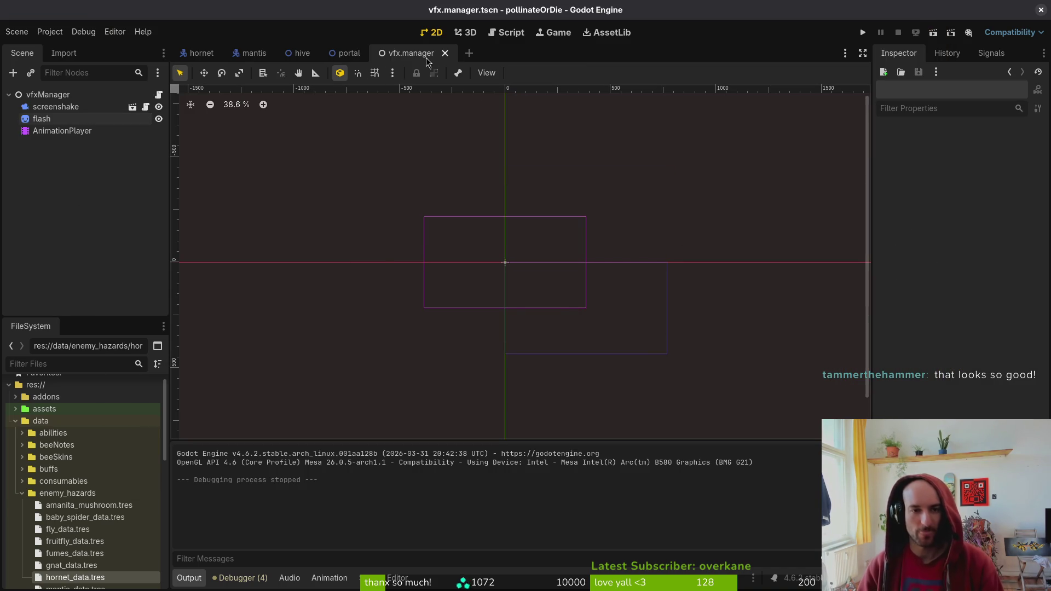
key(alt+Tab)
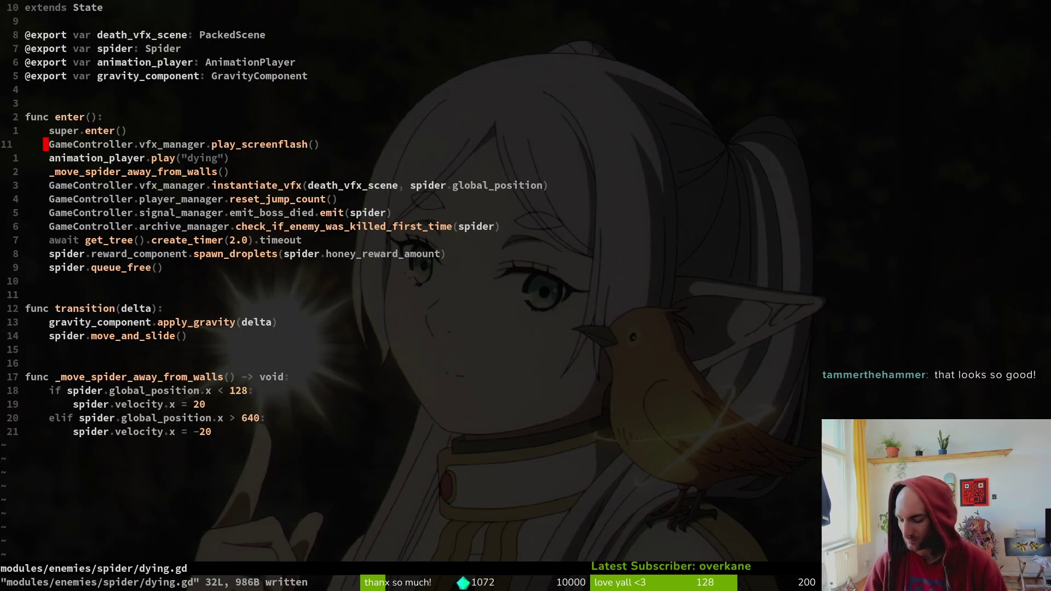
key(alt+Tab)
click(41, 118)
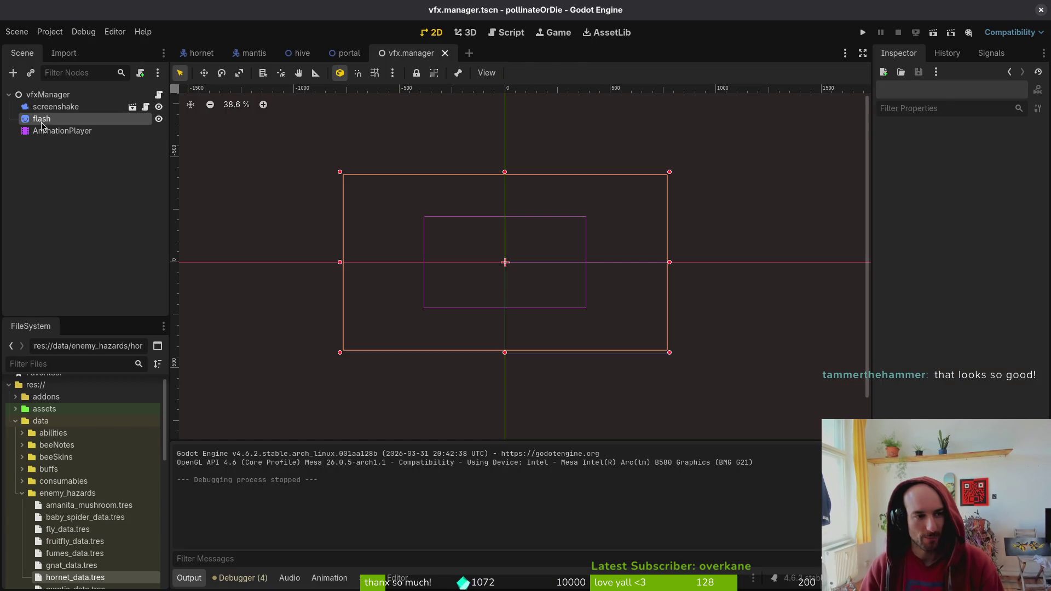
click(91, 173)
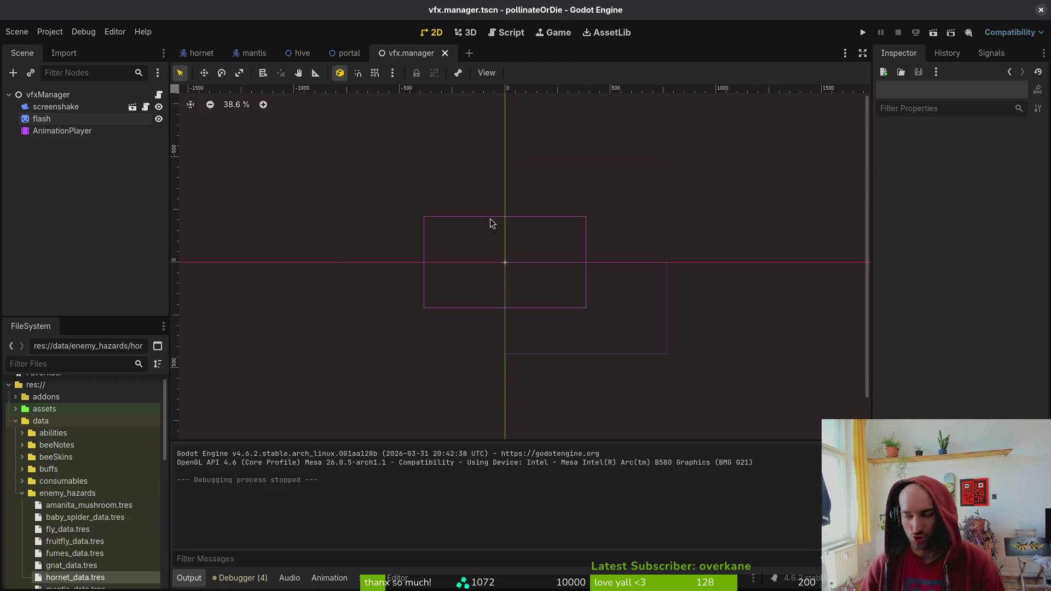
key(alt+Tab)
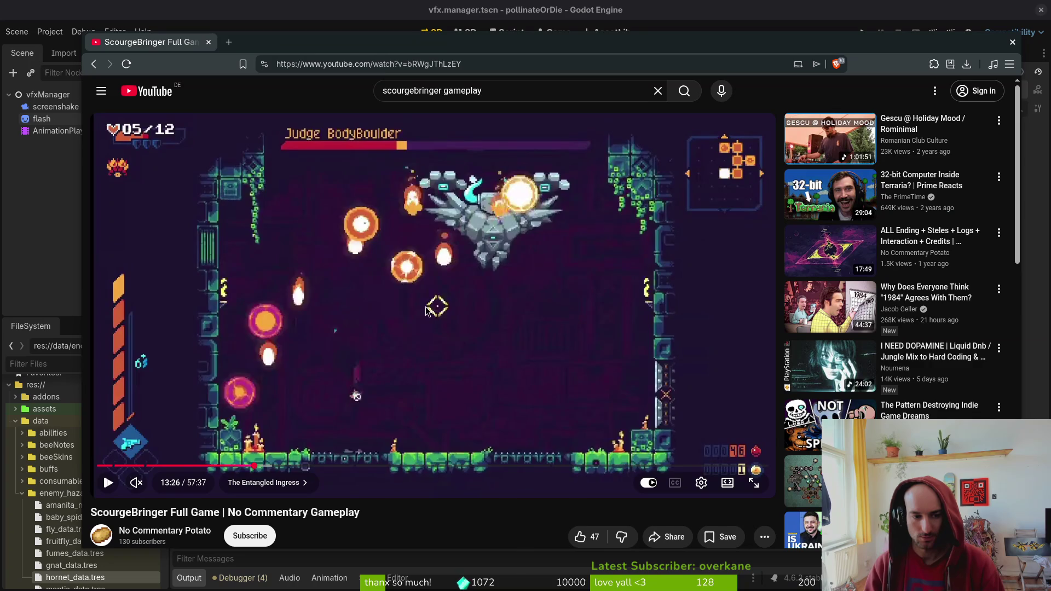
Play the ScourgeBringer video and freeze it on the white screen-flash frame at 13:35
click(426, 310)
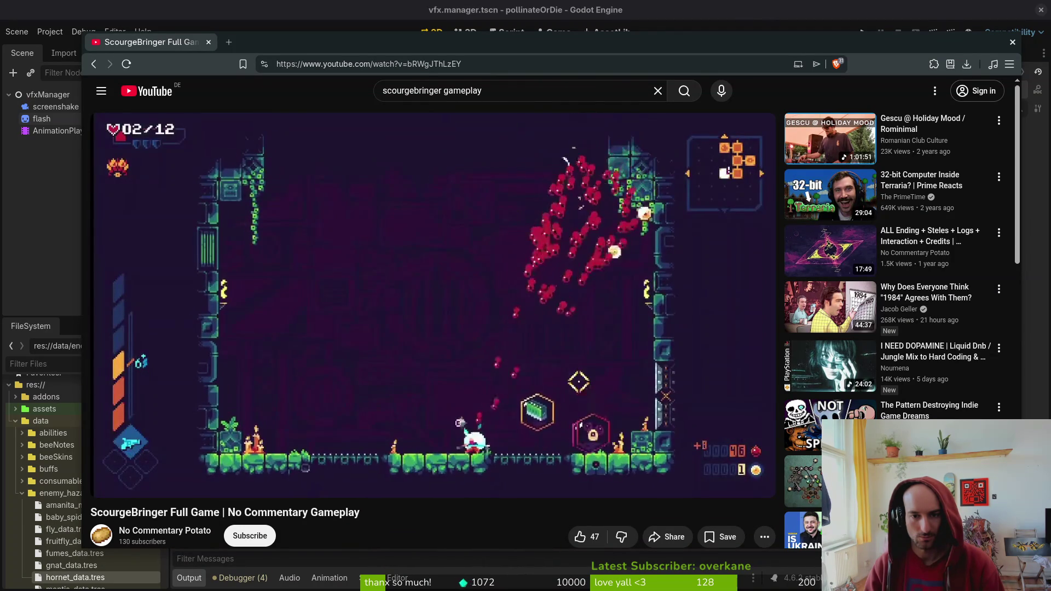
key(Left)
key(Left)
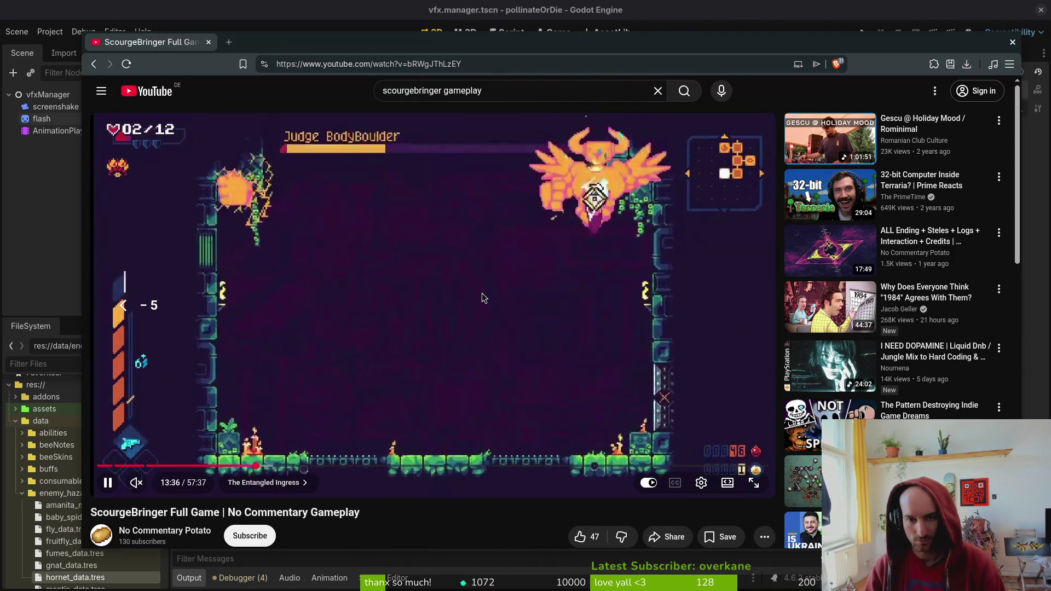
key(space)
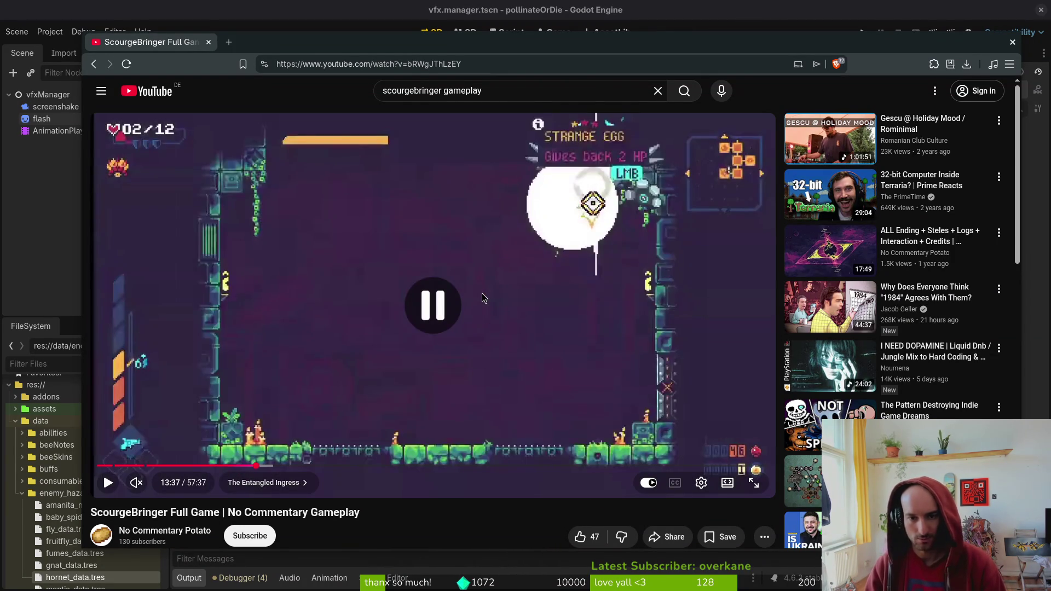
key(comma)
key(comma)
key(comma)
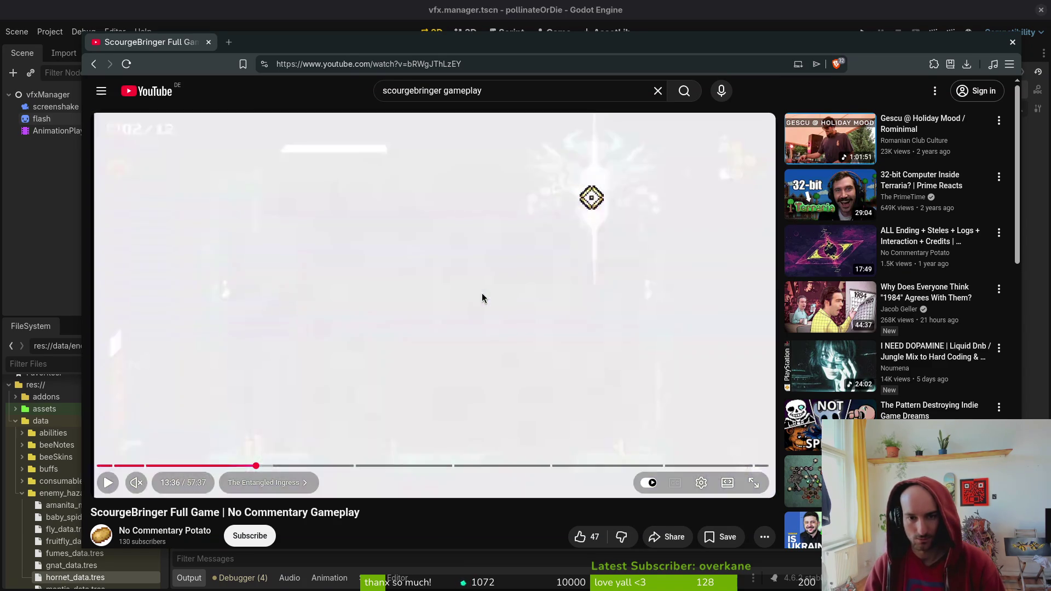
key(period)
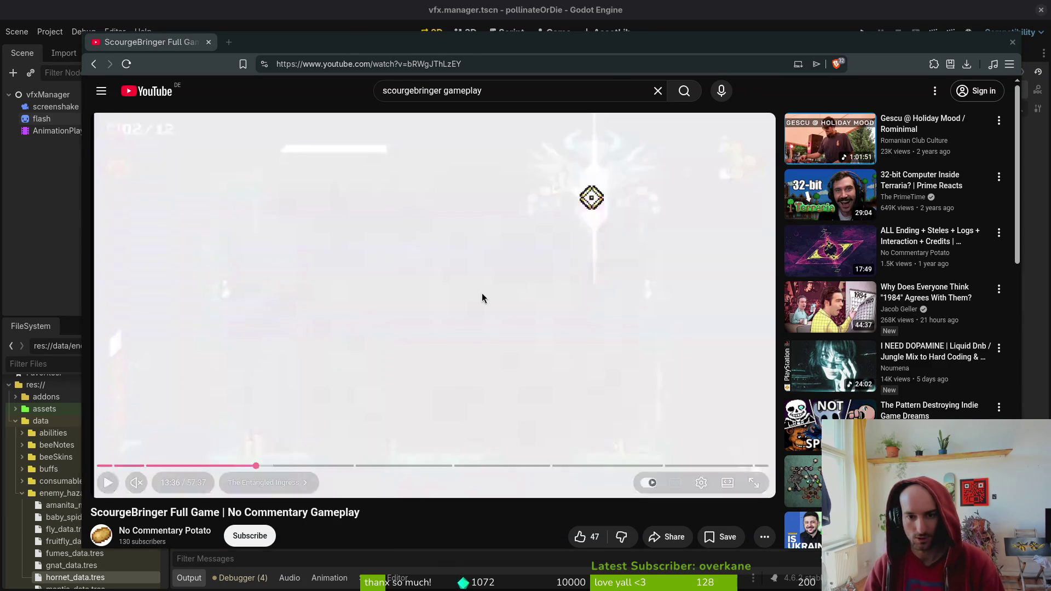
Compare the paused flash frame against Godot, ending back in the editor
key(alt+Tab)
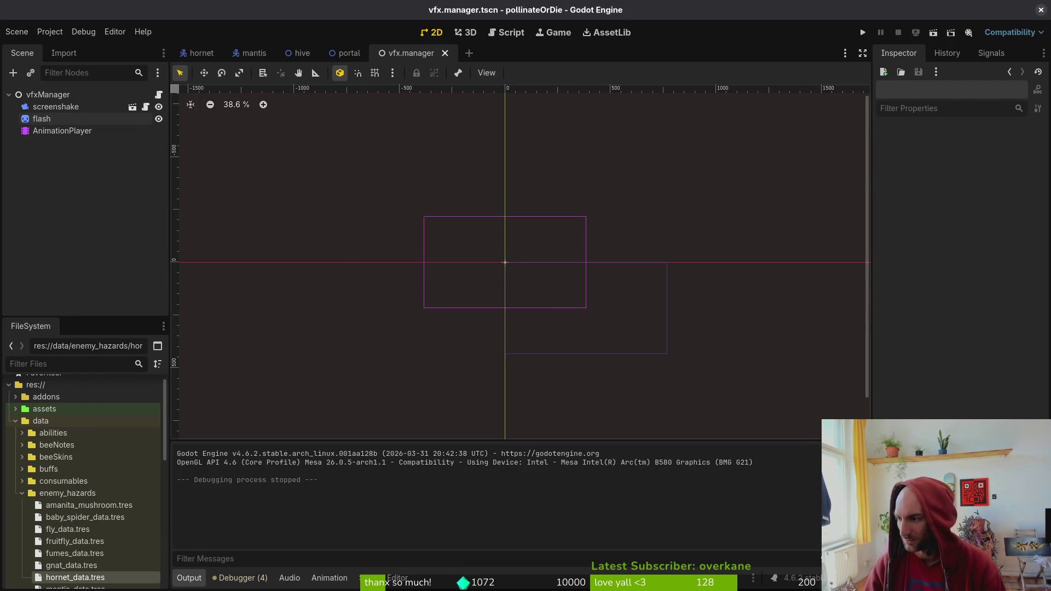
key(alt+Tab)
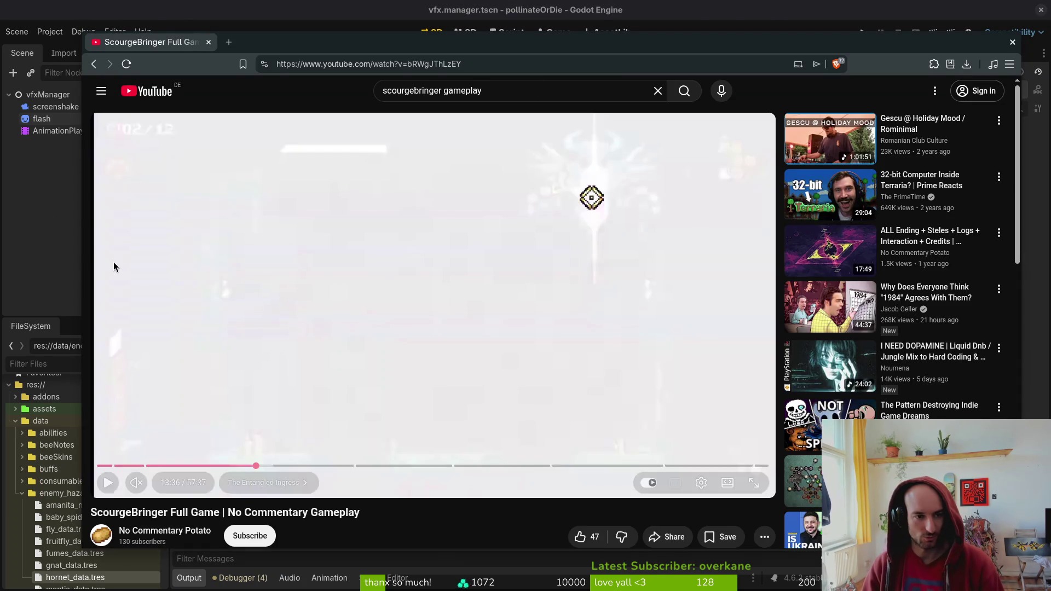
key(alt+Tab)
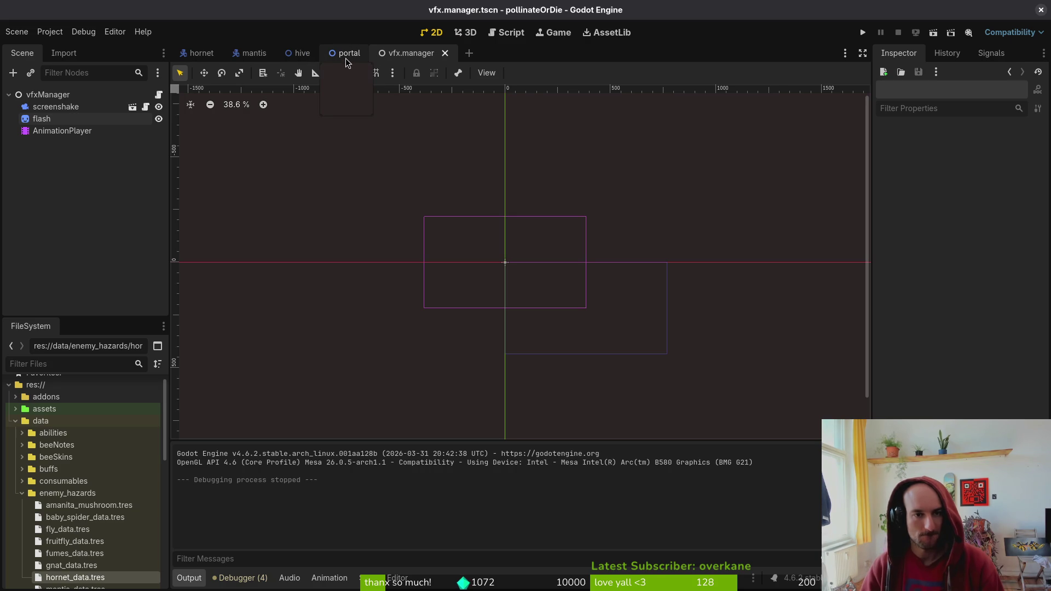
Open the flash animation, preview it, and try moving the first modulate key later
click(55, 119)
click(62, 131)
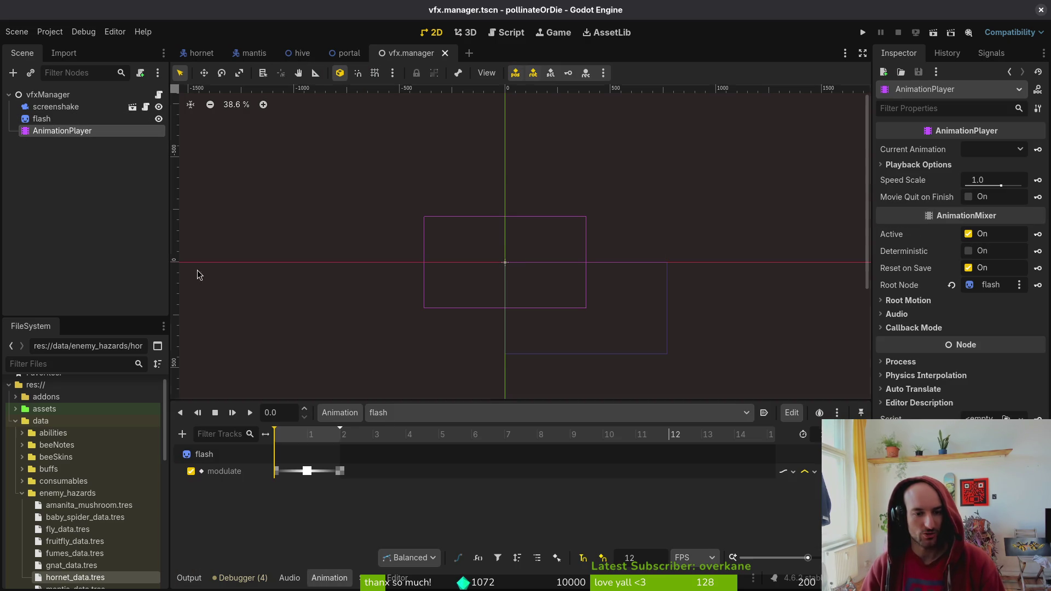
click(307, 472)
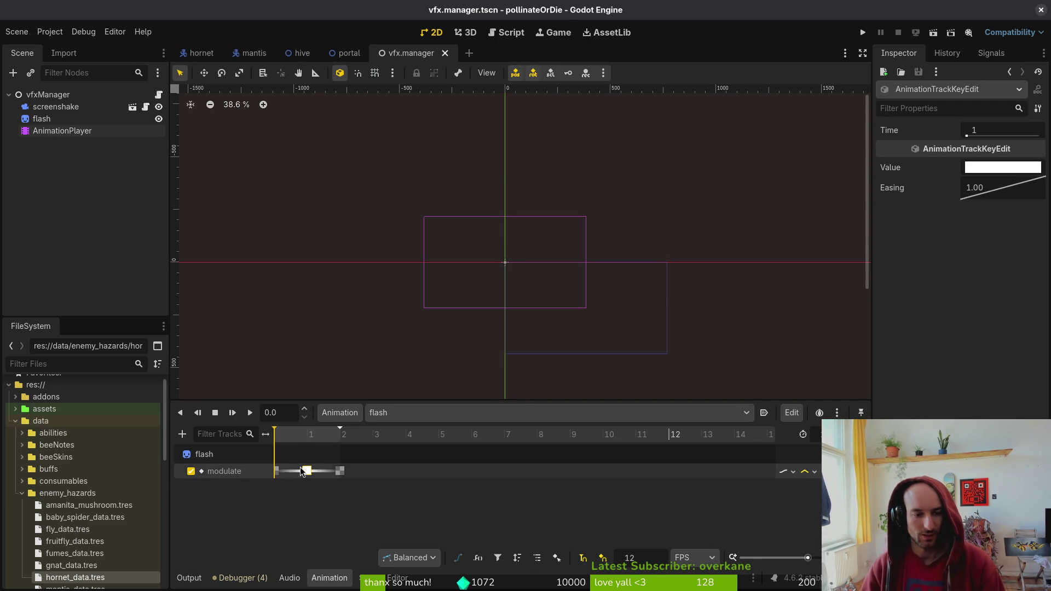
mouse_move(284, 444)
mouse_down()
mouse_move(340, 443)
mouse_move(280, 442)
mouse_up()
click(217, 418)
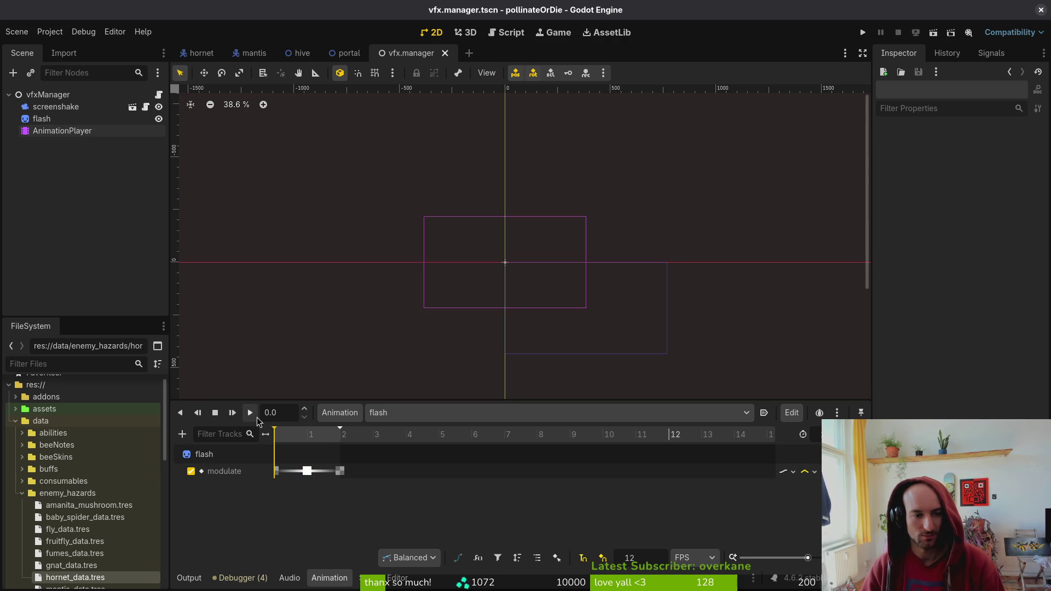
drag(276, 472, 308, 478)
click(252, 418)
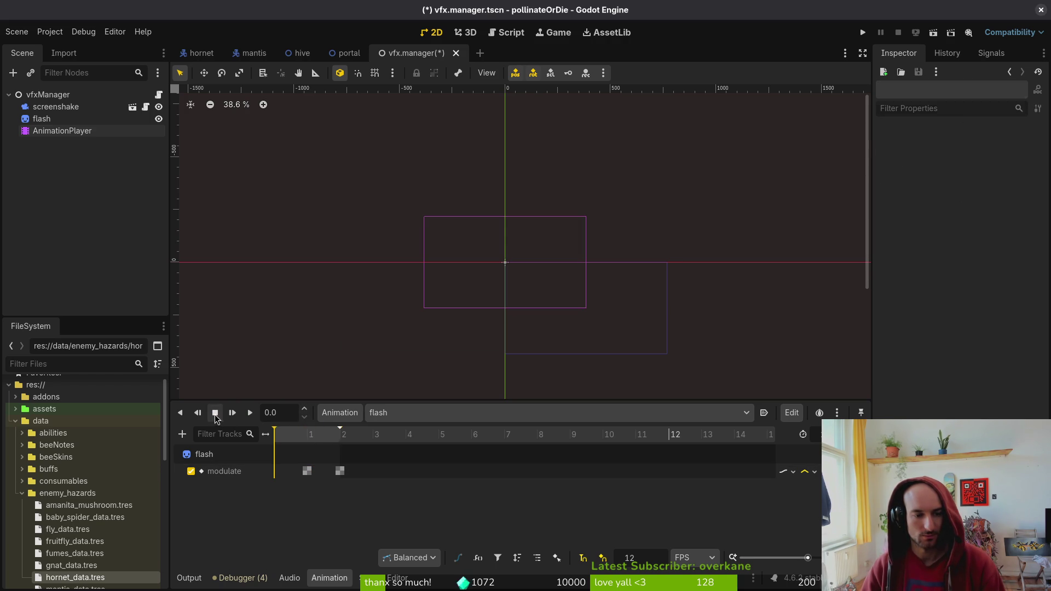
Undo the key move, delete the first modulate keyframe, and replay the animation
key(ctrl+z)
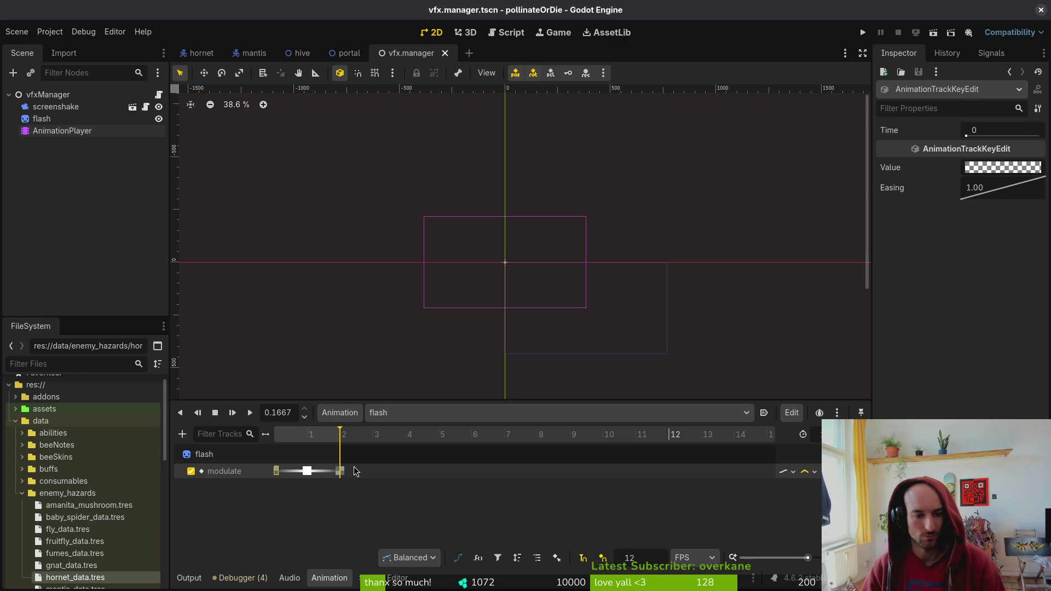
click(303, 475)
click(276, 472)
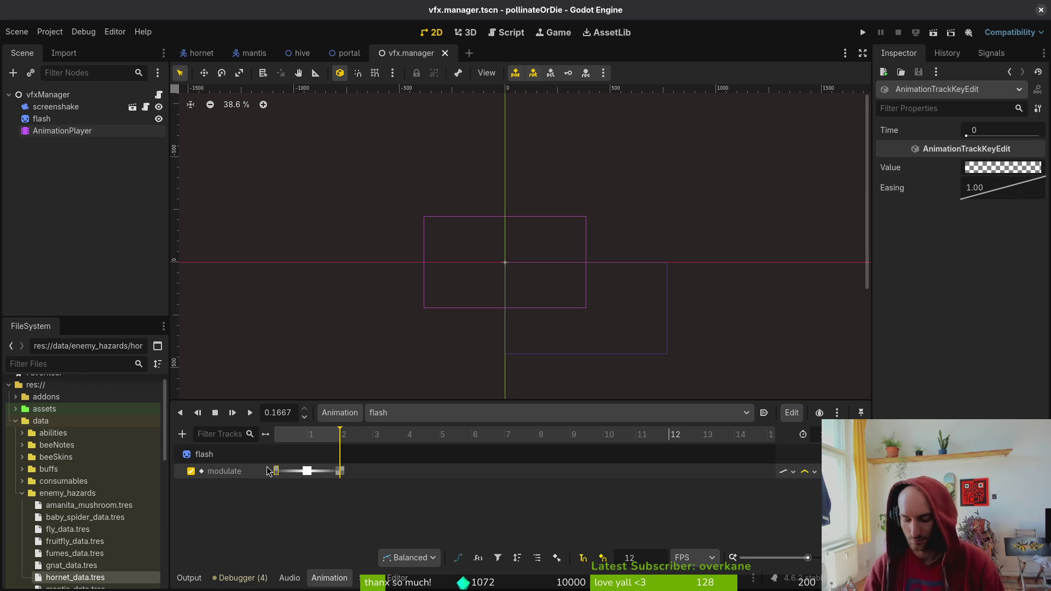
key(Delete)
key(ctrl+s)
click(215, 413)
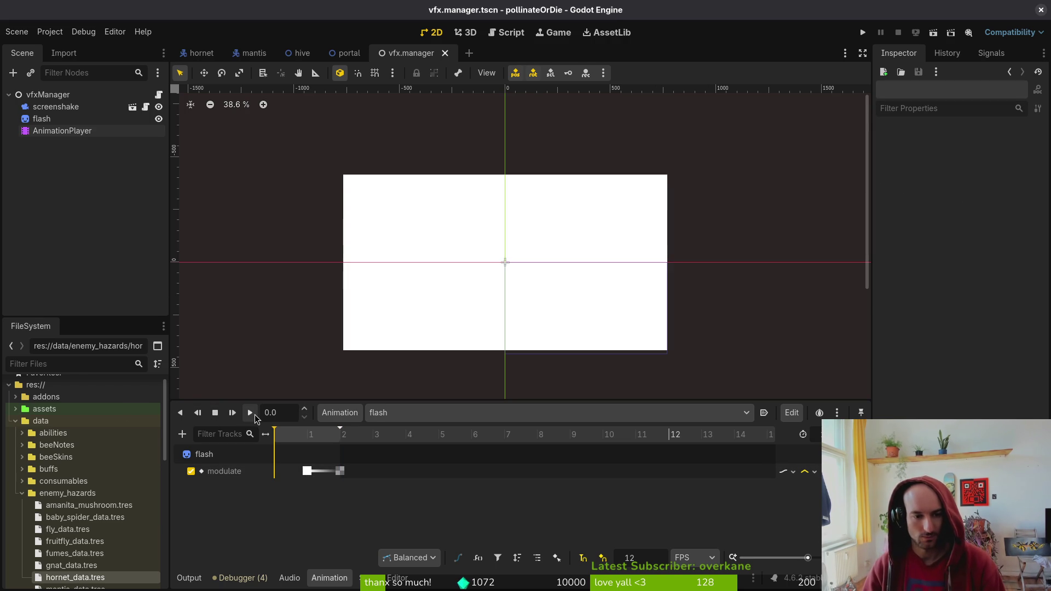
click(253, 414)
Restore the deleted first keyframe, save the scene, and run the game with F5
key(ctrl+z)
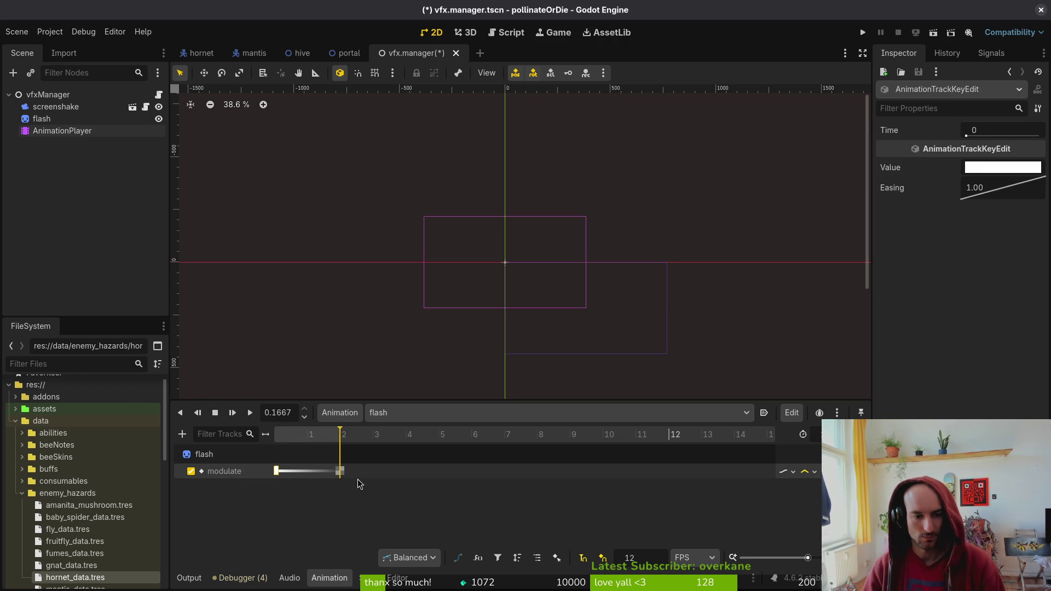
key(ctrl+s)
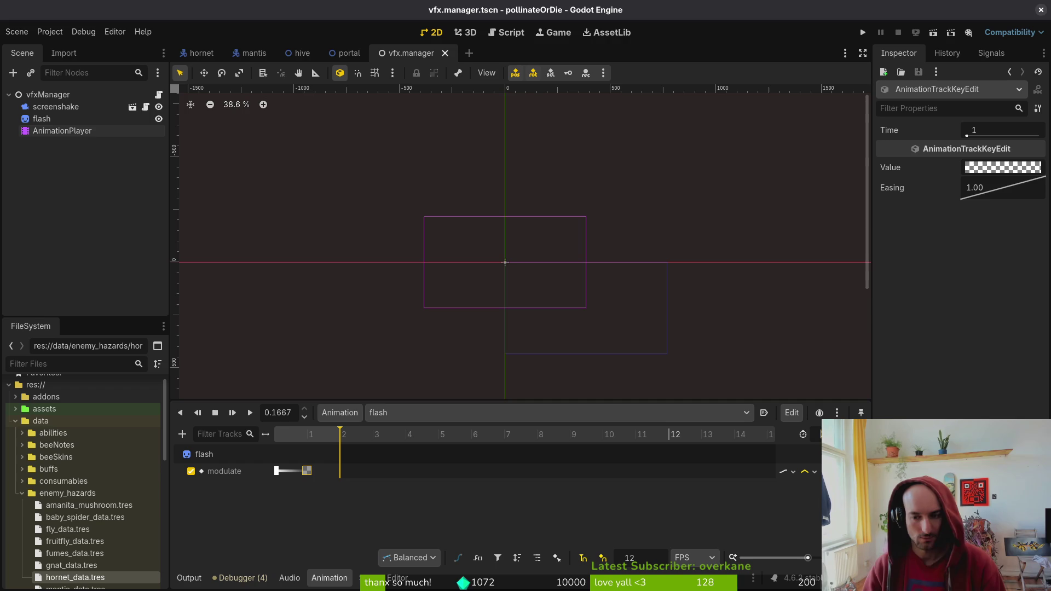
key(F5)
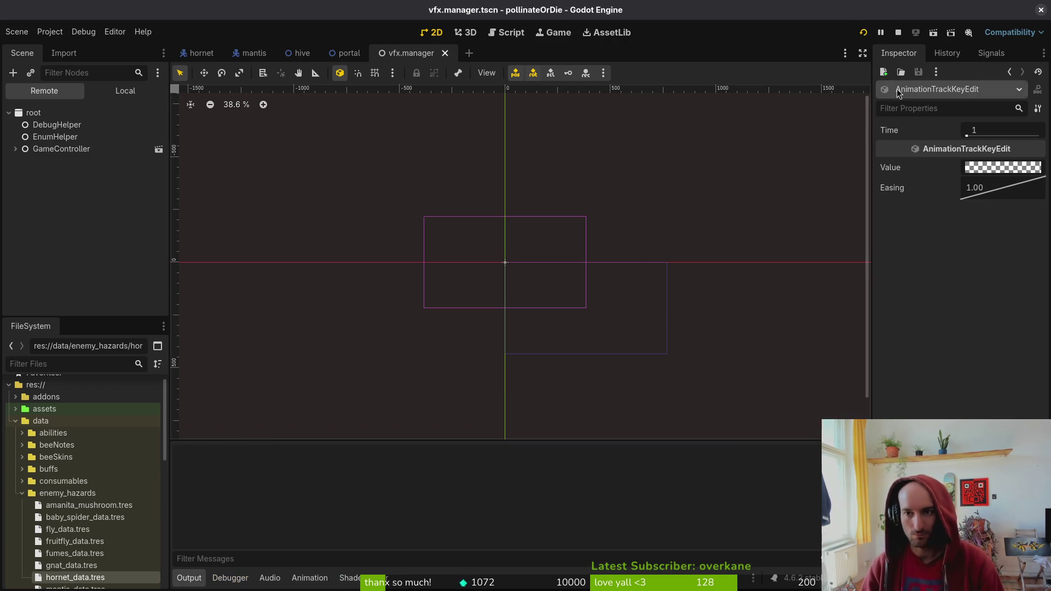
Close the game and drag the transparent modulate key from frame 1 to frame 2
key(Return)
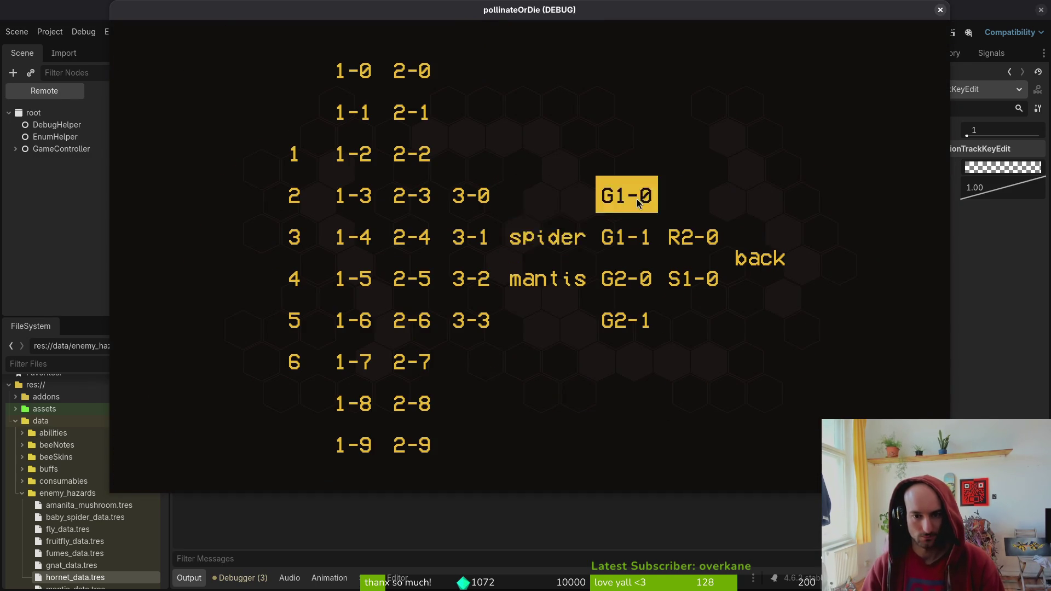
key(F8)
click(93, 93)
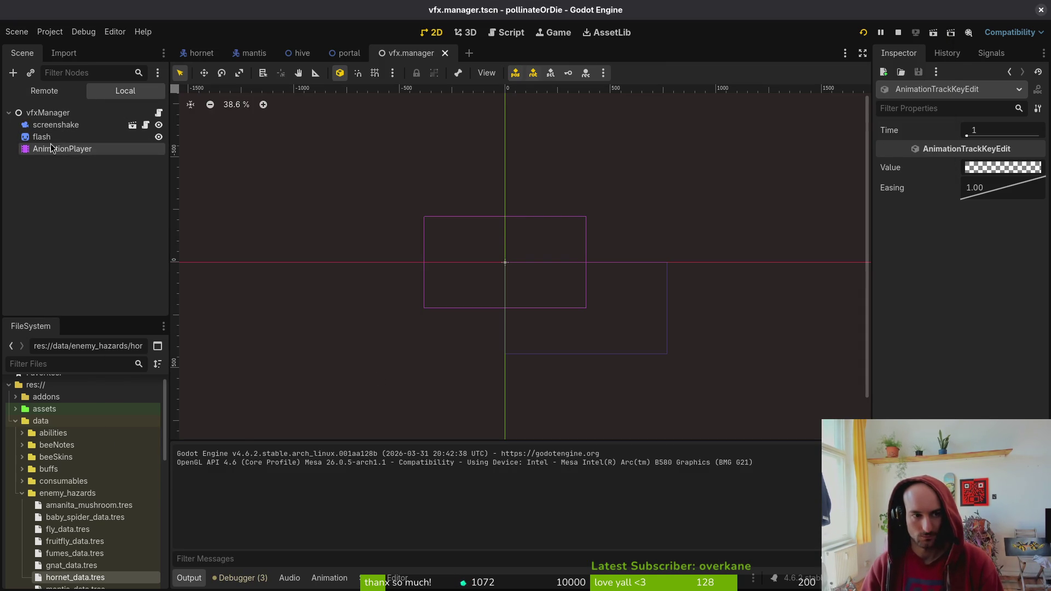
click(55, 148)
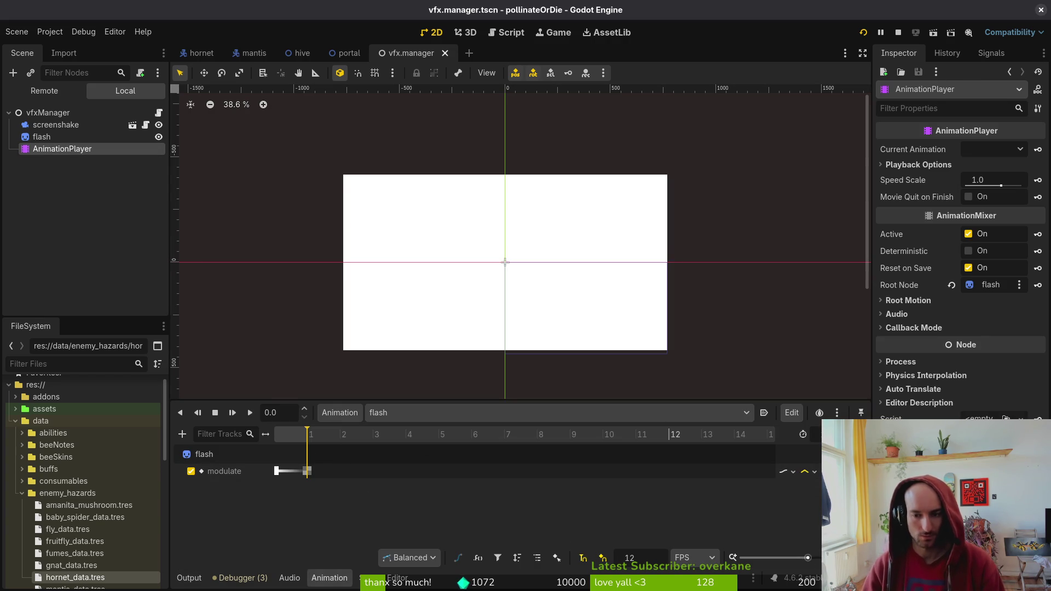
scroll(833, 434, up, 1)
drag(307, 471, 339, 471)
Save and play-test the two-frame fade through the hive level and debug menu, then quit
key(ctrl+s)
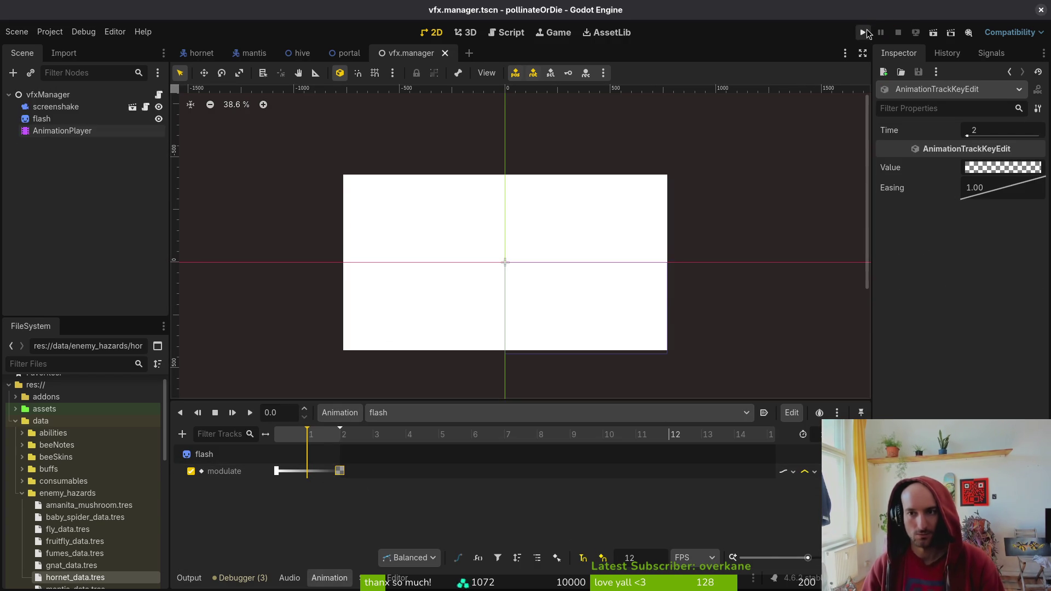
click(865, 31)
key(Return)
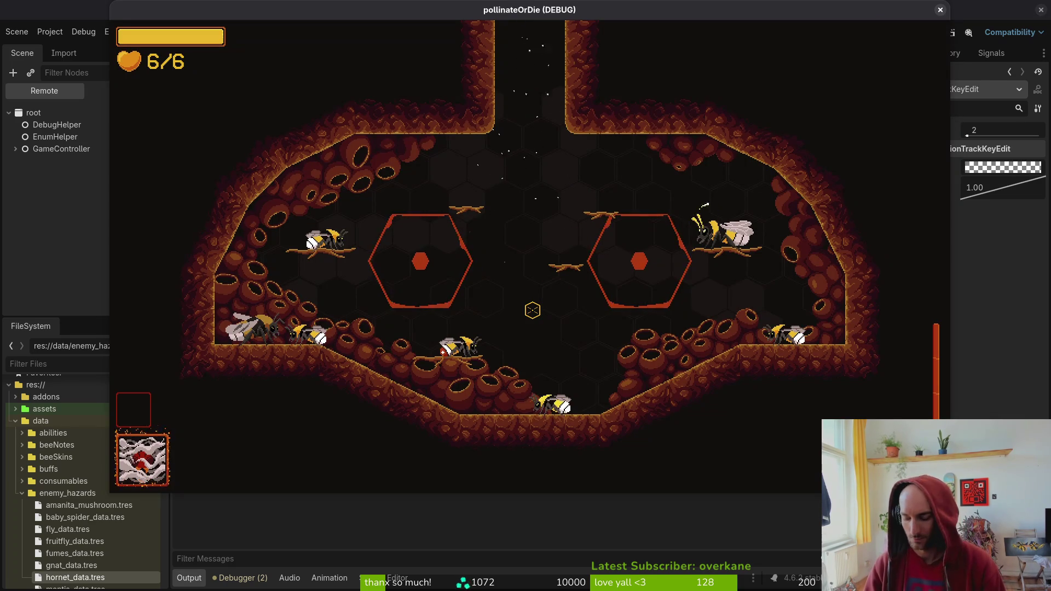
key(F1)
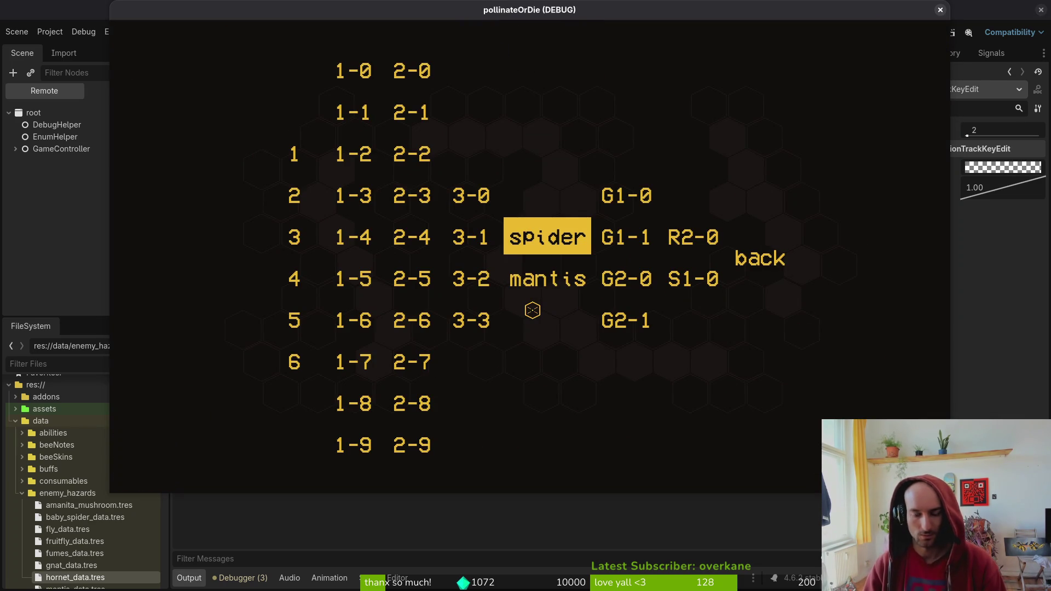
key(Right)
key(Right)
key(Right)
key(Return)
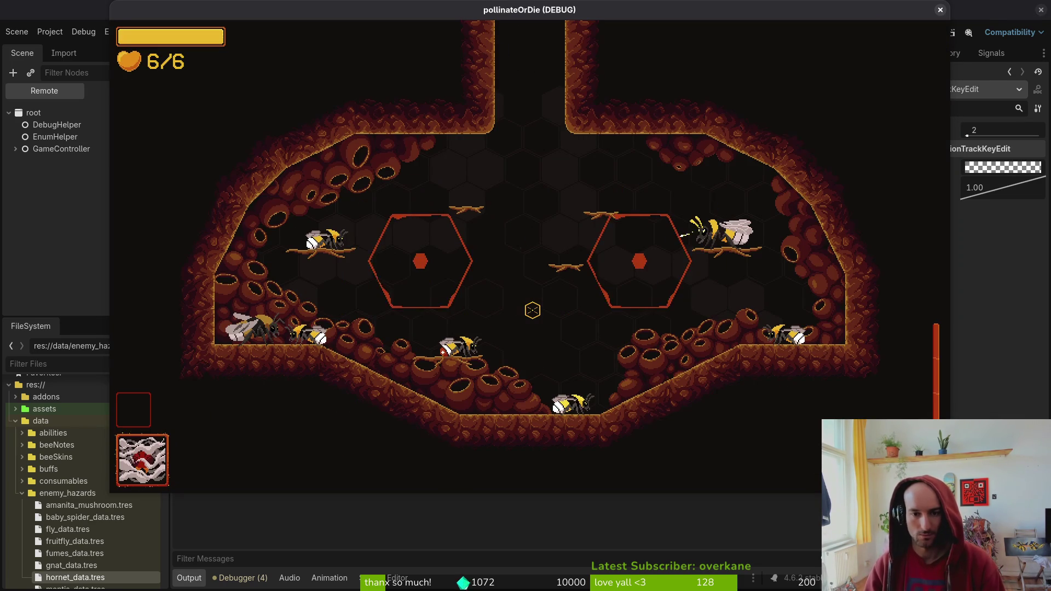
key(F8)
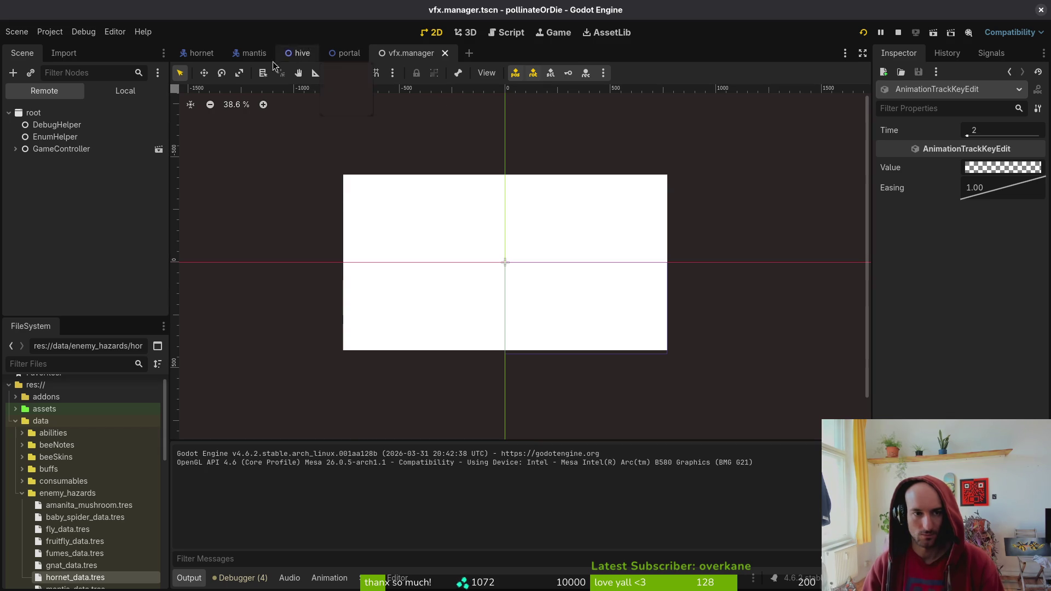
Reselect the flash node and reopen its flash animation
click(90, 90)
click(65, 135)
click(61, 150)
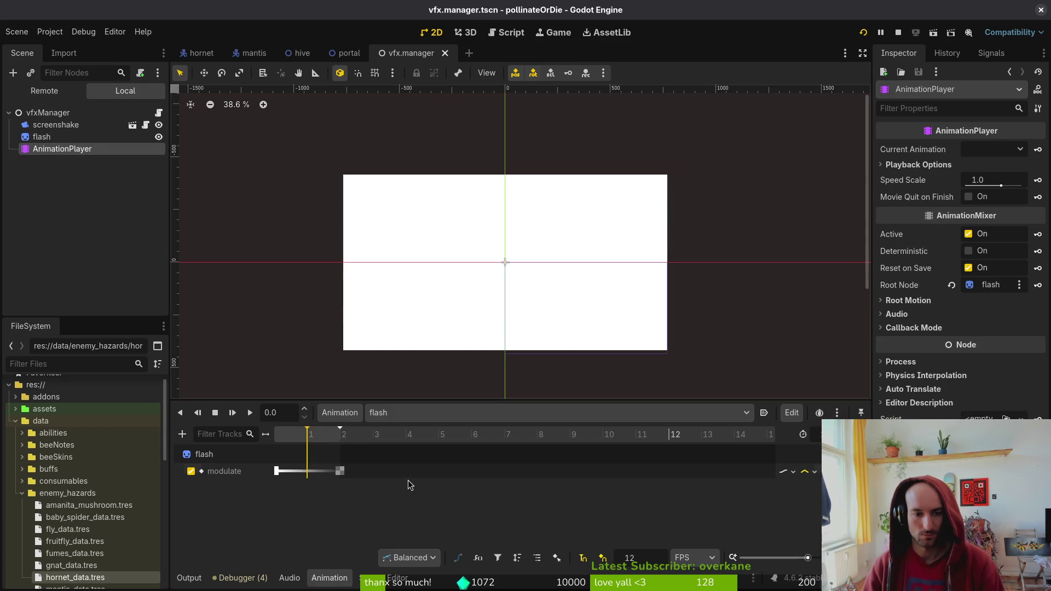
Hold the flash white an extra frame: white key moved to frame 1, new key at 0, saved
drag(277, 471, 306, 472)
click(278, 436)
key(ctrl+d)
key(ctrl+s)
Play-test the held flash from the main menu to the level-select menu, then quit
click(897, 32)
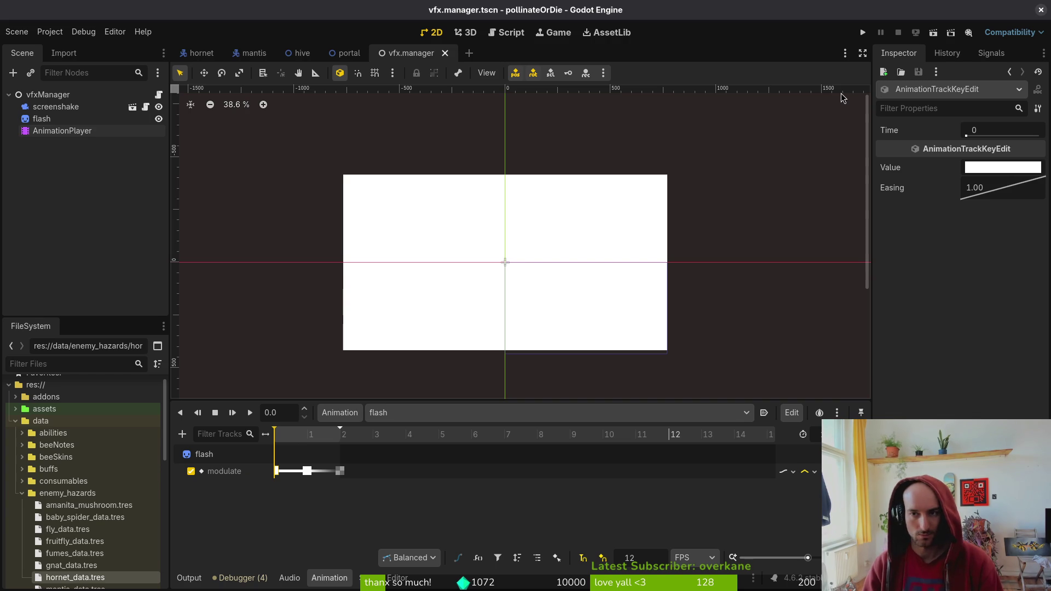
key(F5)
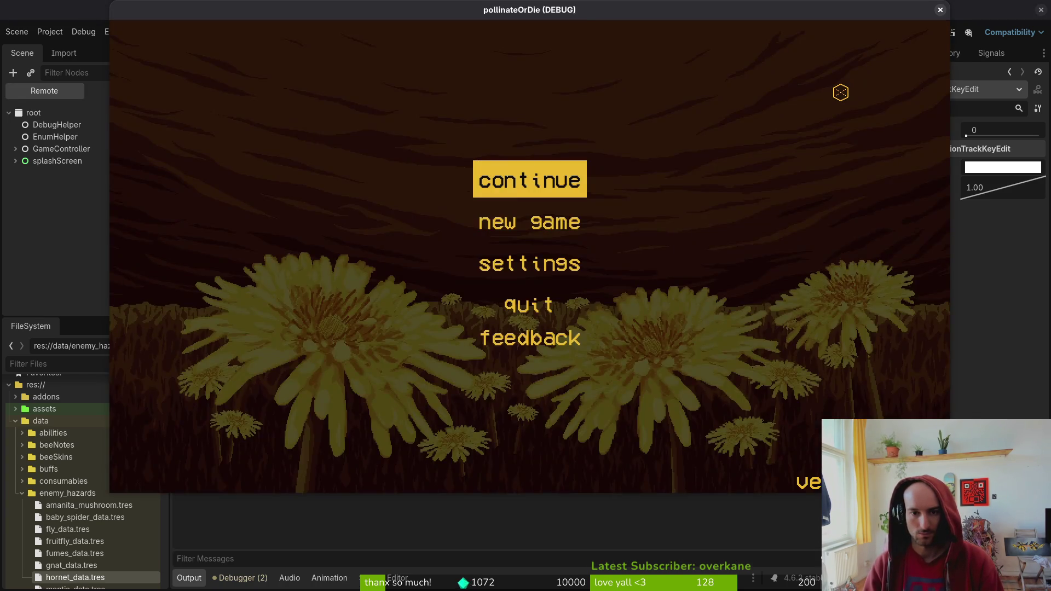
key(Return)
key(F1)
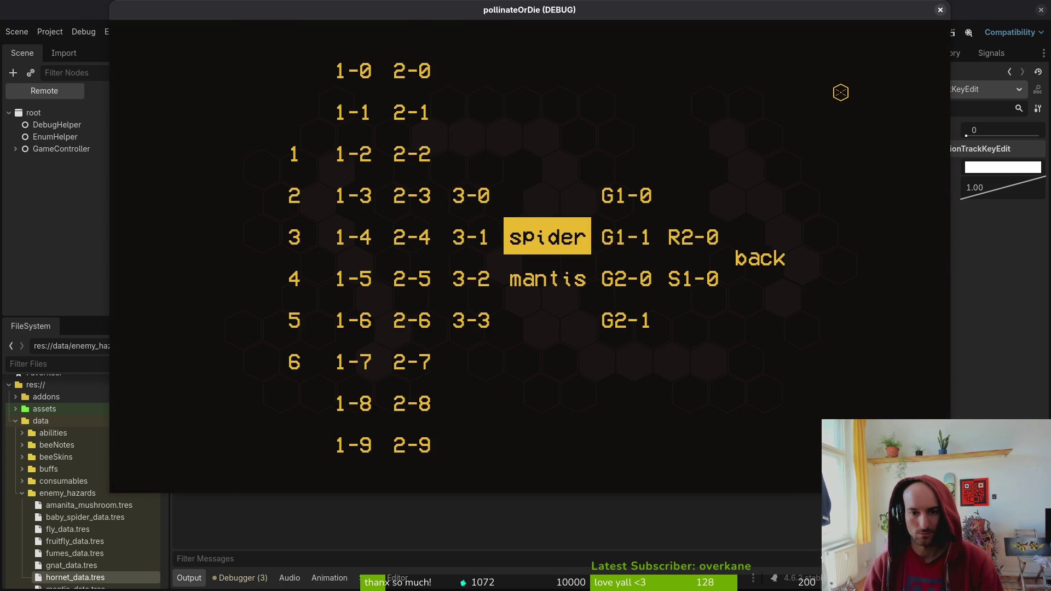
key(F8)
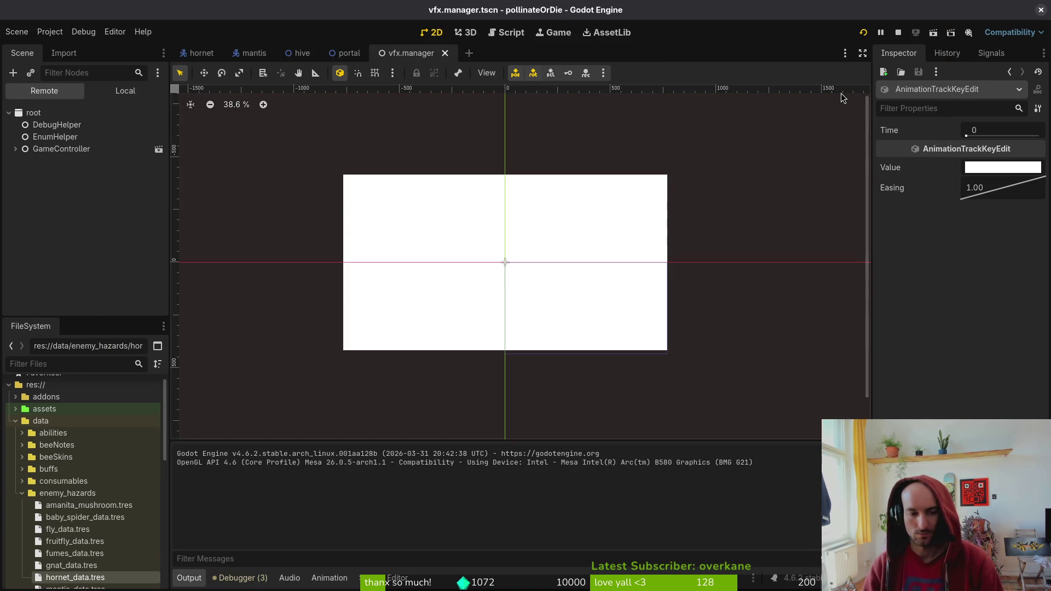
Merge the middle white key back onto frame 0, restoring the two-frame fade
click(136, 91)
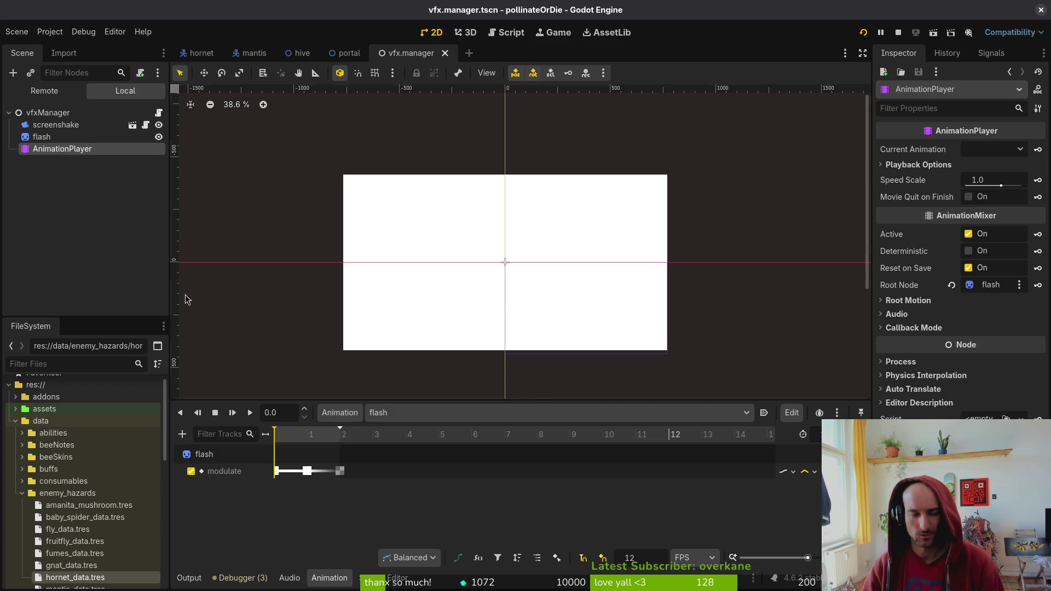
click(278, 470)
drag(306, 474, 276, 472)
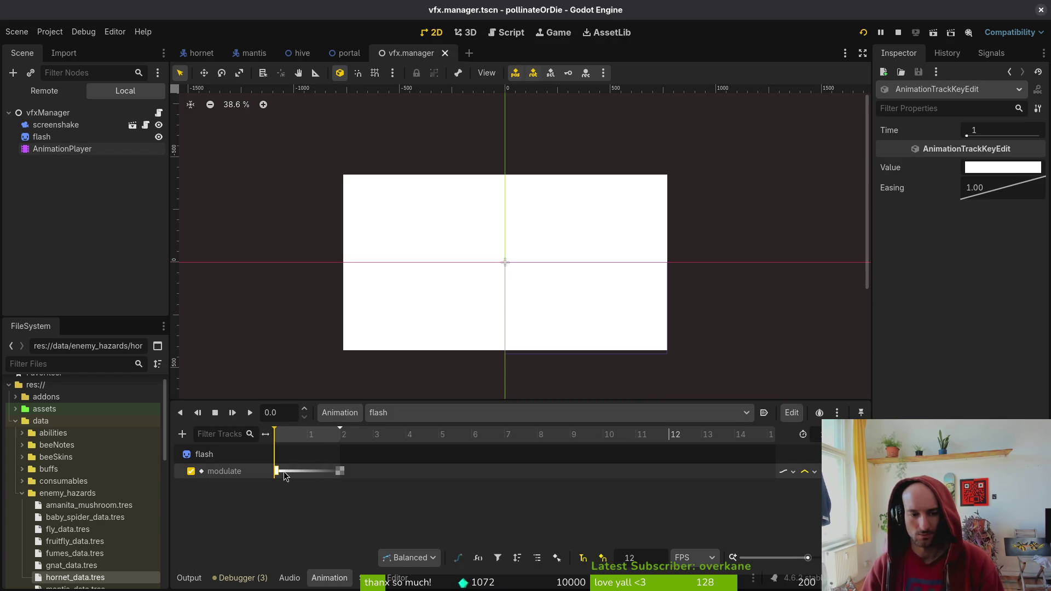
Run the game to the level-select menu again, close it, and save the scene
click(864, 33)
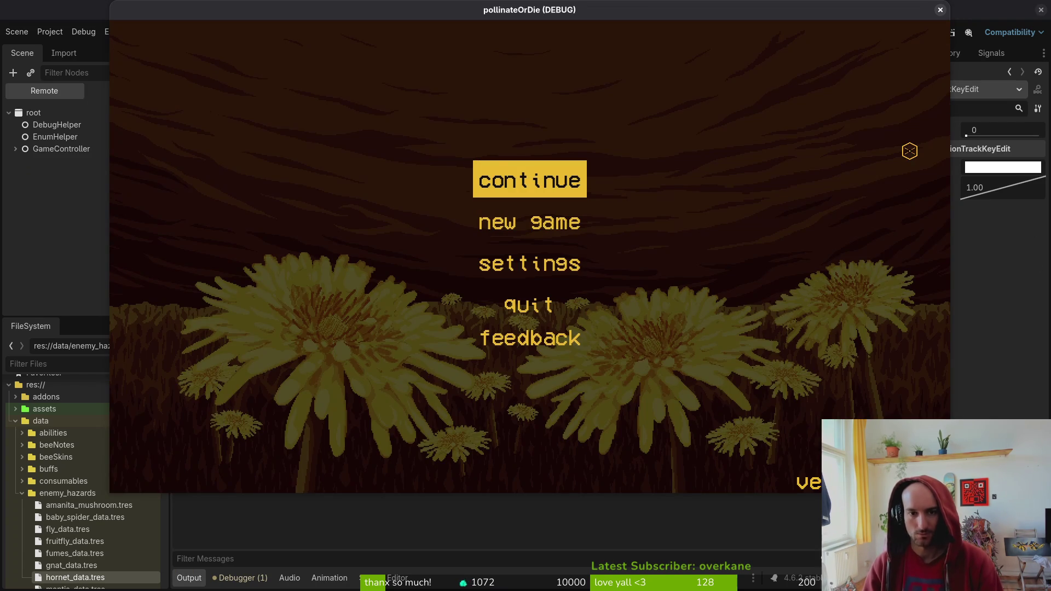
key(Return)
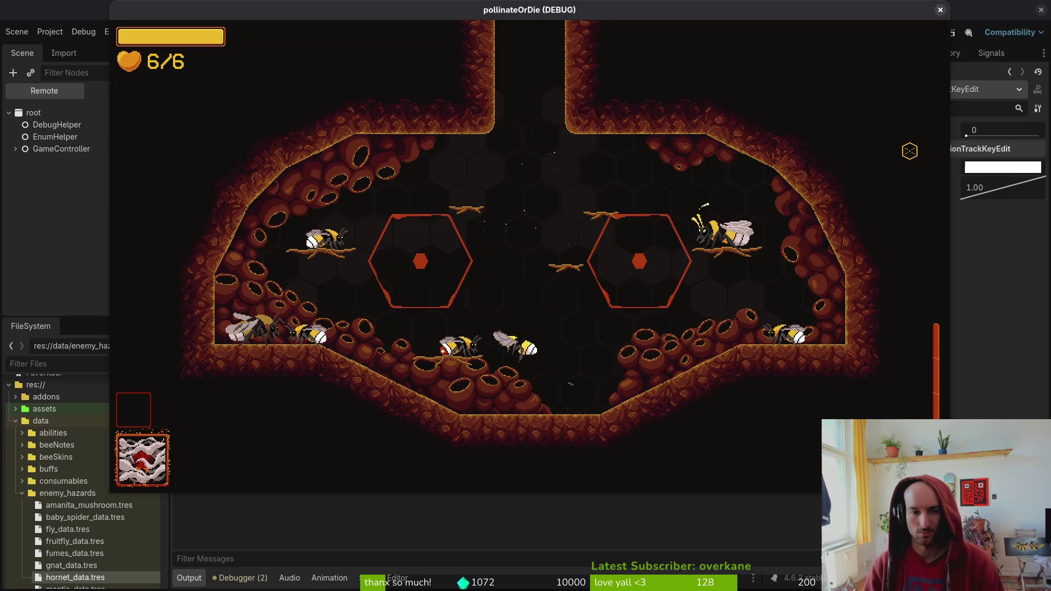
key(Escape)
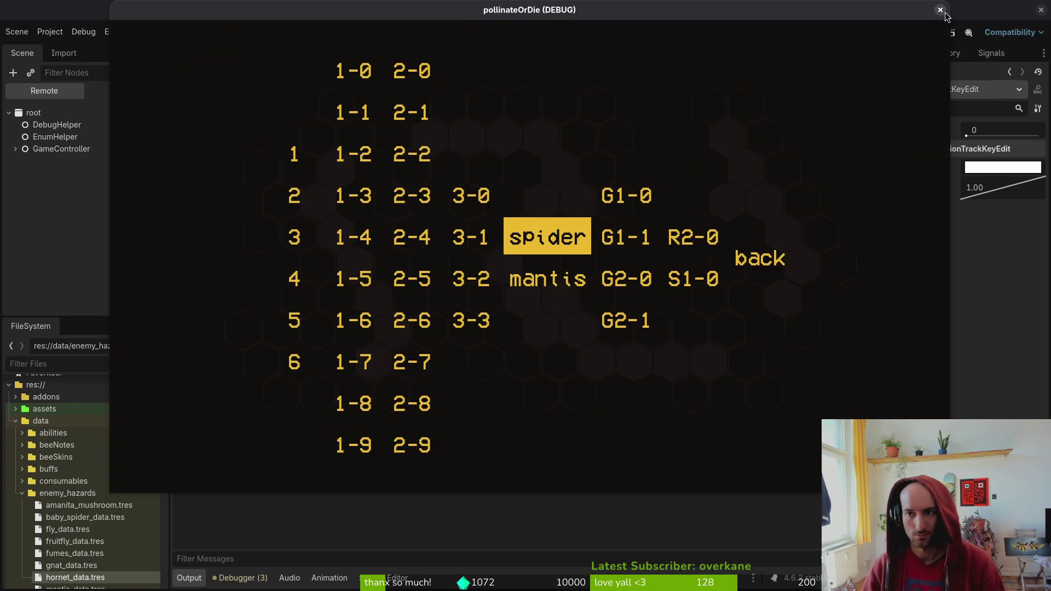
click(940, 10)
key(ctrl+s)
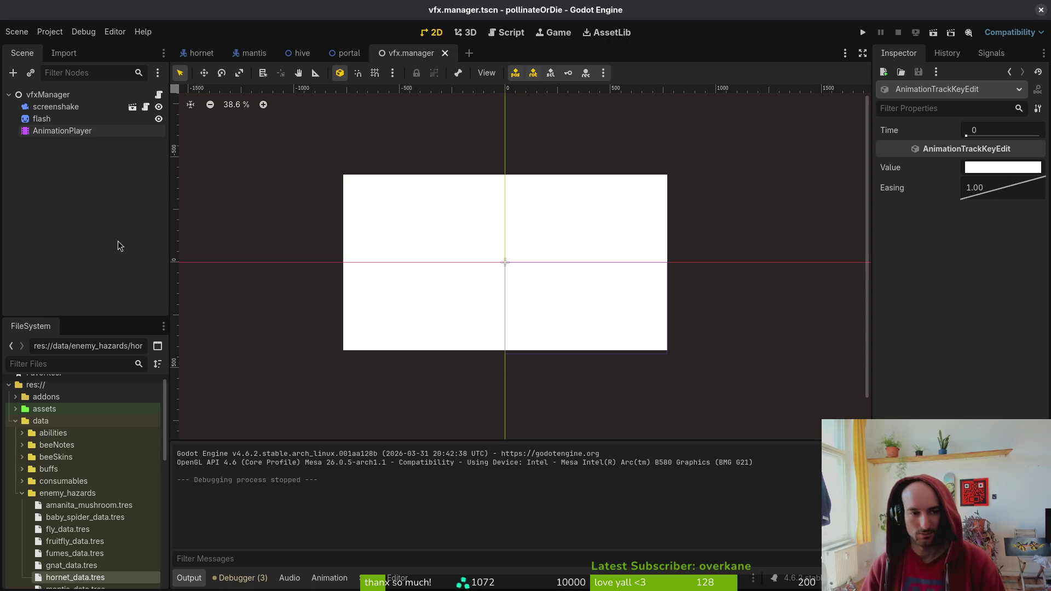
Set the flash node's Modulate alpha to 0 and save the scene
click(42, 119)
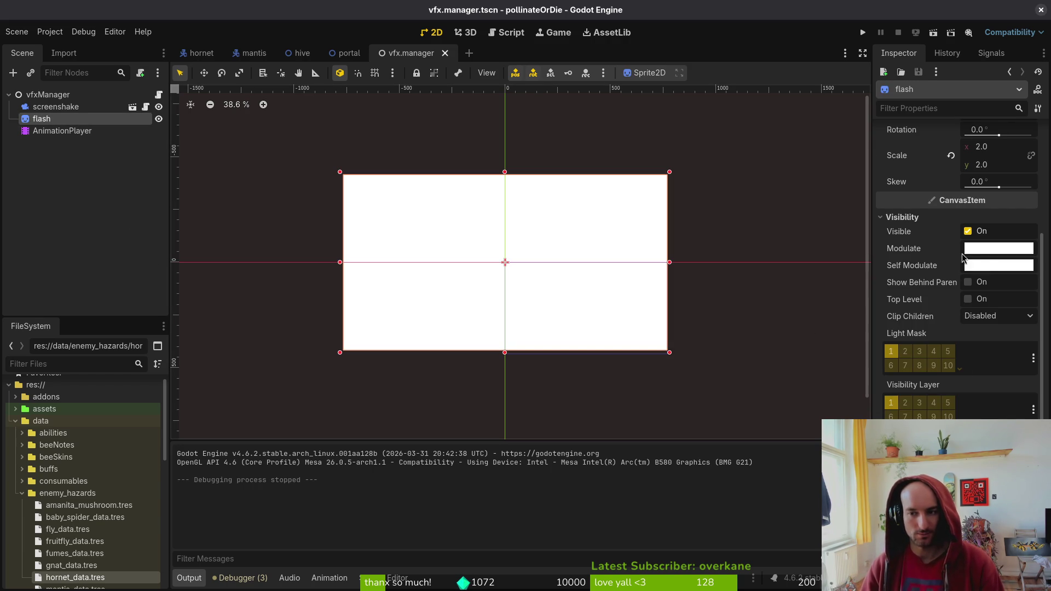
click(986, 264)
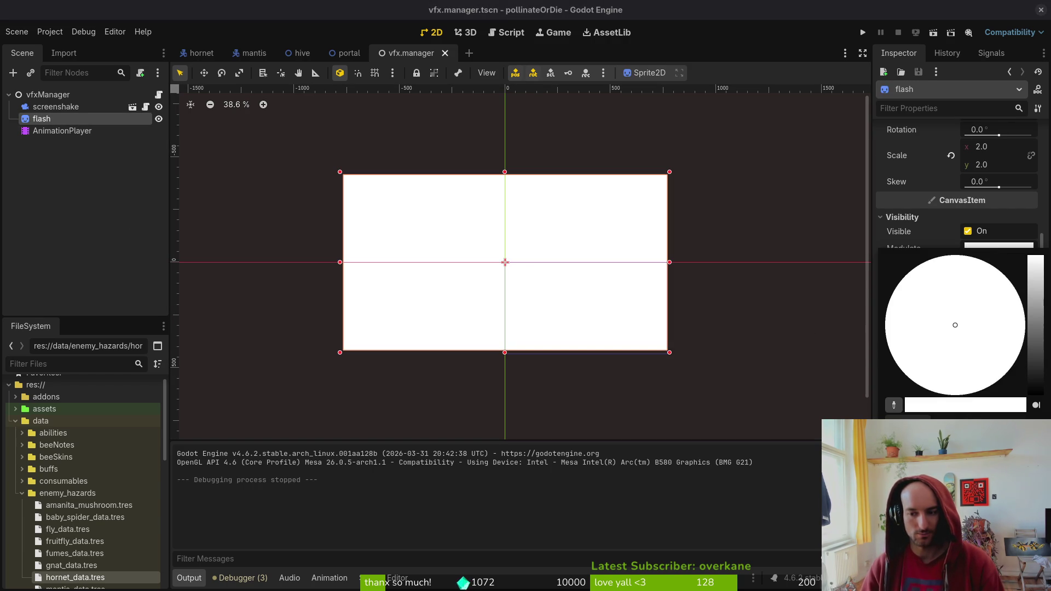
drag(1019, 405, 774, 510)
click(514, 400)
key(ctrl+s)
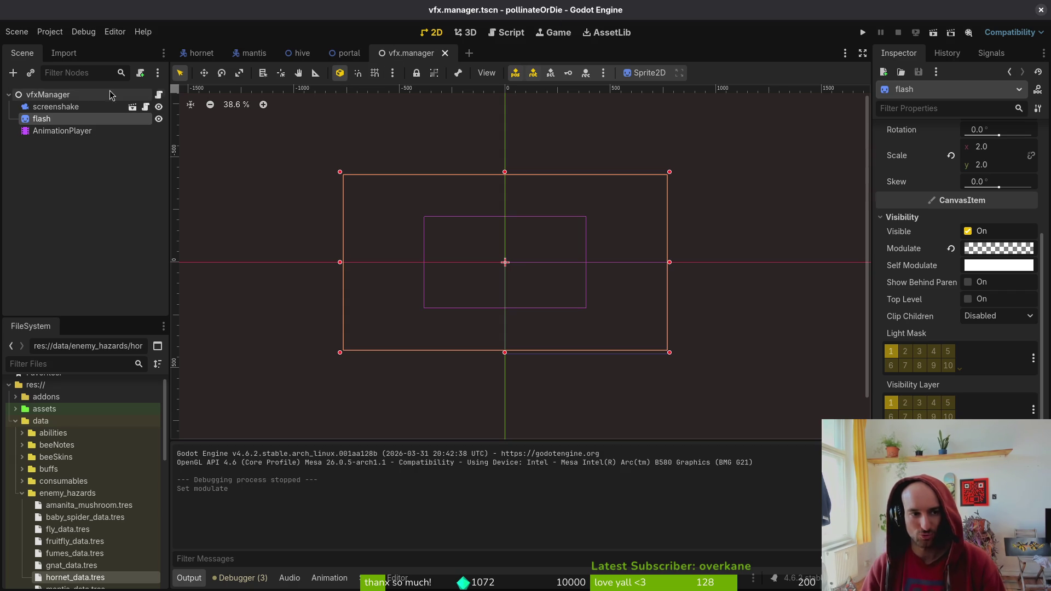
Deselect the flash sprite and close the vfx.manager scene tab
scroll(317, 253, up, 3)
scroll(469, 246, down, 8)
click(558, 331)
middle_click(343, 55)
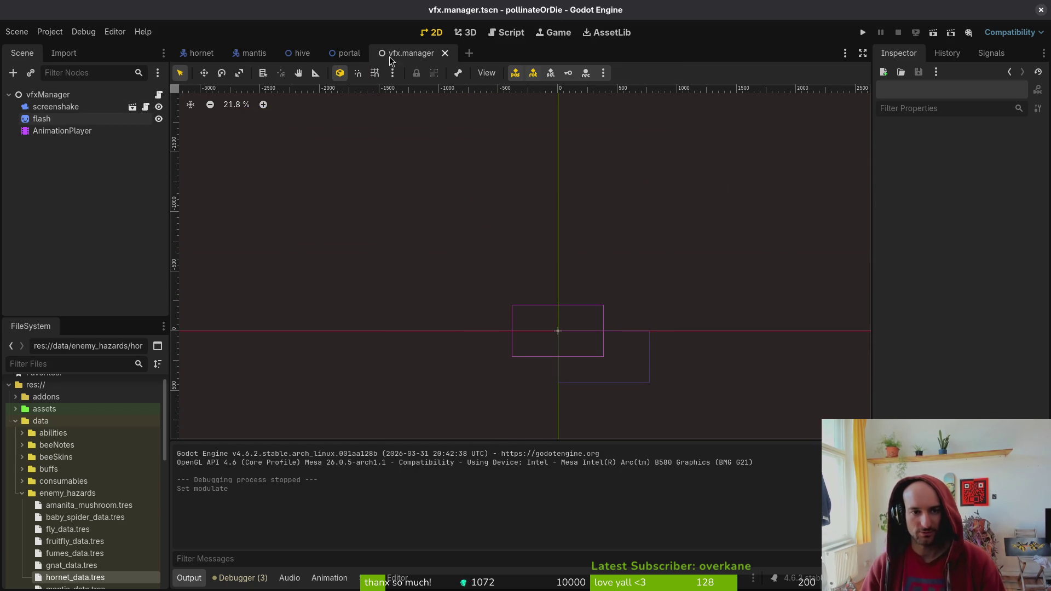
Close the portal, hive, mantis and hornet tabs, reopen mantis.tscn, then return to the gameplay video
middle_click(344, 54)
middle_click(318, 58)
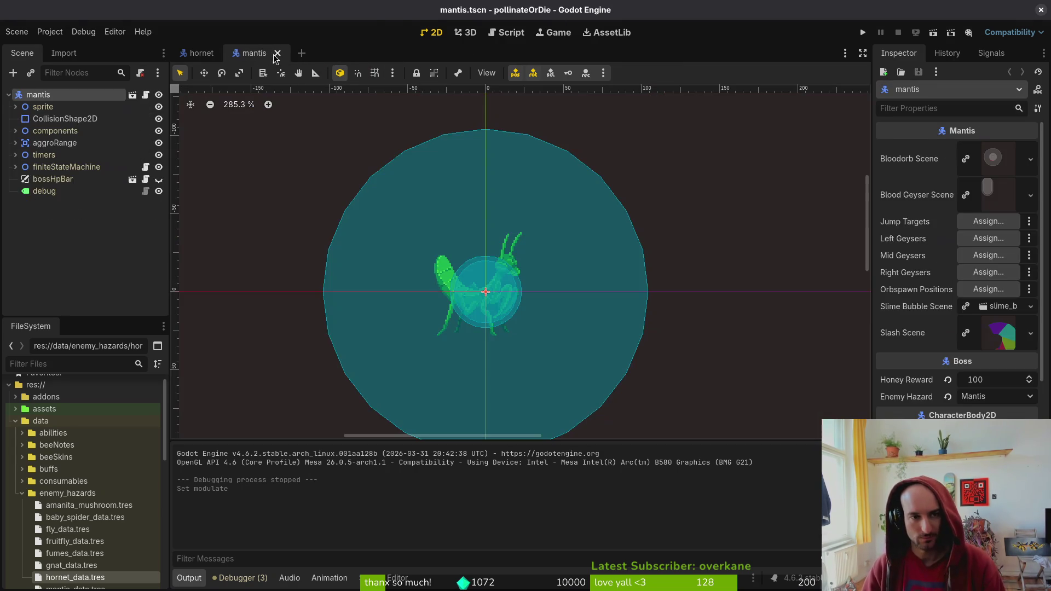
middle_click(254, 58)
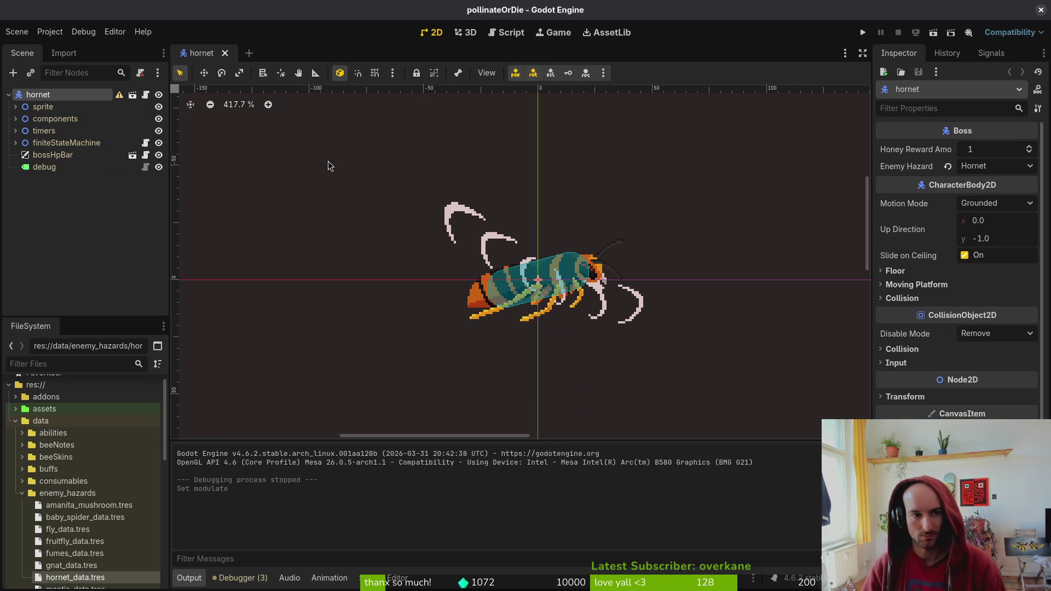
key(ctrl+shift+w)
key(ctrl+shift+t)
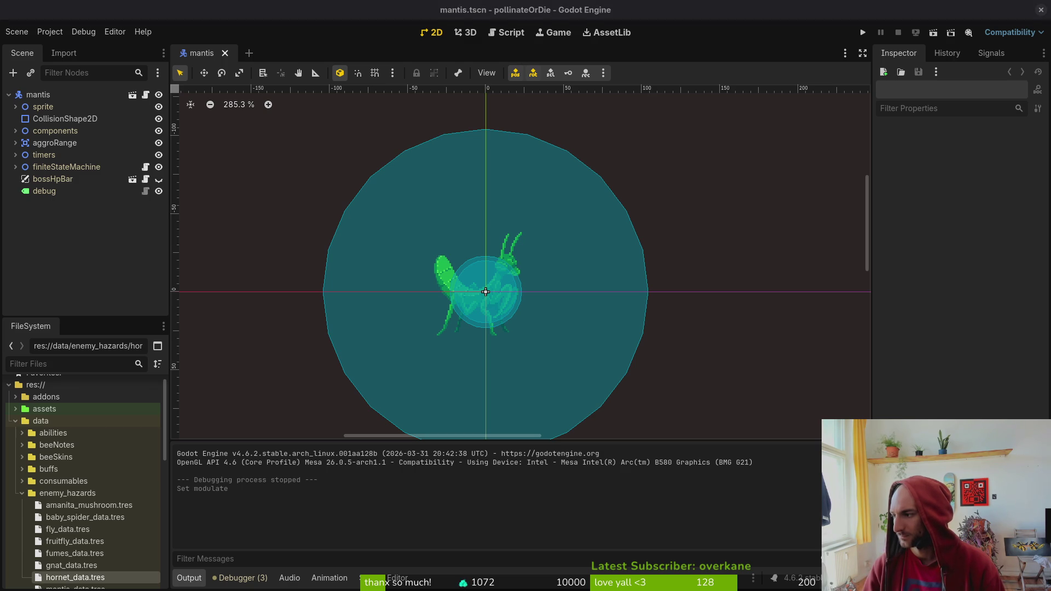
key(alt+Tab)
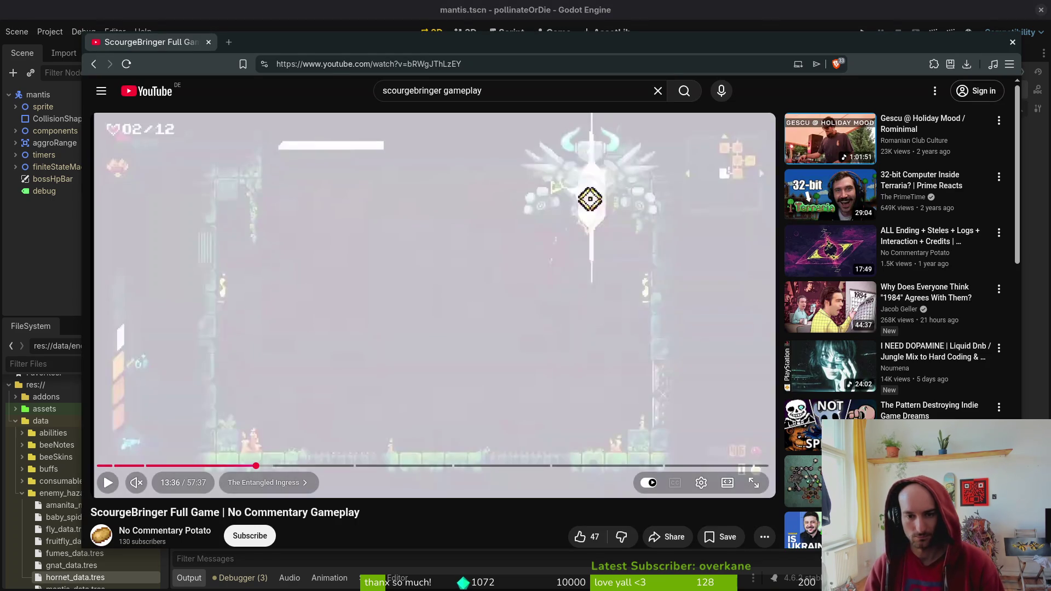
key(space)
key(period)
key(period)
key(period)
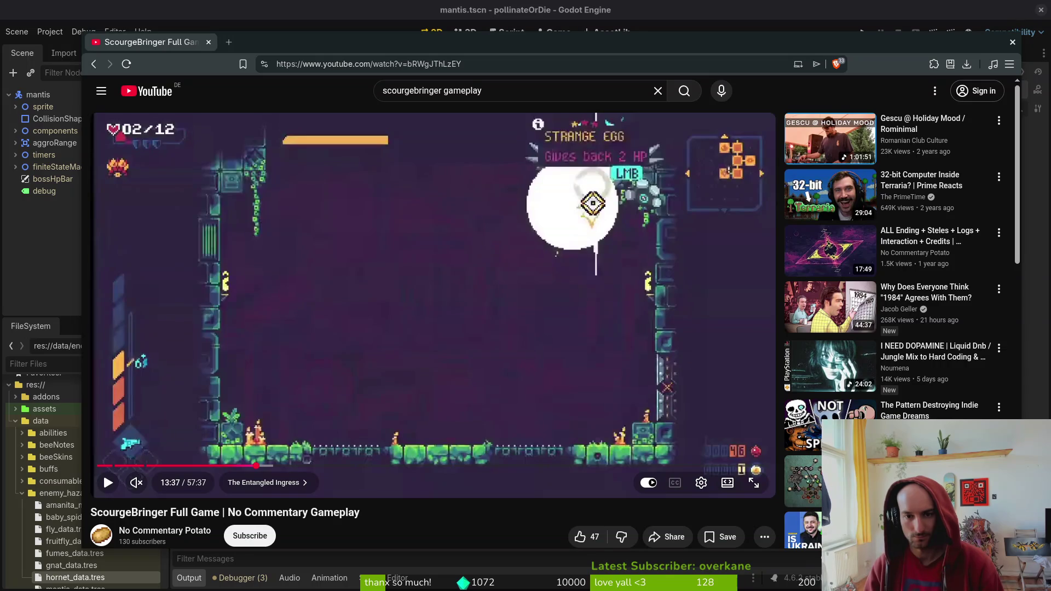
key(comma)
key(comma)
key(comma)
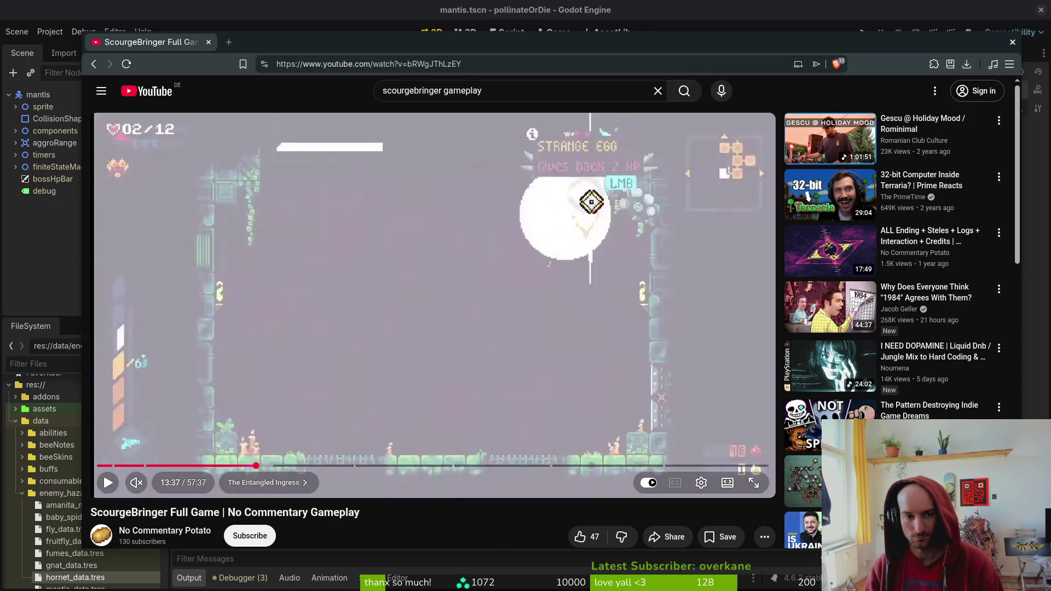
key(period)
key(period)
key(period)
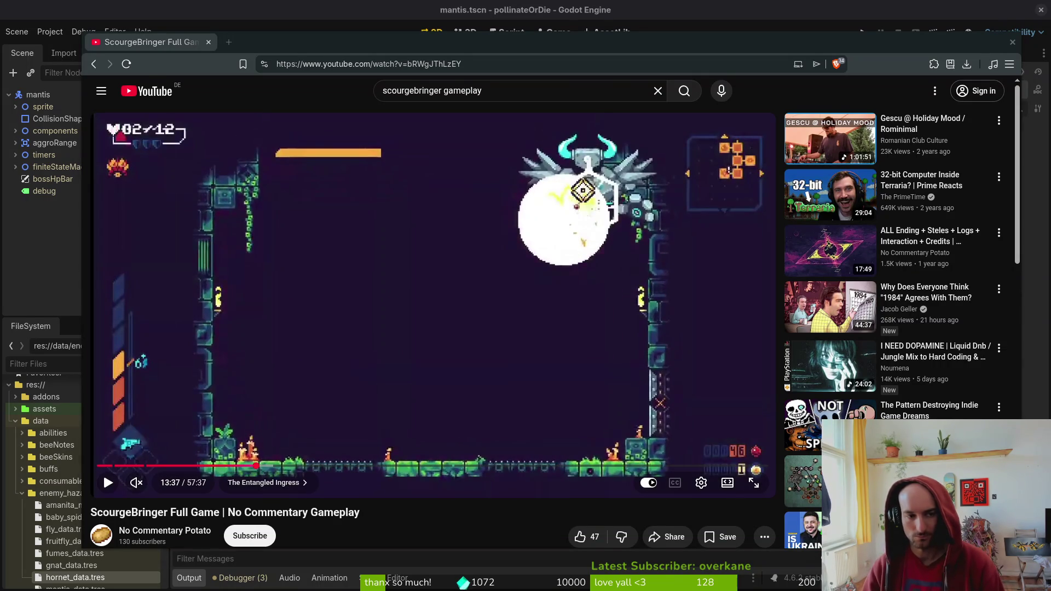
click(14, 241)
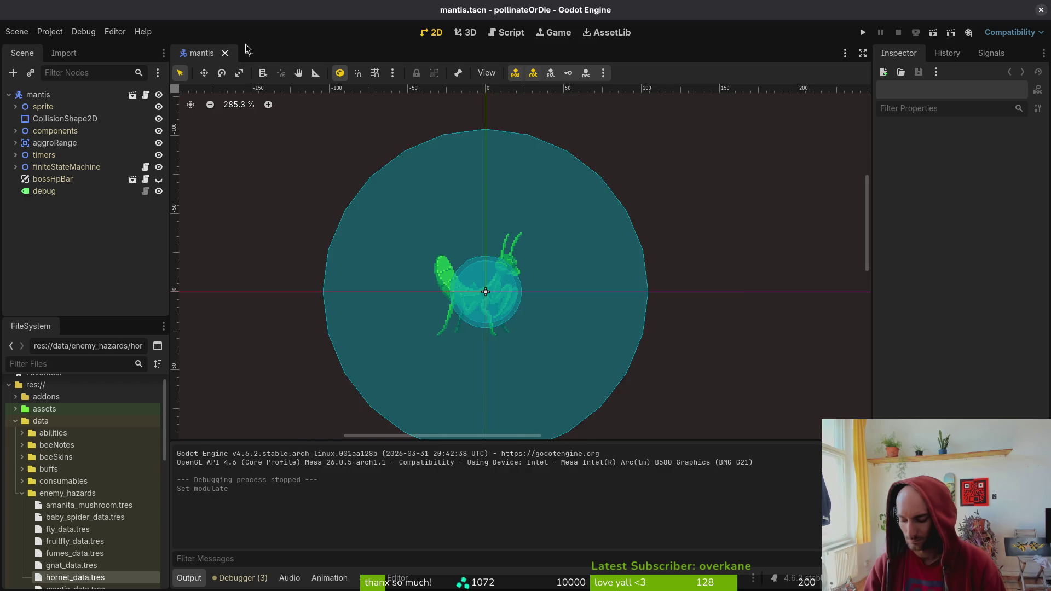
Open vfx.manager.tscn and select the flash animation on its AnimationPlayer
key(ctrl+shift+o)
text(vfx.manager)
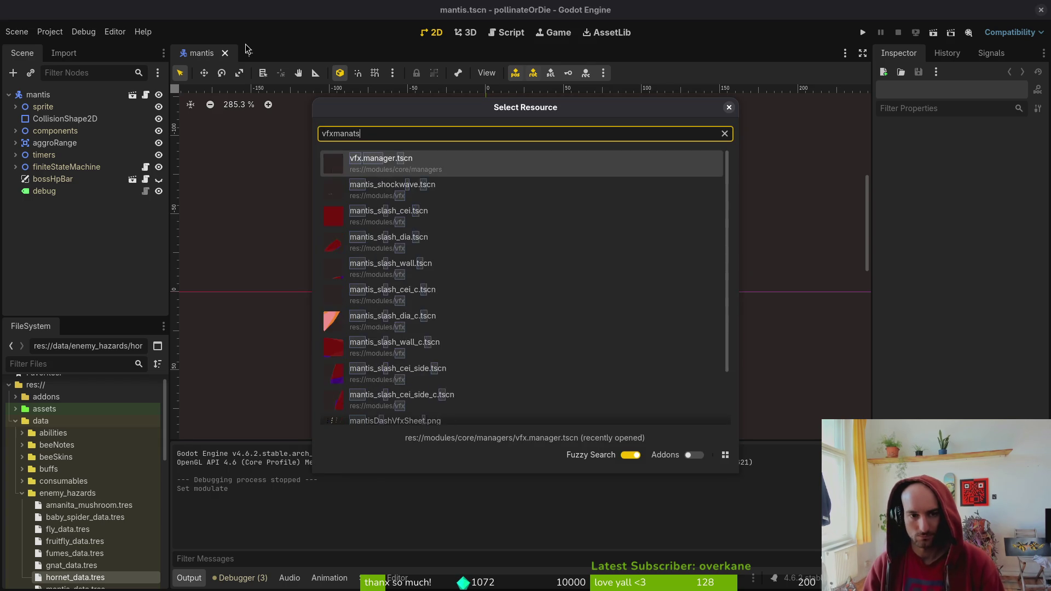
key(Return)
click(62, 131)
click(393, 413)
click(408, 445)
Move the flash modulate fade key from time 2 to 4, save, and test-run the game
scroll(304, 466, up, 8)
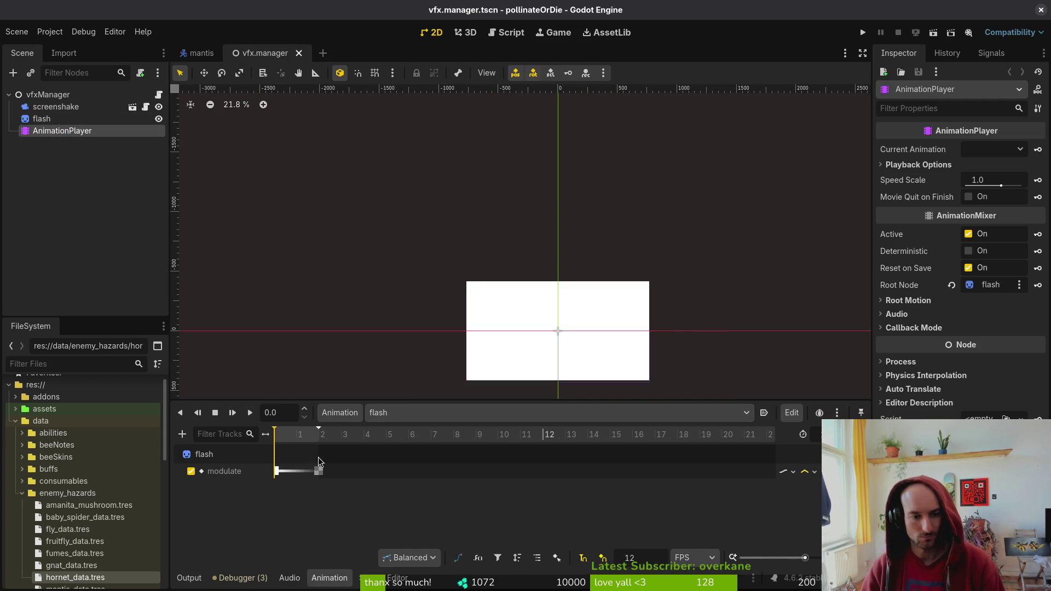
click(319, 472)
drag(356, 478, 364, 478)
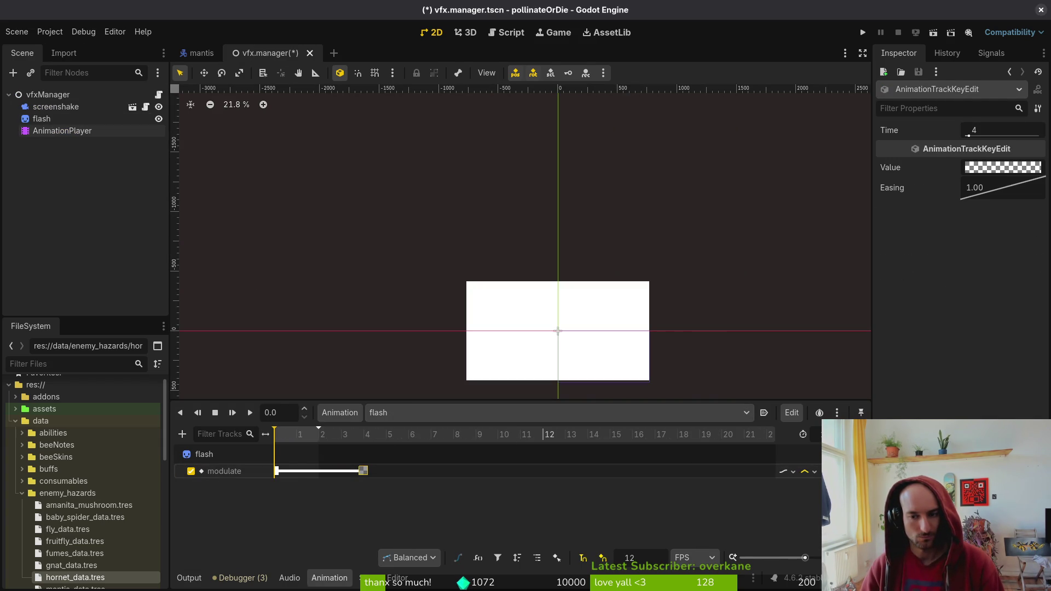
key(ctrl+s)
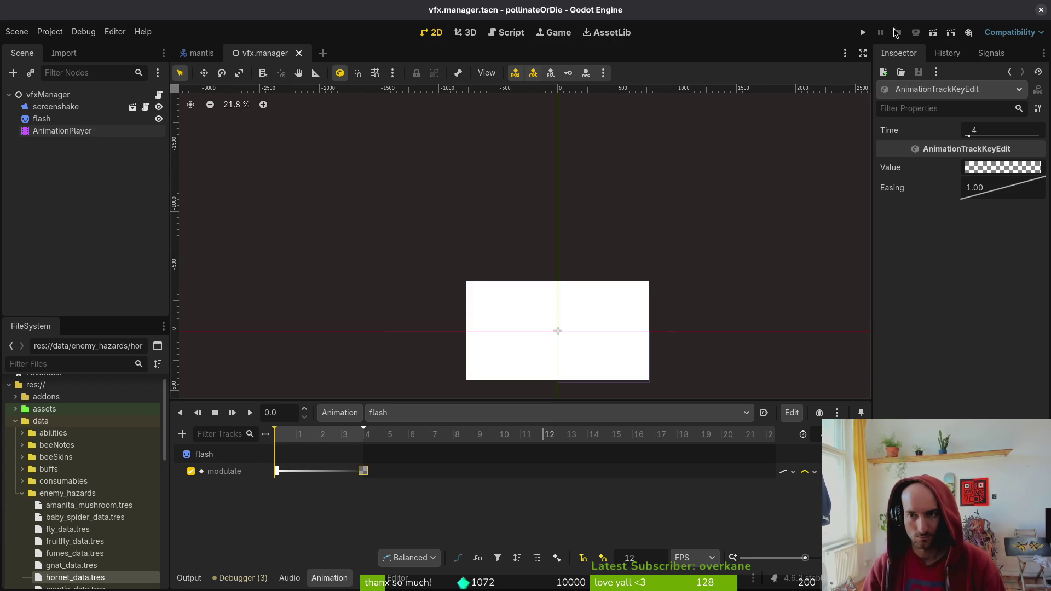
click(869, 32)
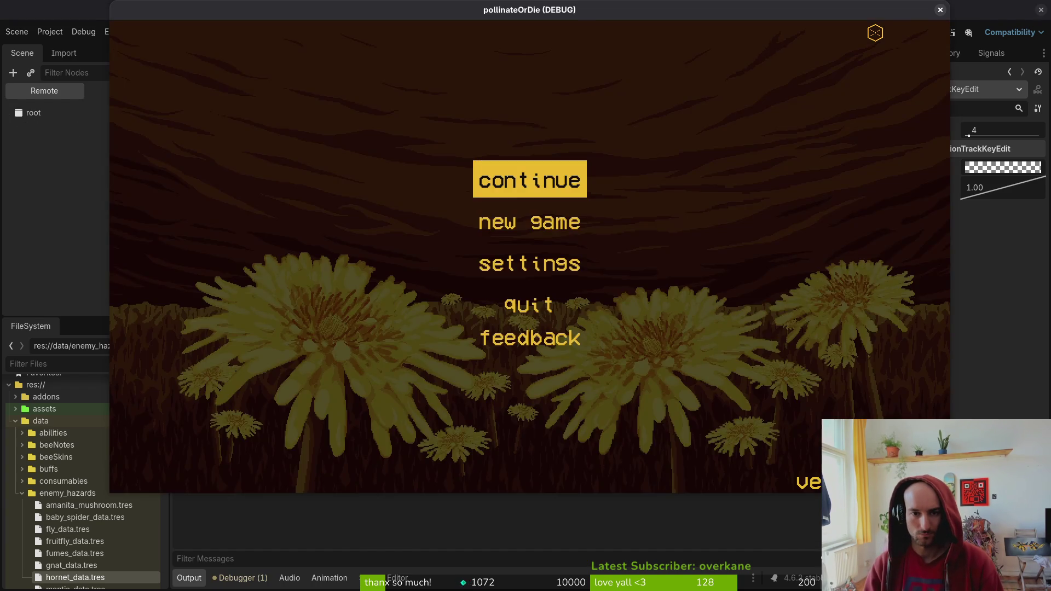
key(Escape)
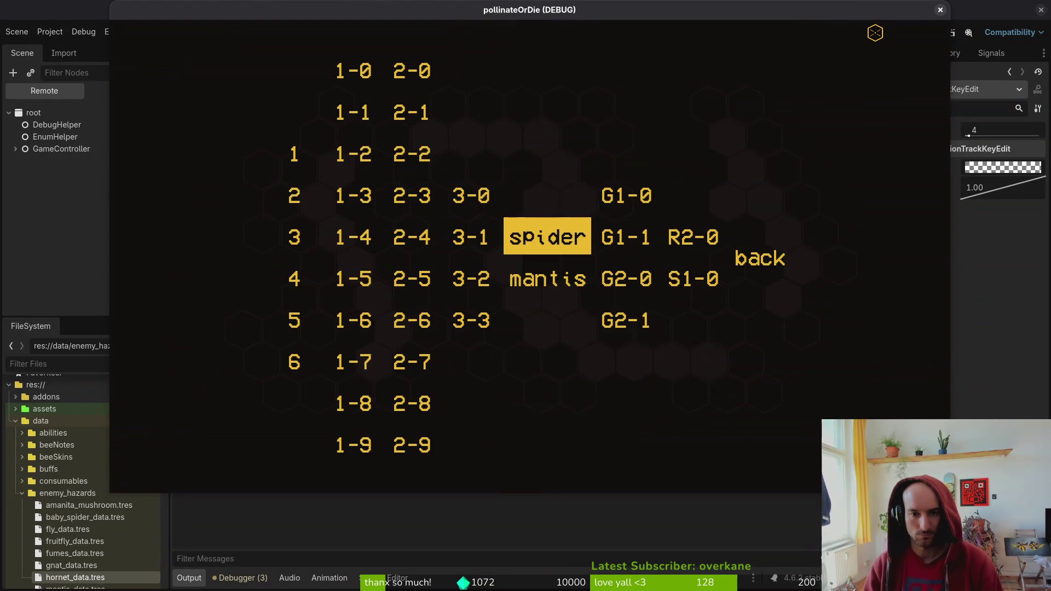
key(F8)
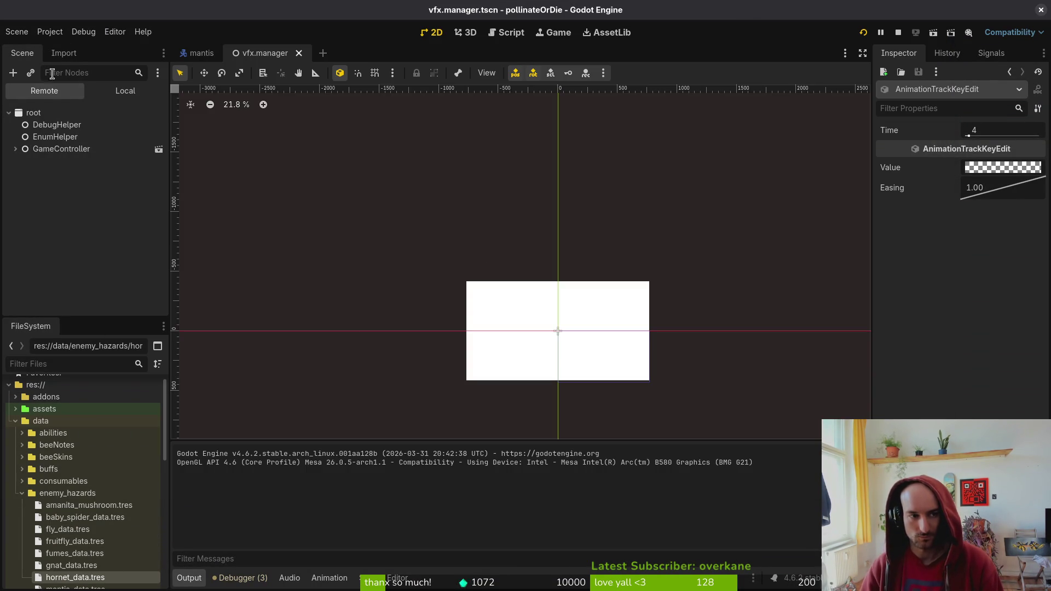
Move the fade key back to time 3, then save and test-run the game again
click(105, 91)
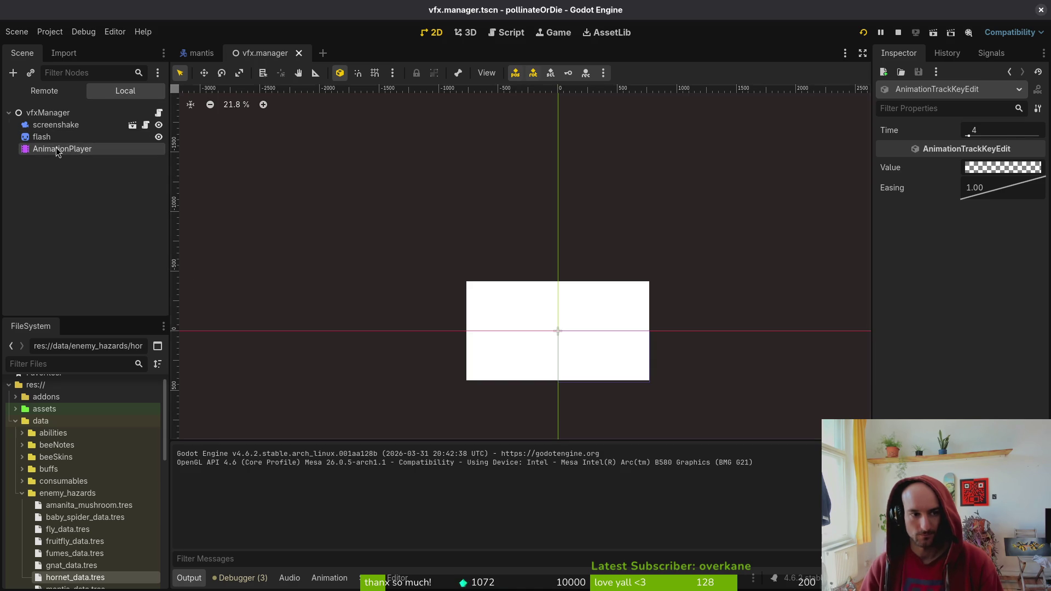
click(57, 152)
drag(363, 471, 340, 471)
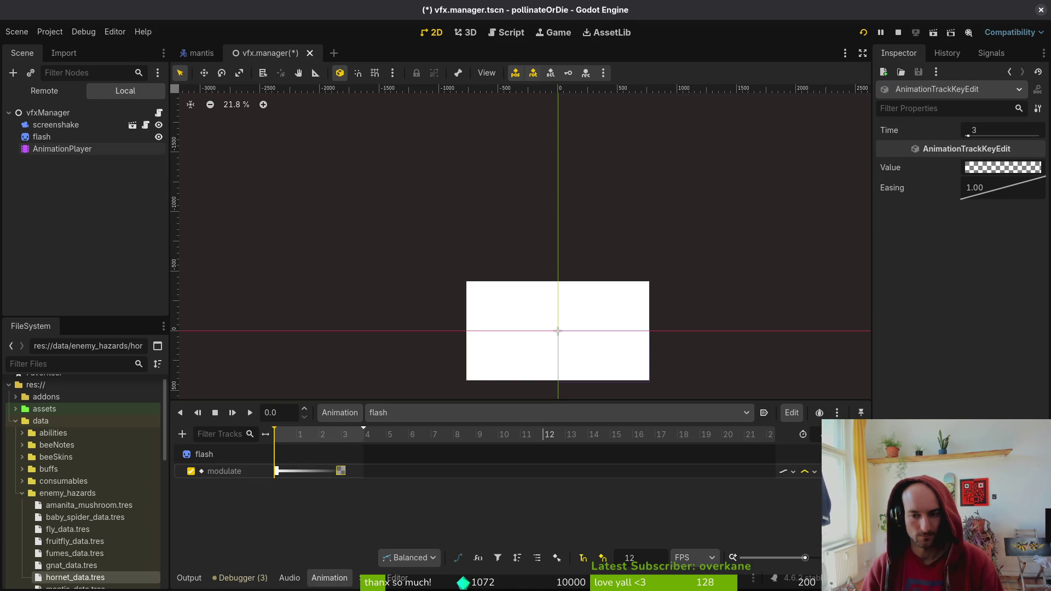
key(F5)
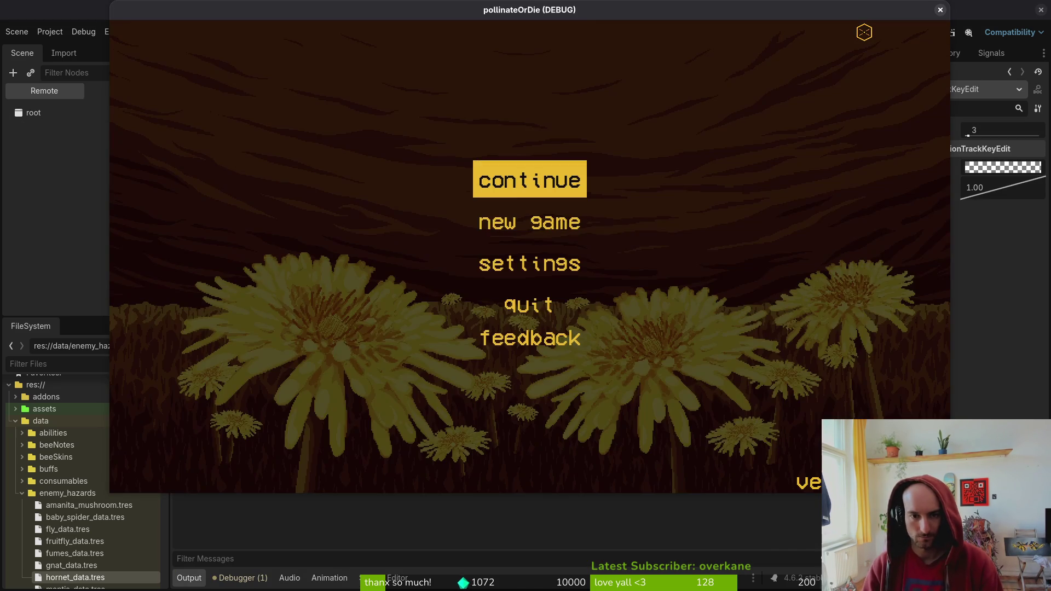
key(Escape)
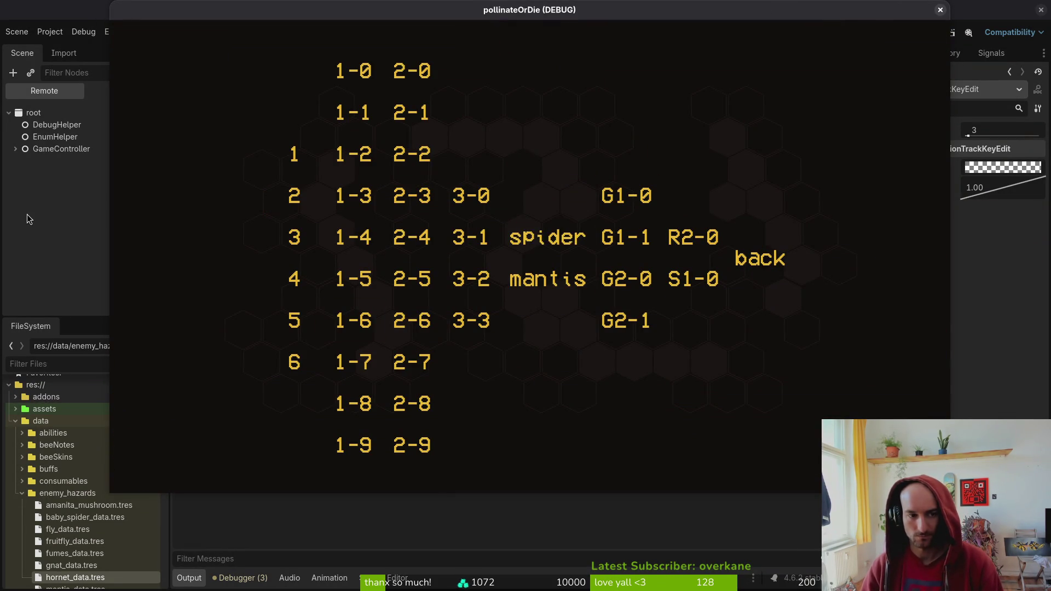
key(F8)
click(126, 92)
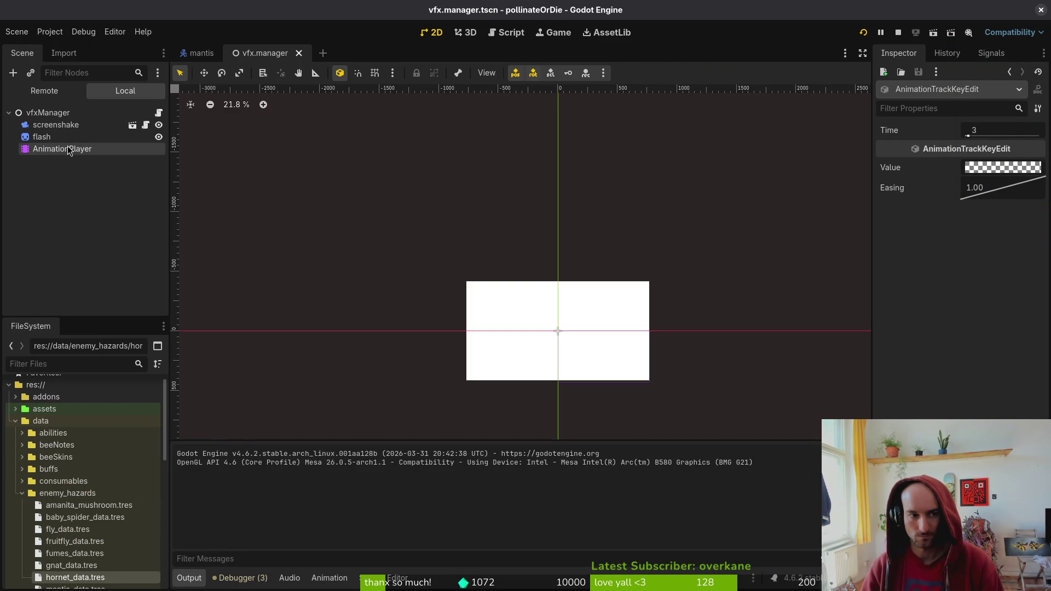
Snap the flash timeline to 24 FPS, put the modulate fade key on frame 5, save and launch
click(77, 150)
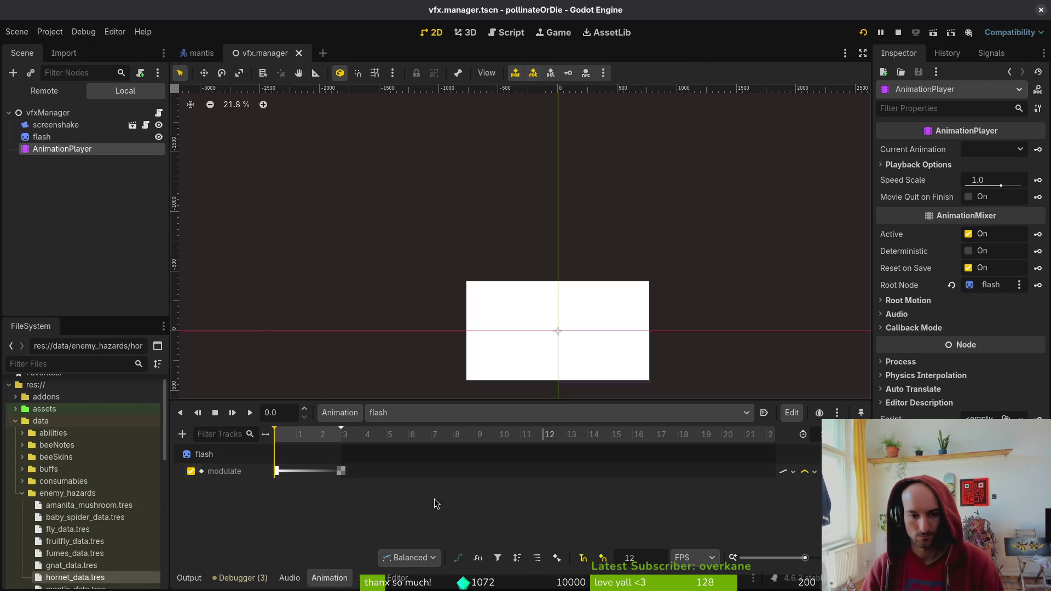
click(634, 558)
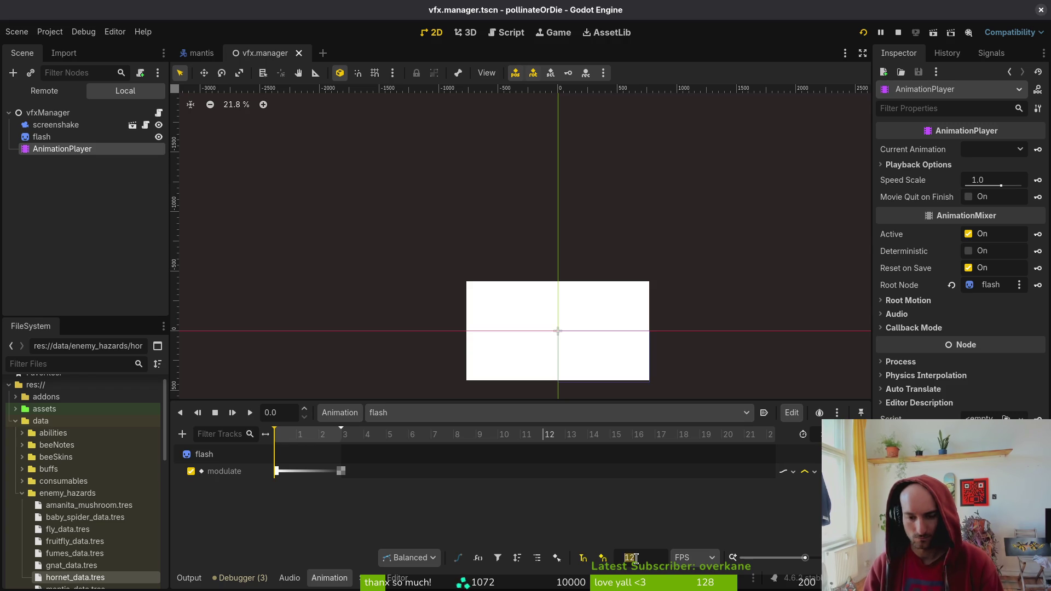
text(24)
key(Return)
drag(341, 472, 330, 472)
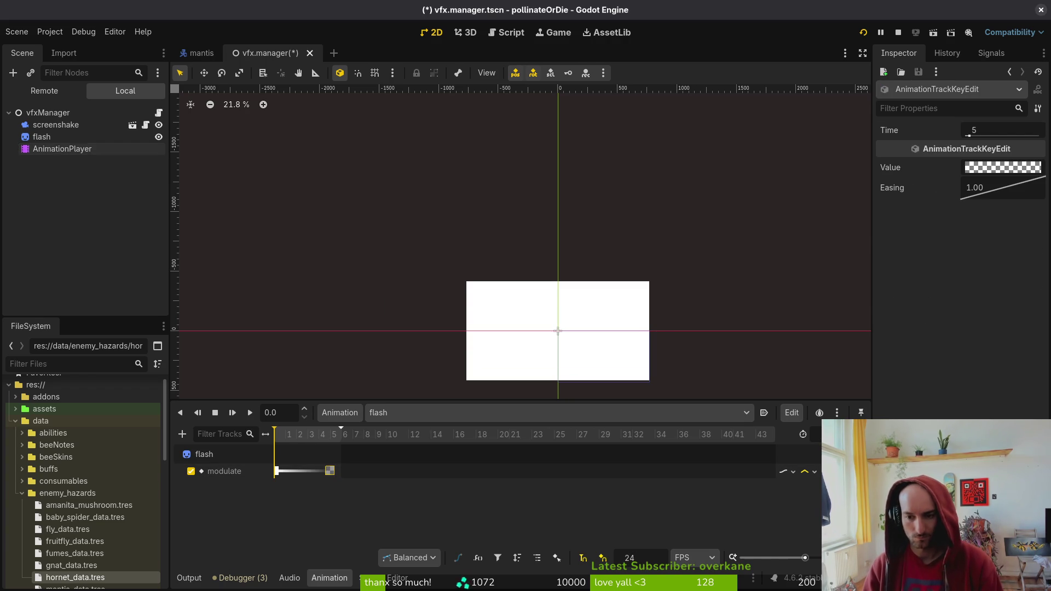
key(ctrl+s)
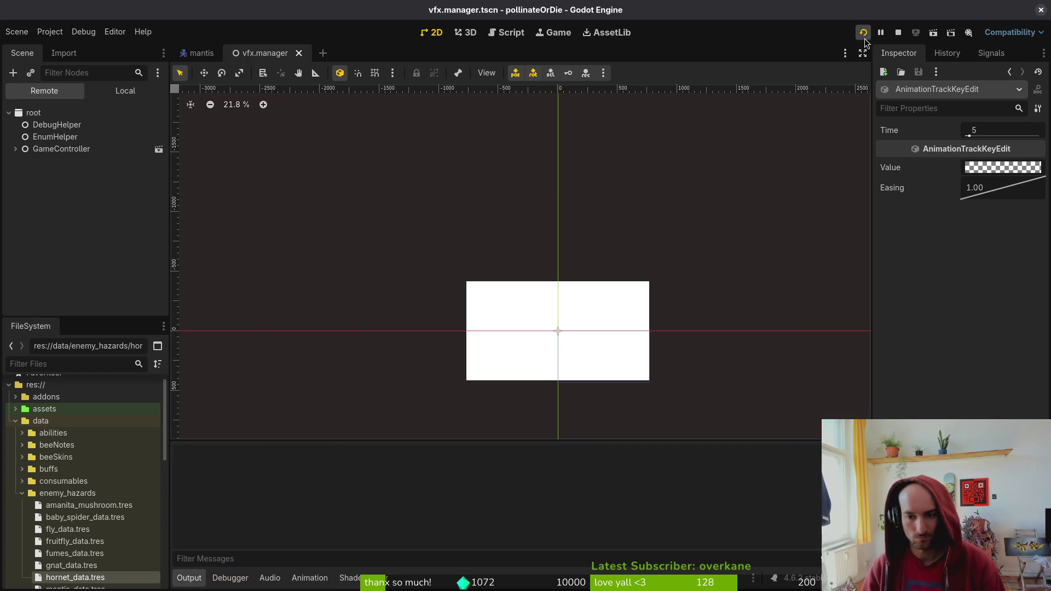
key(Return)
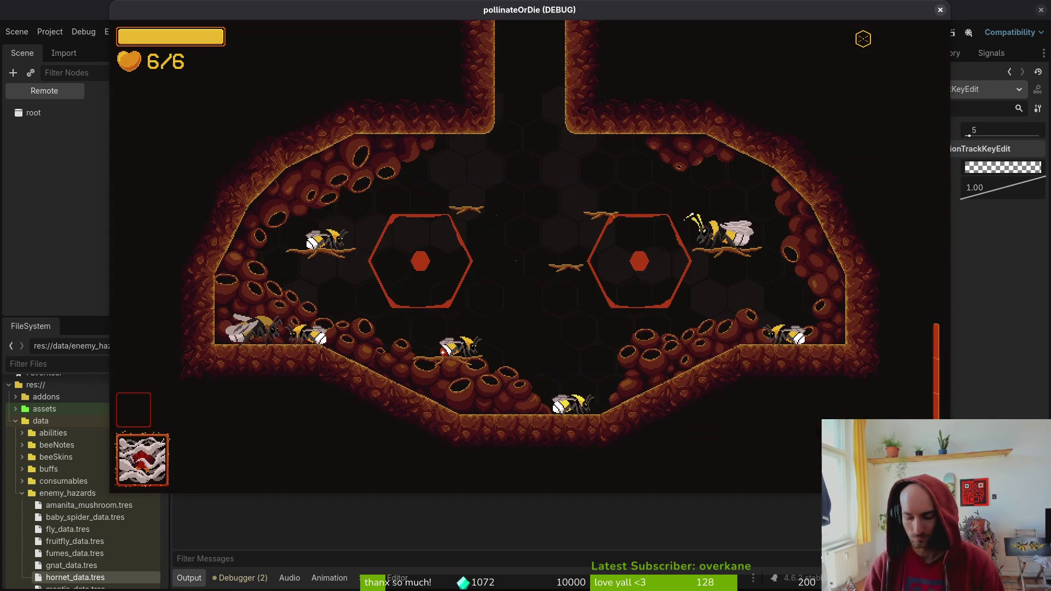
Load the spider boss level from the F1 debug level select, play it, then reopen the level select
key(F1)
key(Down)
key(Up)
key(Return)
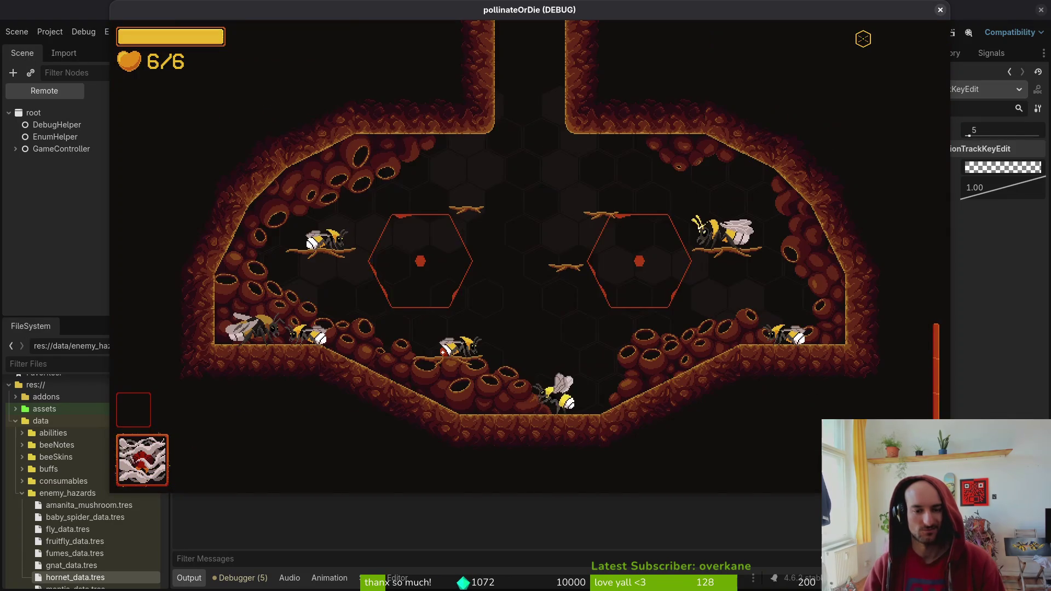
key(Escape)
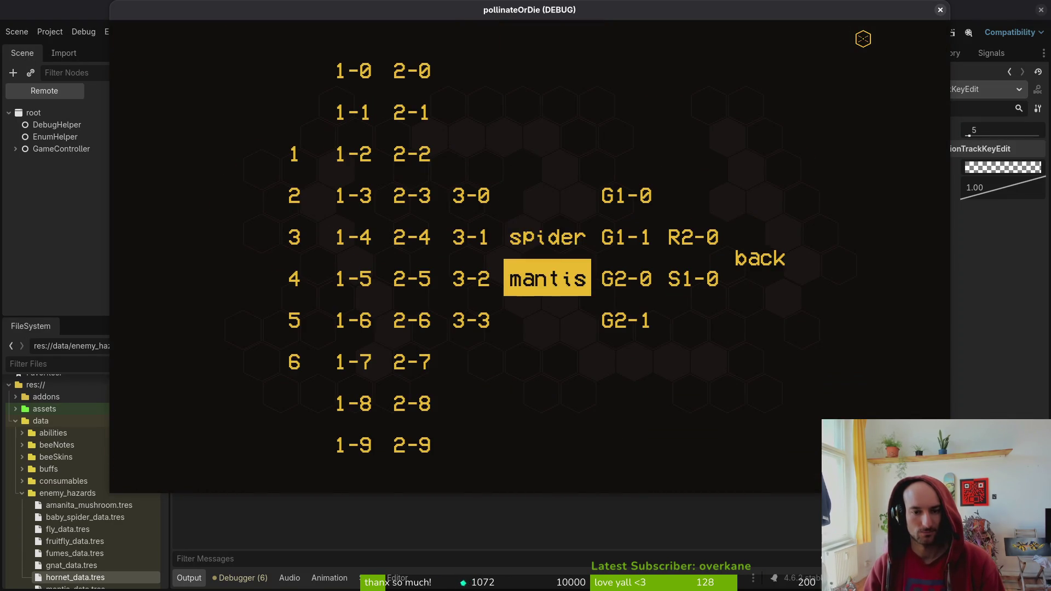
Reload the spider boss level from the debug menu, fight it, then pause and close the game window
key(Return)
key(Escape)
key(Return)
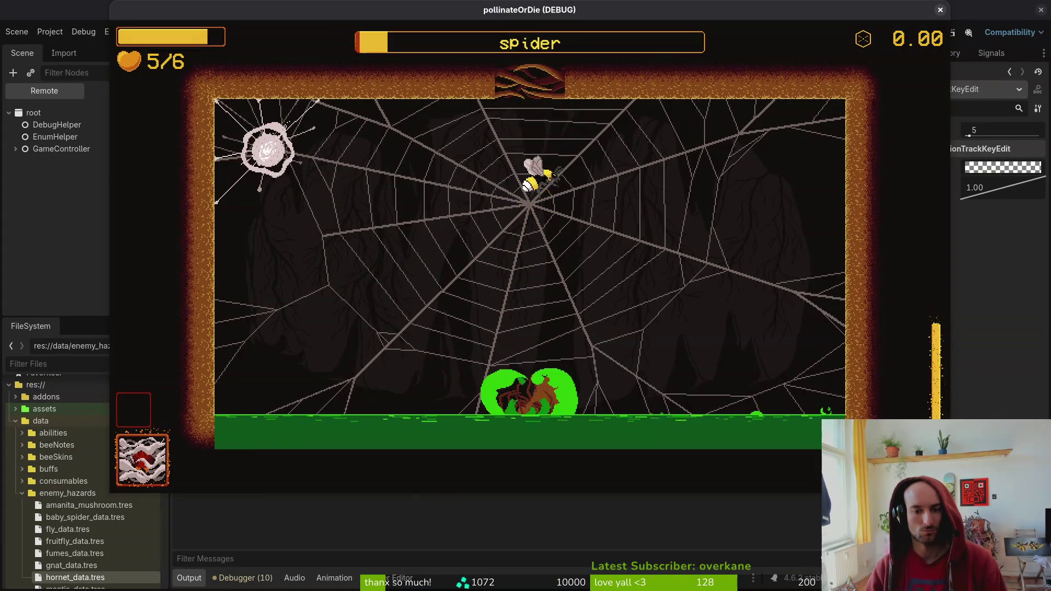
key(Escape)
click(940, 10)
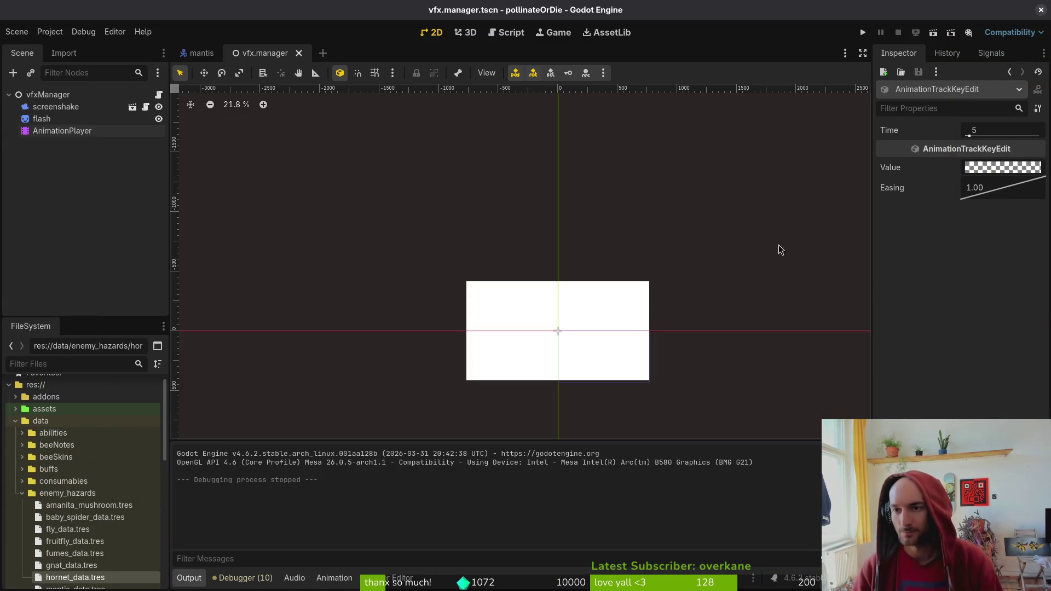
Close the reference gameplay video and go to the body cel on death frame 25 in Aseprite
key(alt+Tab)
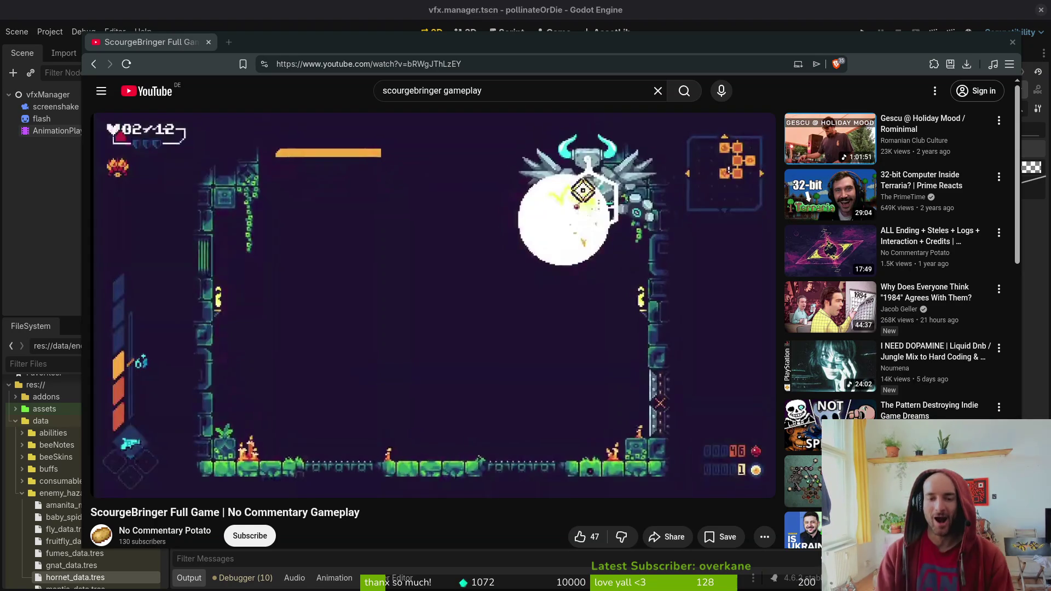
click(1011, 44)
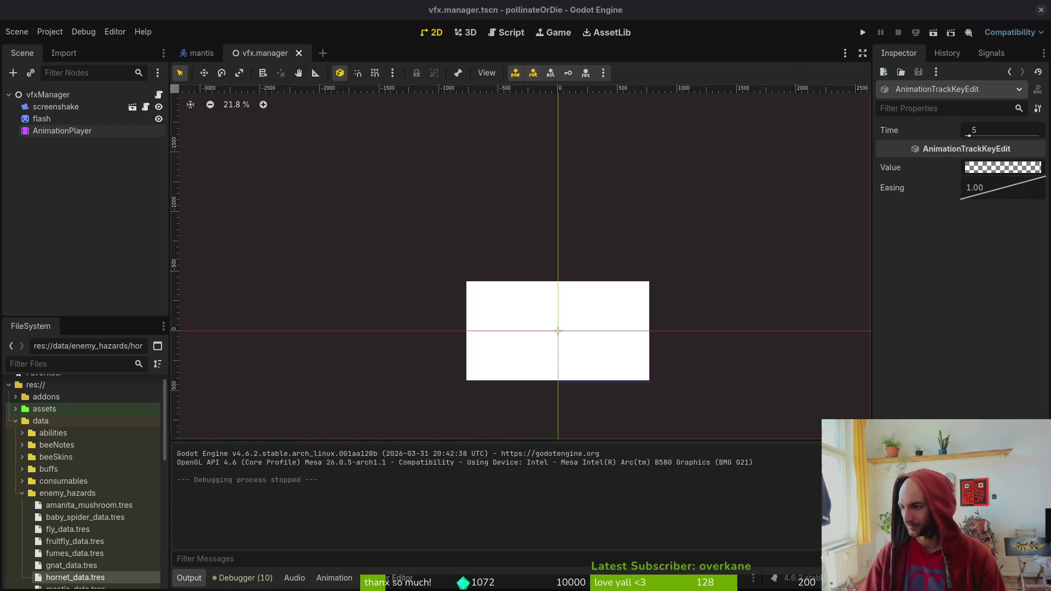
key(alt+Tab)
scroll(750, 498, right, 6)
scroll(742, 495, left, 10)
click(595, 512)
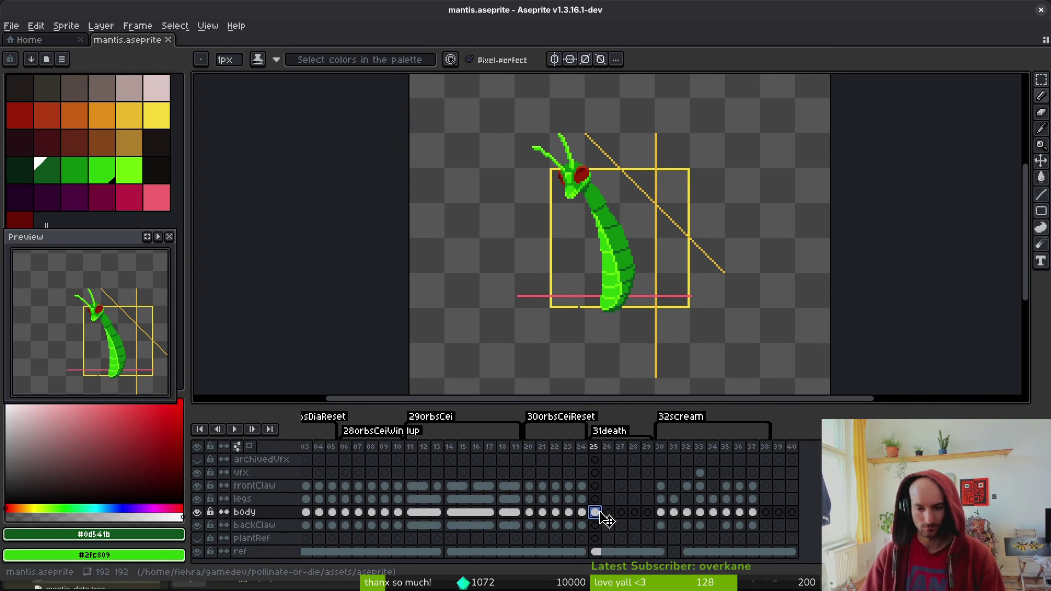
Clear the mantis body from death frame 25 and bring up the upright pose at frame 56
key(Delete)
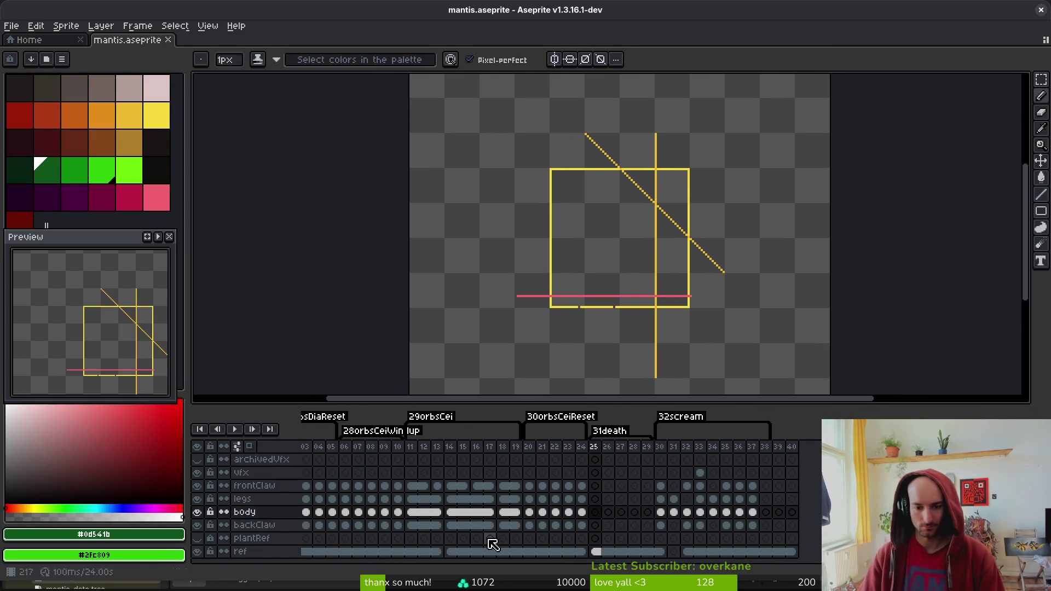
scroll(512, 513, up, 10)
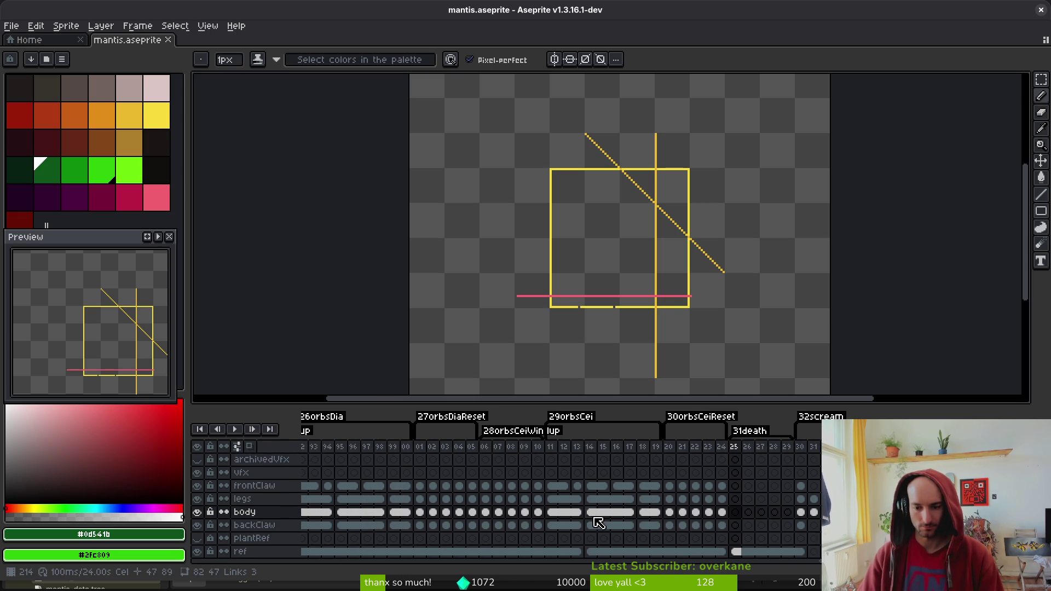
drag(630, 268, 635, 278)
scroll(617, 505, up, 3)
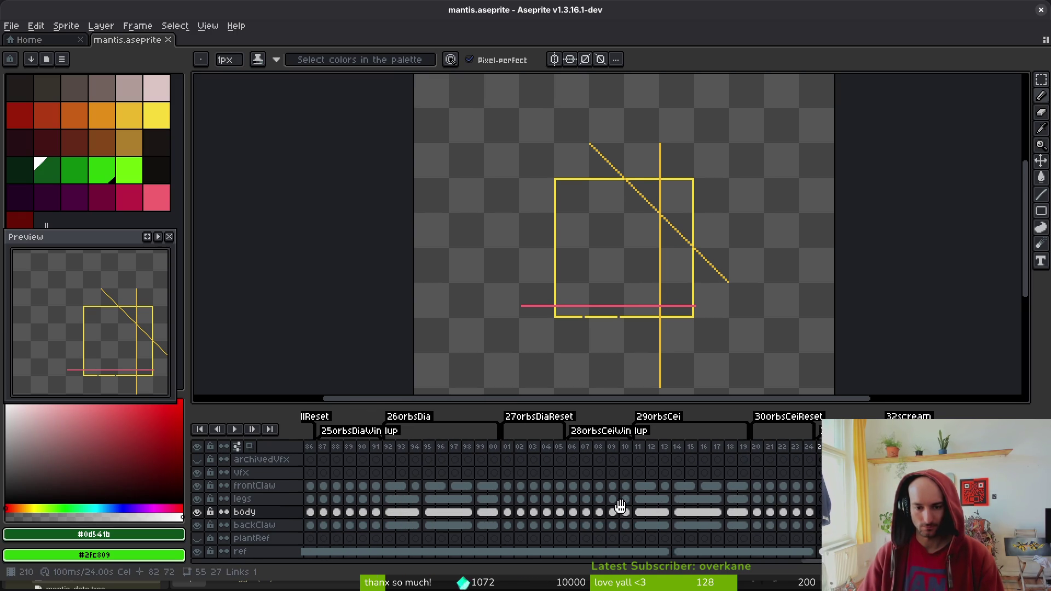
click(519, 515)
scroll(380, 500, up, 15)
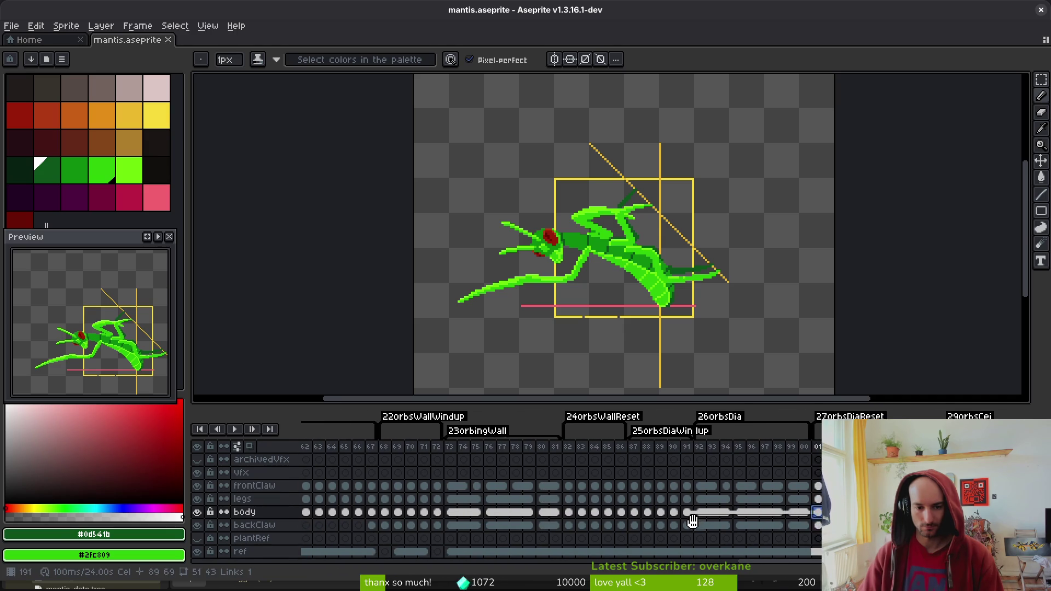
scroll(494, 502, up, 5)
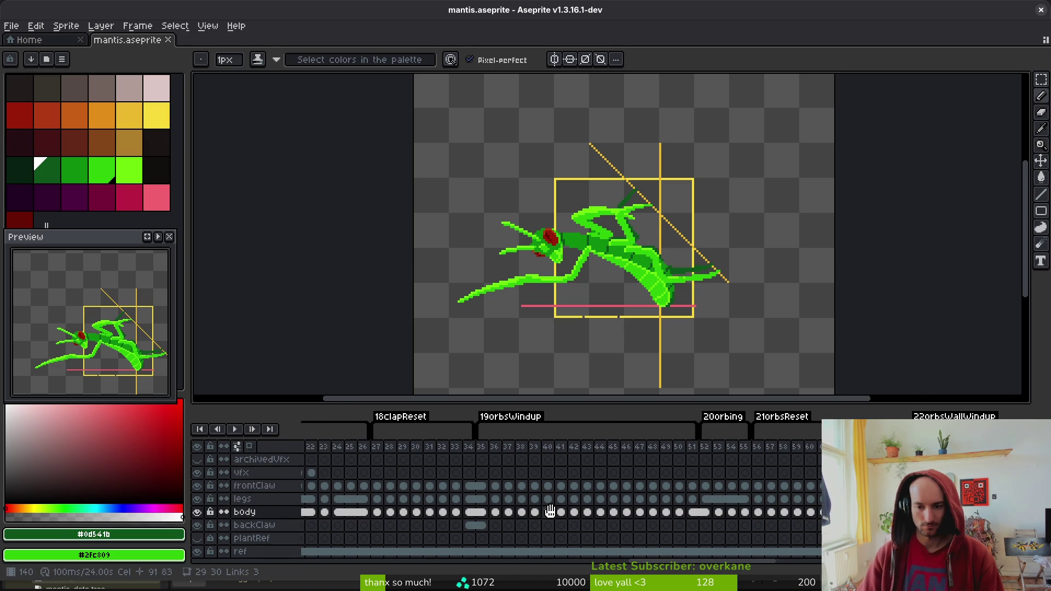
click(748, 499)
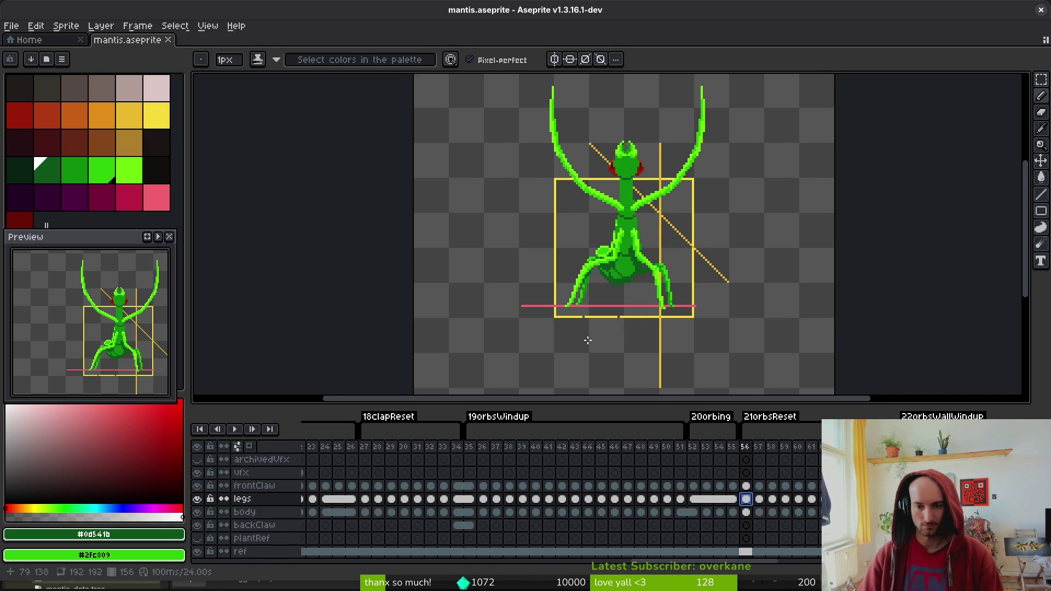
Lasso the upright mantis on the frame 56 body layer, copying it via cut and undo
drag(589, 341, 593, 344)
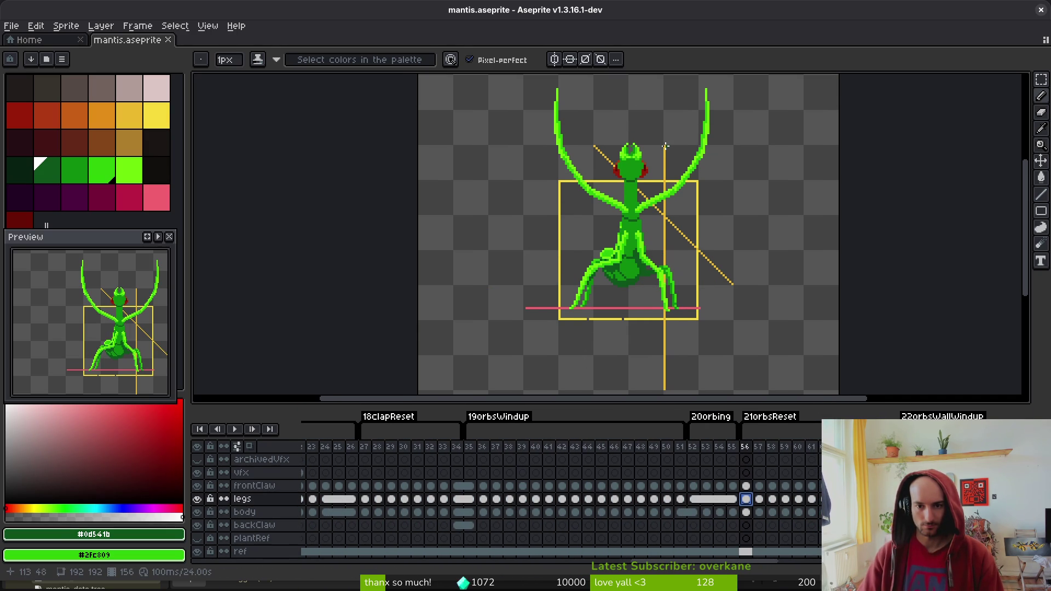
key(q)
mouse_move(661, 109)
mouse_down()
mouse_move(712, 233)
mouse_move(698, 159)
mouse_up()
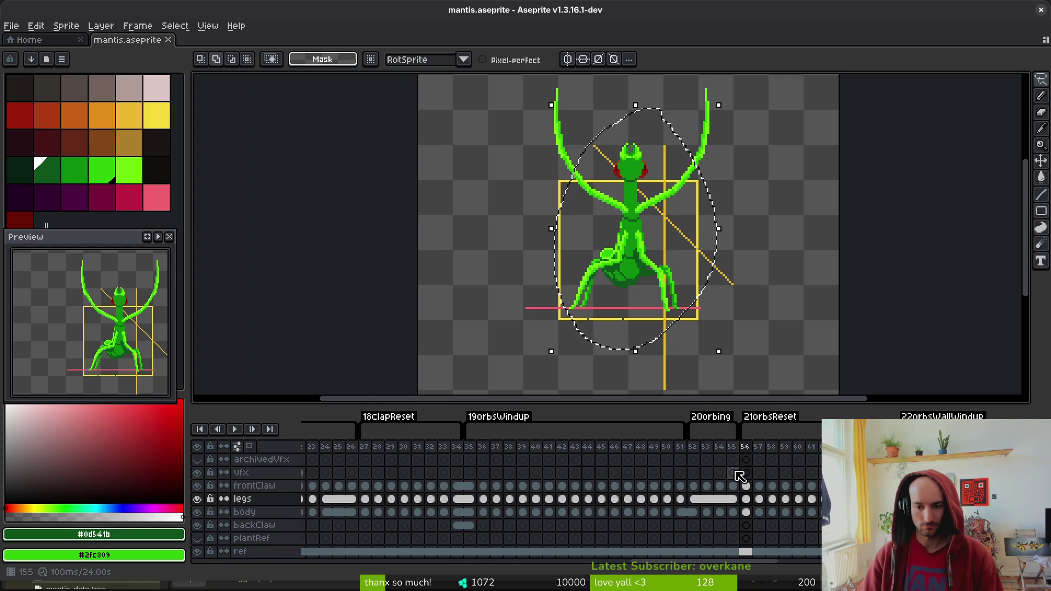
click(746, 513)
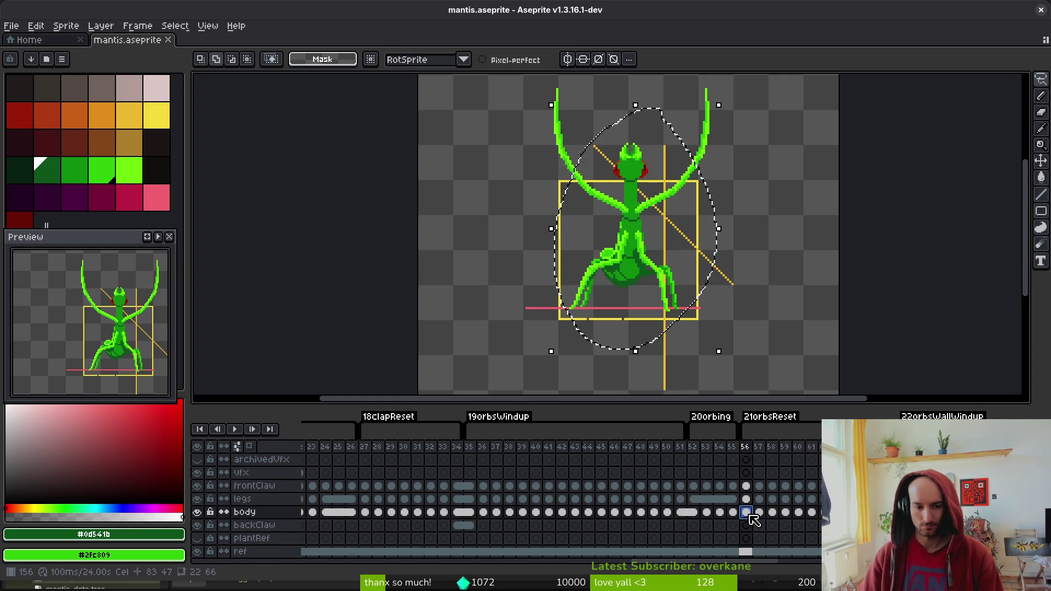
key(Delete)
key(ctrl+z)
scroll(777, 523, right, 15)
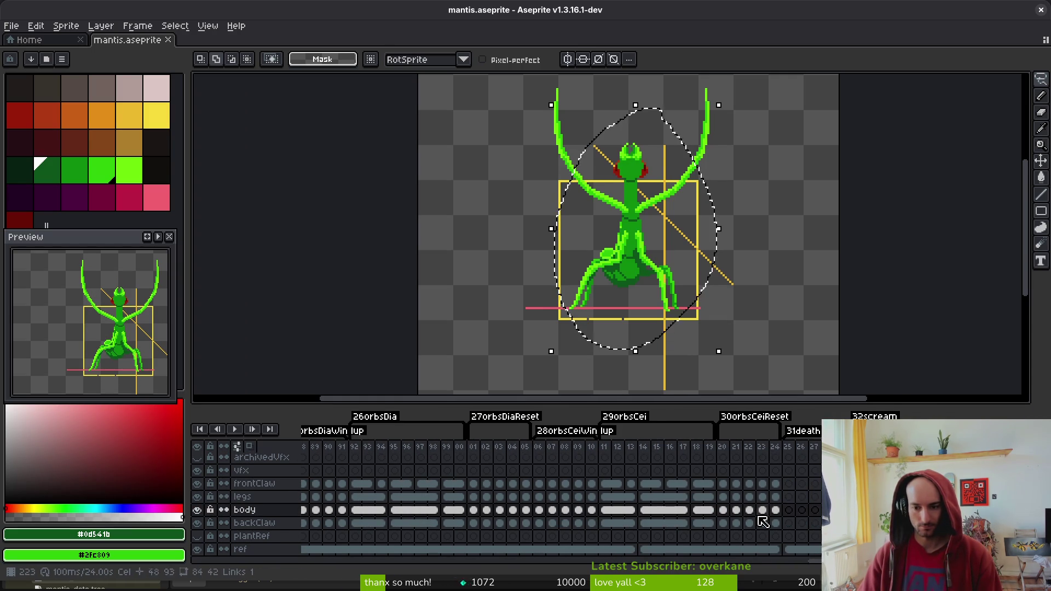
click(789, 510)
Paste the upright body into frame 25, shift it down and confirm, then undo the paste entirely
key(shift+w)
mouse_move(657, 118)
mouse_down()
mouse_move(710, 275)
mouse_move(706, 258)
mouse_up()
drag(629, 265, 631, 275)
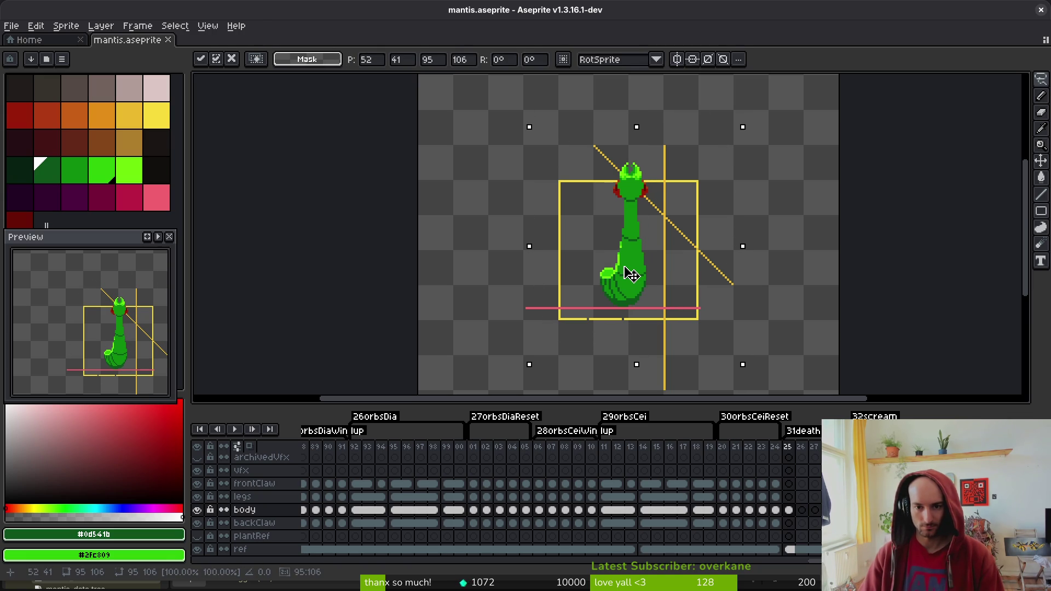
key(Return)
scroll(635, 263, up, 4)
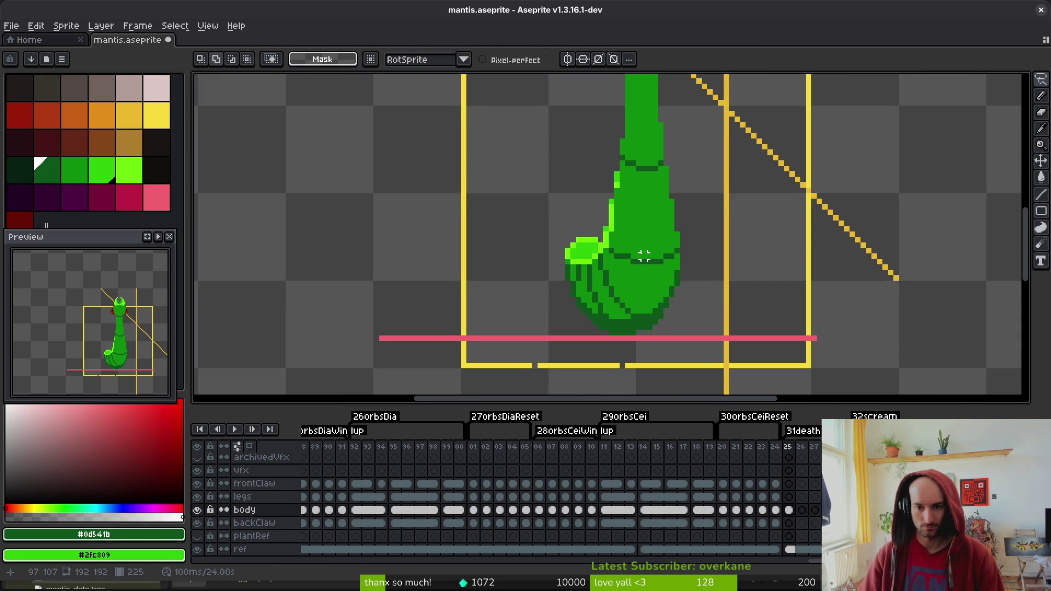
scroll(644, 251, down, 4)
key(ctrl+shift+d)
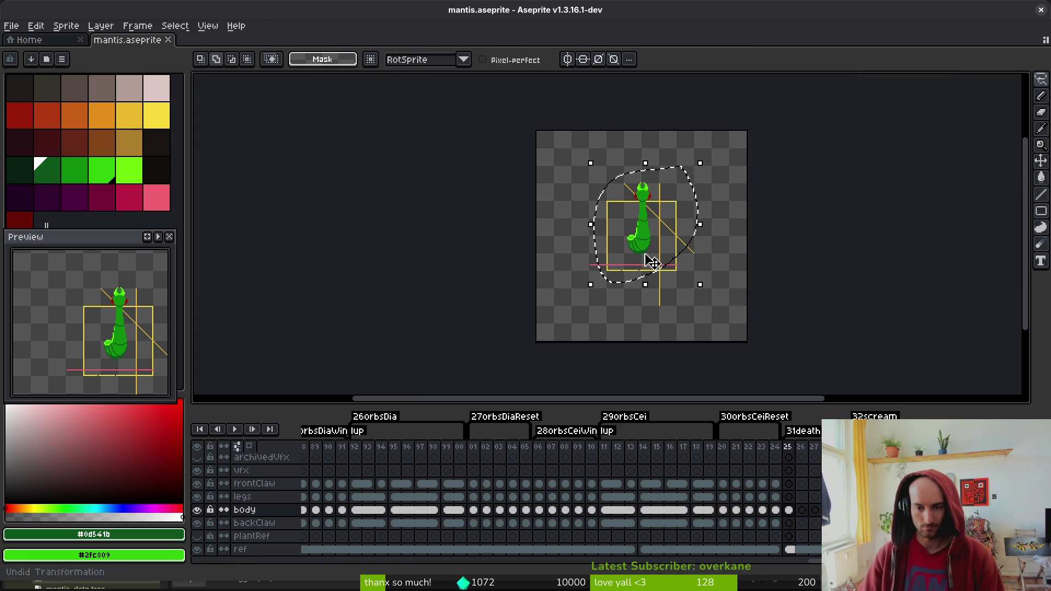
key(ctrl+x)
scroll(680, 488, left, 10)
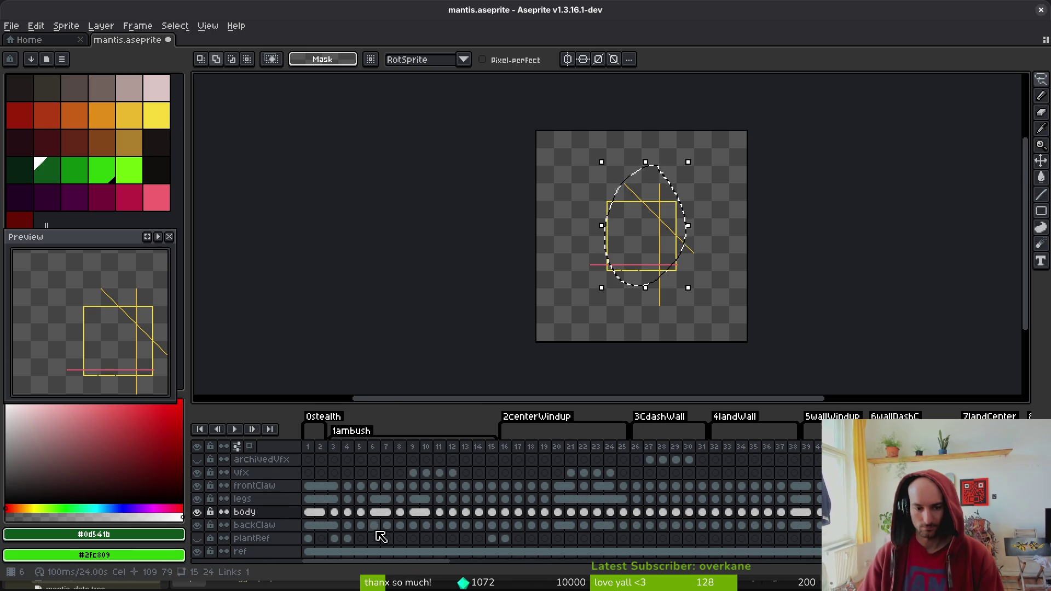
Compare ambush frames 2 and 3 by flipping back and forth between them
click(309, 512)
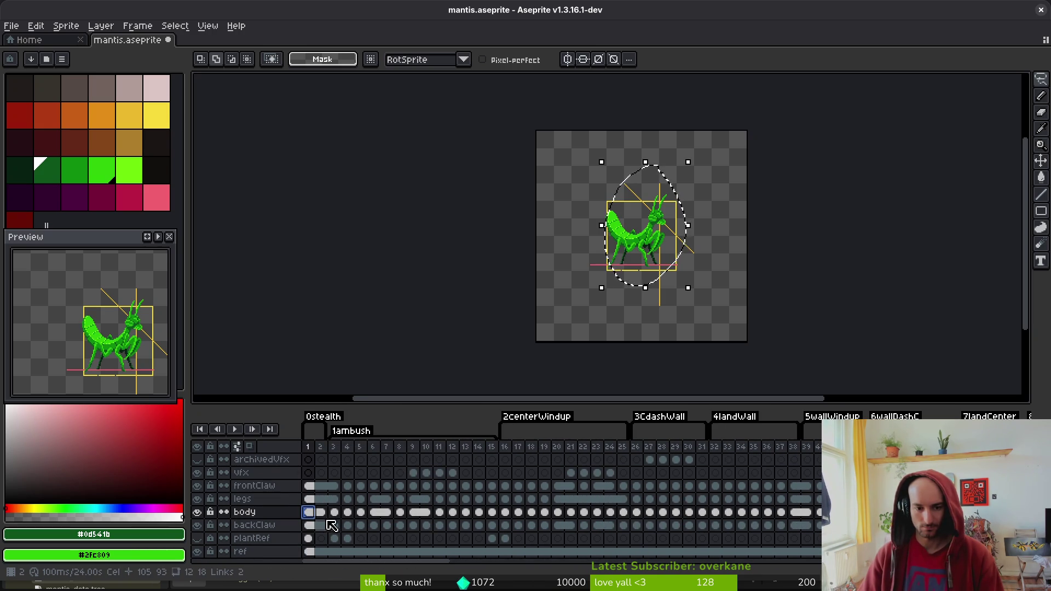
click(320, 515)
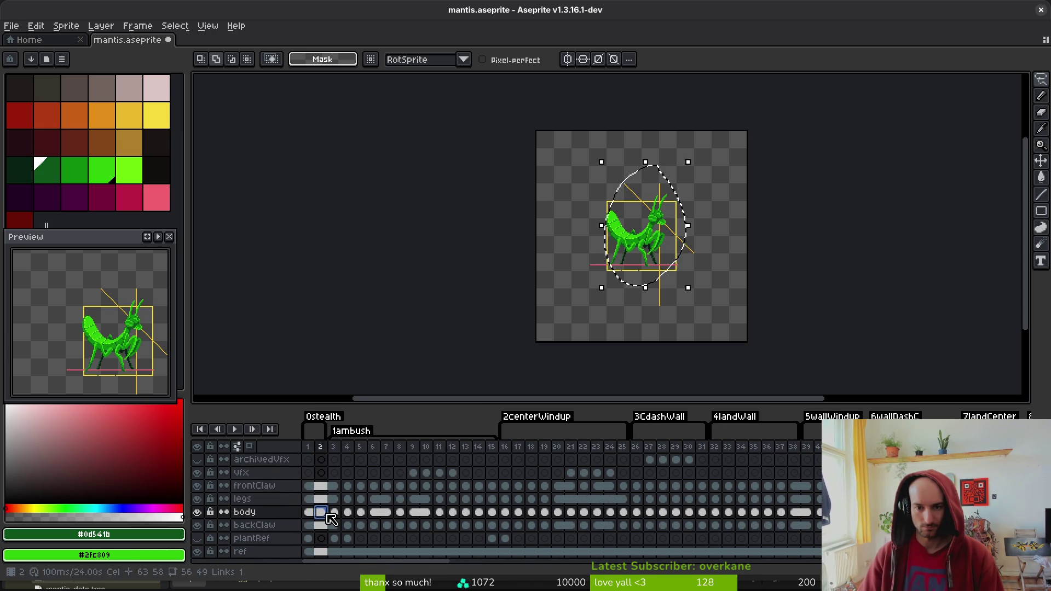
scroll(544, 305, up, 5)
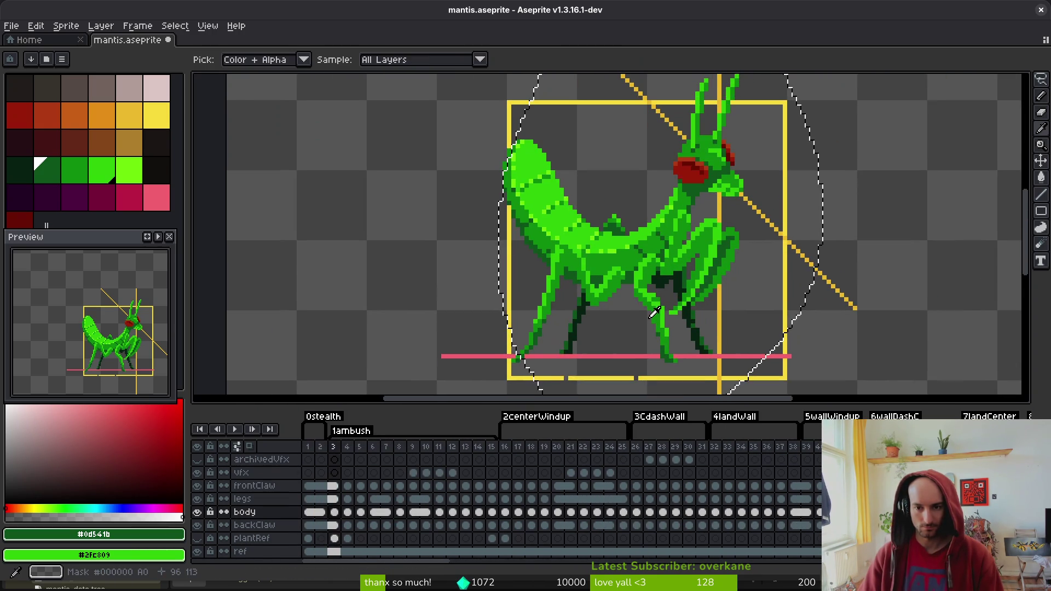
key(period)
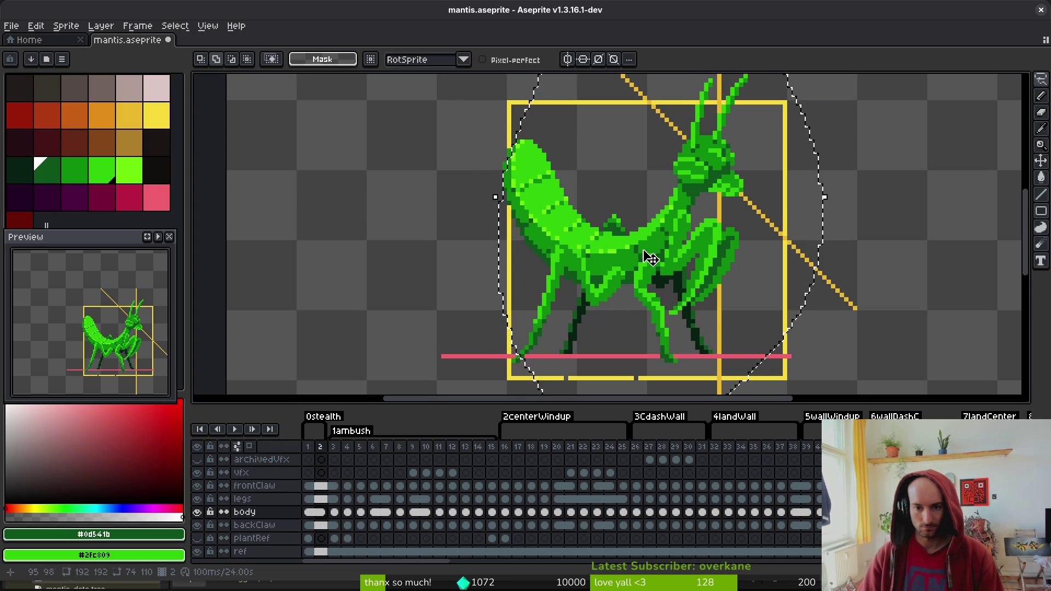
key(comma)
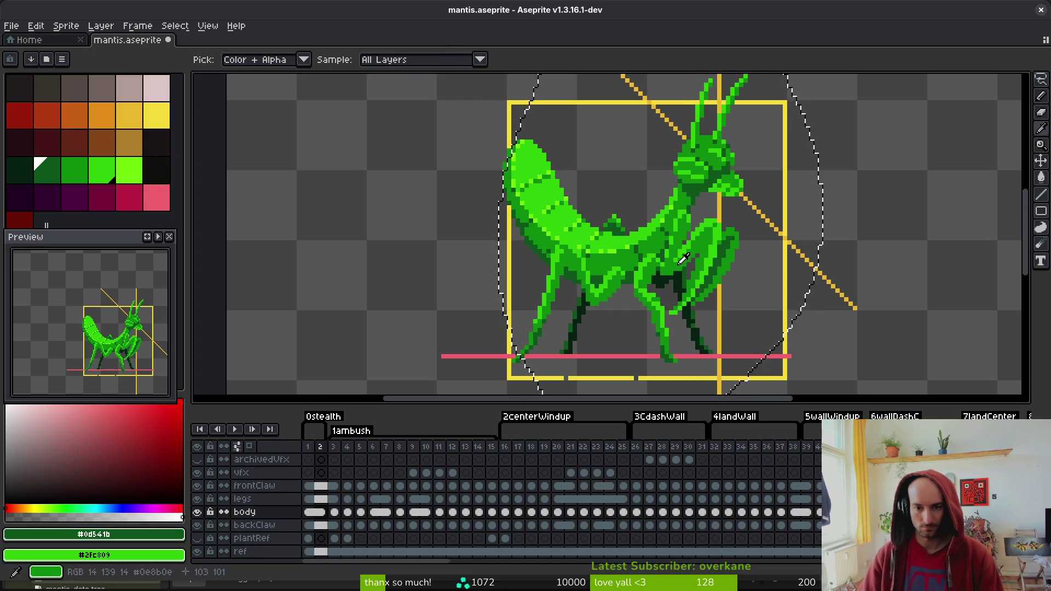
key(period)
key(comma)
key(comma)
key(comma)
key(period)
key(period)
key(period)
key(comma)
key(period)
key(m)
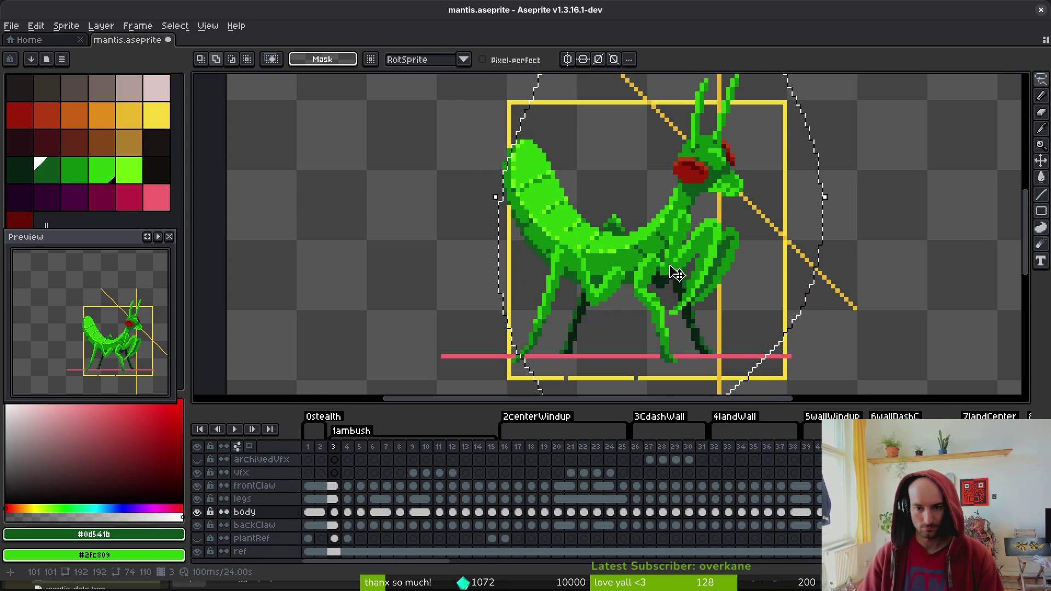
scroll(648, 262, up, 3)
key(comma)
key(i)
key(period)
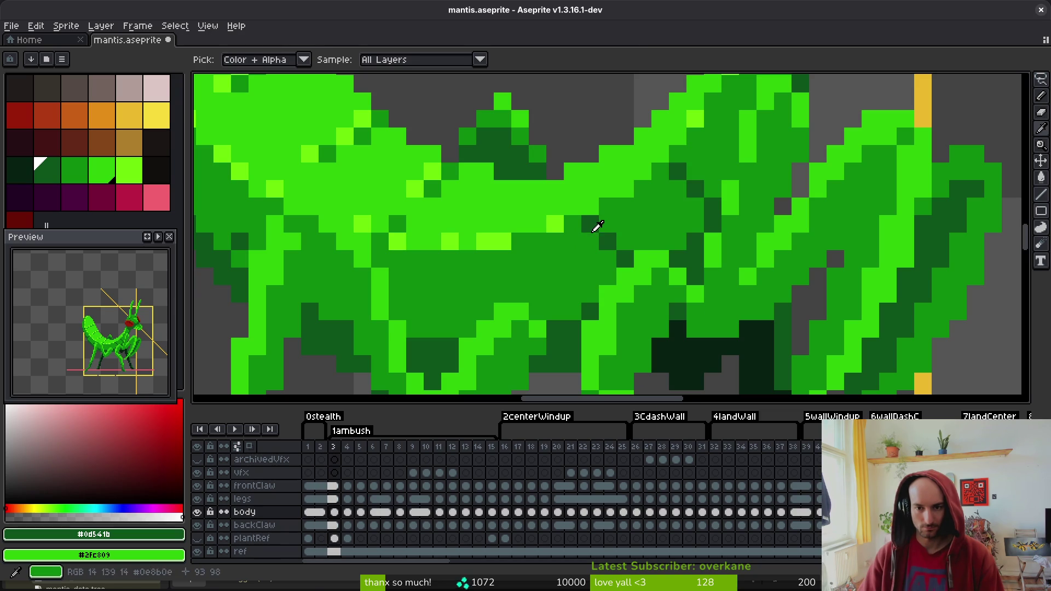
key(m)
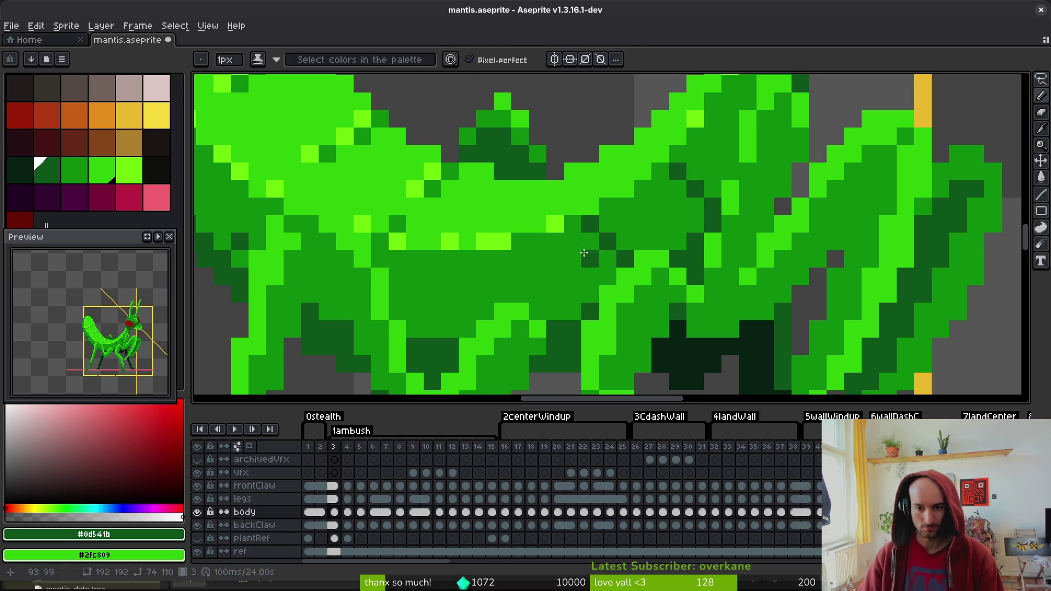
Pick dark green #0e8b0e as the secondary colour and fix stray body pixels on frames 2–5
key(i)
right_click(626, 209)
key(b)
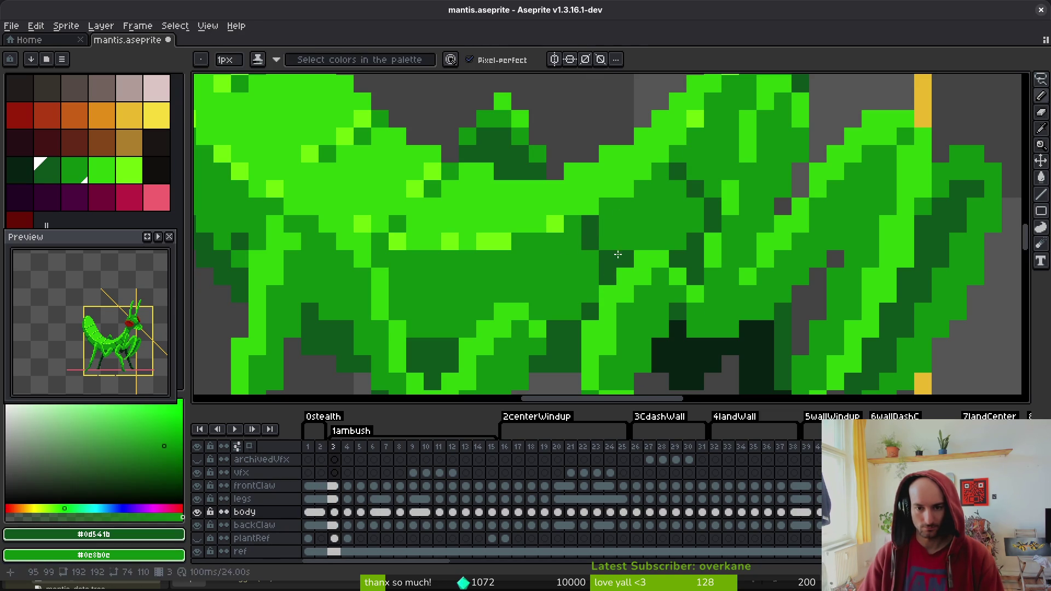
scroll(708, 225, down, 5)
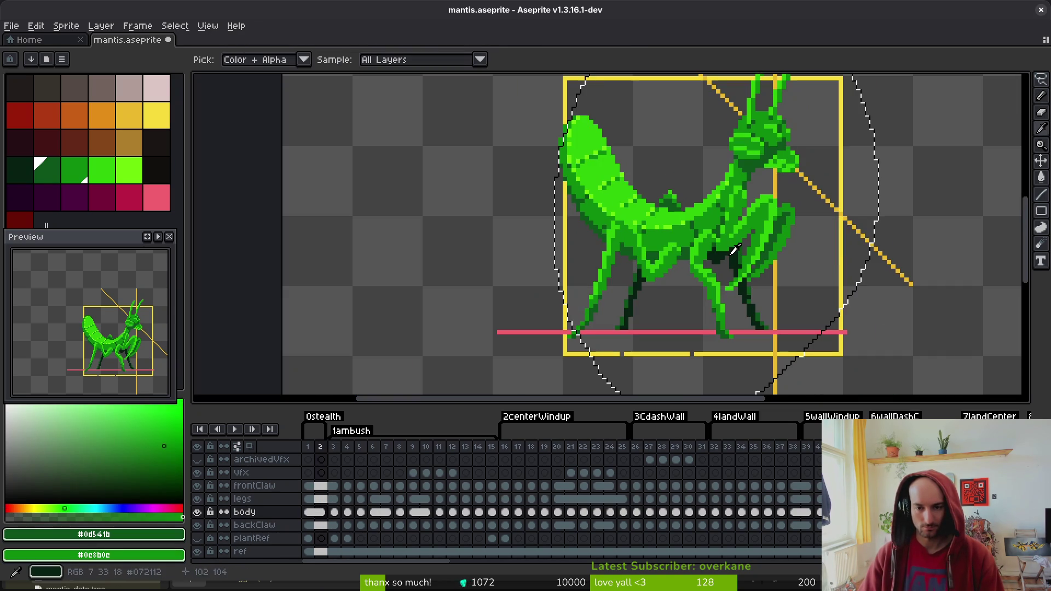
scroll(638, 235, up, 5)
scroll(651, 213, down, 3)
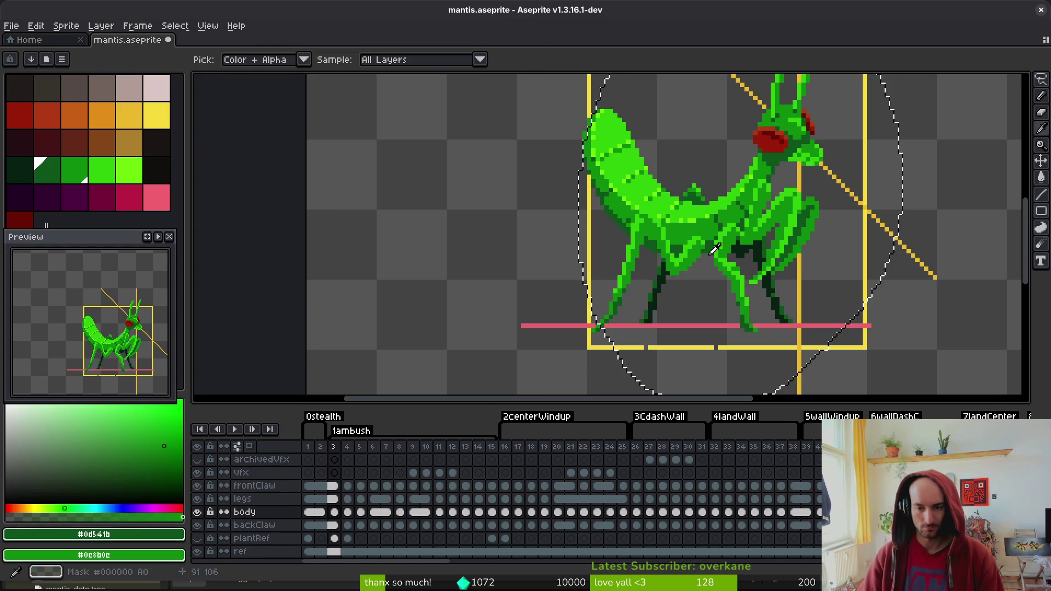
scroll(662, 223, up, 2)
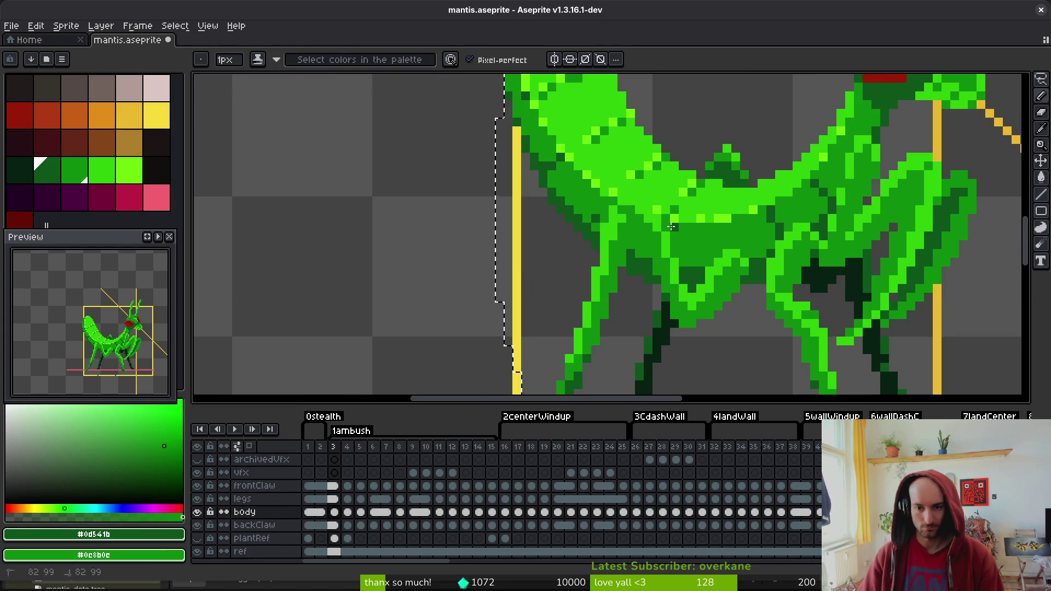
scroll(663, 223, down, 2)
scroll(734, 285, up, 1)
key(i)
scroll(734, 284, up, 3)
key(b)
key(Left)
key(i)
key(Right)
key(b)
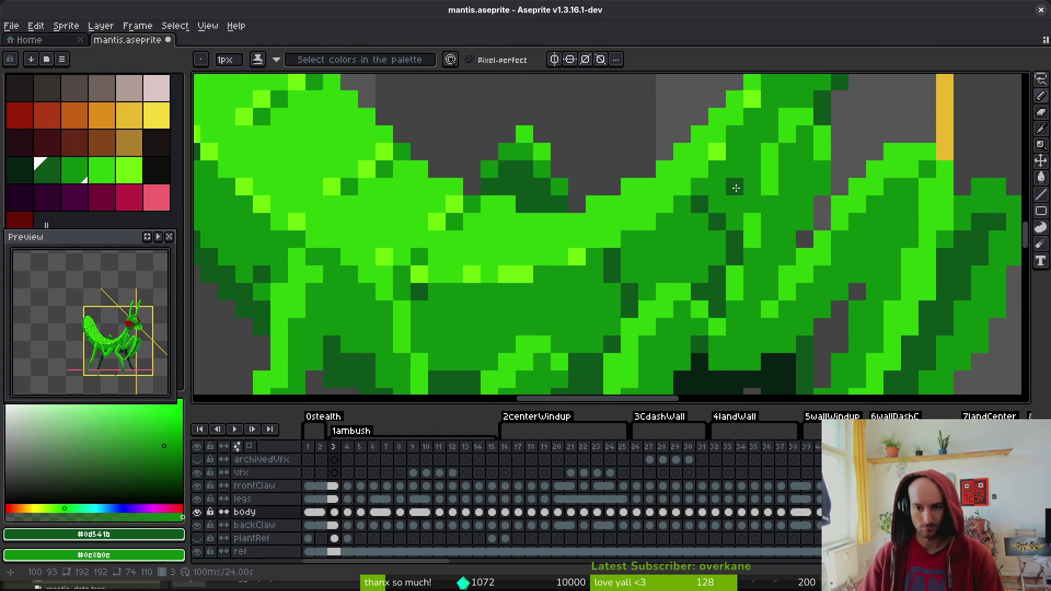
key(Right)
key(Right)
key(i)
Touch up the body shading on frames 4 and 5, checking each against its neighbouring frames
scroll(809, 244, down, 3)
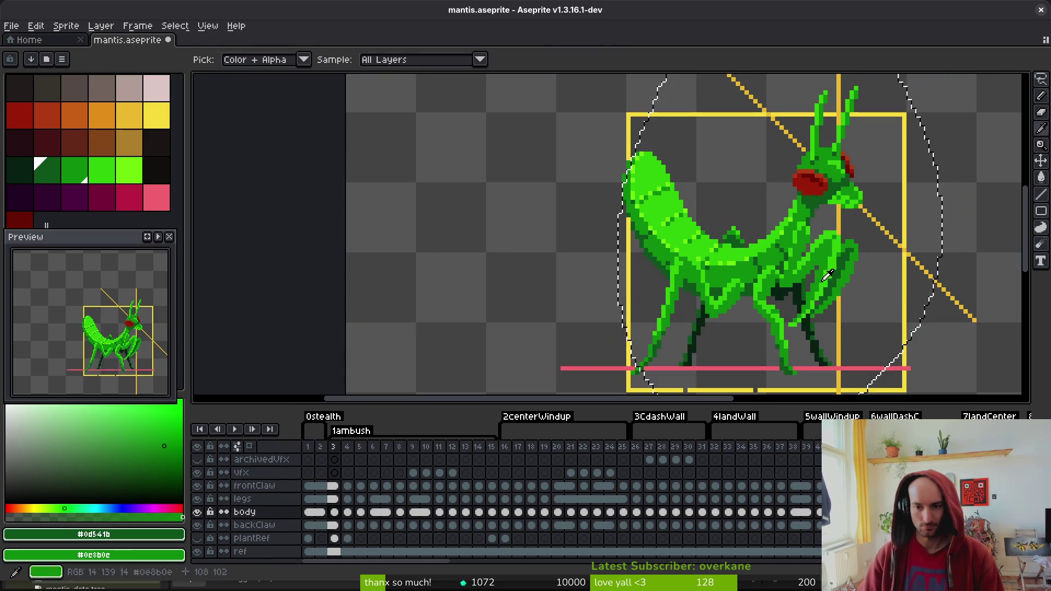
key(Right)
key(Left)
key(Left)
key(Left)
key(Left)
key(Right)
key(Right)
key(Right)
key(b)
key(Left)
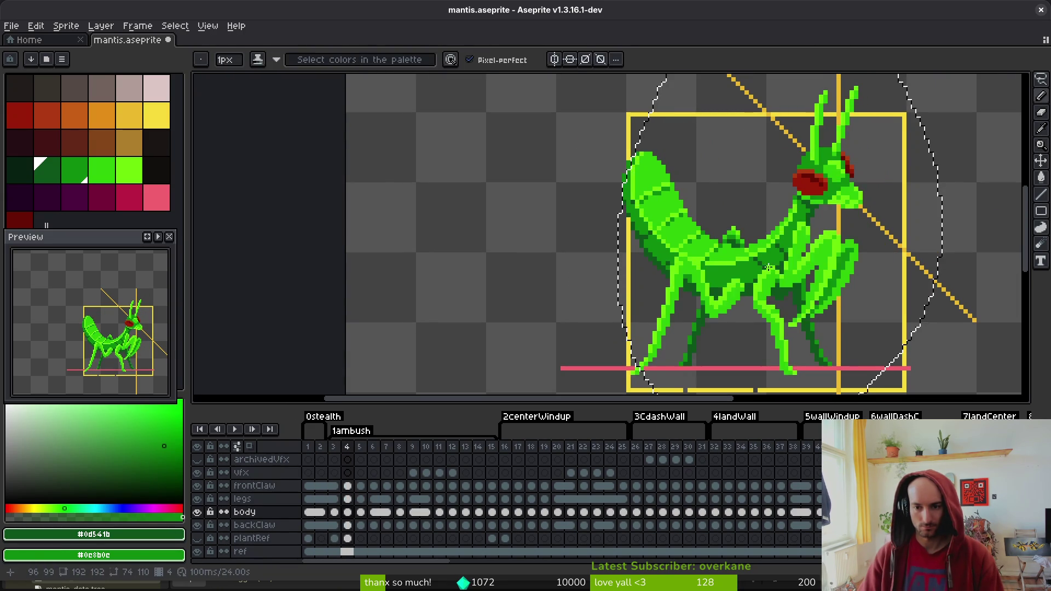
scroll(741, 294, up, 3)
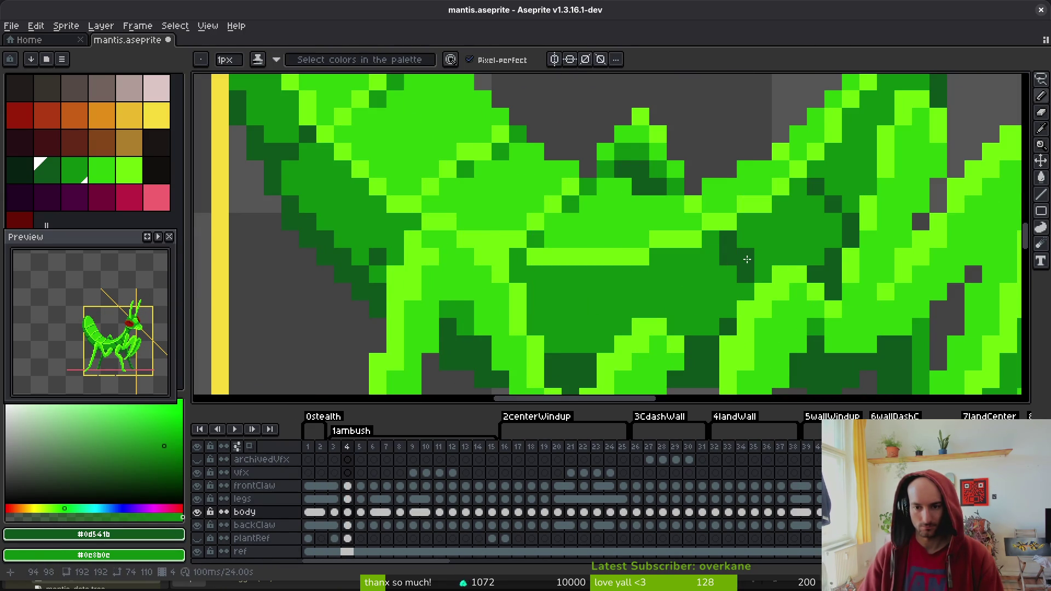
key(Right)
key(Left)
key(i)
key(Right)
key(Left)
key(Right)
key(b)
scroll(814, 249, up, 2)
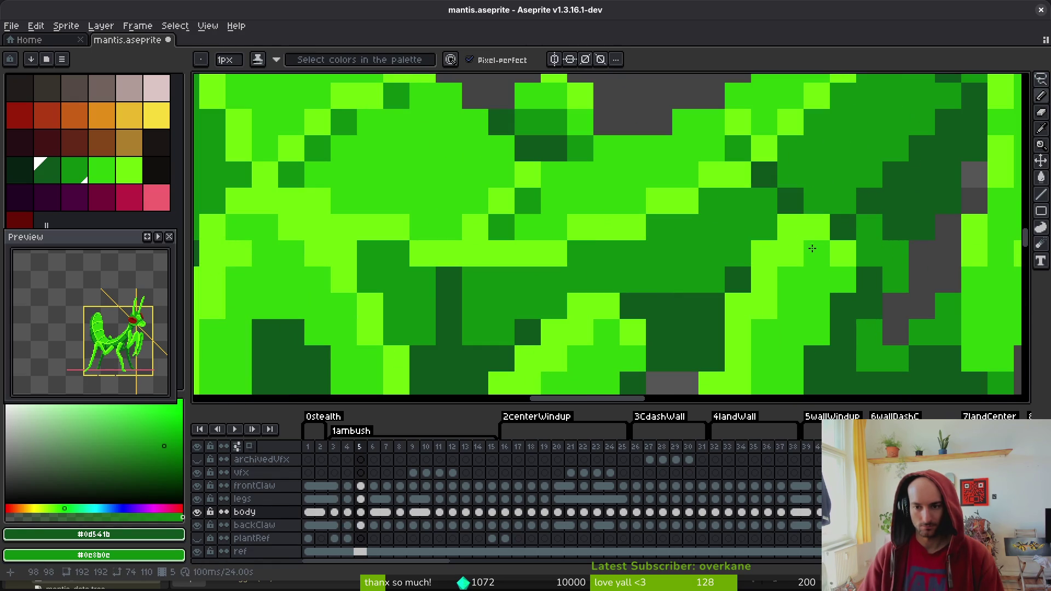
scroll(771, 198, down, 3)
key(i)
key(Right)
key(Left)
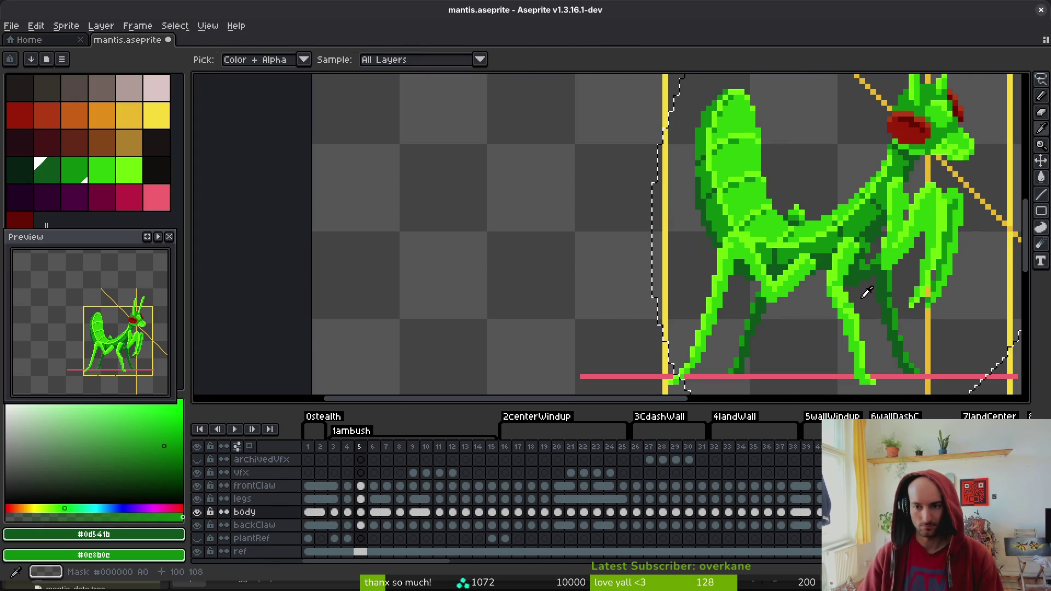
key(Right)
key(Right)
key(Left)
key(Left)
key(Left)
key(Right)
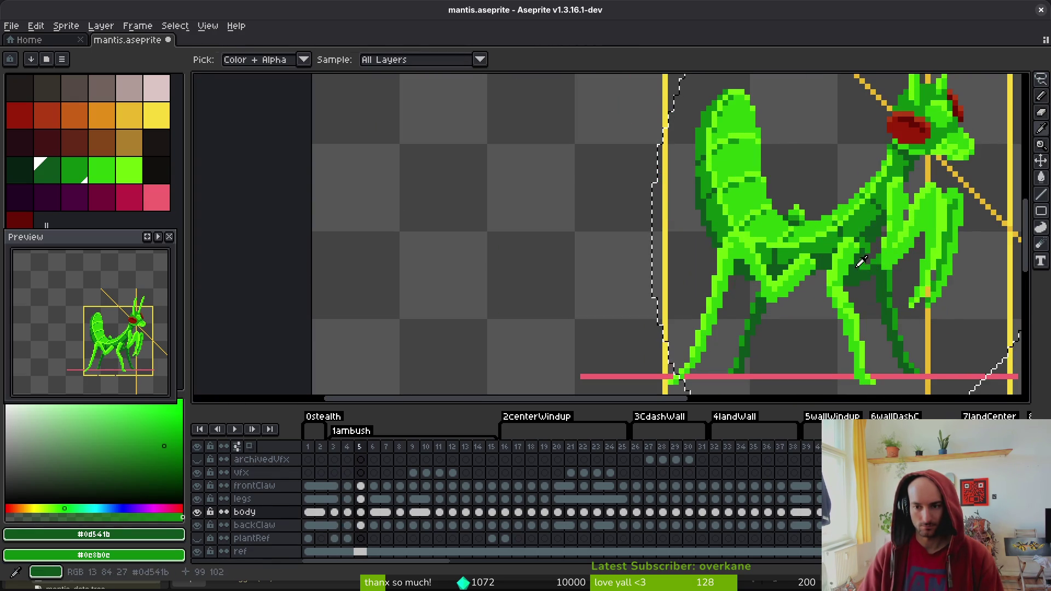
key(Left)
key(Left)
key(Left)
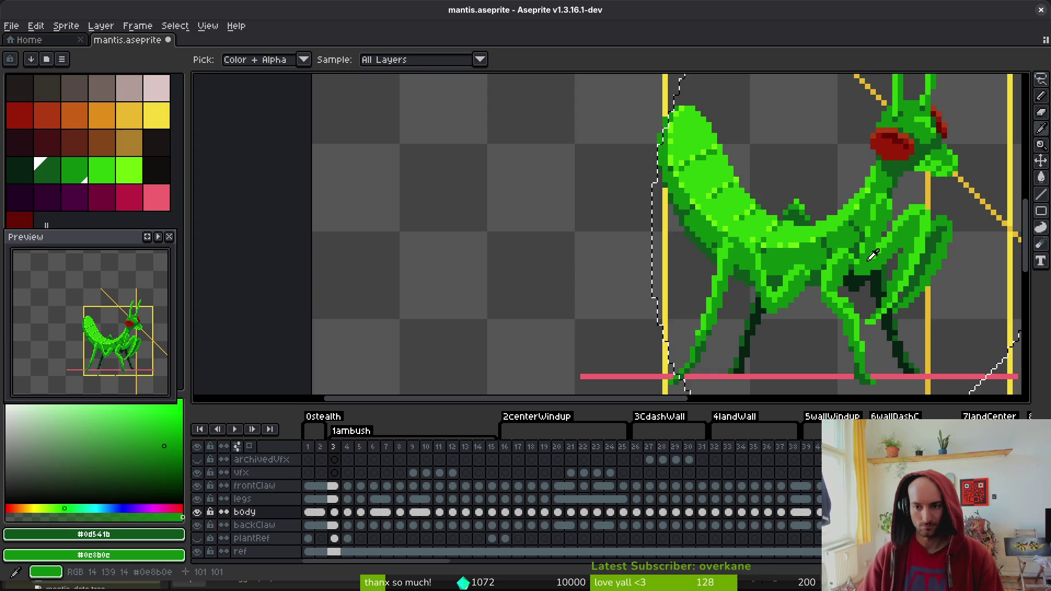
key(b)
Step through ambush frames 3 to 8 and save mantis.aseprite
key(Right)
scroll(832, 197, up, 4)
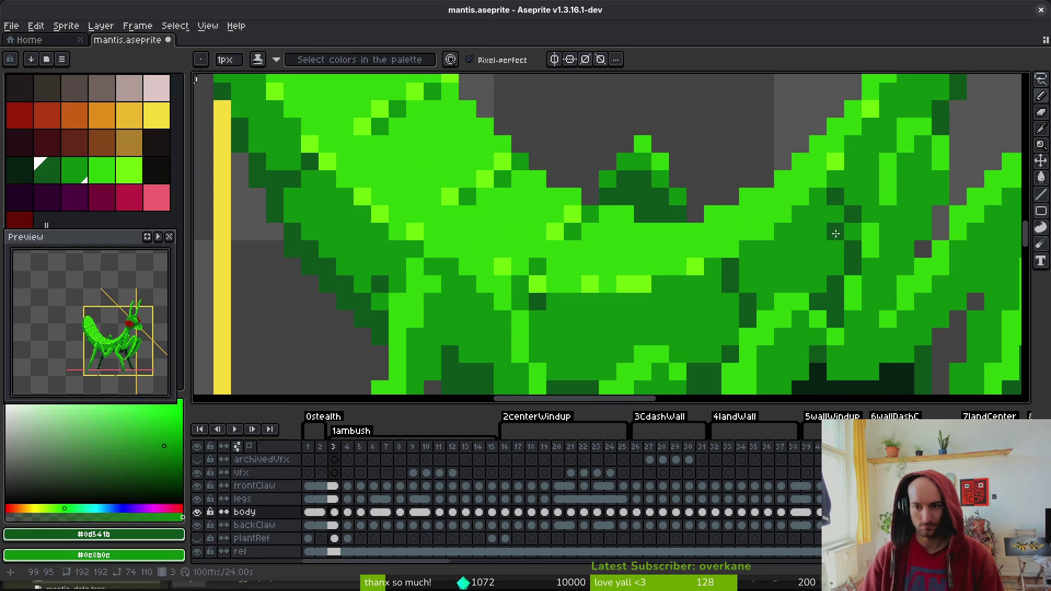
key(Right)
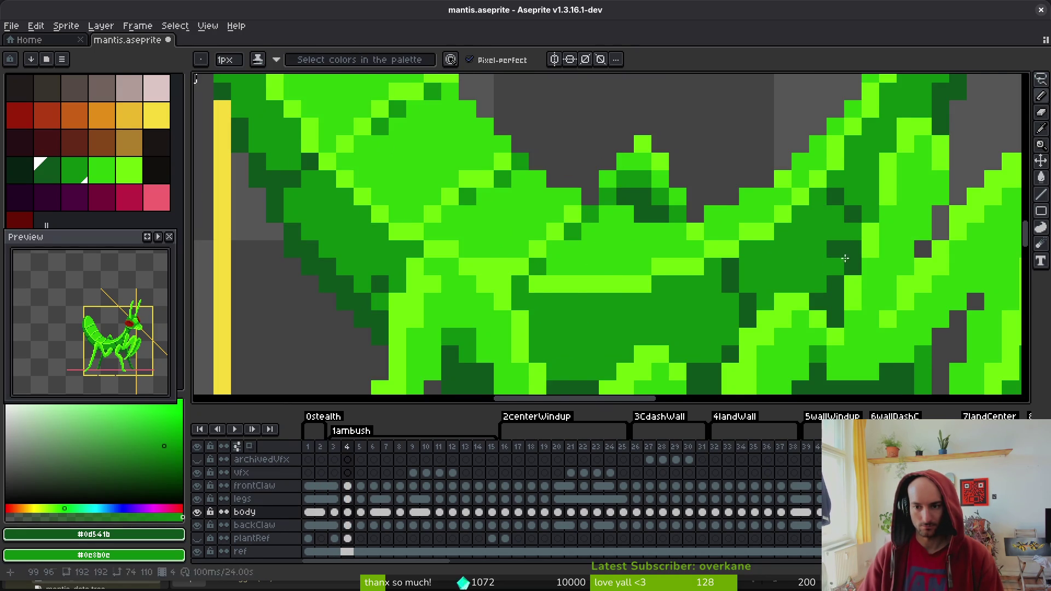
key(Right)
scroll(838, 239, down, 3)
key(Right)
key(Right)
key(Right)
scroll(917, 310, down, 5)
key(ctrl+s)
scroll(487, 486, right, 10)
scroll(487, 487, left, 15)
scroll(648, 300, up, 5)
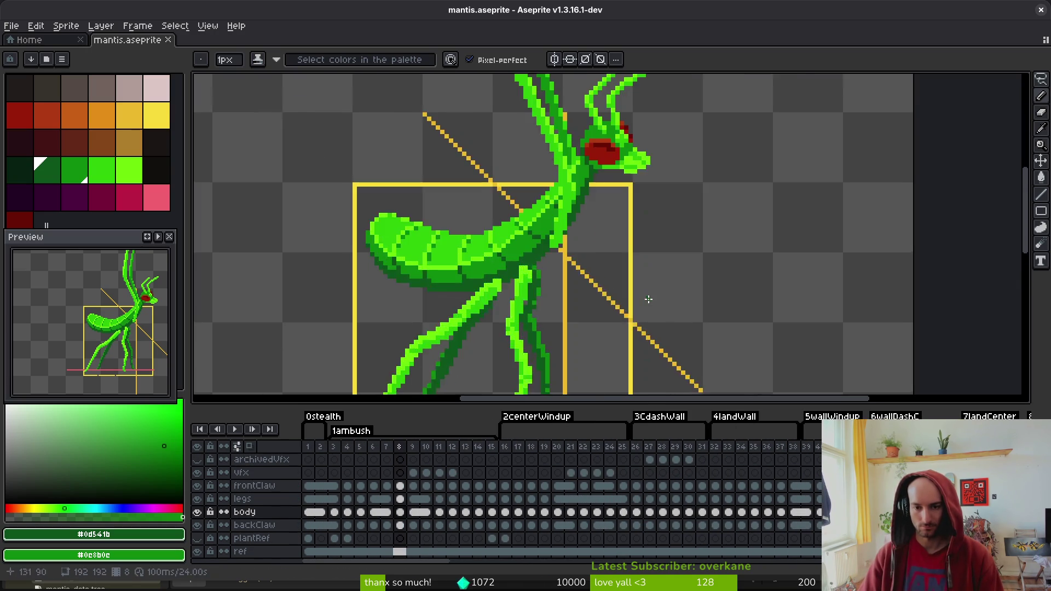
Select the body cel on death frame 25 and save mantis.aseprite
scroll(648, 300, left, 5)
scroll(648, 300, down, 2)
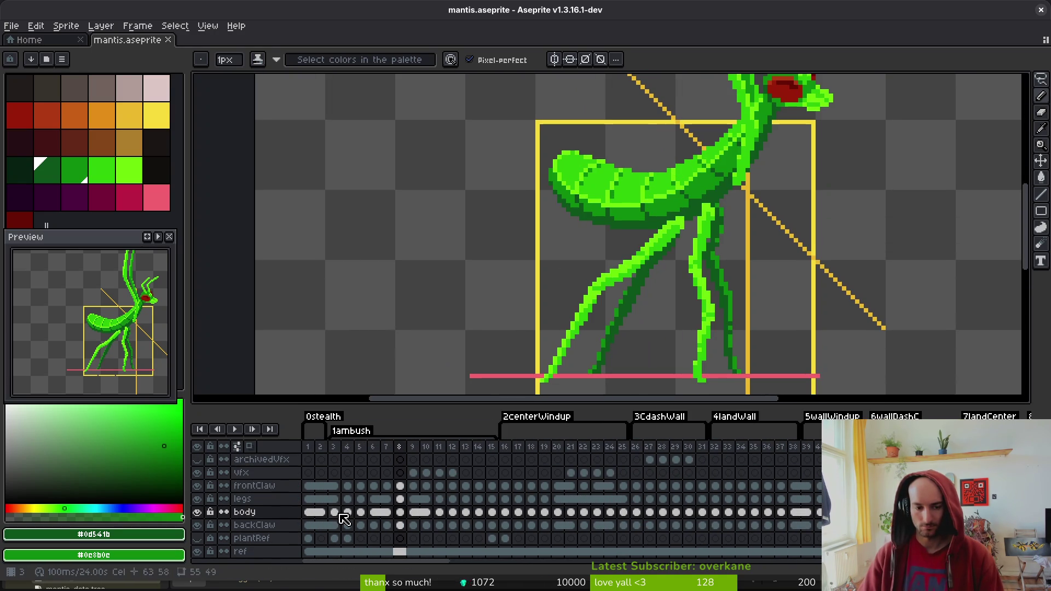
scroll(614, 238, down, 2)
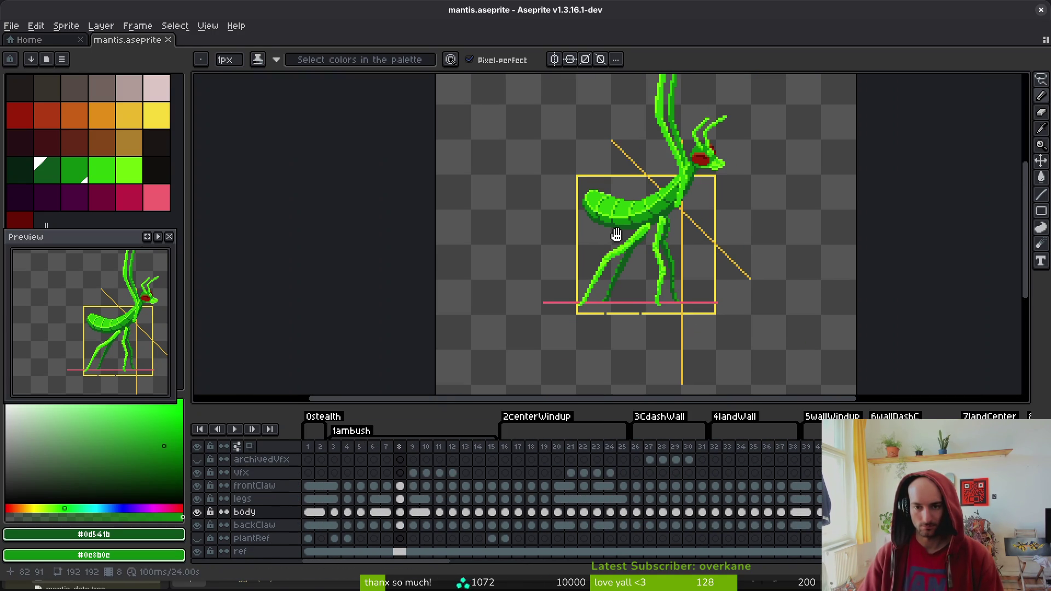
click(329, 514)
key(i)
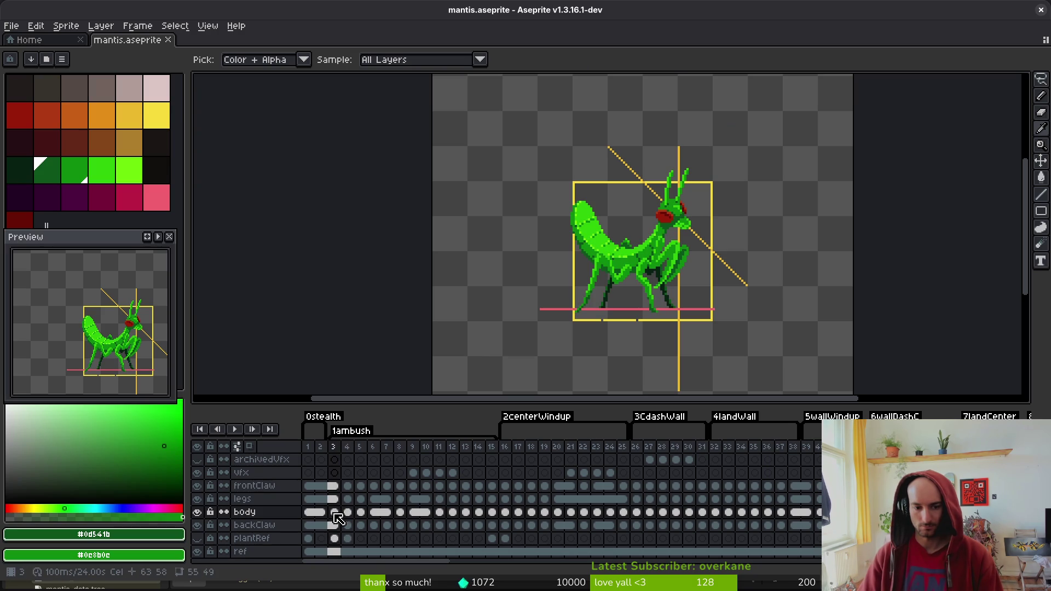
scroll(548, 509, right, 10)
scroll(630, 536, right, 10)
click(714, 512)
key(ctrl+s)
key(b)
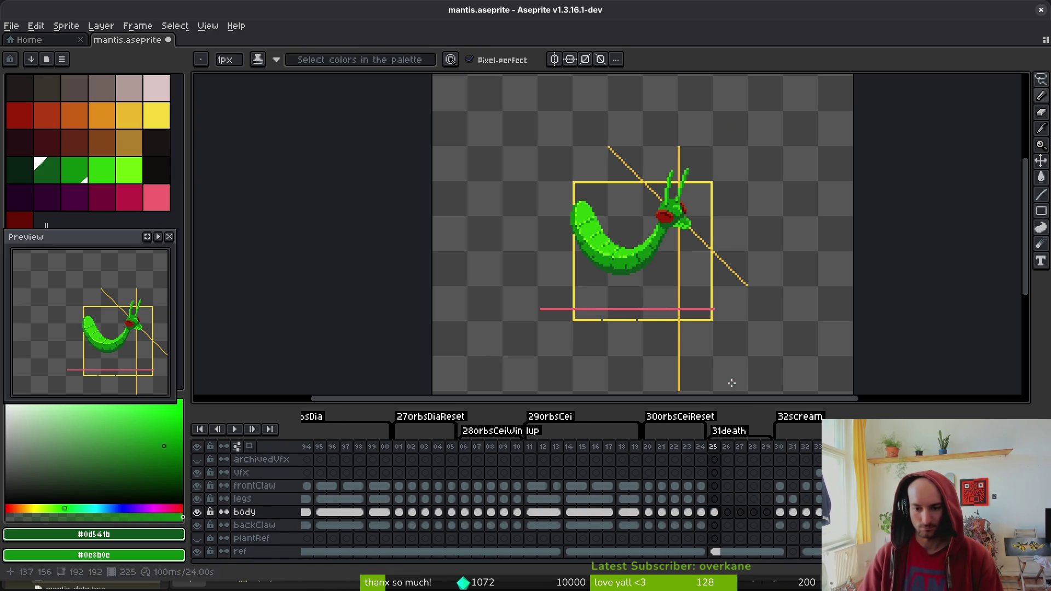
Lasso the curled tail section and rotate it about -17° so it tilts upward
scroll(549, 241, down, 1)
scroll(549, 241, left, 1)
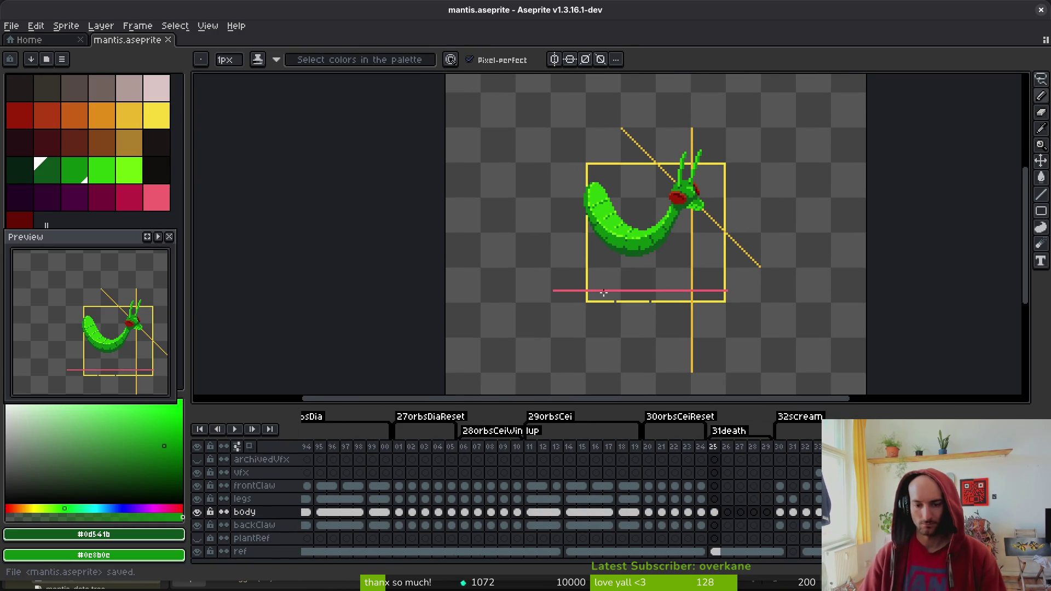
scroll(659, 241, up, 2)
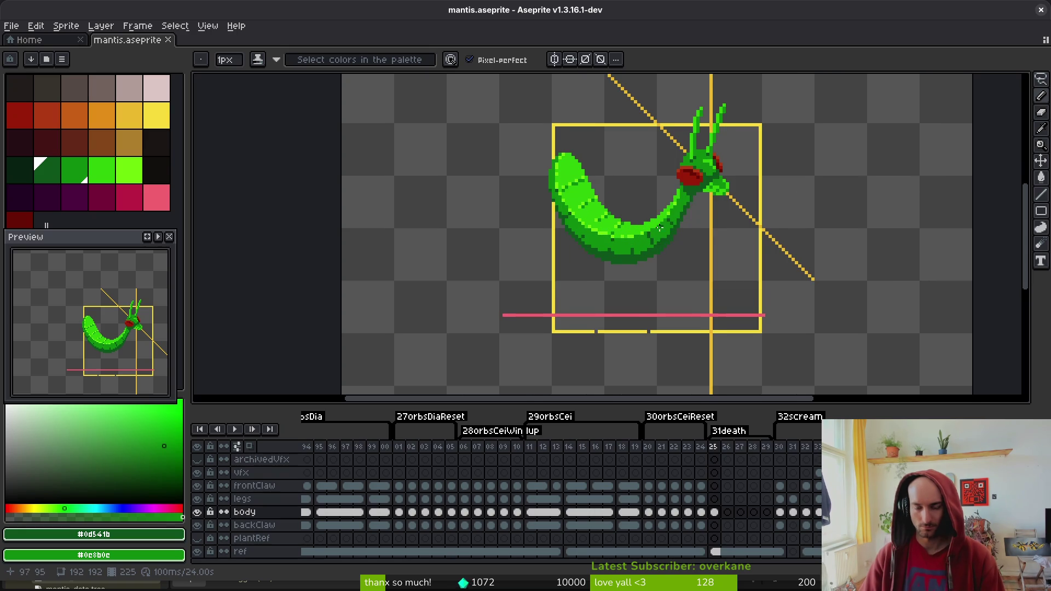
scroll(679, 229, right, 1)
scroll(679, 228, up, 1)
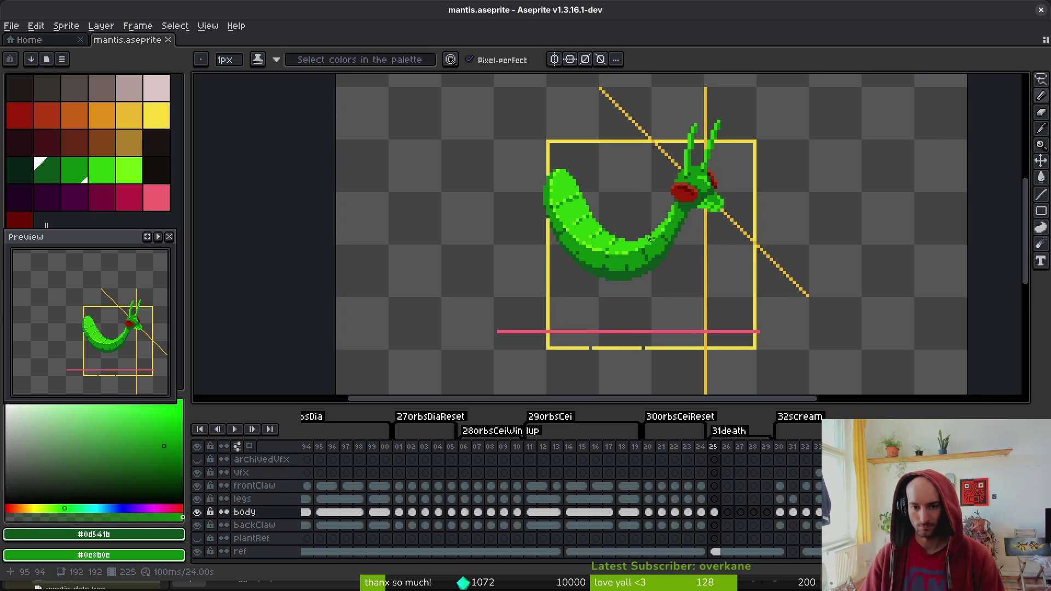
scroll(640, 227, up, 2)
key(q)
mouse_move(540, 118)
mouse_down()
mouse_move(463, 274)
mouse_move(590, 323)
mouse_move(539, 175)
mouse_up()
scroll(527, 263, up, 3)
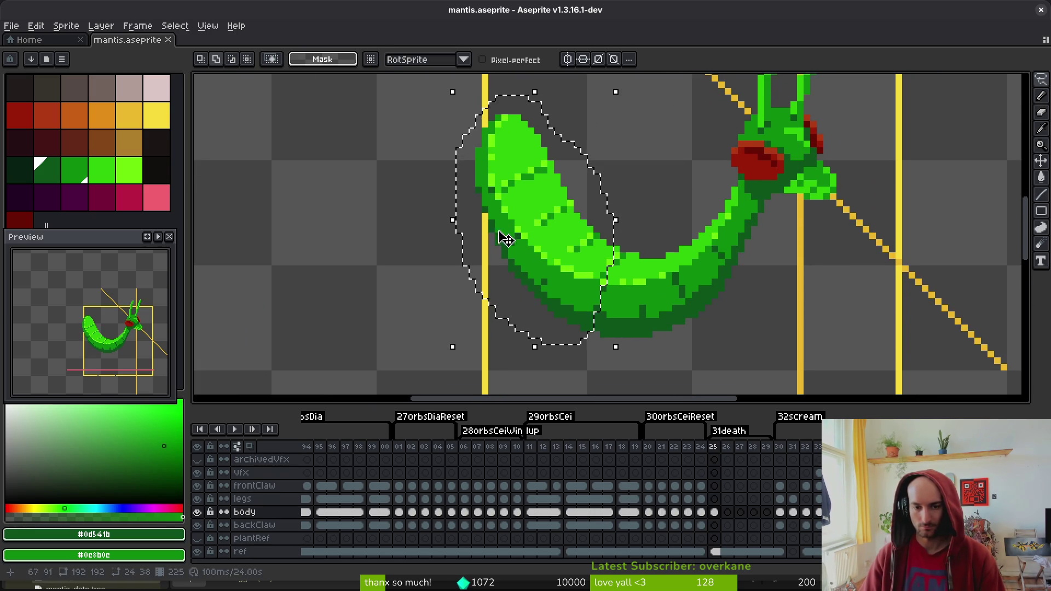
mouse_move(430, 128)
mouse_down()
mouse_move(446, 134)
mouse_move(479, 104)
mouse_up()
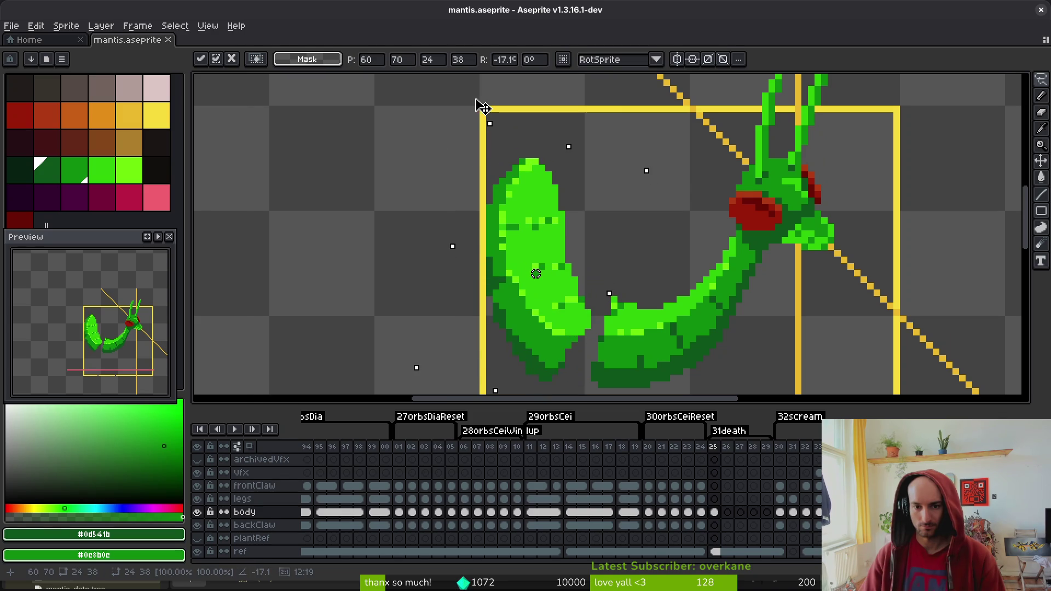
key(f)
scroll(598, 255, up, 2)
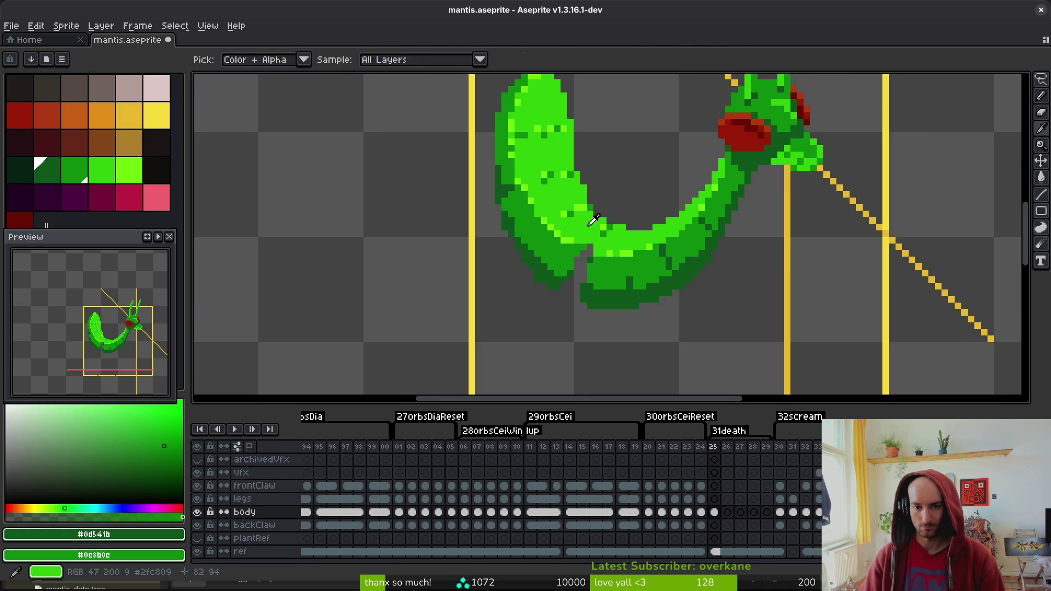
Fill the gap and grey notch at the tail joint with mid and dark green
alt+click(597, 255)
drag(566, 268, 532, 268)
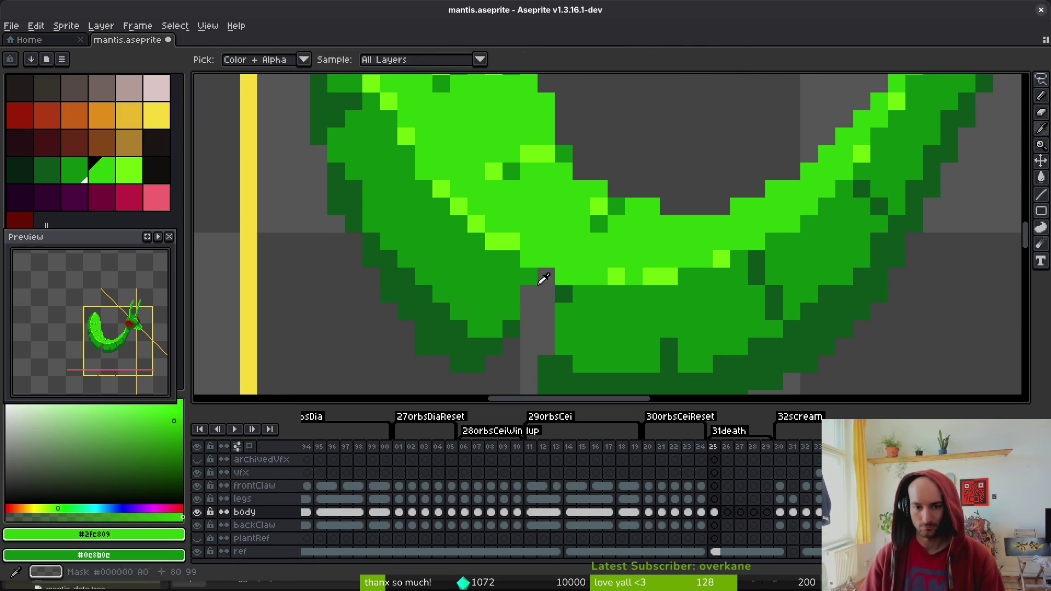
alt+click(514, 328)
click(530, 339)
drag(548, 339, 534, 274)
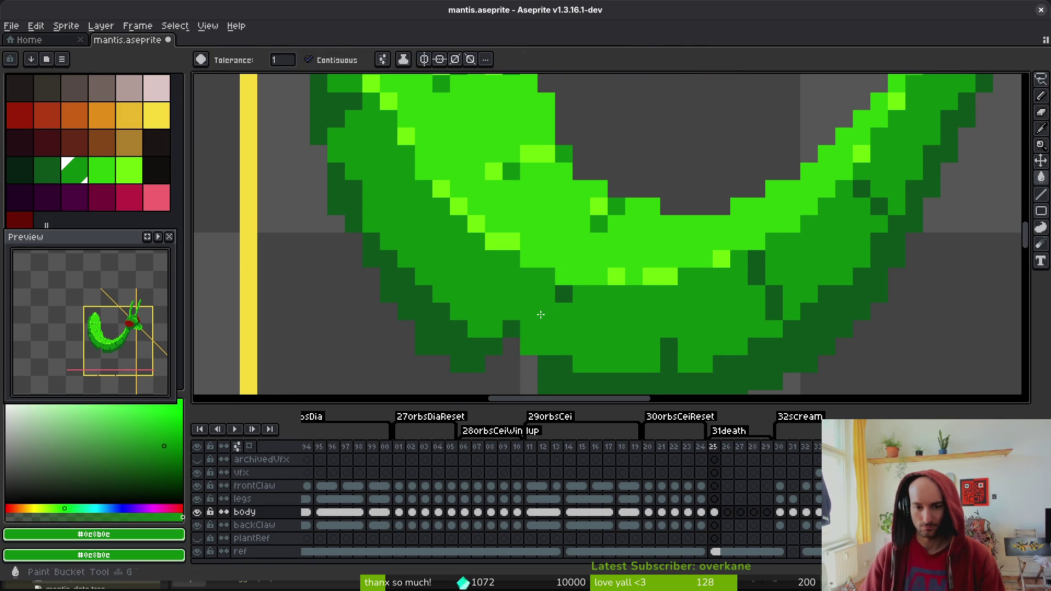
scroll(538, 298, down, 2)
alt+click(538, 339)
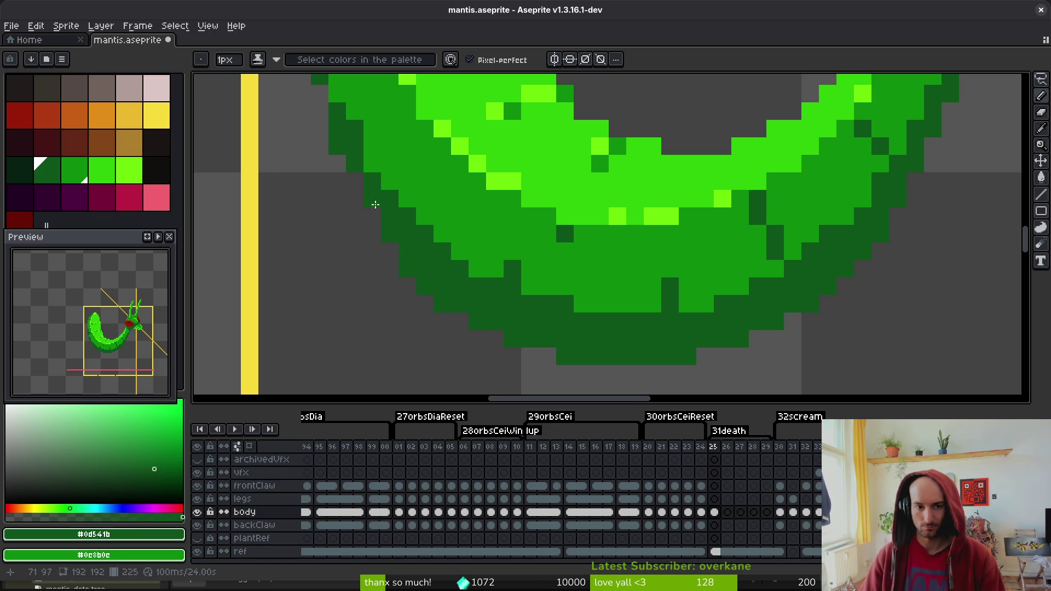
Draw a lime highlight along the tail's underside curve and save the sprite
drag(331, 94, 411, 224)
scroll(476, 243, down, 5)
scroll(424, 230, up, 4)
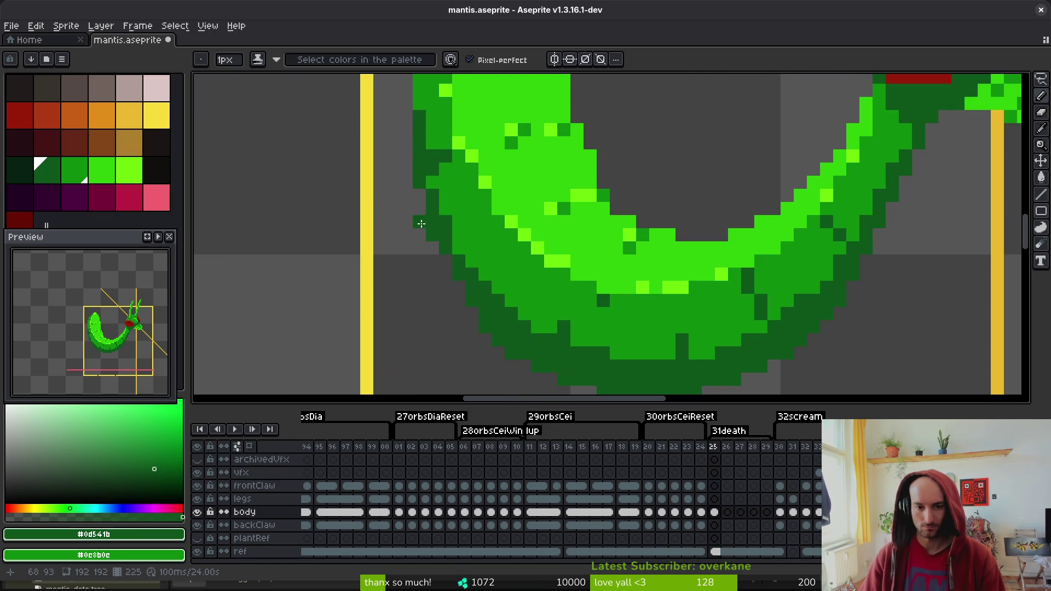
key(e)
key(b)
key(b)
key(ctrl+s)
drag(548, 301, 521, 273)
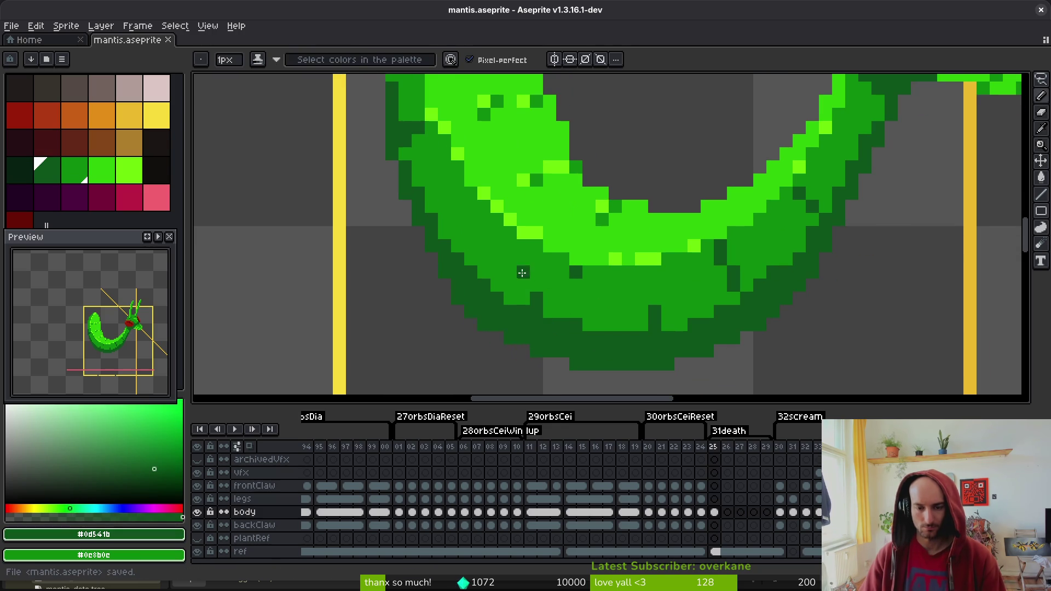
alt+click(592, 259)
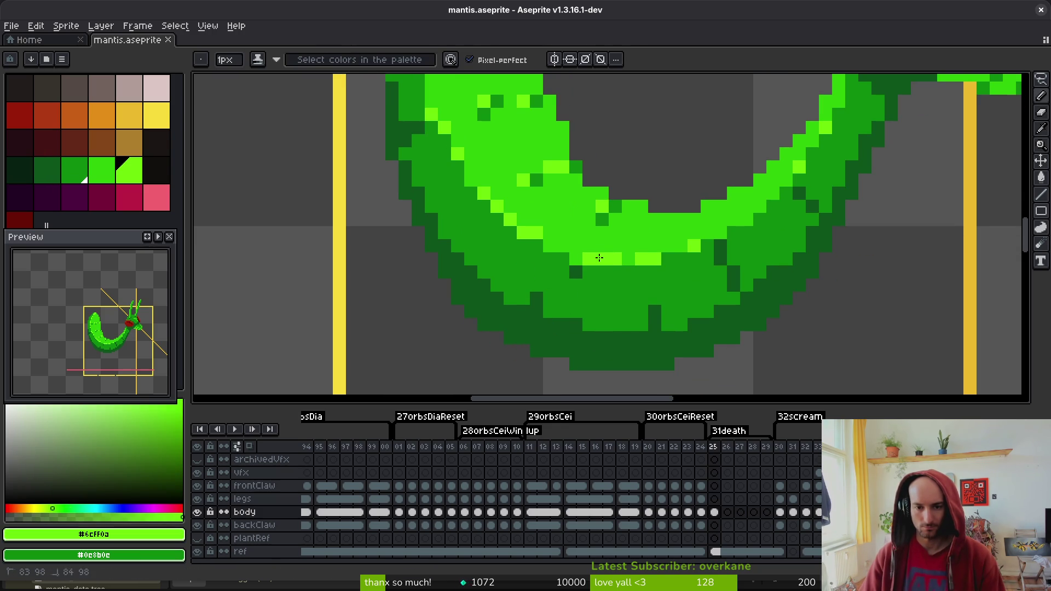
mouse_move(503, 218)
mouse_down()
mouse_move(469, 173)
mouse_move(522, 301)
mouse_up()
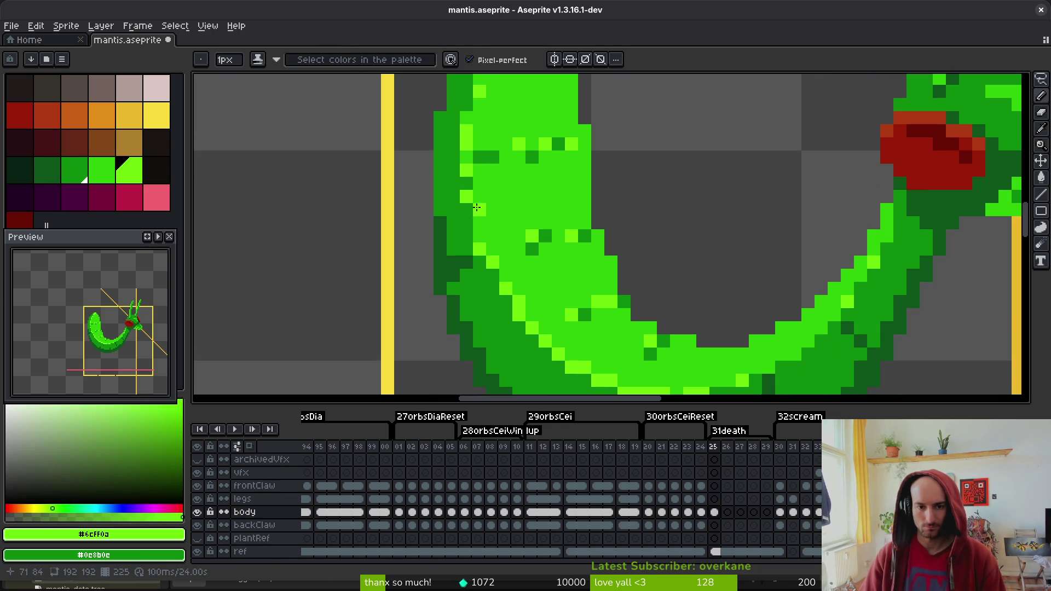
alt+click(509, 300)
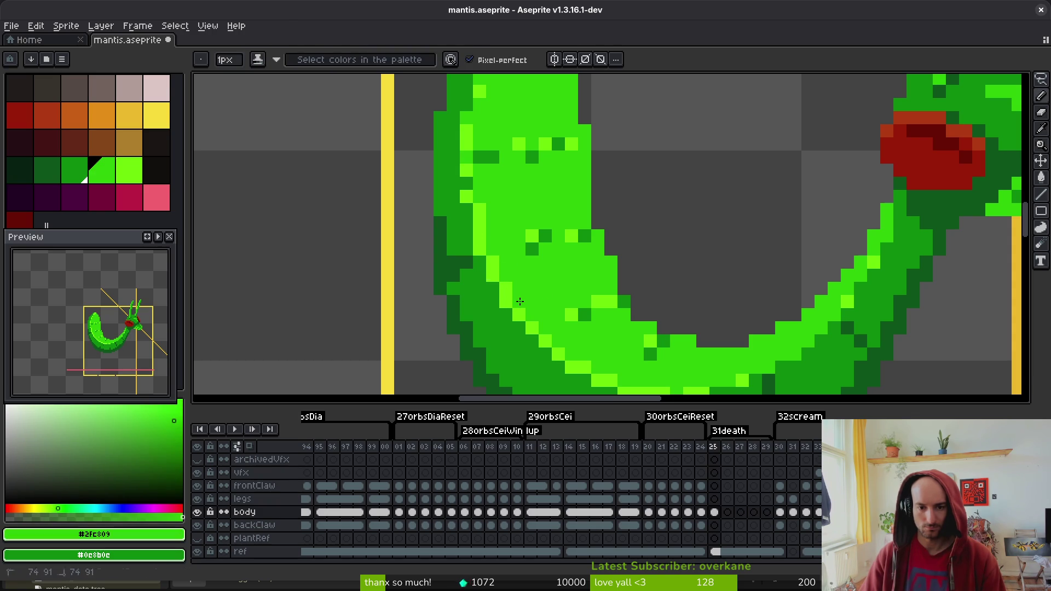
scroll(509, 300, down, 5)
key(ctrl+s)
Sample greens at the tail tip, set mid green as secondary colour, and save
scroll(561, 334, up, 5)
drag(561, 334, 553, 277)
alt+click(514, 253)
key(ctrl+s)
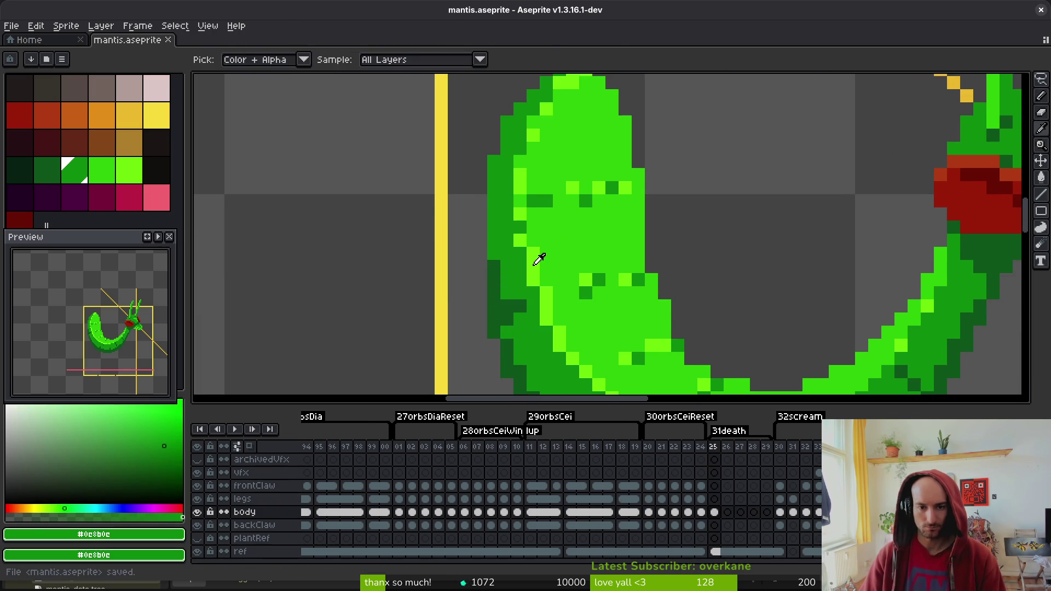
alt+click(534, 249)
scroll(529, 212, up, 2)
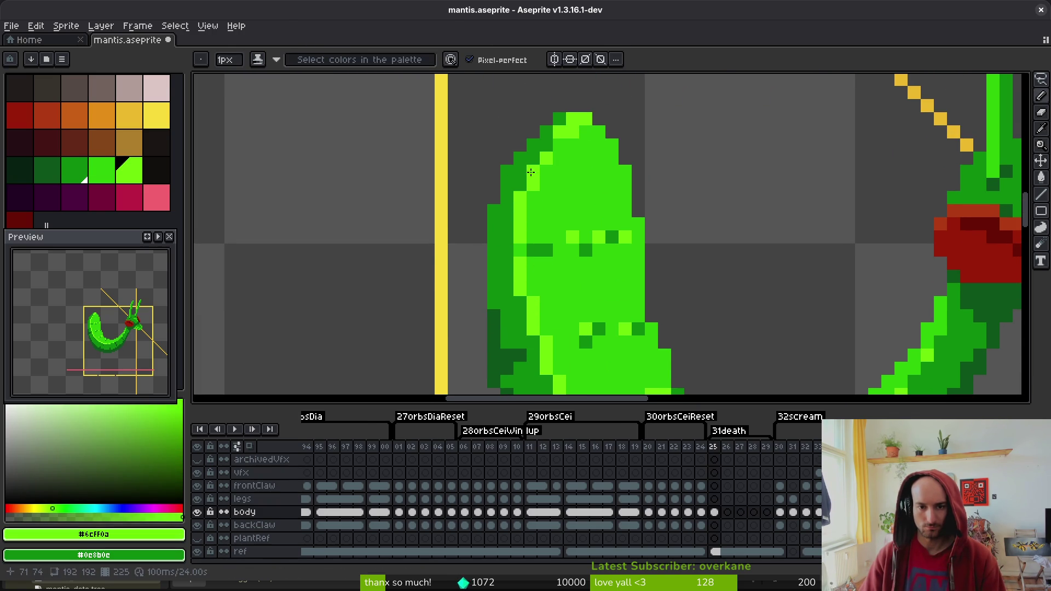
alt+right_click(573, 135)
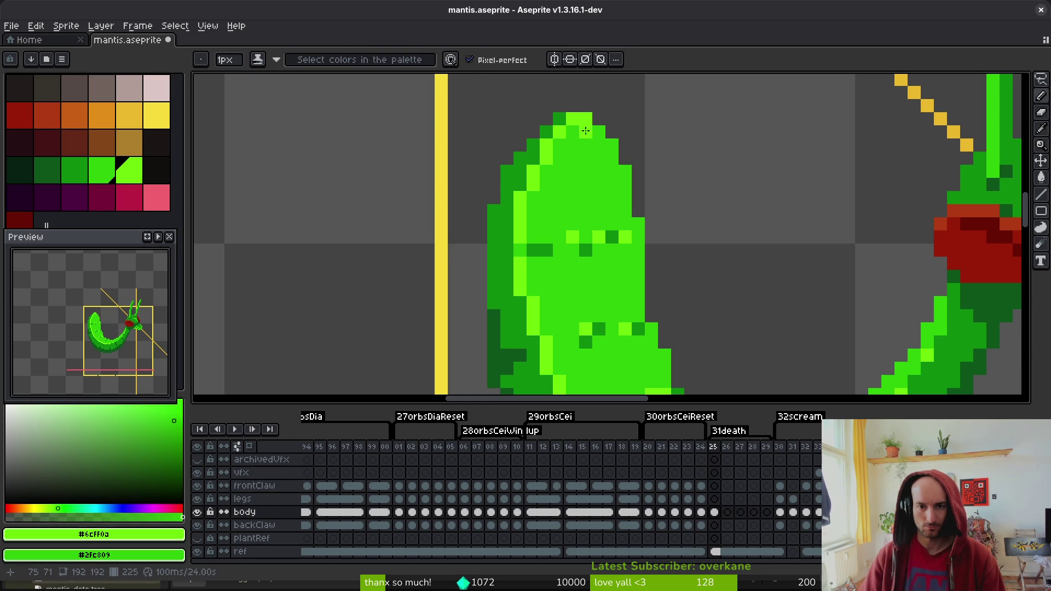
key(e)
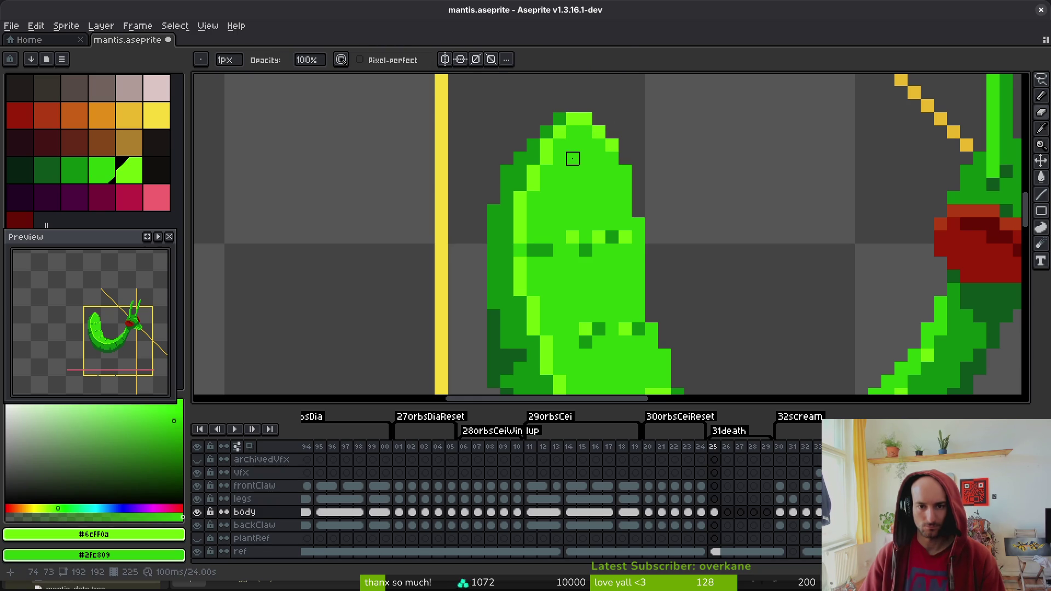
scroll(573, 159, down, 2)
scroll(592, 130, up, 2)
alt+click(592, 130)
key(f)
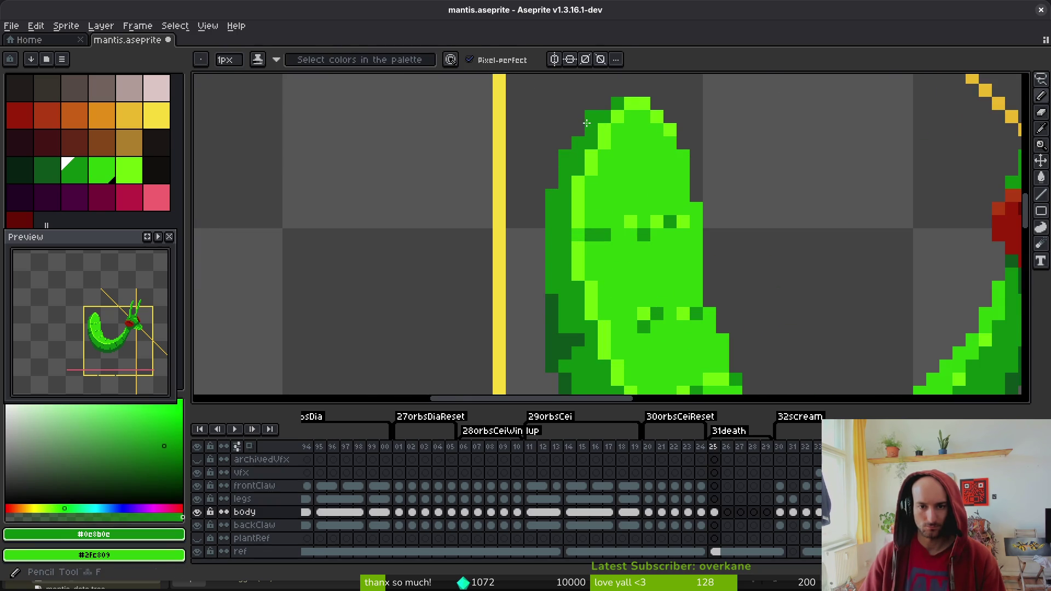
scroll(685, 196, down, 3)
key(ctrl+s)
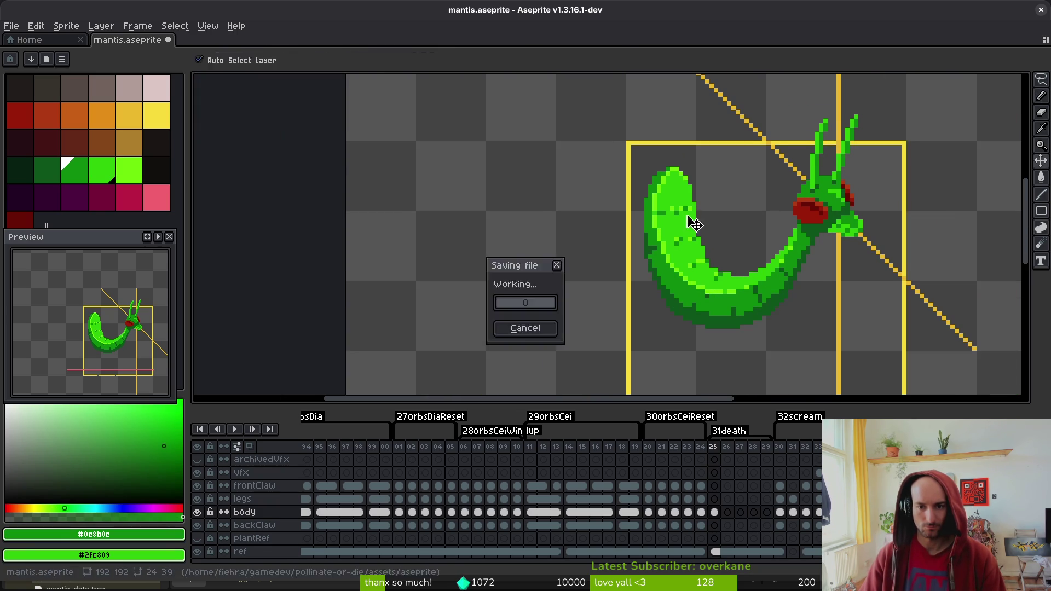
Undo the dark pixels and repaint the tail tip edge in lime and mid green
scroll(655, 161, up, 4)
key(ctrl+z)
alt+click(630, 178)
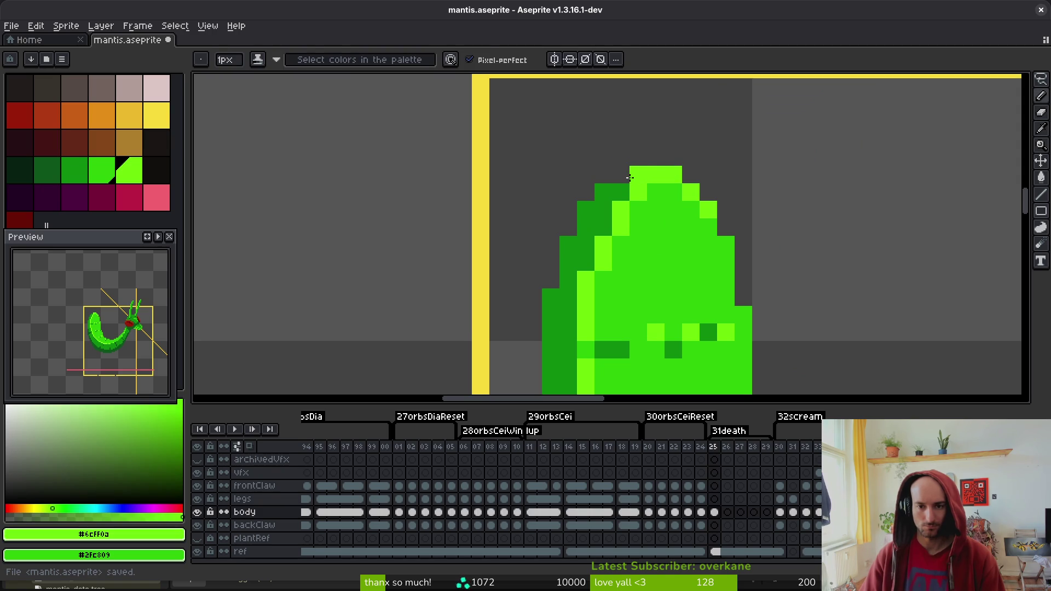
mouse_move(637, 183)
mouse_down()
mouse_move(624, 229)
mouse_move(585, 260)
mouse_up()
alt+click(620, 209)
alt+click(621, 257)
click(602, 265)
scroll(602, 264, down, 3)
key(ctrl+z)
Erase a stray pixel on the tail edge and save the sprite
click(669, 221)
scroll(669, 180, up, 4)
key(e)
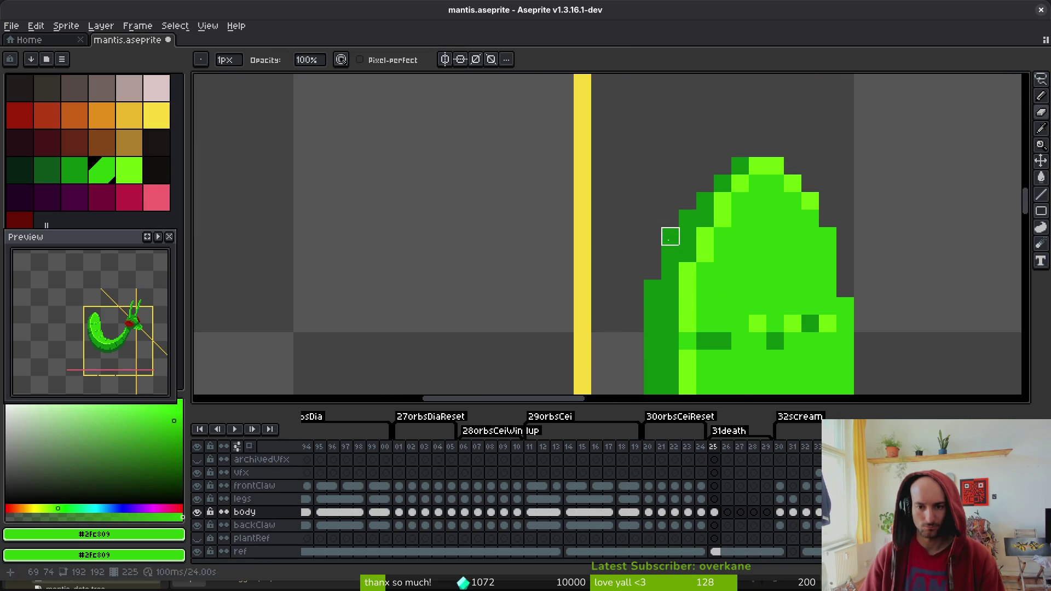
drag(652, 287, 710, 246)
scroll(703, 234, down, 4)
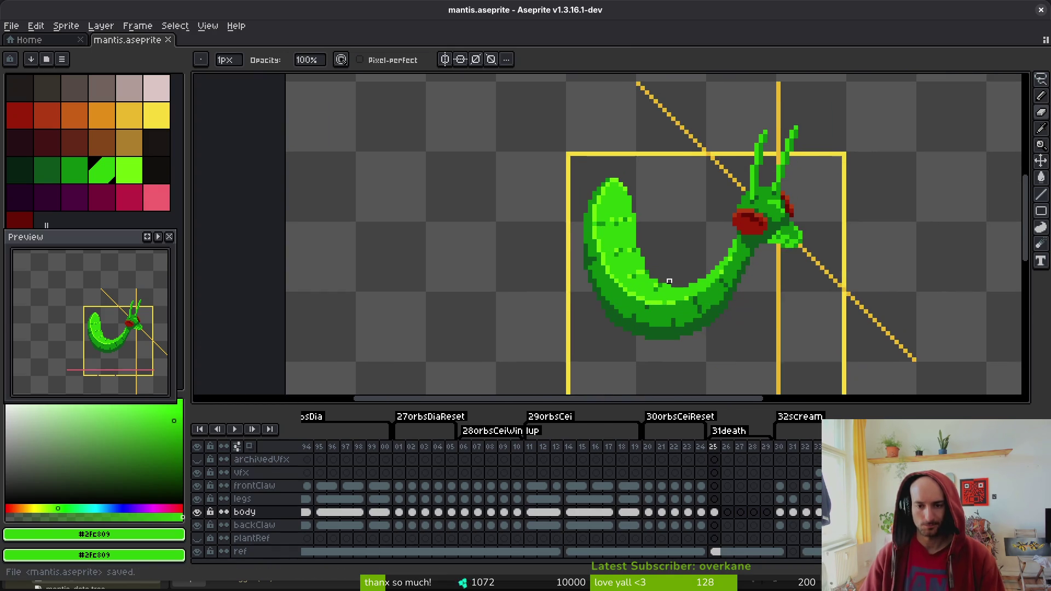
key(ctrl+s)
Add green pixels along the tail curve, correcting a misplaced one, and save
scroll(602, 273, up, 4)
click(582, 248)
key(b)
click(618, 319)
key(ctrl+z)
click(609, 315)
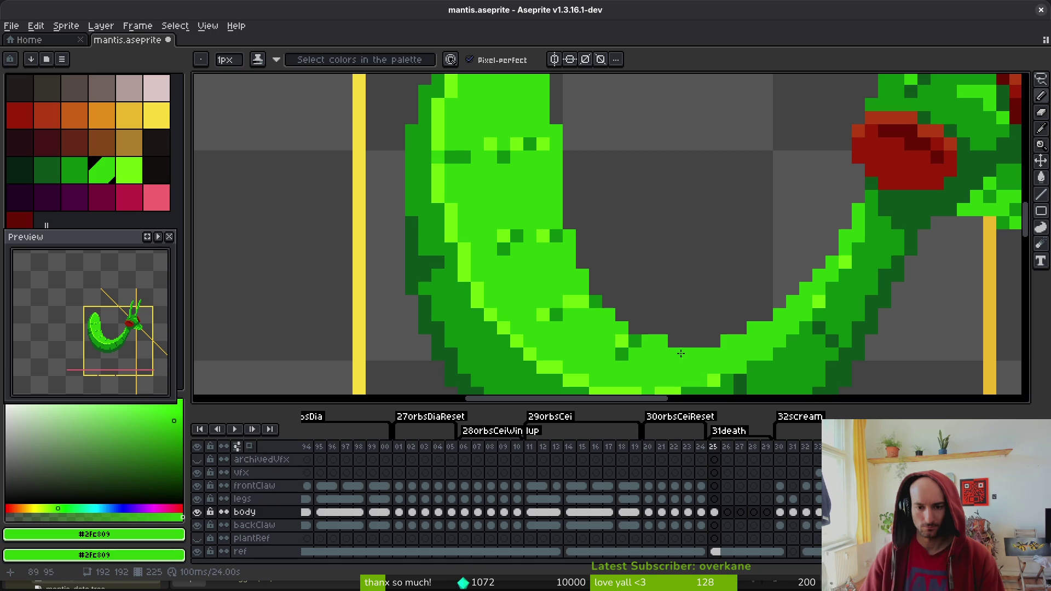
scroll(634, 330, down, 2)
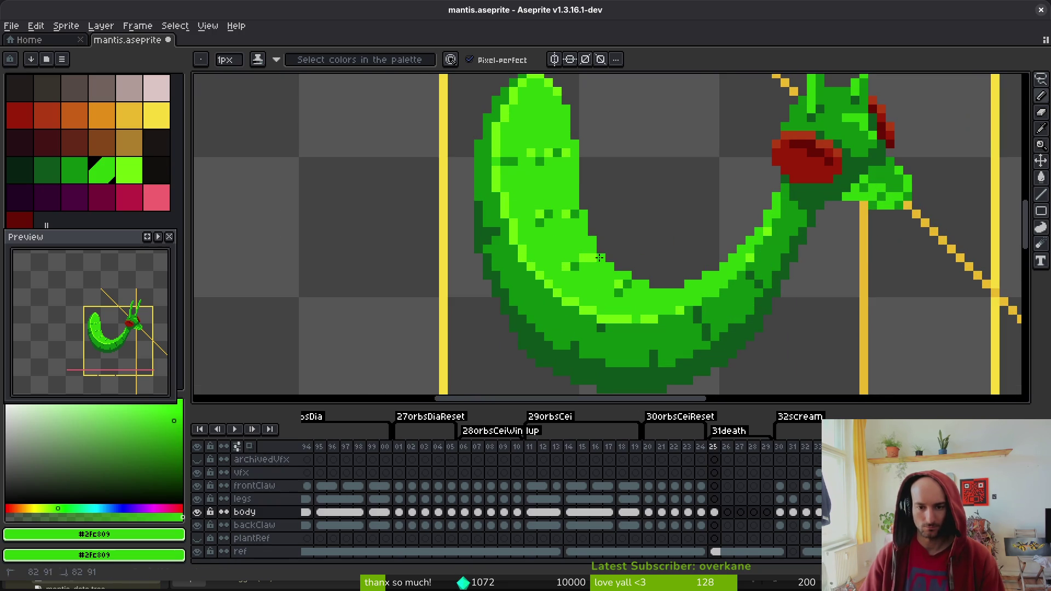
scroll(593, 178, down, 2)
key(ctrl+s)
Sample the light-green highlight and mid green from the tail, then save
scroll(649, 238, down, 3)
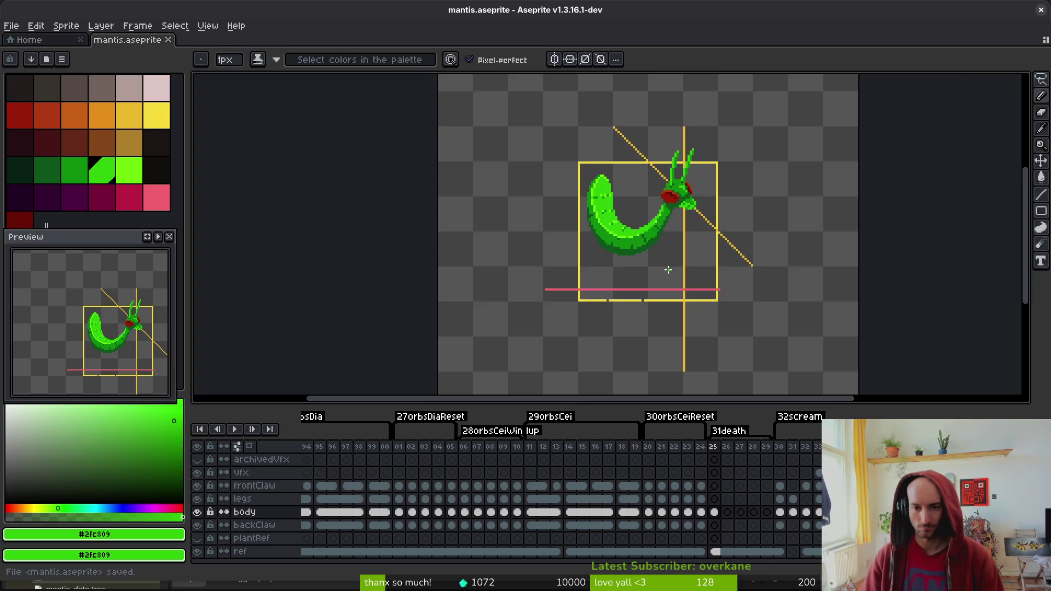
scroll(651, 247, up, 3)
alt+click(608, 230)
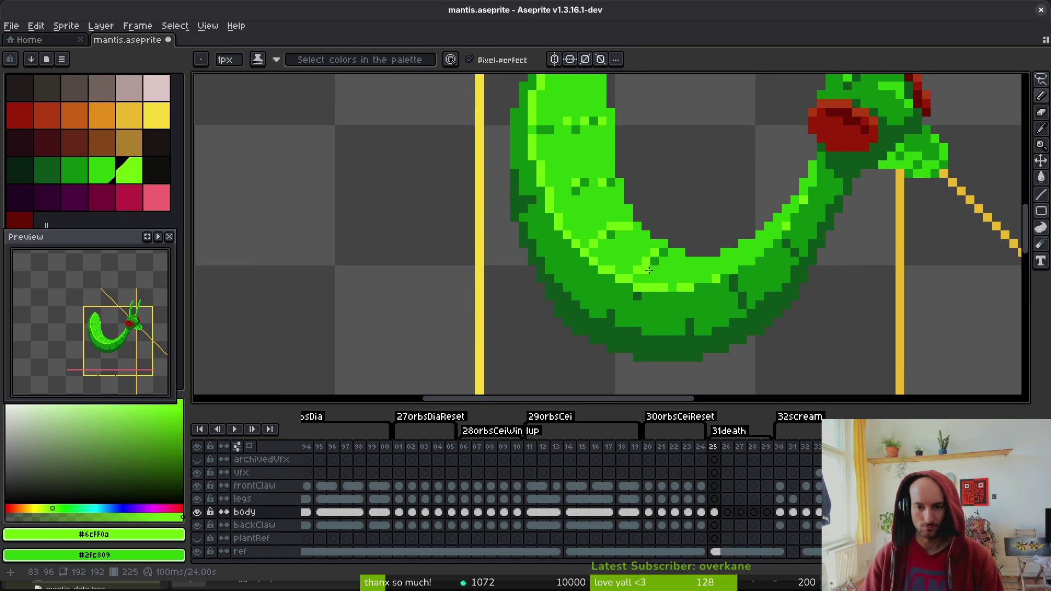
scroll(673, 254, down, 3)
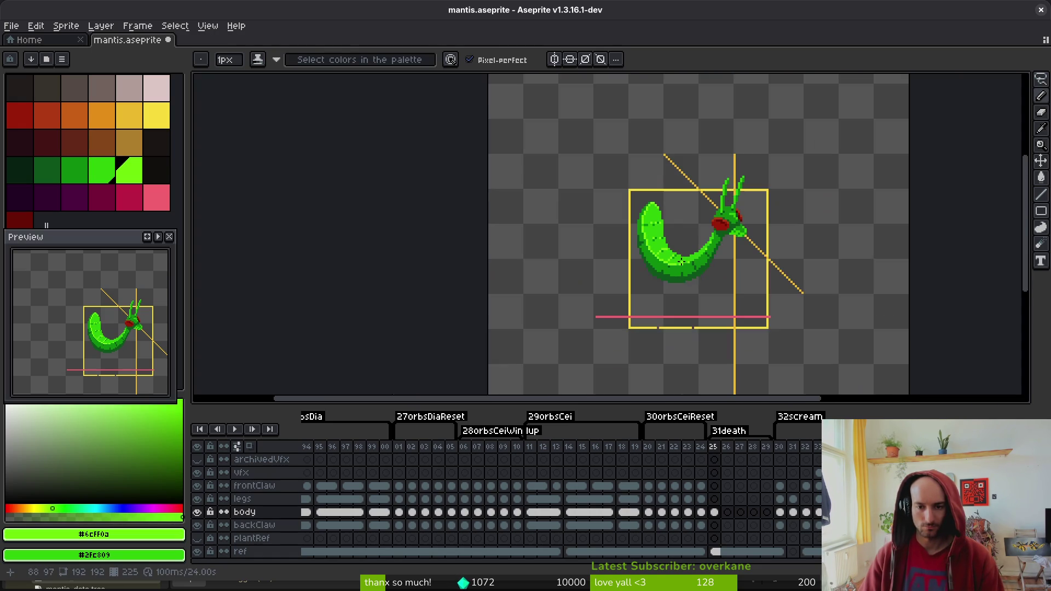
scroll(653, 245, up, 3)
alt+click(683, 243)
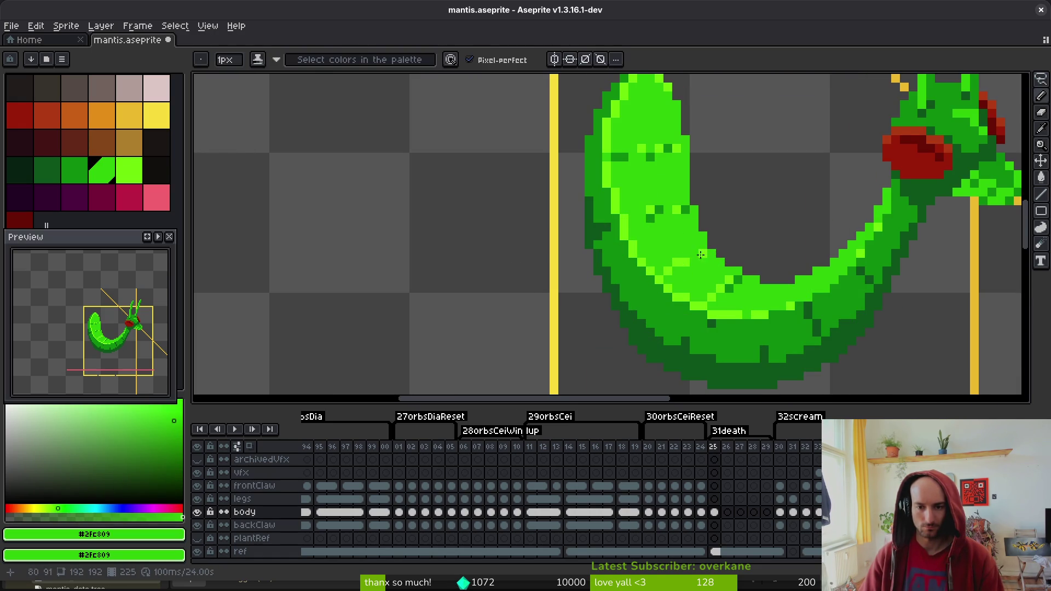
scroll(683, 243, down, 3)
key(ctrl+s)
scroll(702, 215, up, 4)
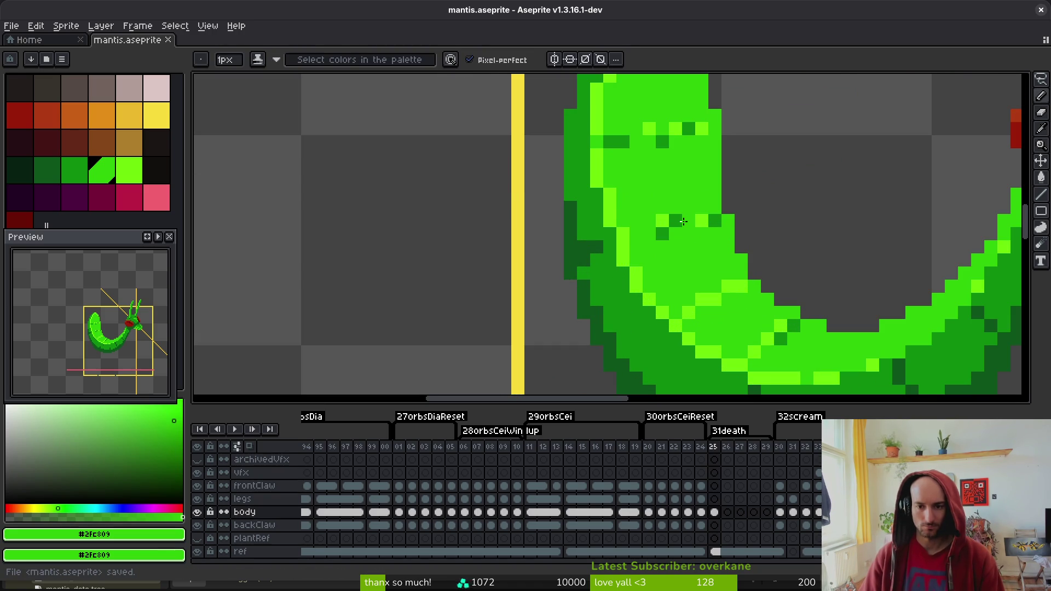
Add two light-green highlight pixels on the tail and save the sprite
alt+click(703, 219)
click(646, 231)
click(635, 233)
scroll(666, 222, down, 3)
key(ctrl+s)
scroll(730, 270, right, 3)
key(ctrl+s)
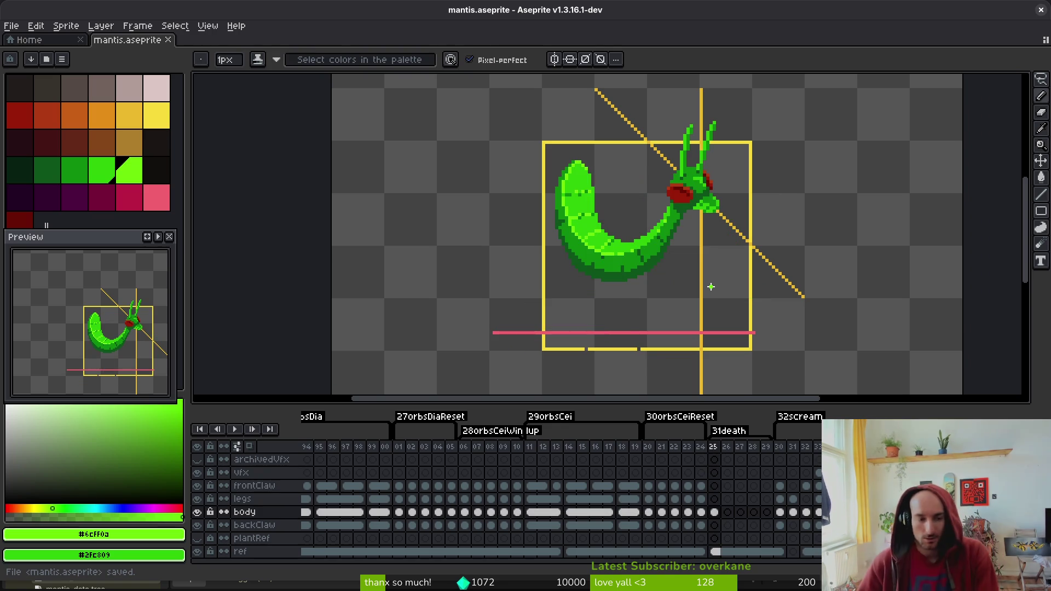
scroll(638, 216, up, 3)
scroll(637, 217, down, 2)
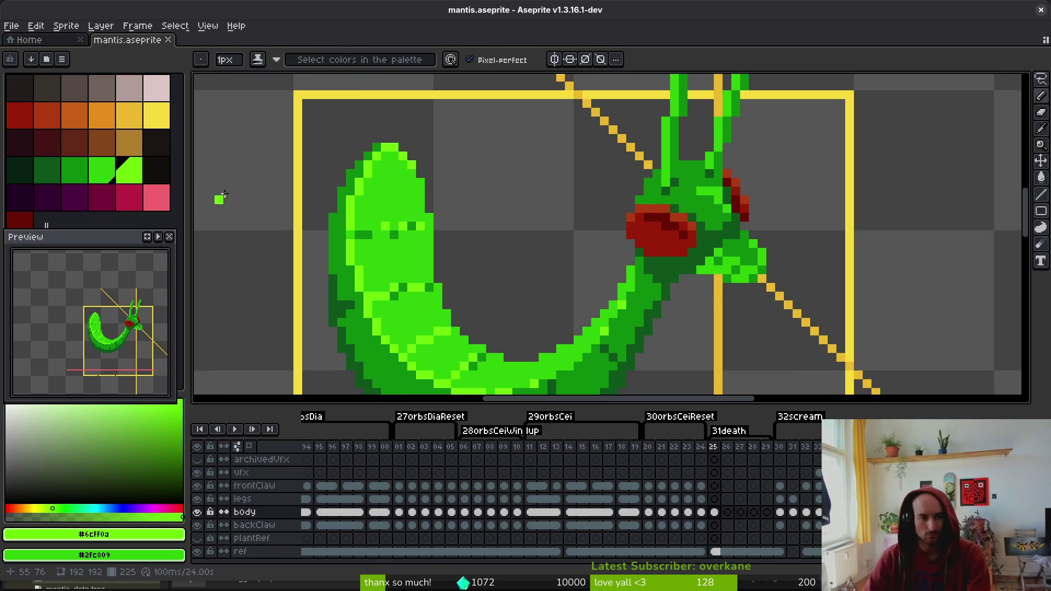
Flood-fill the first eye's red areas with pale pink
key(g)
click(691, 235)
click(691, 234)
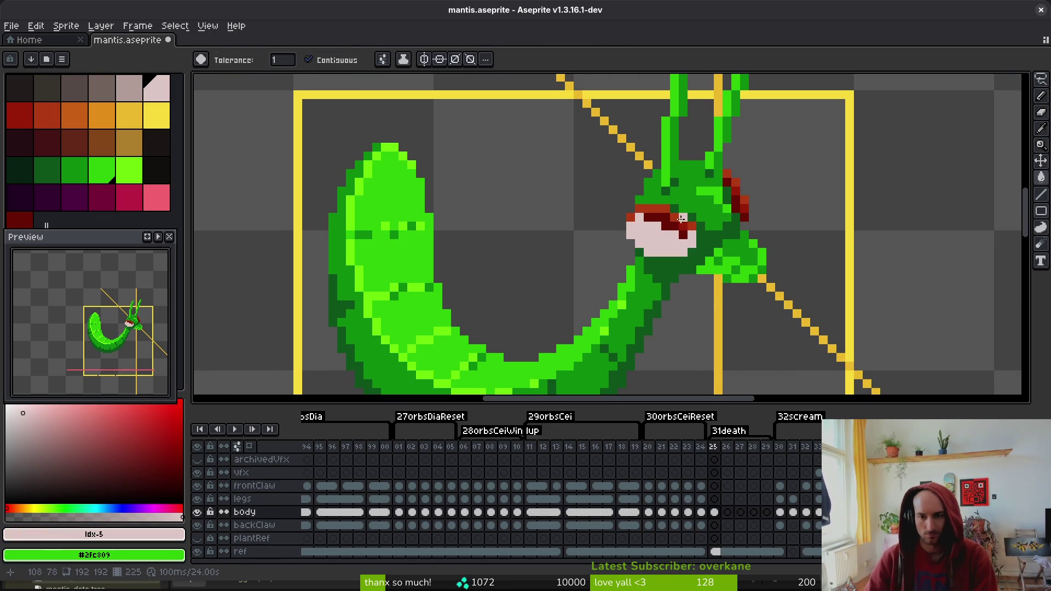
scroll(684, 224, up, 2)
click(657, 224)
click(608, 226)
click(685, 238)
click(707, 238)
click(599, 188)
click(528, 212)
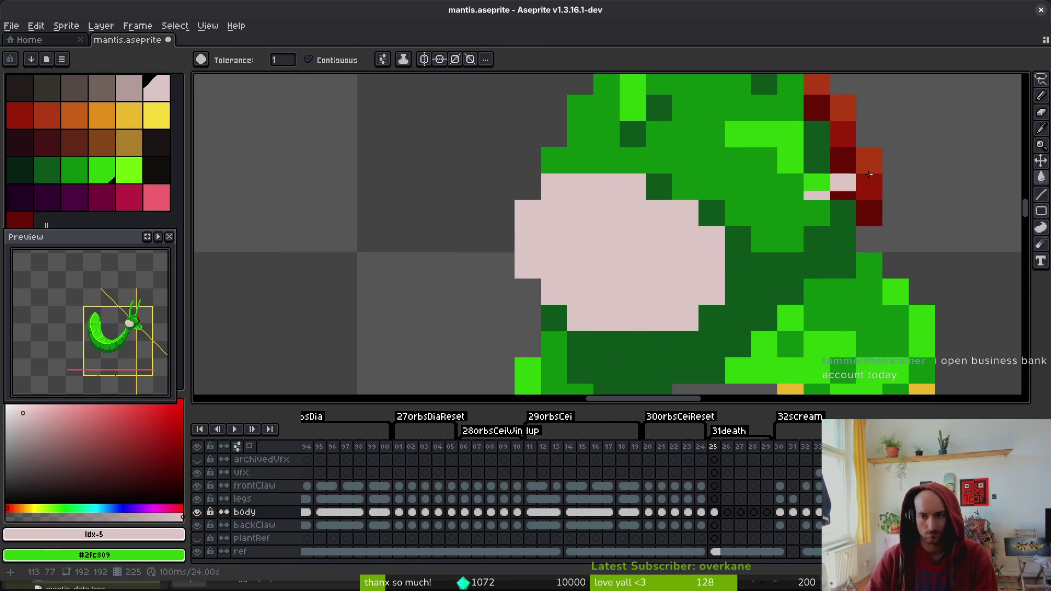
click(869, 186)
Flood-fill the second eye's red pixels pale pink and save the sprite
click(869, 212)
click(869, 160)
click(843, 186)
click(843, 134)
click(838, 110)
click(817, 108)
click(816, 84)
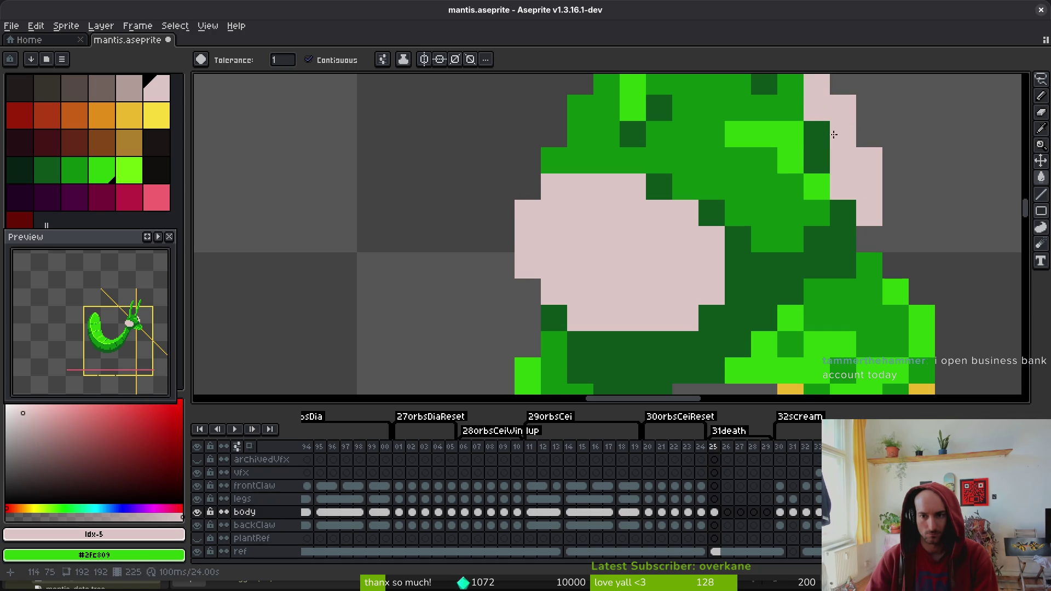
scroll(766, 230, down, 3)
key(ctrl+s)
Draw a black X across the pale eye with the pencil
key(v)
click(157, 172)
key(g)
scroll(615, 228, up, 2)
key(b)
drag(544, 172, 633, 241)
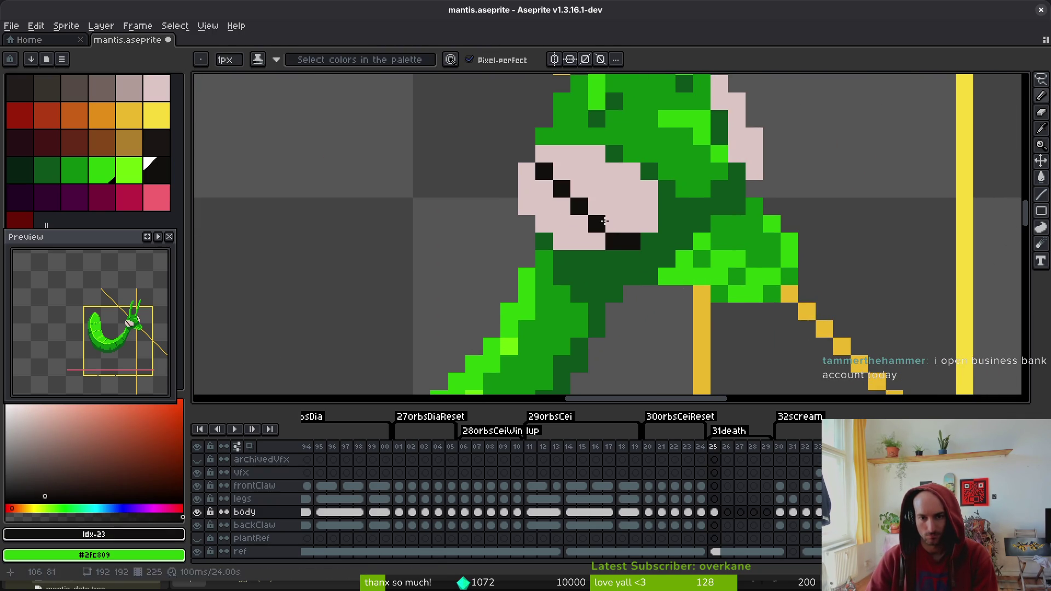
click(597, 207)
drag(581, 192, 562, 171)
click(630, 187)
key(ctrl+z)
drag(632, 171, 620, 185)
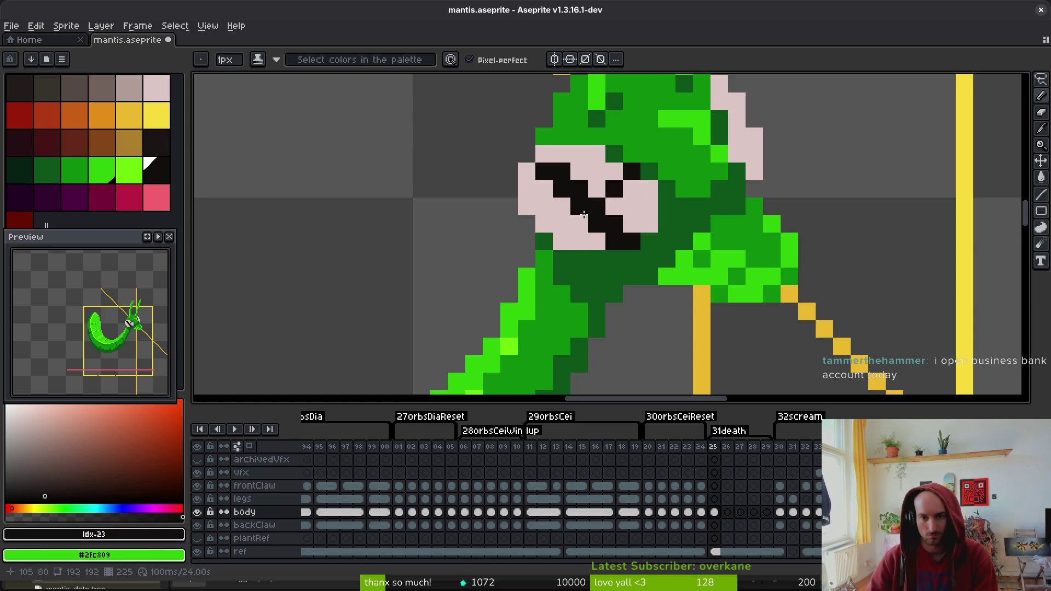
Blacken the pixel below the X's lower-left end and save mantis.aseprite
scroll(659, 302, down, 4)
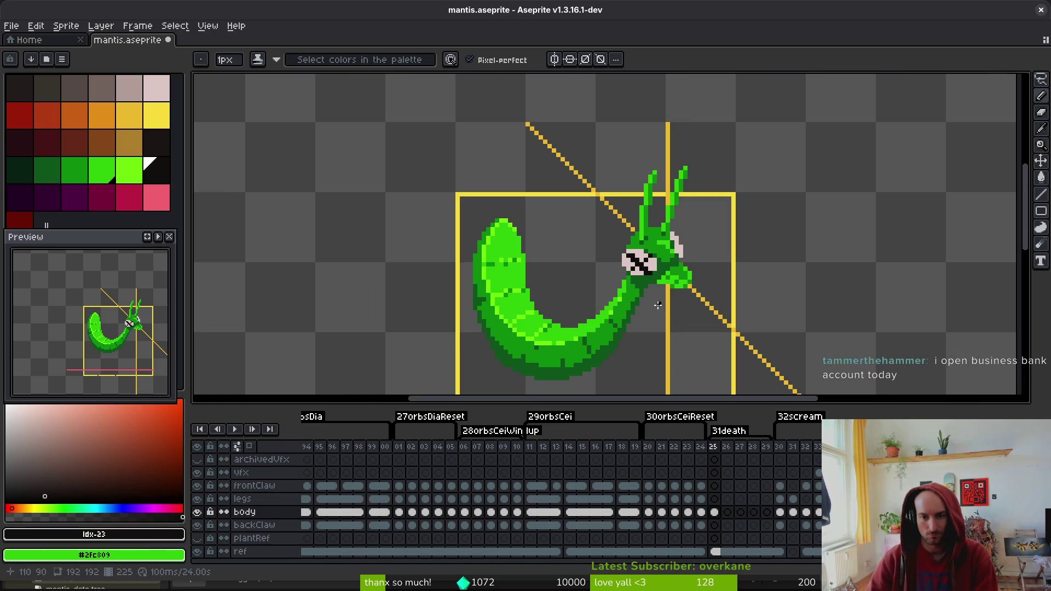
scroll(657, 308, up, 4)
click(546, 249)
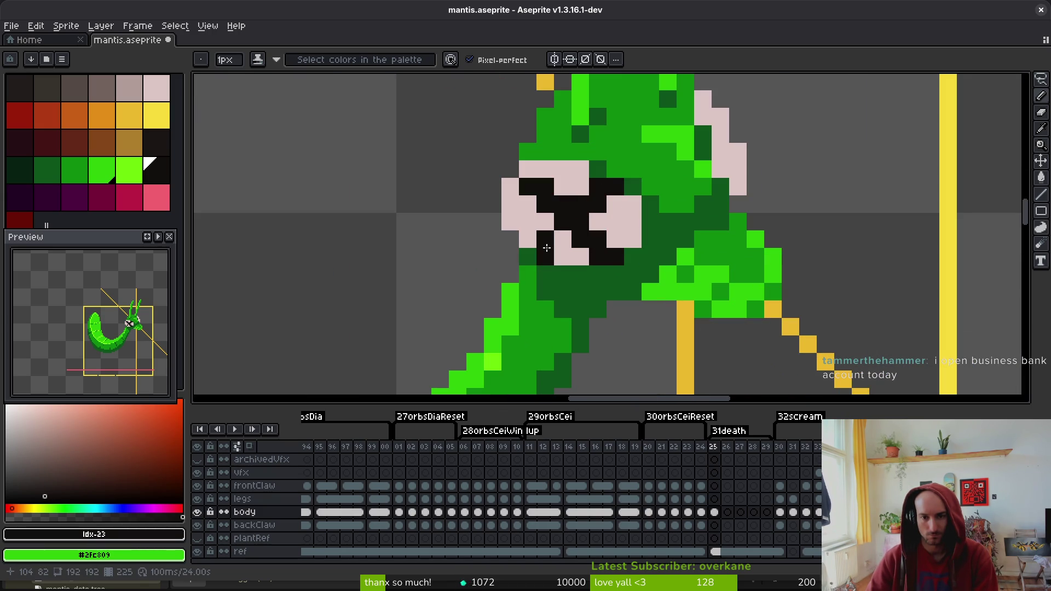
scroll(677, 314, down, 4)
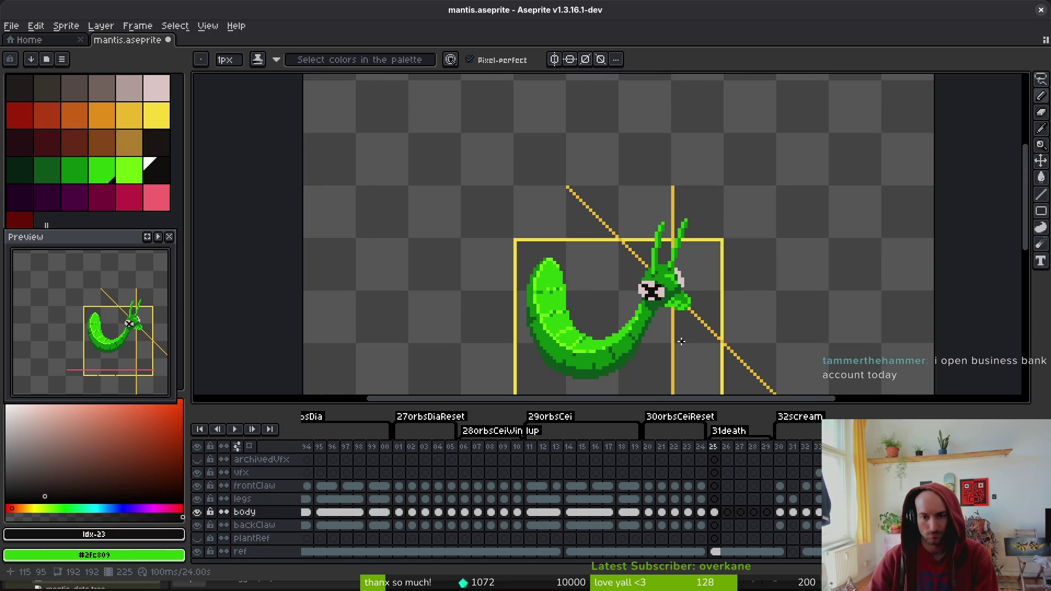
scroll(681, 341, down, 1)
scroll(696, 284, up, 4)
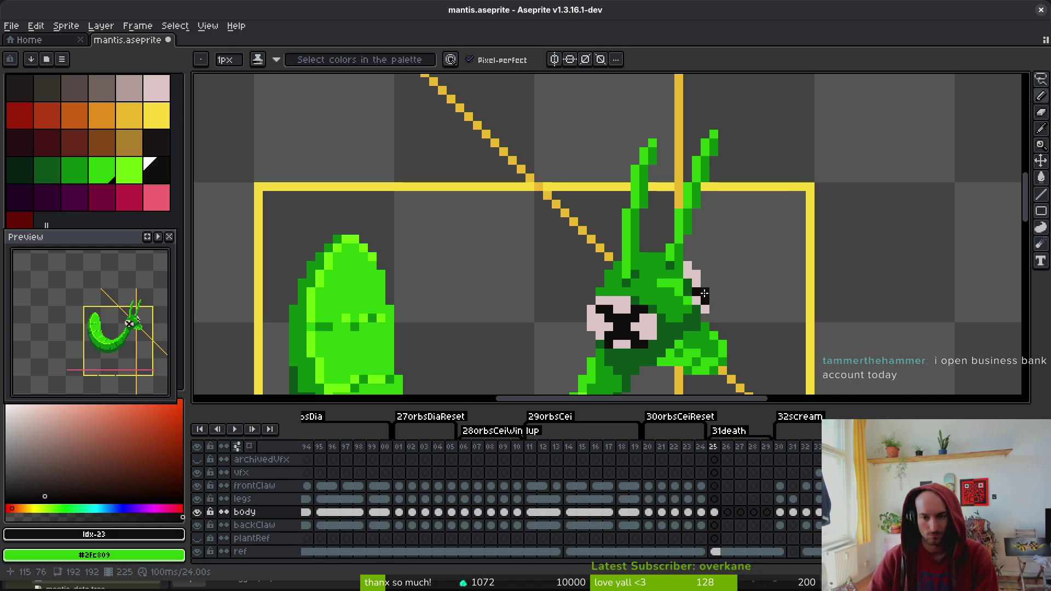
scroll(749, 266, down, 4)
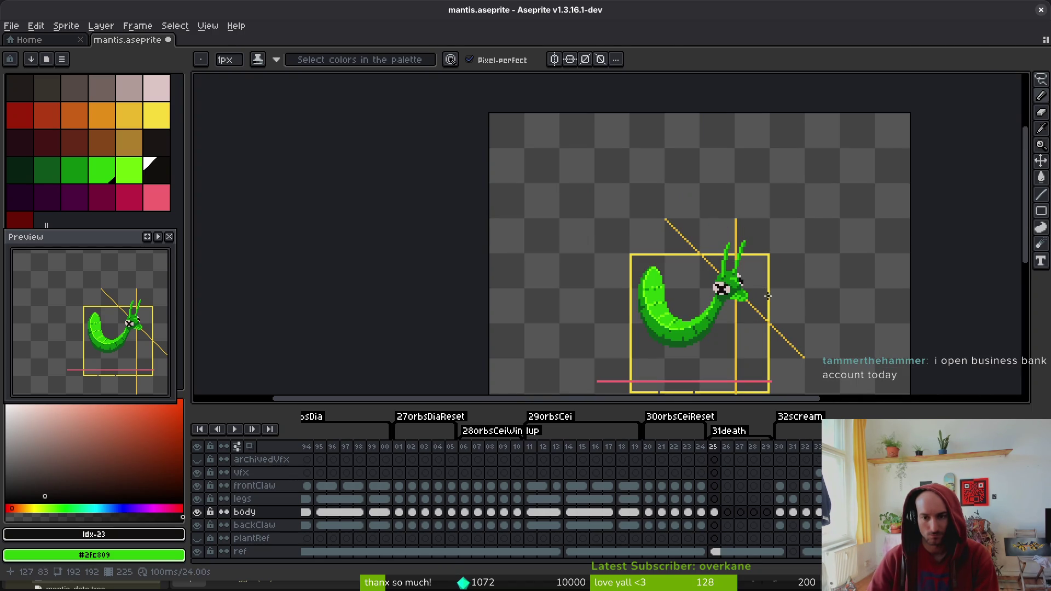
key(ctrl+s)
drag(762, 286, 722, 260)
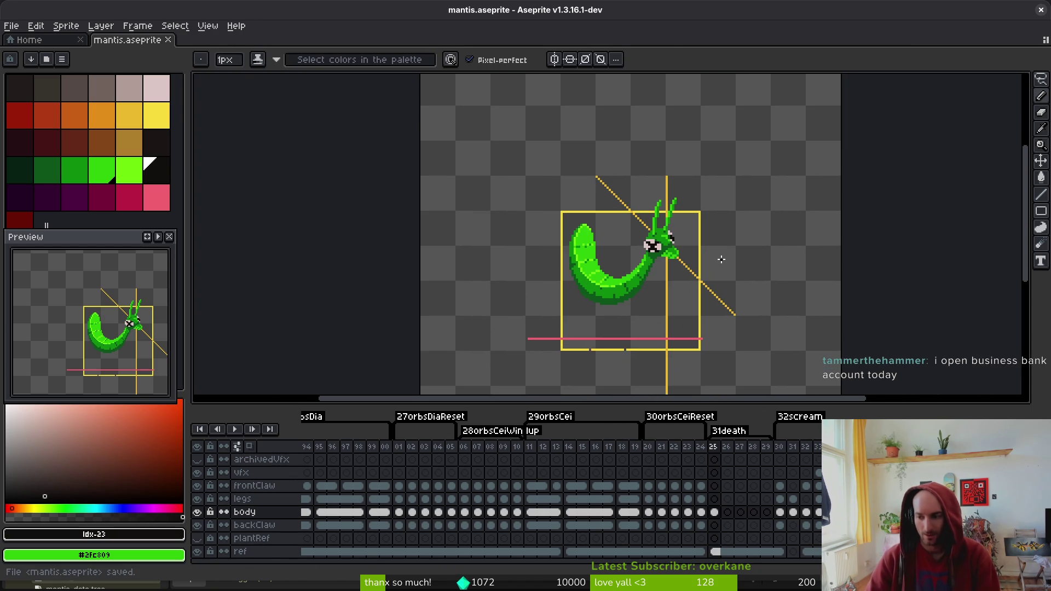
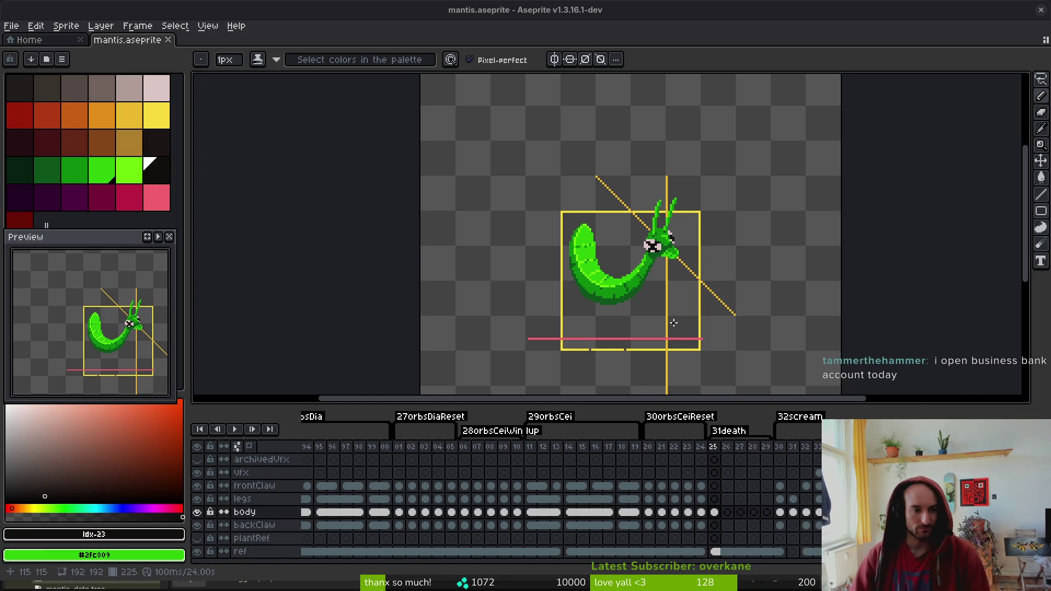
Sample the eye's pink and the head's dark outline colour with the eyedropper
scroll(690, 359, up, 3)
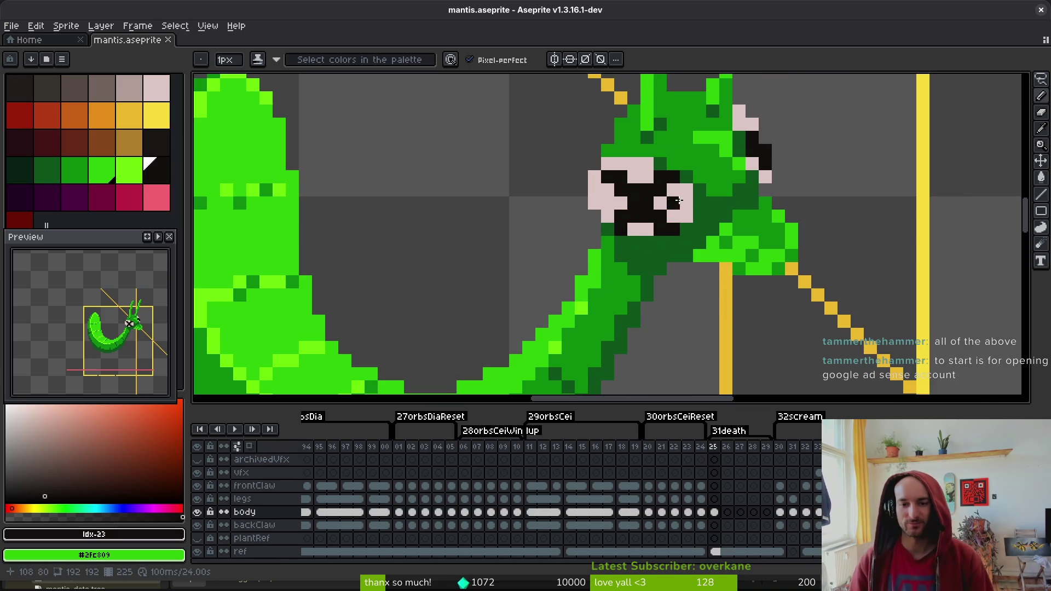
scroll(698, 196, up, 1)
scroll(693, 189, up, 1)
alt+click(691, 167)
scroll(693, 169, down, 9)
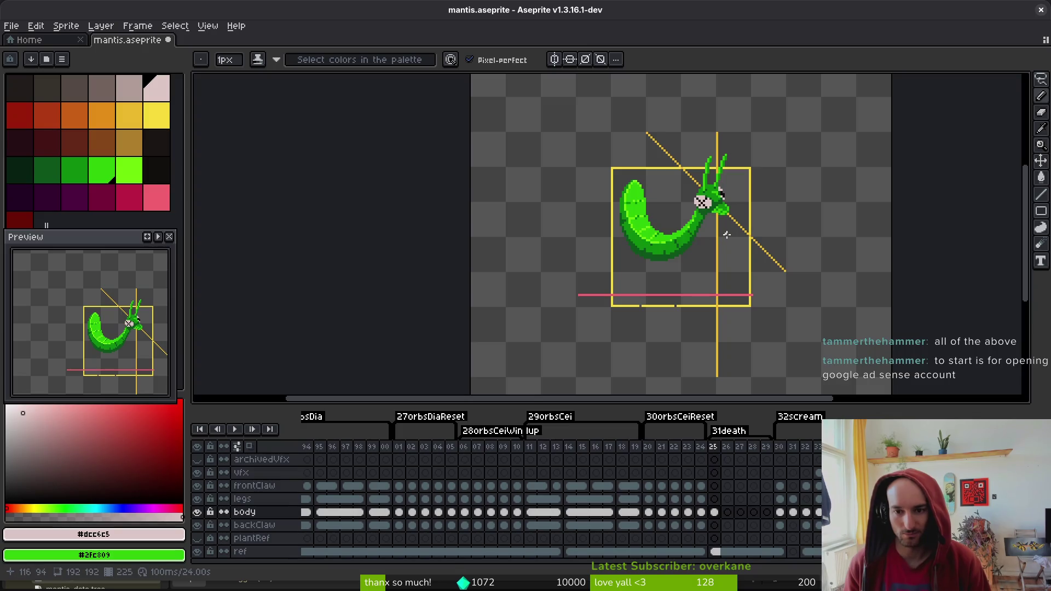
scroll(724, 189, up, 7)
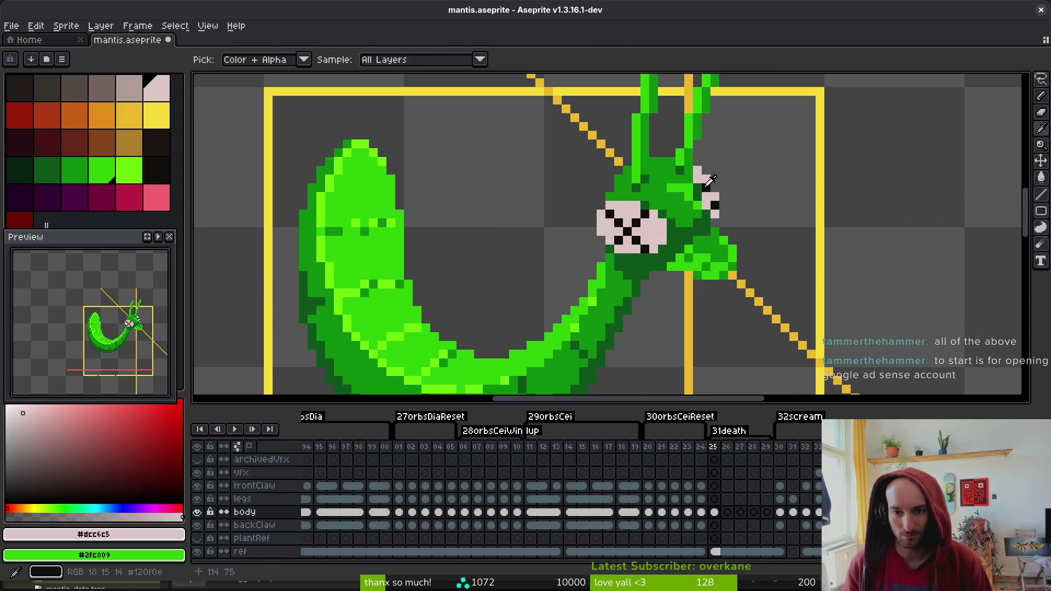
scroll(747, 215, down, 2)
scroll(747, 216, up, 4)
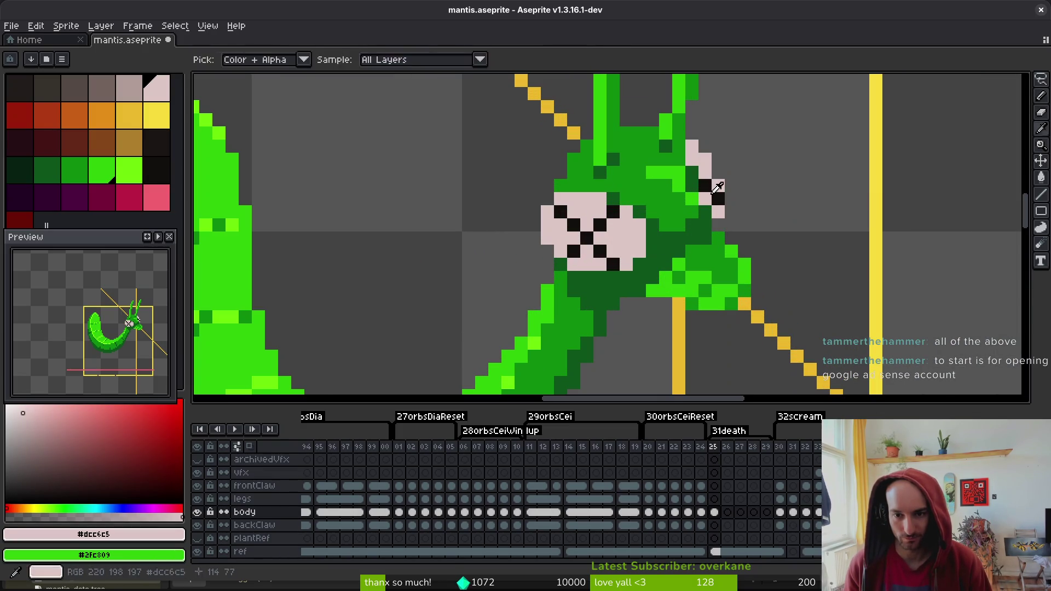
alt+click(705, 186)
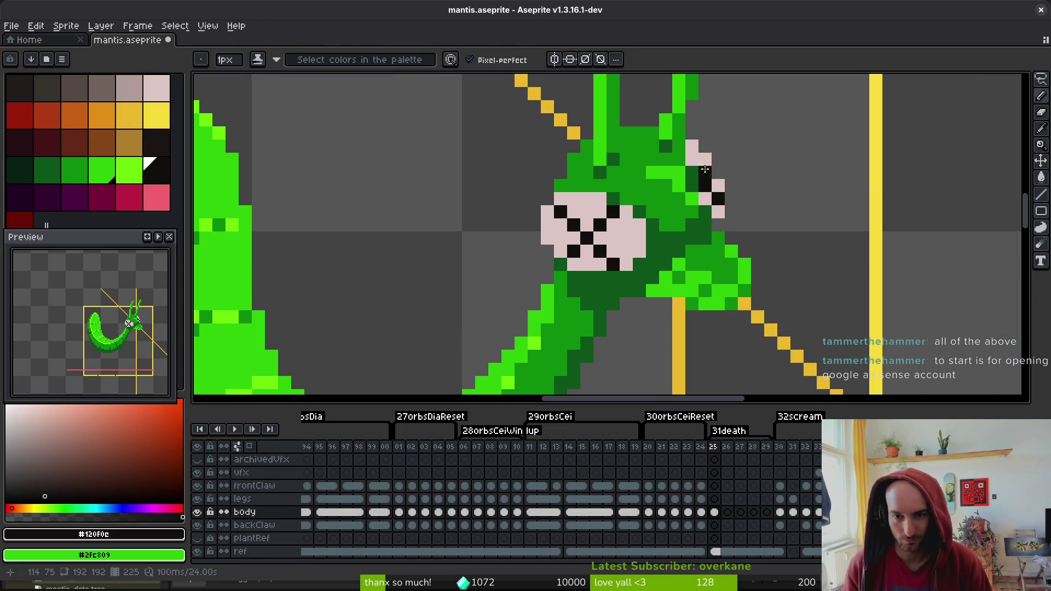
Save the death frame to mantis.aseprite
scroll(782, 238, down, 4)
key(ctrl+s)
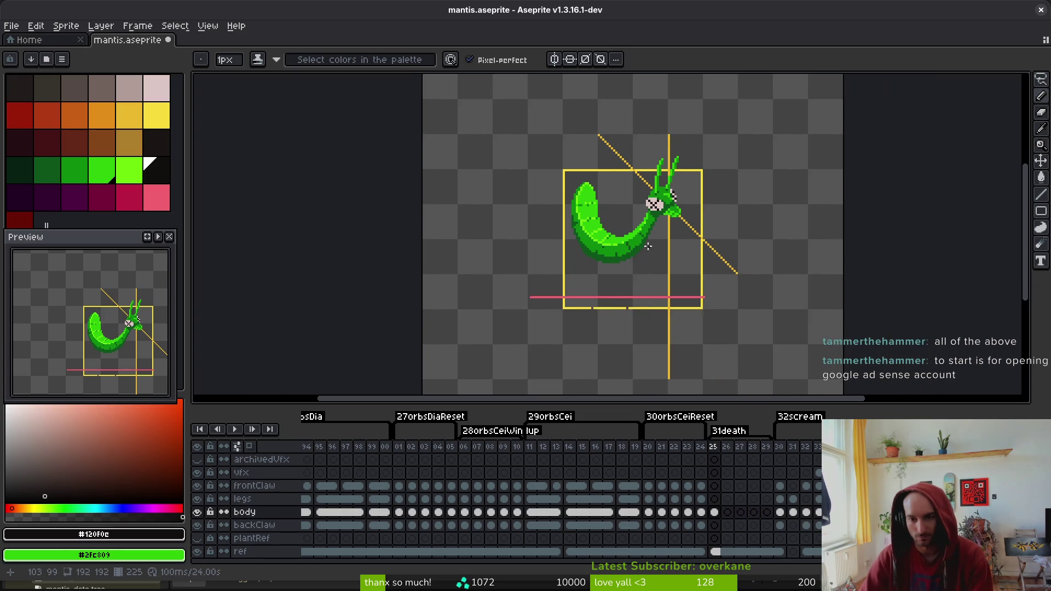
scroll(657, 208, up, 5)
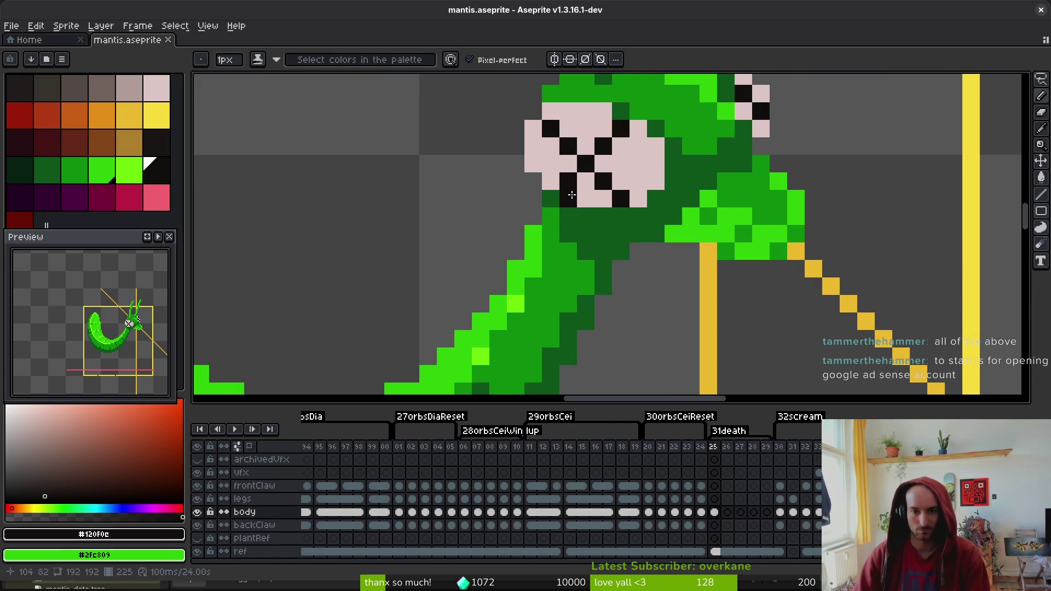
Paint several eye pixels black, starting at the eye's top-left
click(550, 111)
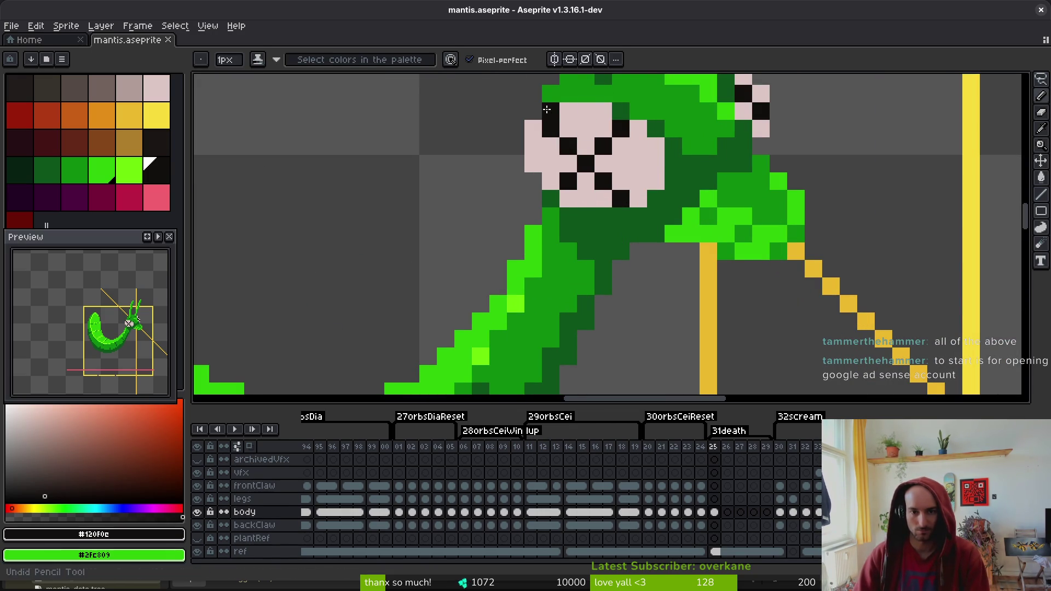
click(621, 182)
click(638, 199)
click(638, 129)
click(620, 146)
right_click(568, 198)
Sample the eye's pink and turn several black eye pixels back to pink
alt+click(553, 176)
click(568, 181)
click(585, 163)
click(568, 146)
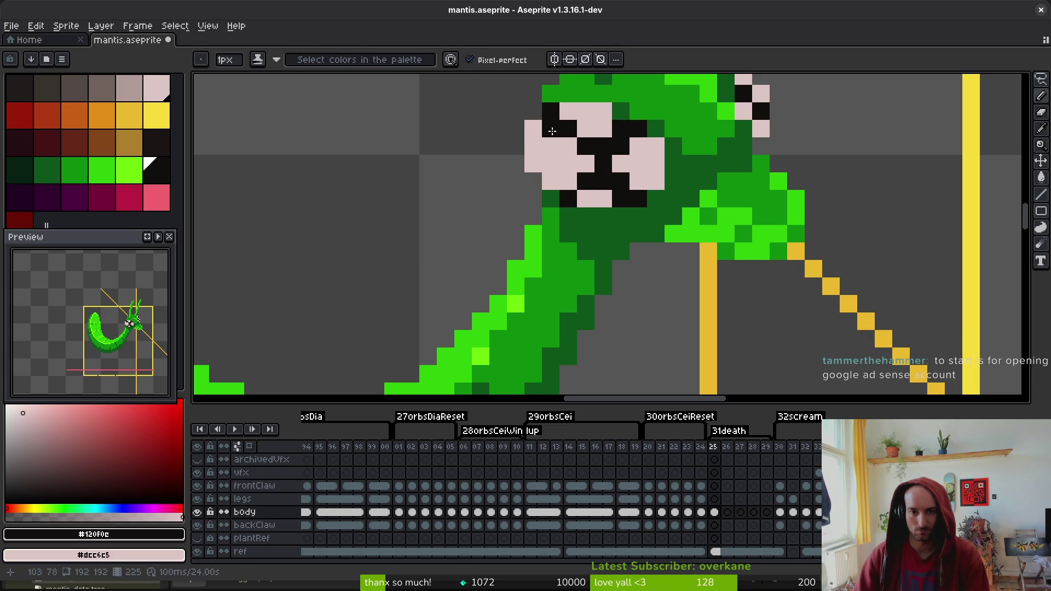
right_click(604, 145)
right_click(603, 181)
right_click(621, 199)
right_click(620, 128)
Re-sample the eye pink and try a pink stroke over the X, undoing it
scroll(673, 216, down, 5)
scroll(674, 217, down, 1)
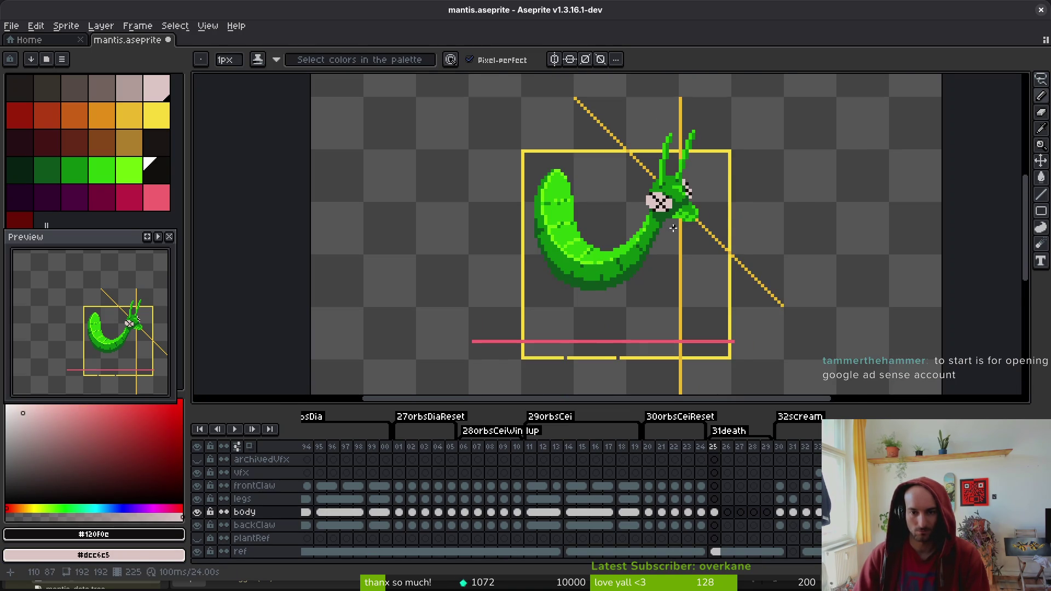
scroll(673, 226, down, 1)
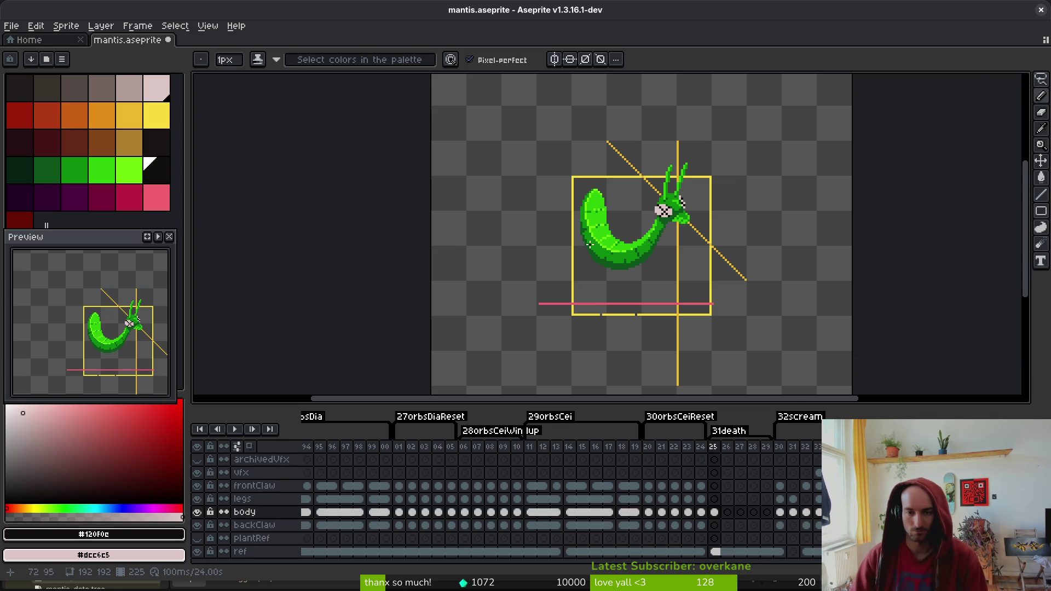
scroll(724, 252, up, 5)
alt+click(671, 197)
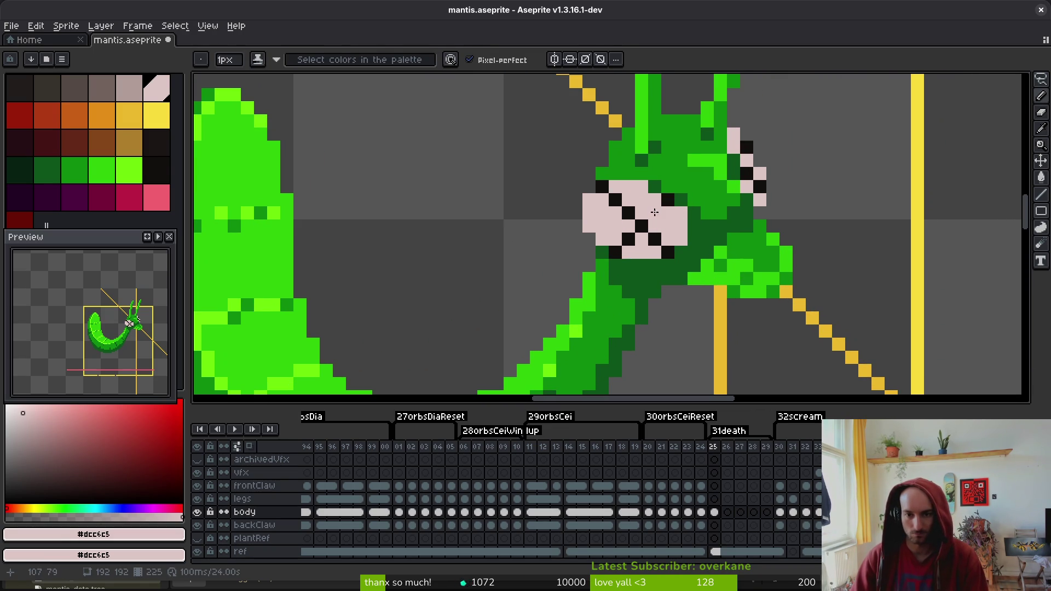
mouse_move(661, 208)
mouse_down()
mouse_move(615, 251)
mouse_move(668, 252)
mouse_move(651, 218)
mouse_up()
key(ctrl+z)
Cover the remaining black pixels of the X with pink and add a pink row atop the eye
click(654, 212)
click(668, 252)
click(655, 239)
click(628, 212)
click(615, 199)
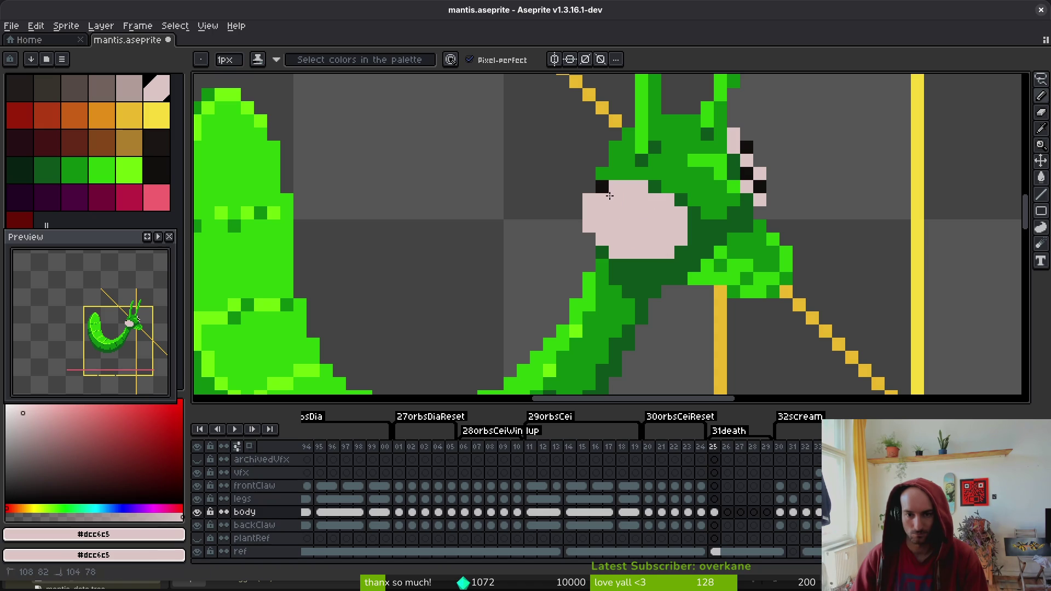
click(602, 186)
scroll(642, 225, down, 2)
scroll(641, 225, up, 2)
mouse_move(629, 188)
mouse_down()
mouse_move(619, 187)
mouse_move(684, 201)
mouse_move(713, 248)
mouse_move(684, 278)
mouse_move(656, 280)
mouse_move(606, 253)
mouse_move(604, 203)
mouse_move(595, 230)
mouse_up()
scroll(629, 244, down, 4)
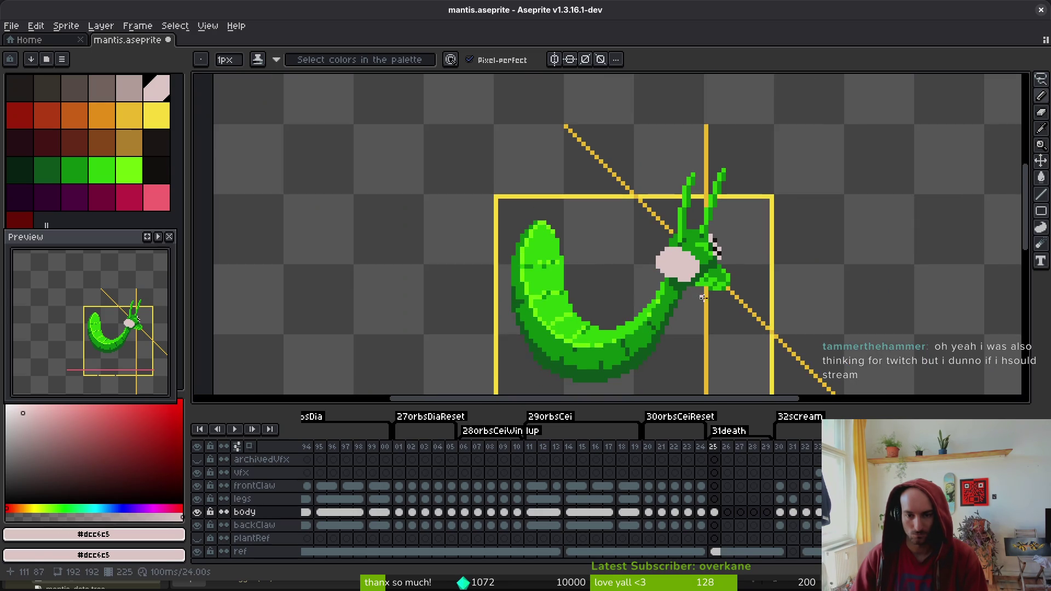
Enlarge the eye with pink over the nearby black pixels
scroll(680, 277, up, 4)
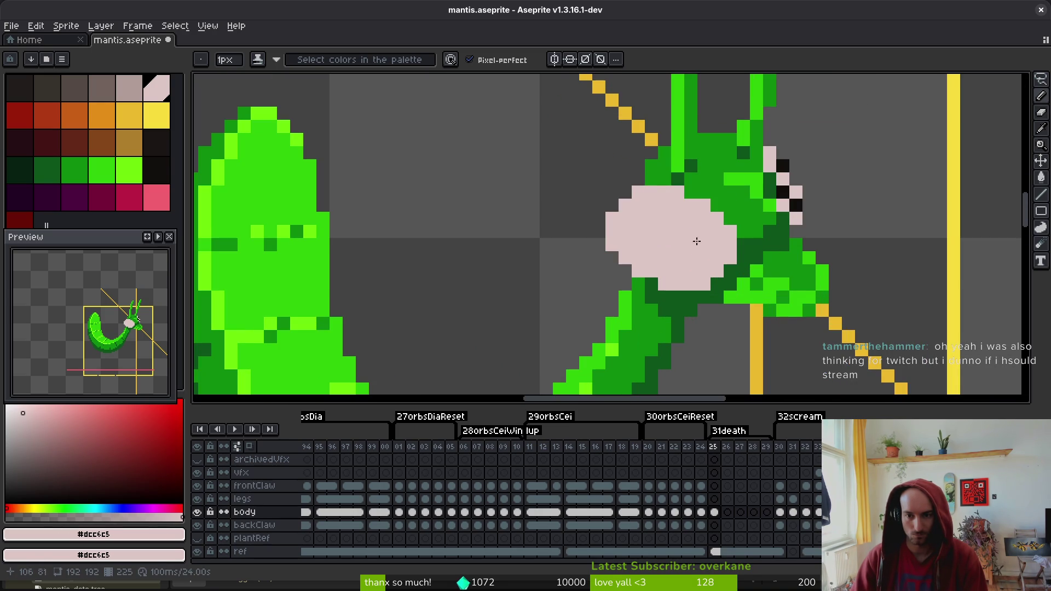
mouse_move(770, 158)
mouse_down()
mouse_move(796, 207)
mouse_move(794, 178)
mouse_move(766, 136)
mouse_move(776, 151)
mouse_up()
scroll(853, 230, down, 5)
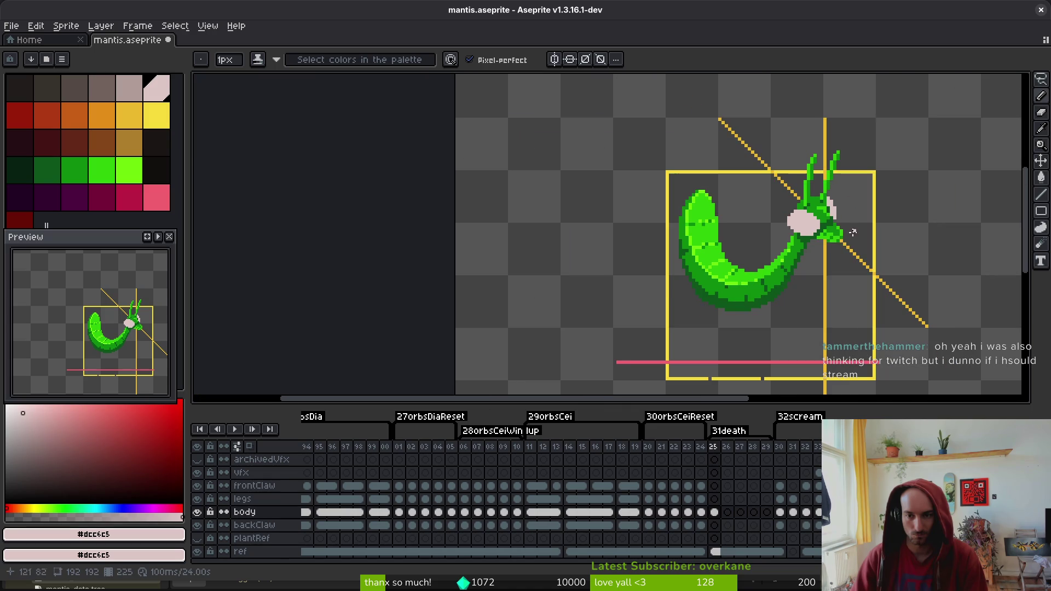
scroll(829, 244, up, 4)
With the near-black palette colour, draw the two crossing diagonals of the X
click(156, 170)
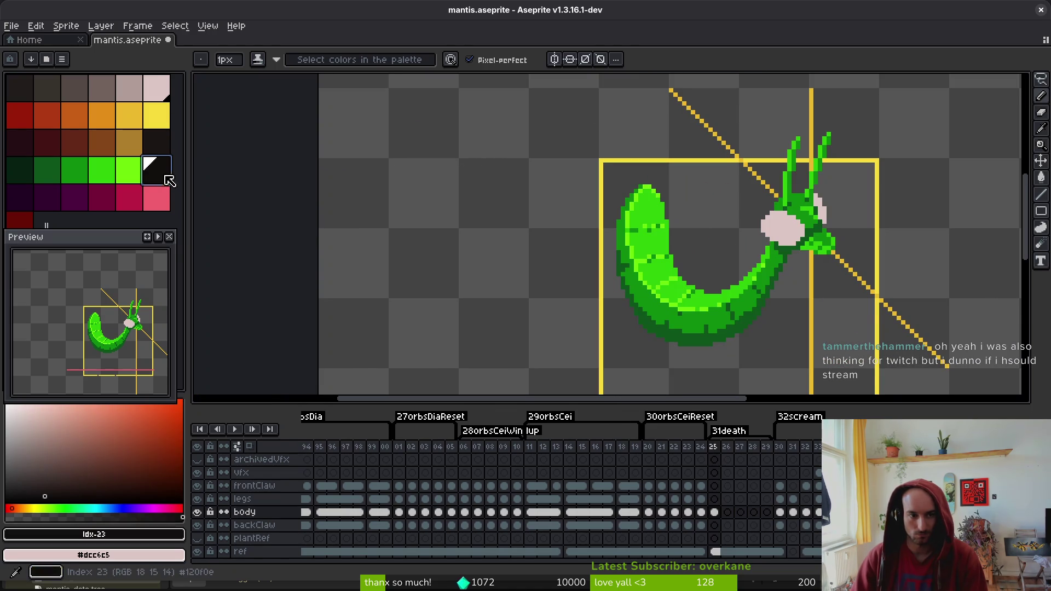
mouse_move(742, 182)
mouse_down()
mouse_move(686, 235)
mouse_move(742, 169)
mouse_up()
click(681, 172)
key(ctrl+z)
drag(664, 170, 673, 177)
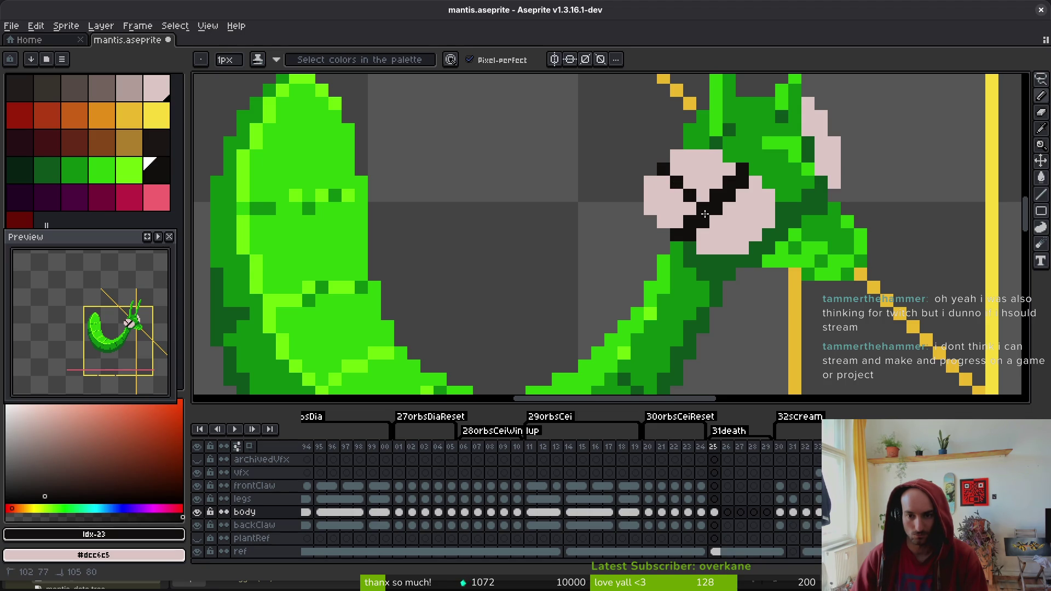
click(742, 248)
drag(743, 235, 721, 218)
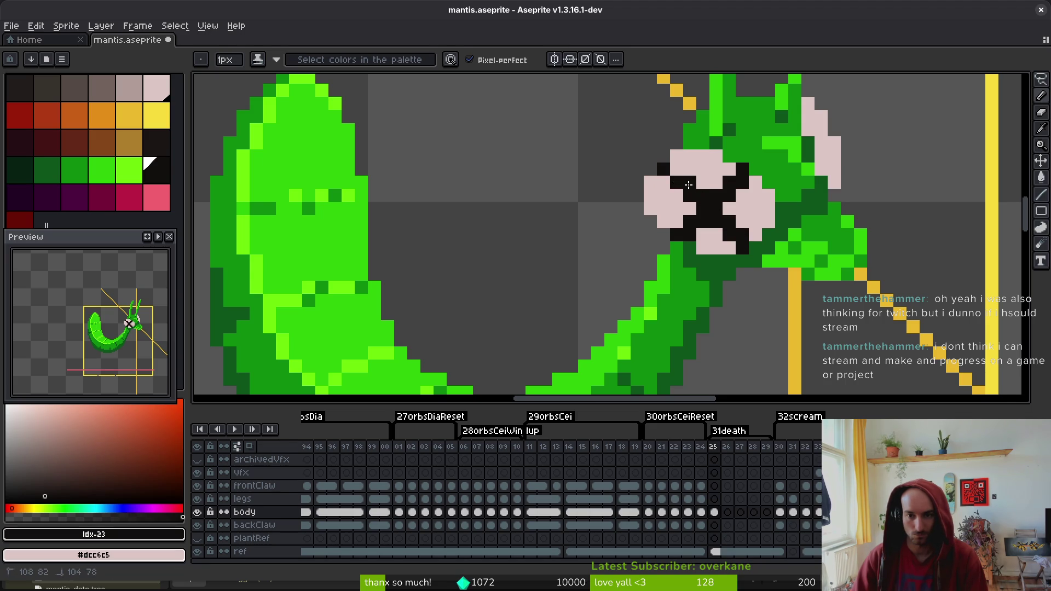
Add black touch-up pixels around the X and the eye's right edge, then save mantis.aseprite
scroll(691, 186, down, 10)
scroll(770, 310, up, 10)
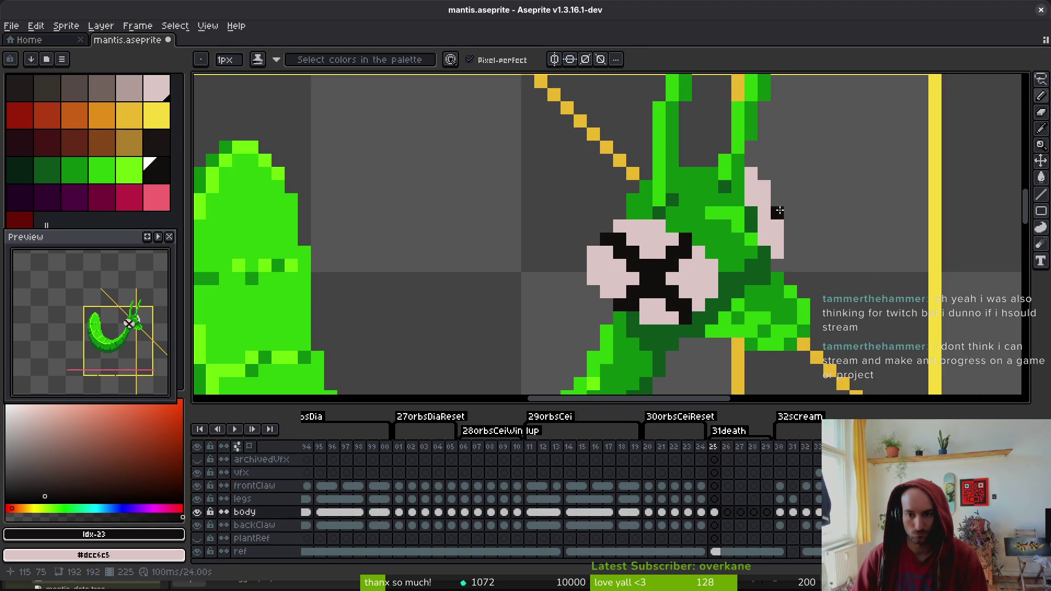
click(777, 239)
click(764, 226)
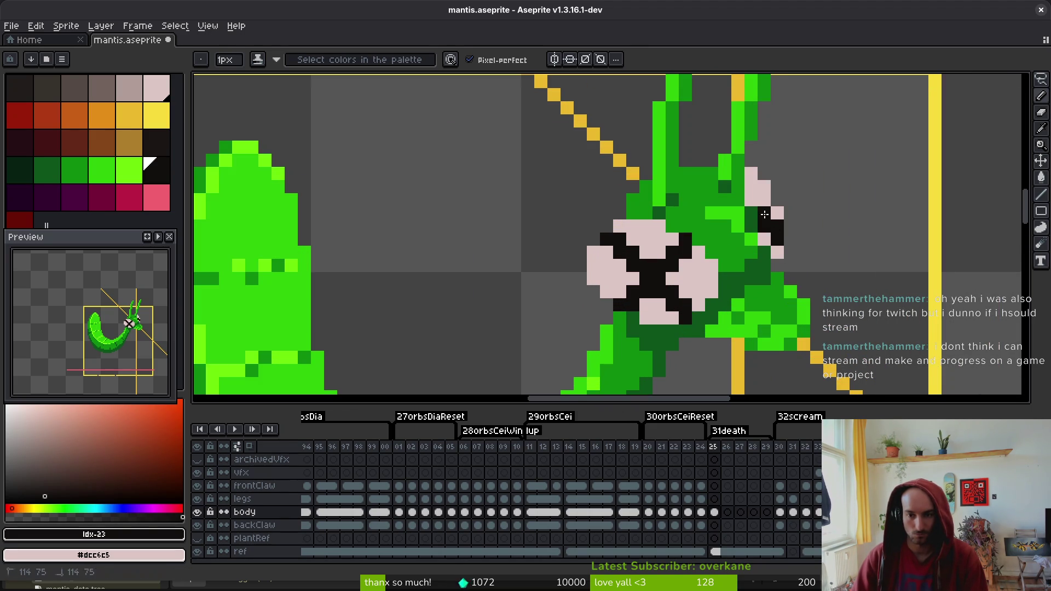
click(764, 200)
click(793, 253)
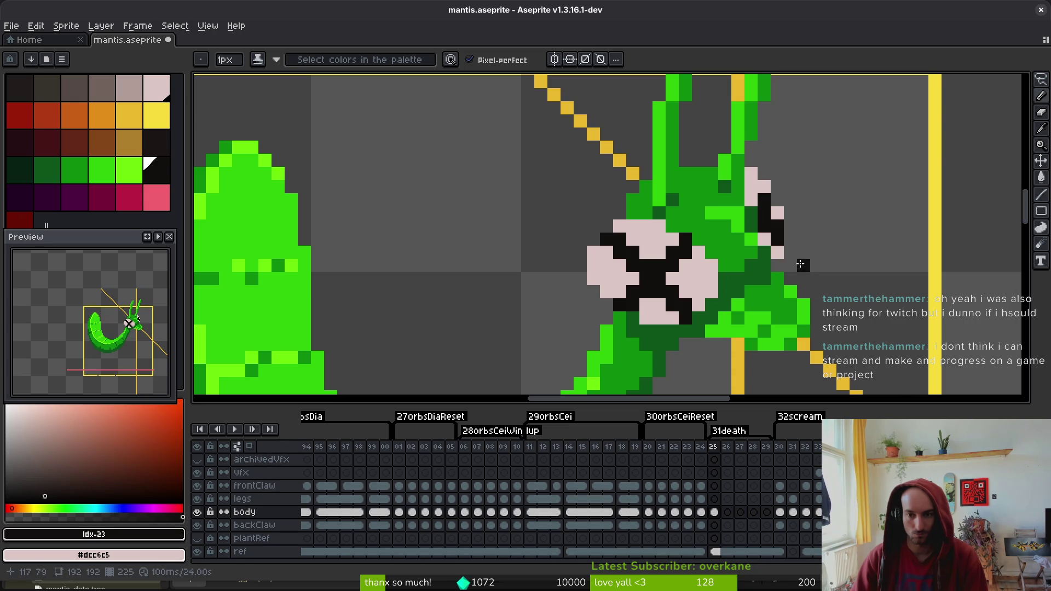
scroll(794, 253, down, 6)
key(ctrl+s)
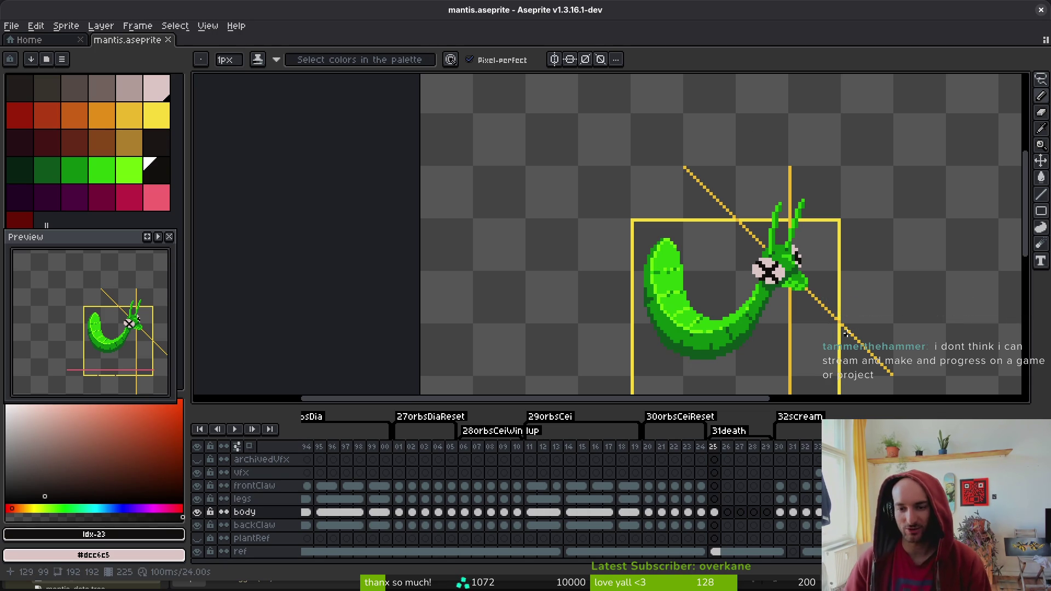
scroll(782, 302, up, 4)
scroll(725, 241, up, 2)
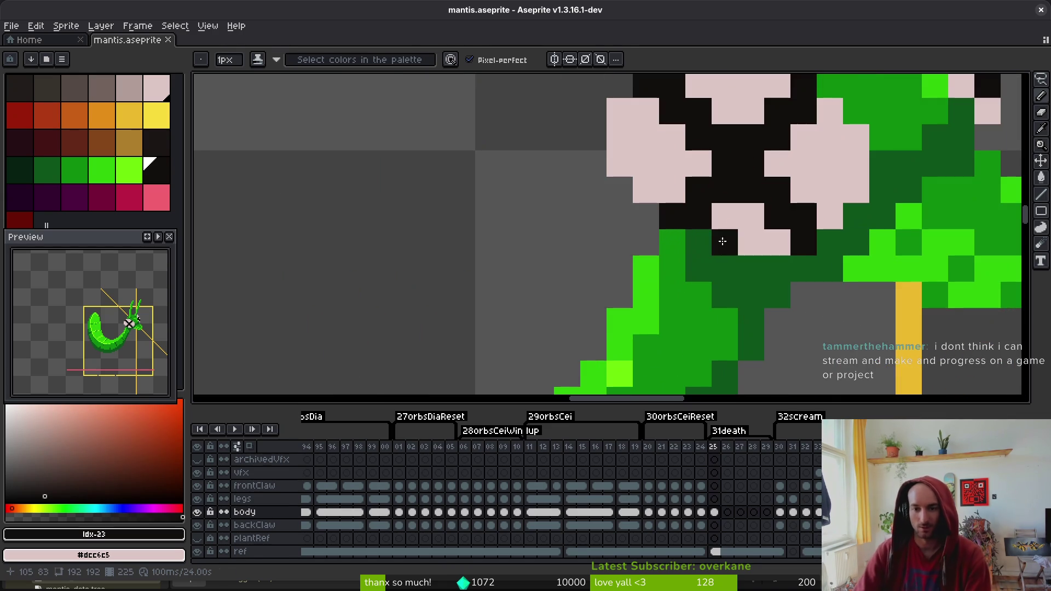
alt+click(664, 232)
click(698, 238)
scroll(697, 235, down, 3)
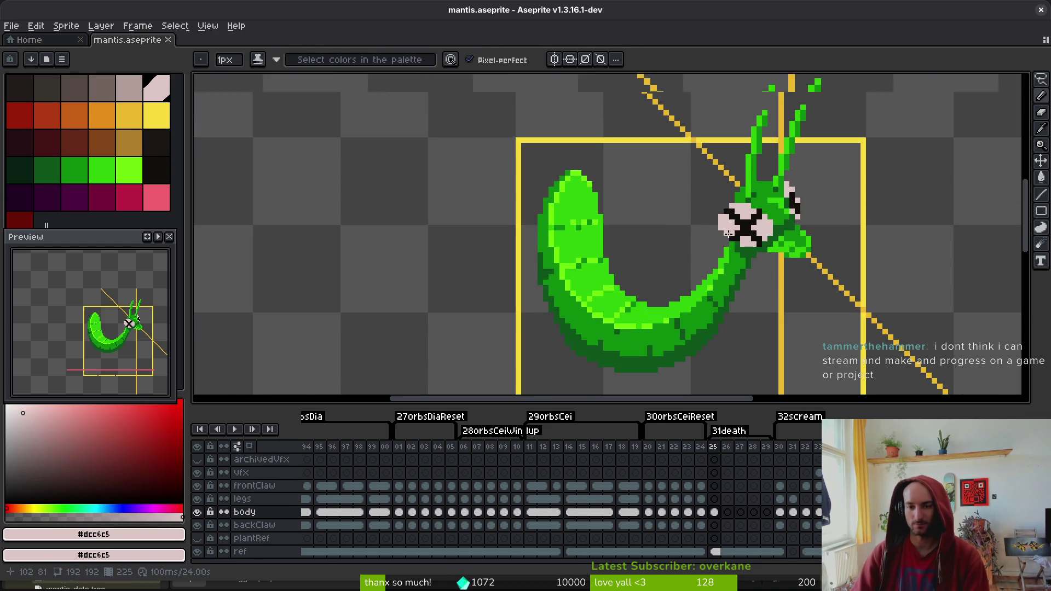
scroll(730, 235, up, 2)
click(742, 244)
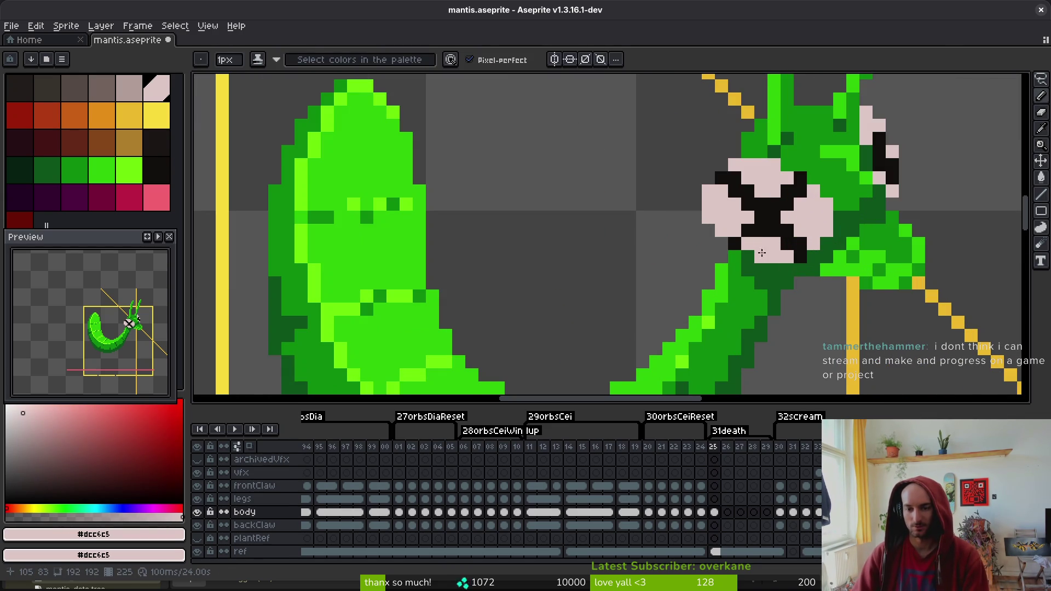
scroll(755, 249, down, 3)
scroll(794, 265, up, 2)
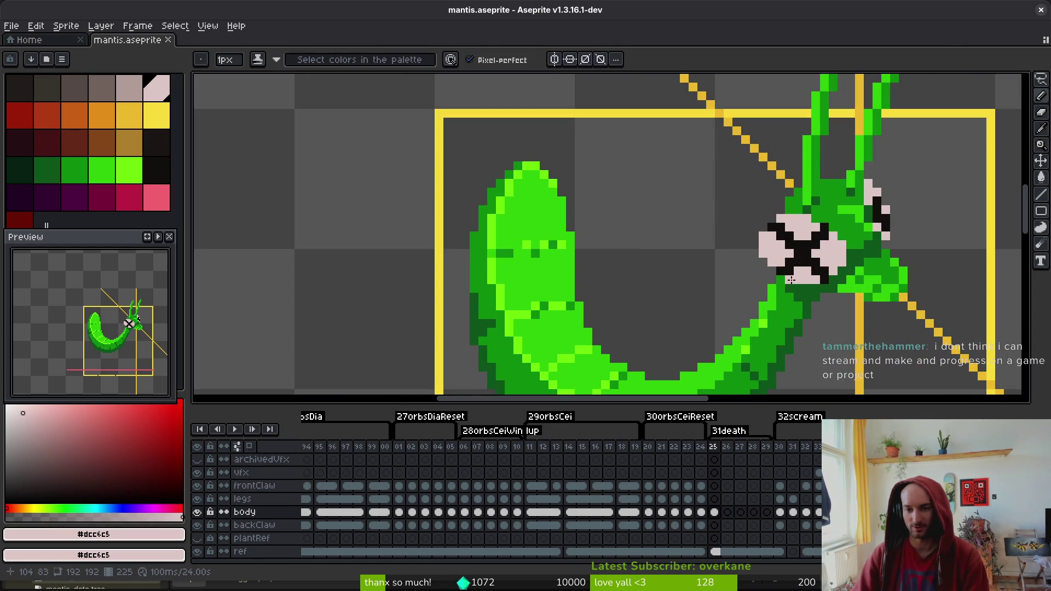
click(802, 279)
scroll(802, 276, down, 5)
scroll(652, 298, up, 1)
key(ctrl+s)
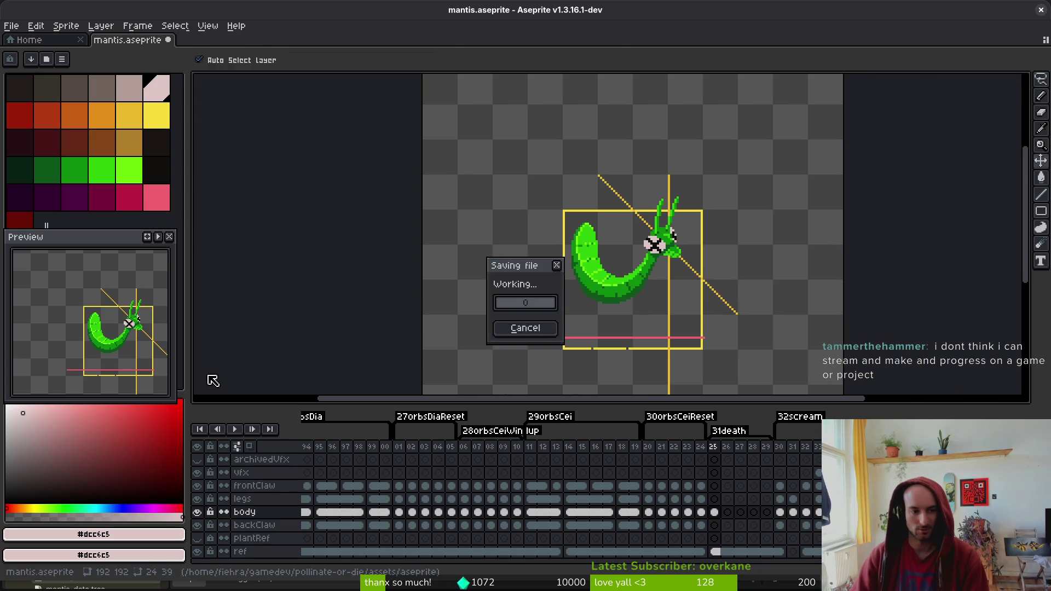
scroll(629, 291, up, 2)
scroll(657, 262, up, 1)
scroll(703, 223, down, 3)
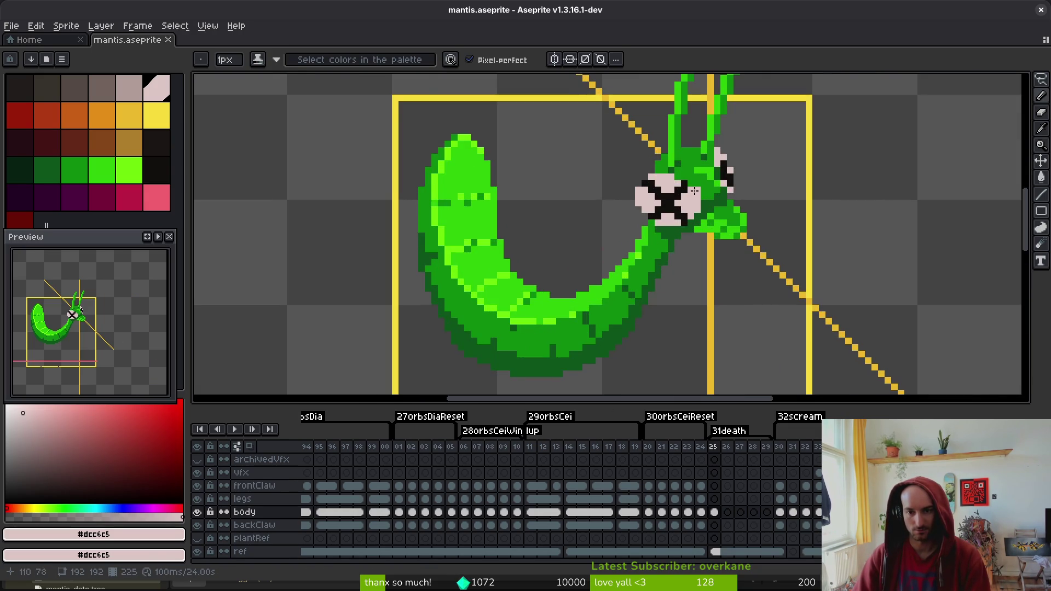
scroll(695, 191, up, 2)
scroll(707, 219, down, 3)
scroll(720, 207, down, 2)
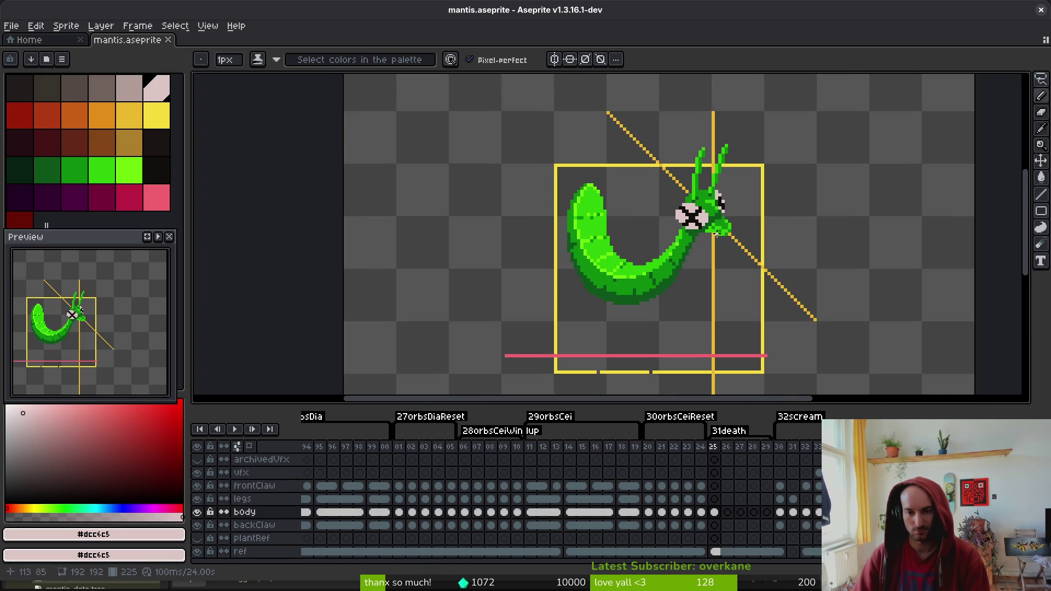
scroll(684, 277, up, 2)
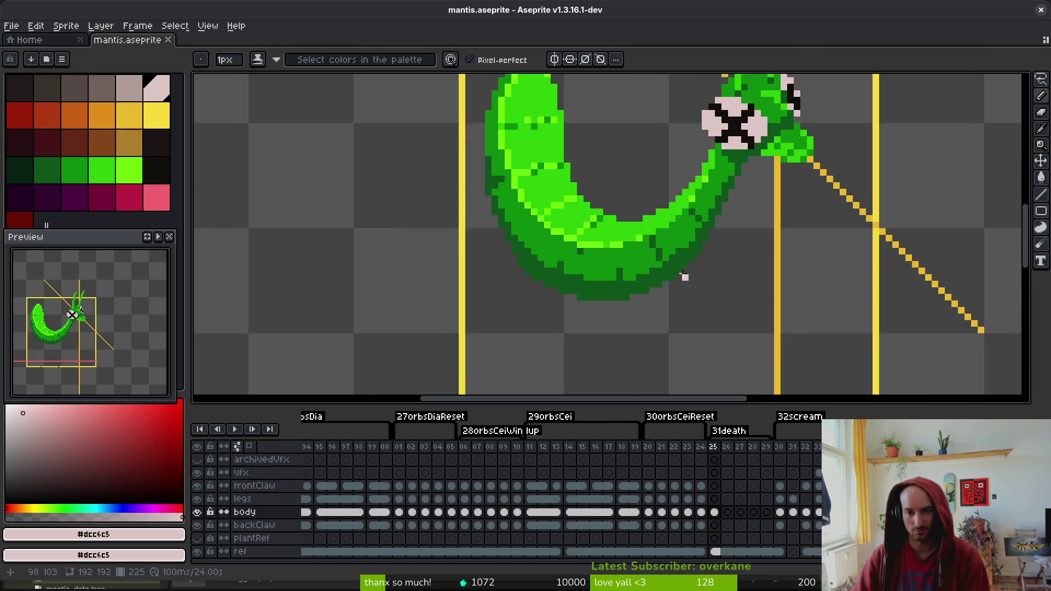
Replace the dark outline green and the lower-body green with new palette shades
alt+click(622, 298)
right_click(21, 170)
key(shift+r)
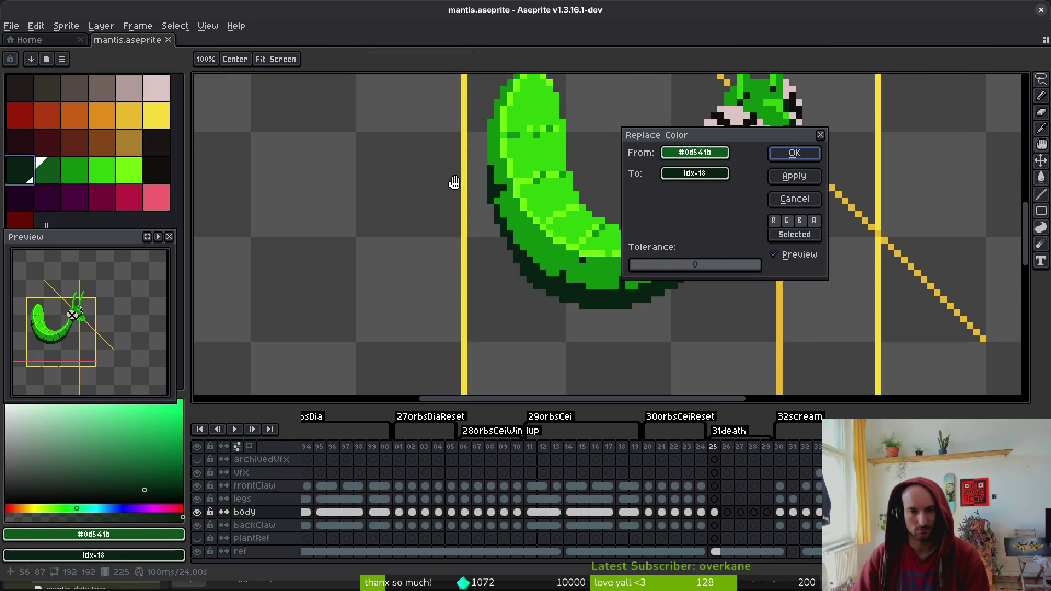
key(Return)
right_click(48, 170)
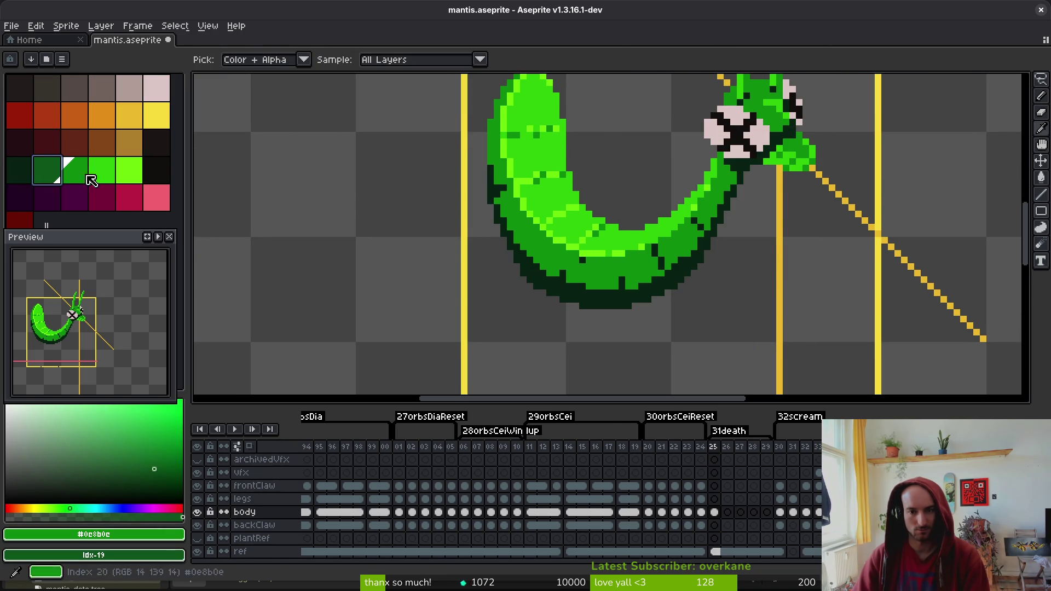
key(shift+r)
click(805, 156)
Replace the mid green #2fc809 and the bright green #6cff0a with a new palette shade
click(75, 170)
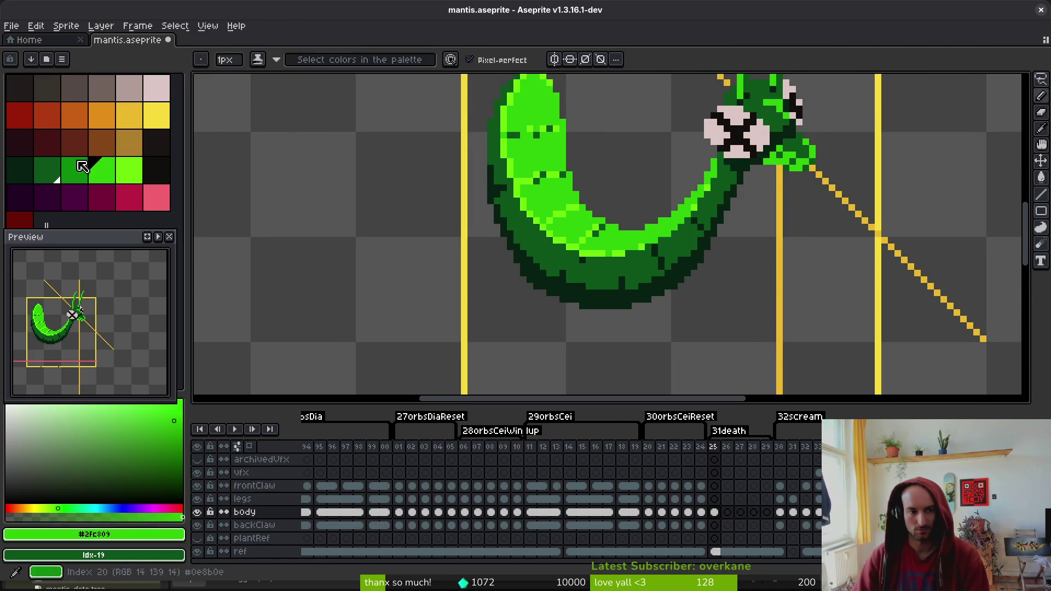
right_click(101, 170)
key(shift+r)
click(796, 155)
alt+click(614, 243)
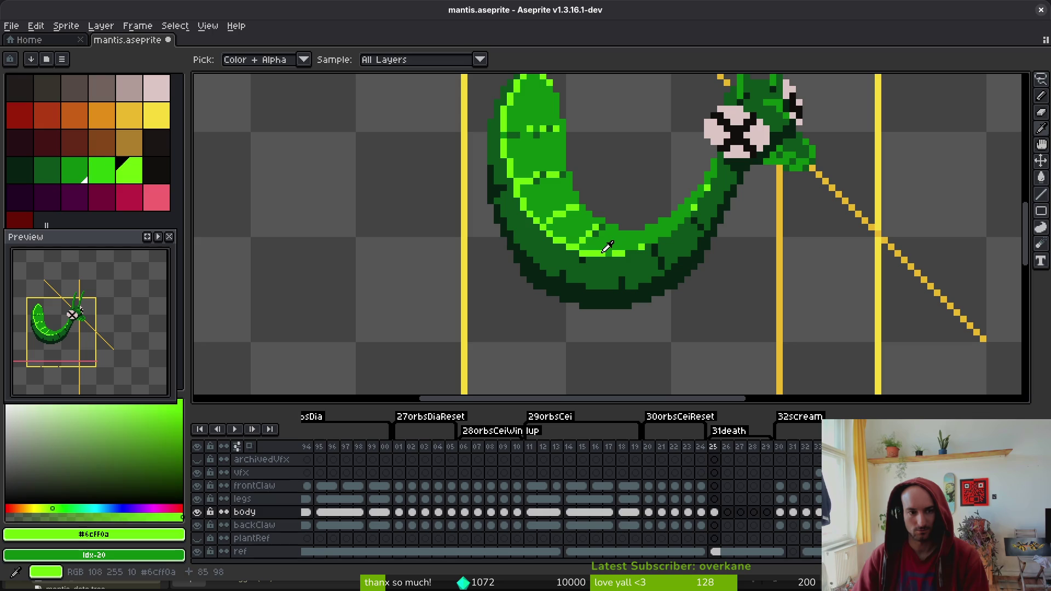
right_click(102, 170)
key(shift+r)
click(794, 156)
scroll(781, 164, down, 5)
Compare frames 24 and 25, save mantis.aseprite, and place a green pixel
key(Left)
key(Right)
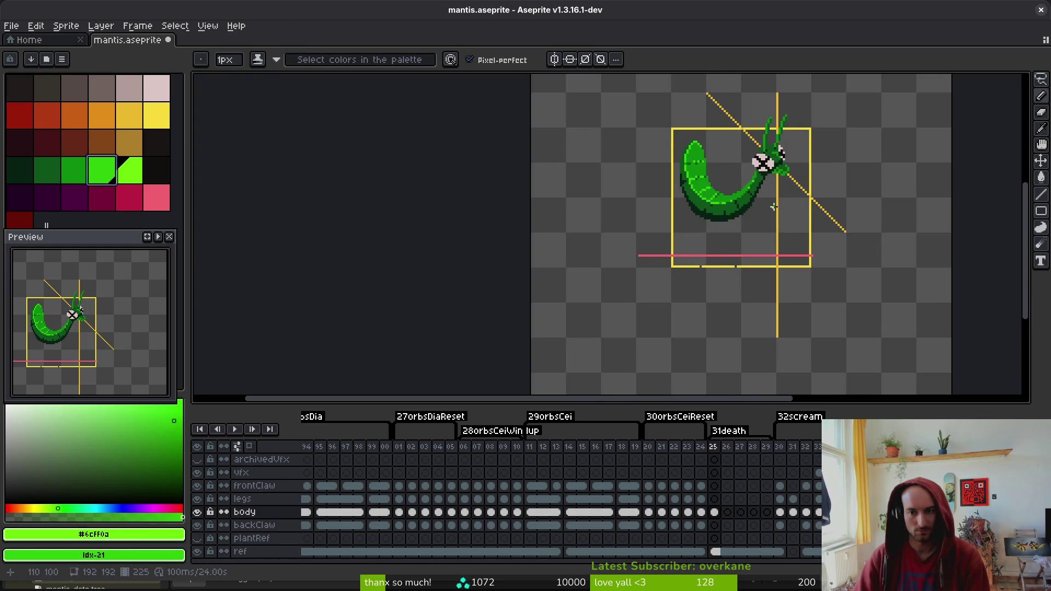
key(ctrl+s)
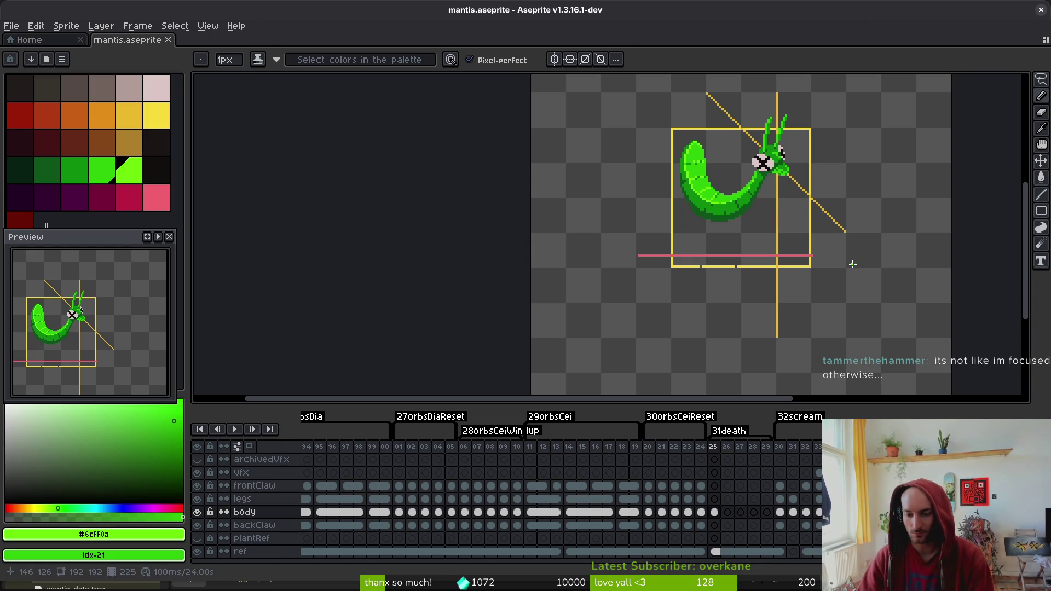
click(534, 256)
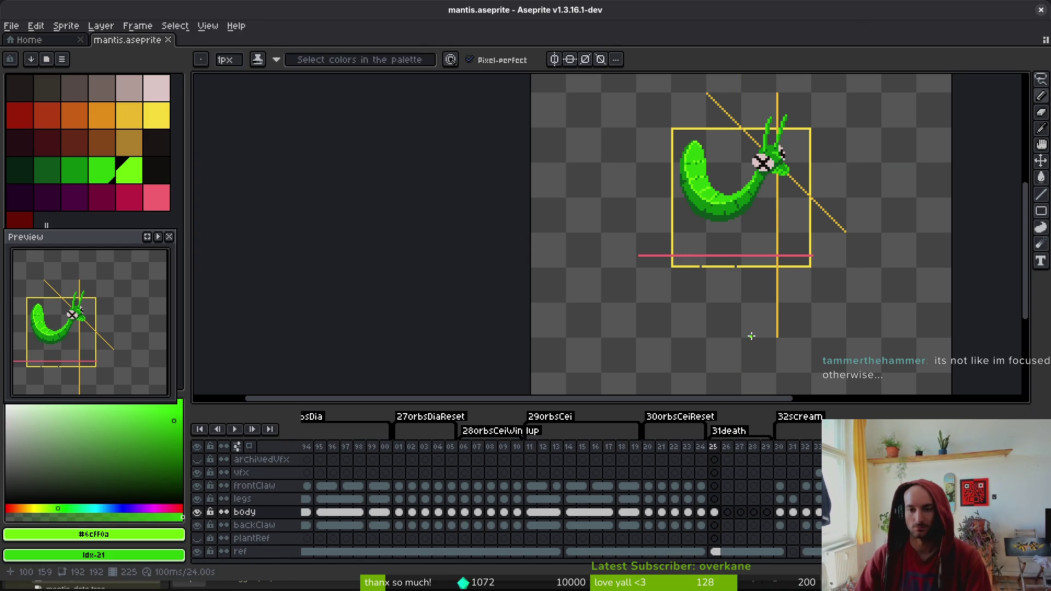
Select the whole mantis, nudge it slightly right and down, and save
key(m)
drag(634, 91, 878, 298)
drag(746, 215, 751, 219)
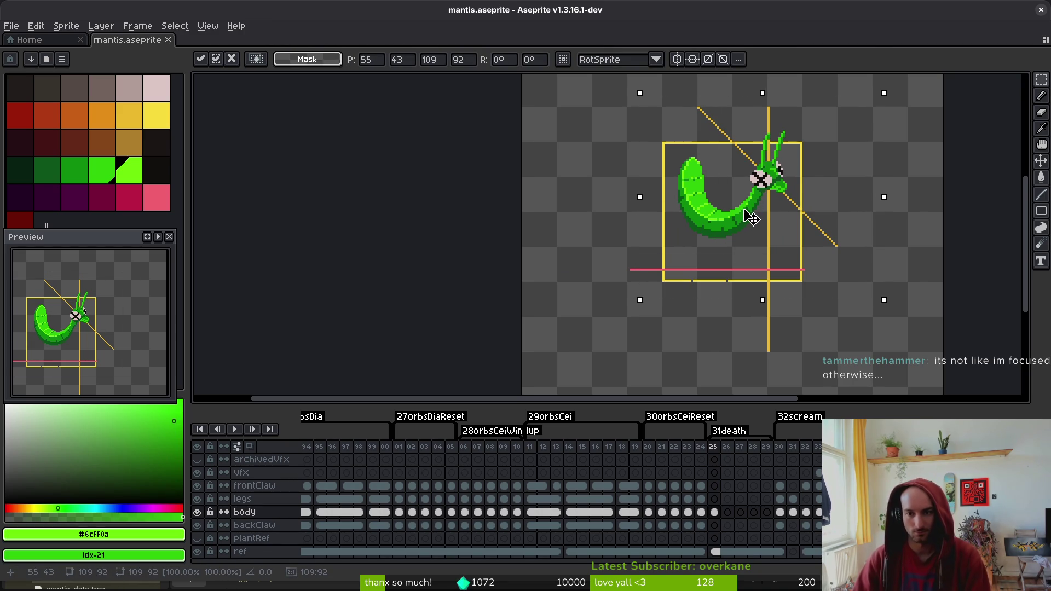
key(ctrl+s)
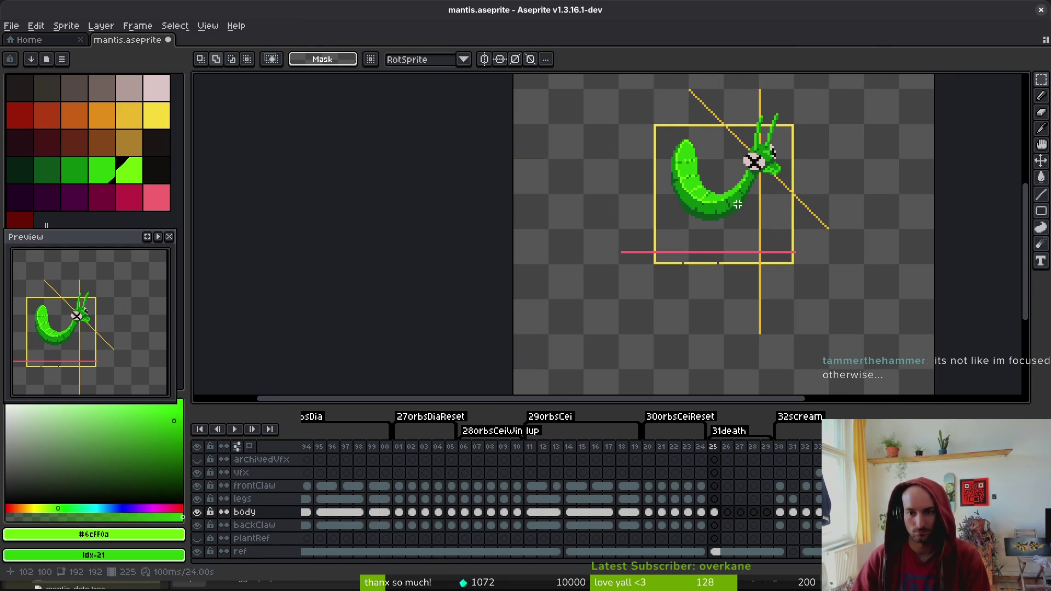
Sample the body's dark green and pencil a short dark vertical line on the lower body
scroll(724, 203, up, 3)
drag(724, 203, 728, 207)
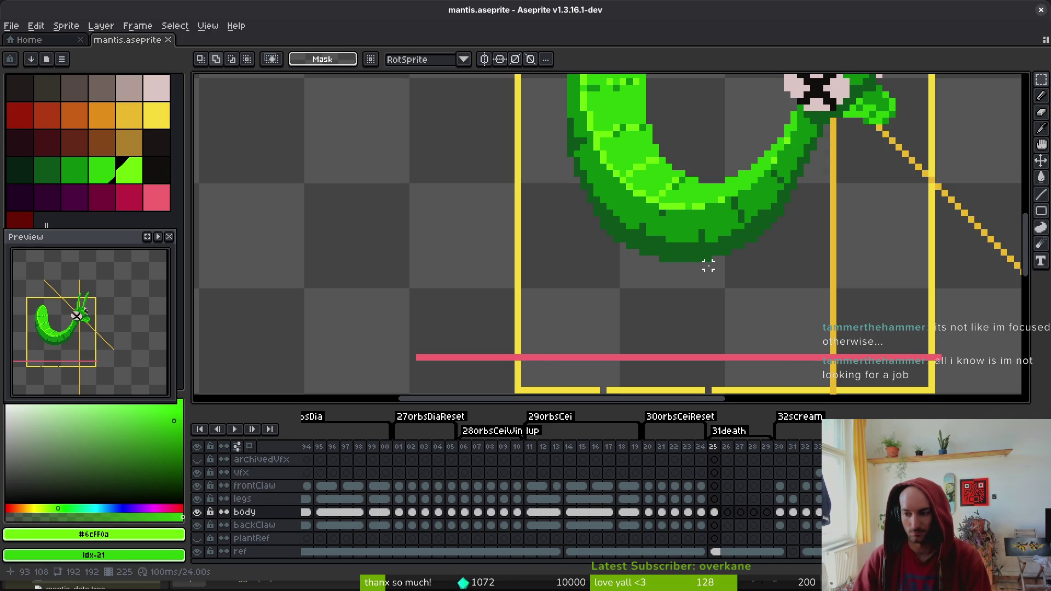
scroll(715, 344, up, 1)
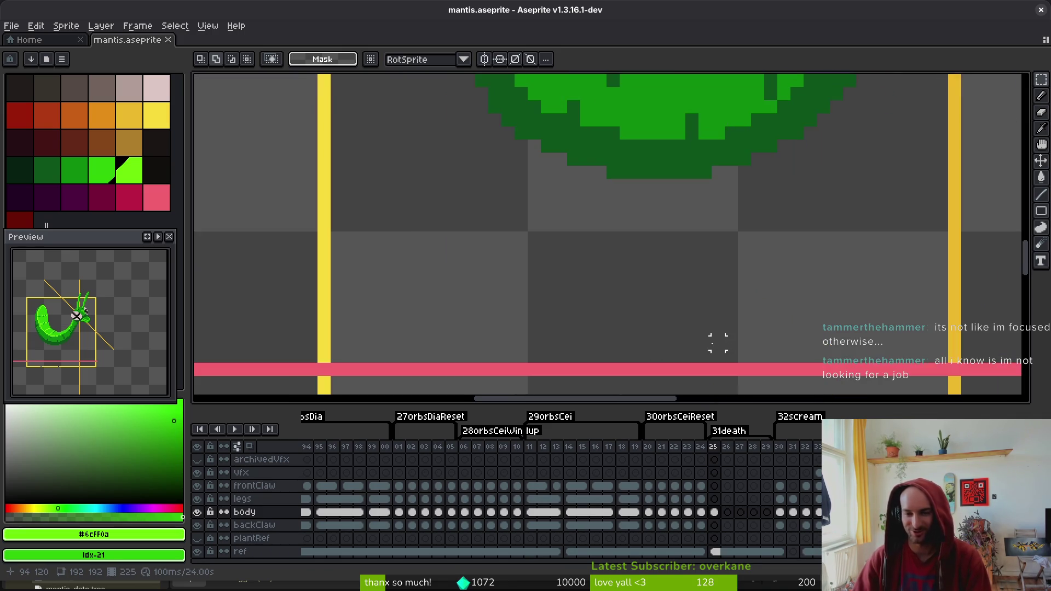
scroll(718, 339, down, 3)
scroll(650, 263, up, 2)
key(i)
click(704, 270)
click(704, 277)
key(b)
scroll(704, 277, up, 1)
click(690, 269)
drag(690, 269, 682, 230)
Try two dark pixels on the body, undo both, and save
click(576, 248)
key(ctrl+z)
click(564, 215)
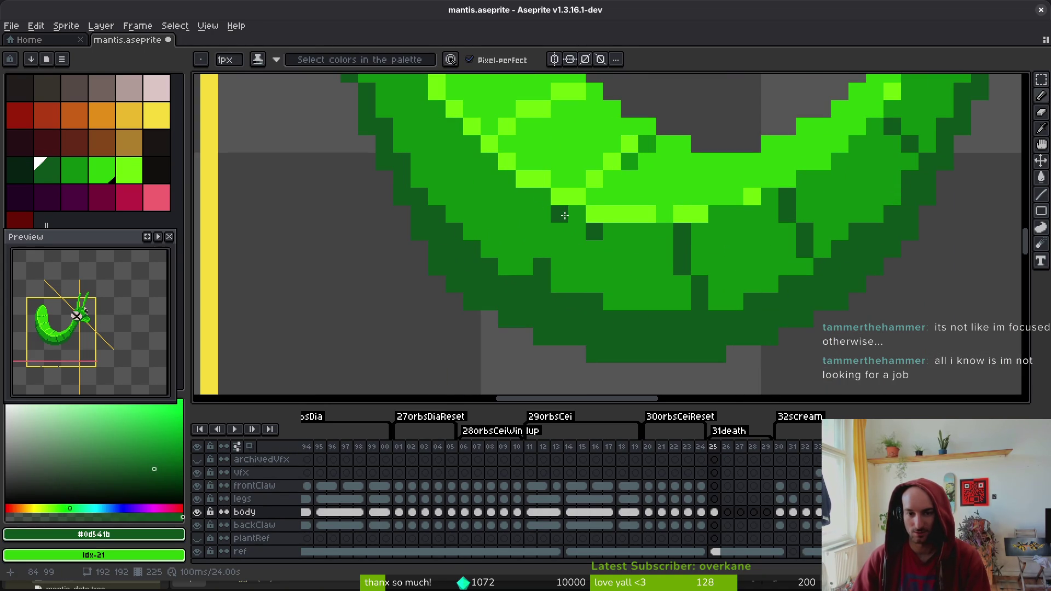
key(ctrl+z)
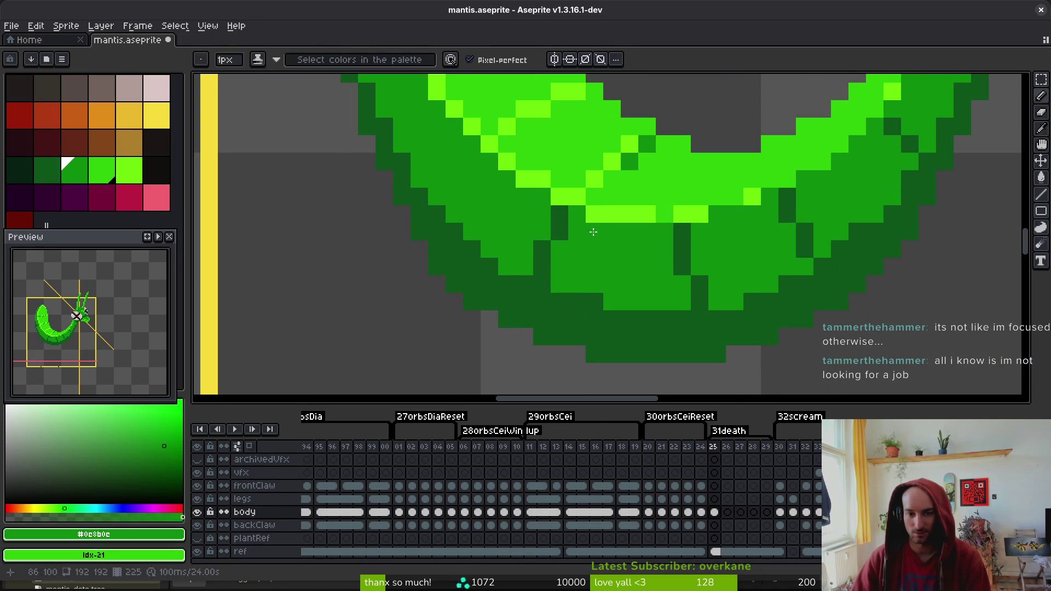
key(ctrl+s)
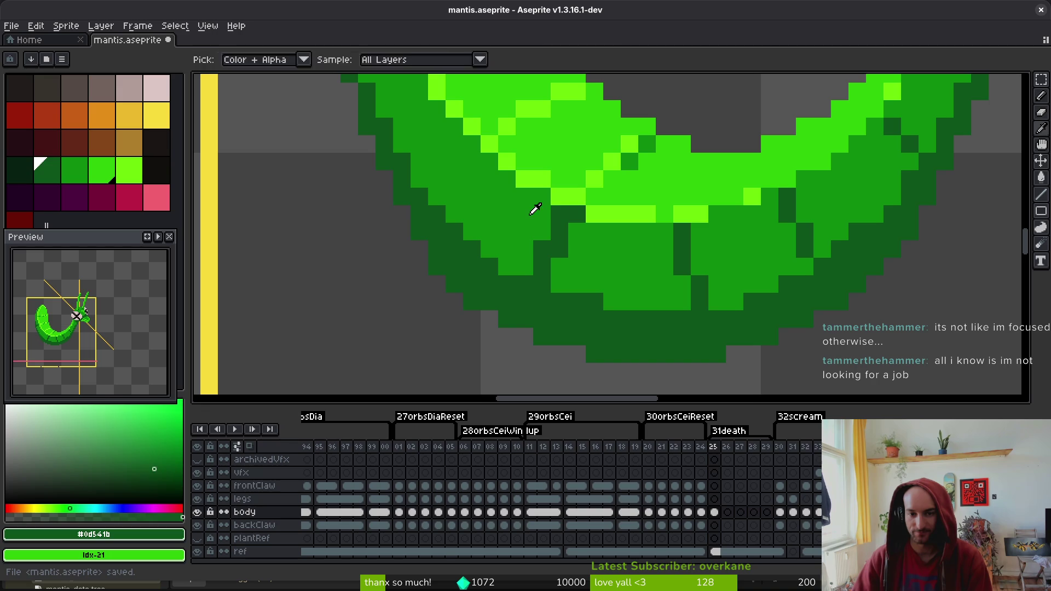
Sample the mid green #0c8b0c from the body and save
alt+click(535, 207)
scroll(648, 283, down, 3)
key(ctrl+s)
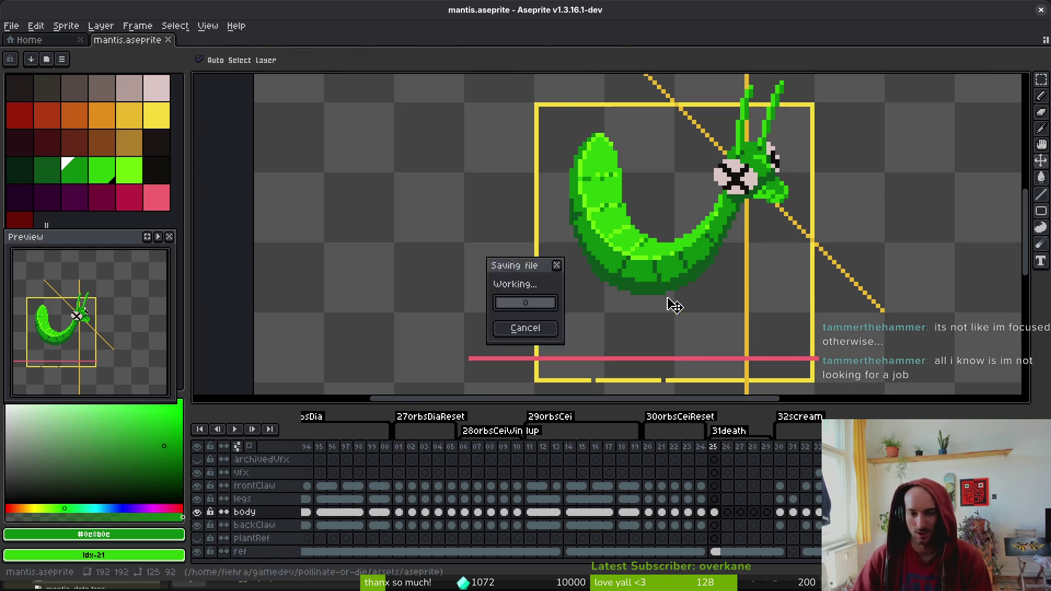
scroll(603, 251, up, 3)
Pick dark green #0d541b, add three dark pixels along the body joints, and save
key(alt)
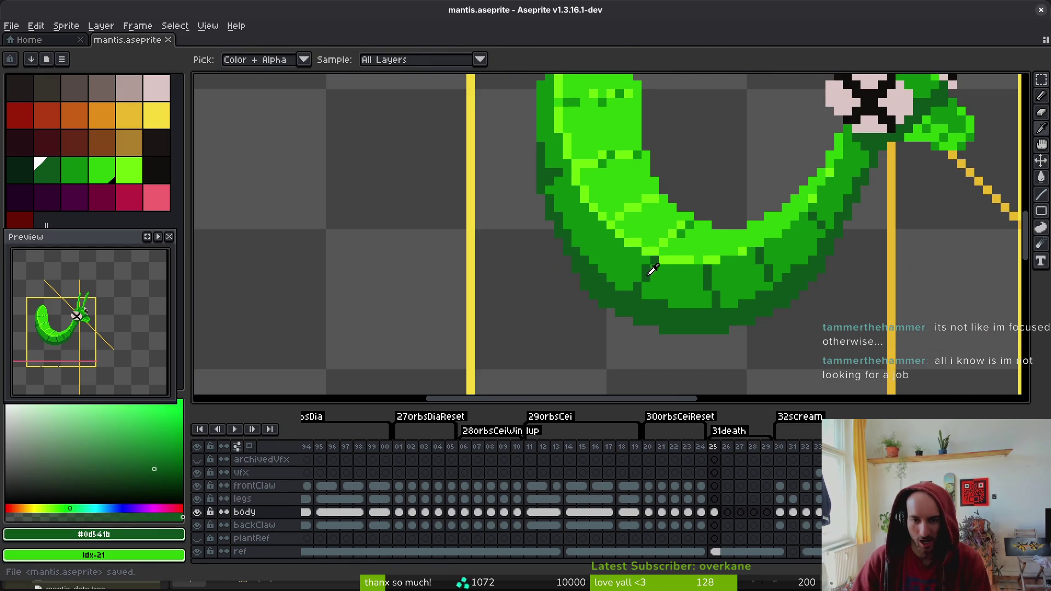
alt+click(653, 269)
scroll(653, 269, up, 2)
click(596, 212)
click(579, 229)
click(579, 246)
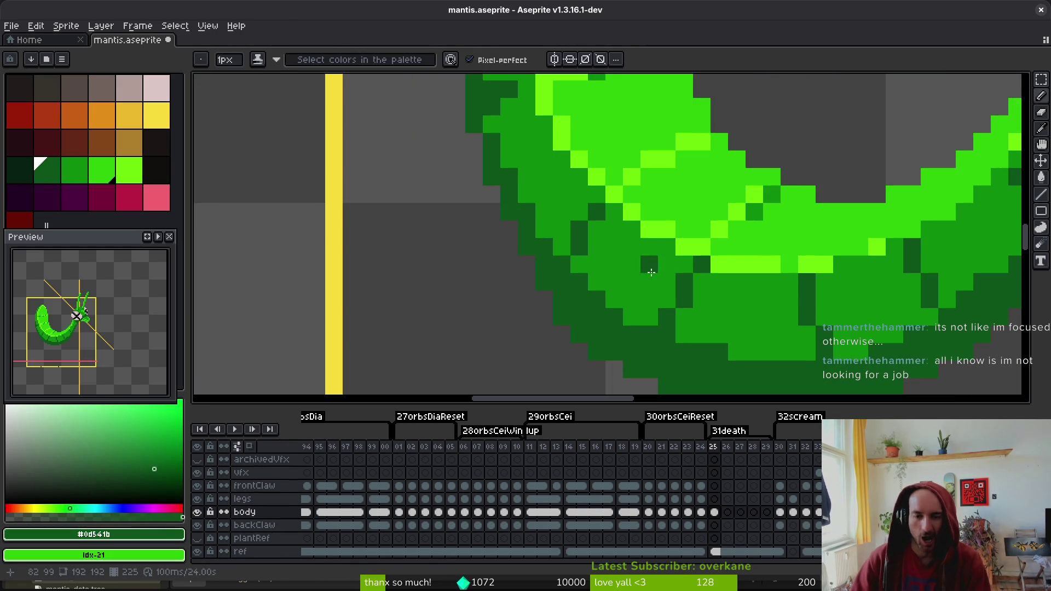
scroll(648, 265, down, 2)
scroll(638, 277, up, 2)
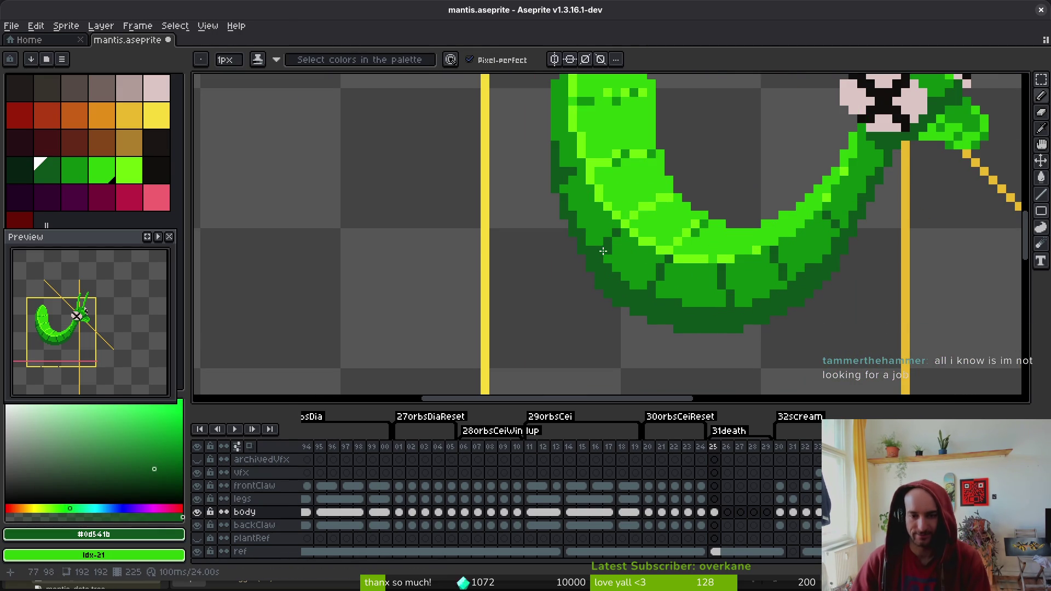
key(ctrl+s)
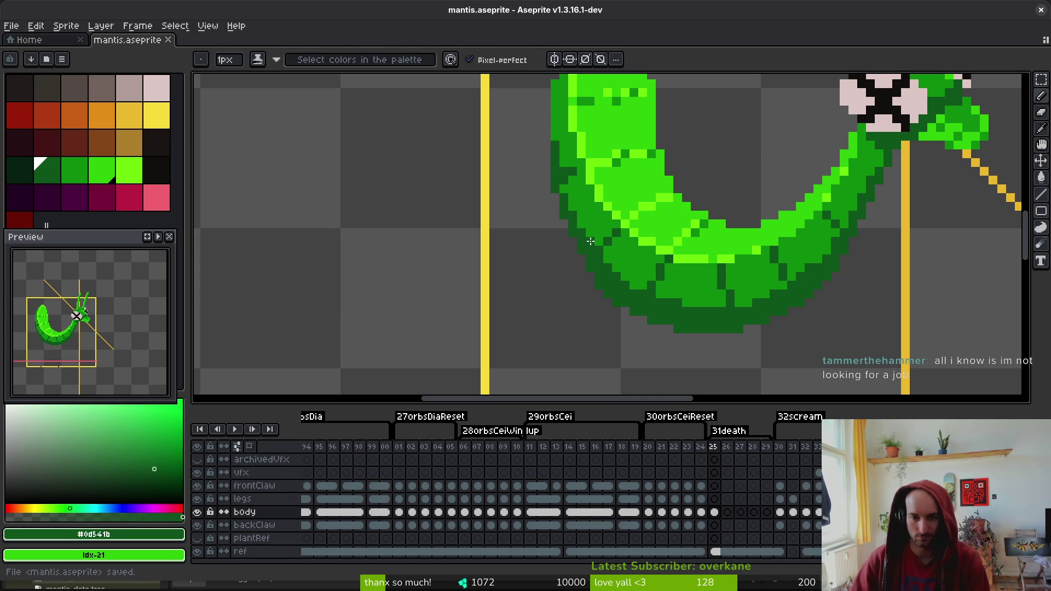
Choose the mid green #0c8b0c again and save
scroll(667, 283, down, 2)
scroll(664, 294, up, 2)
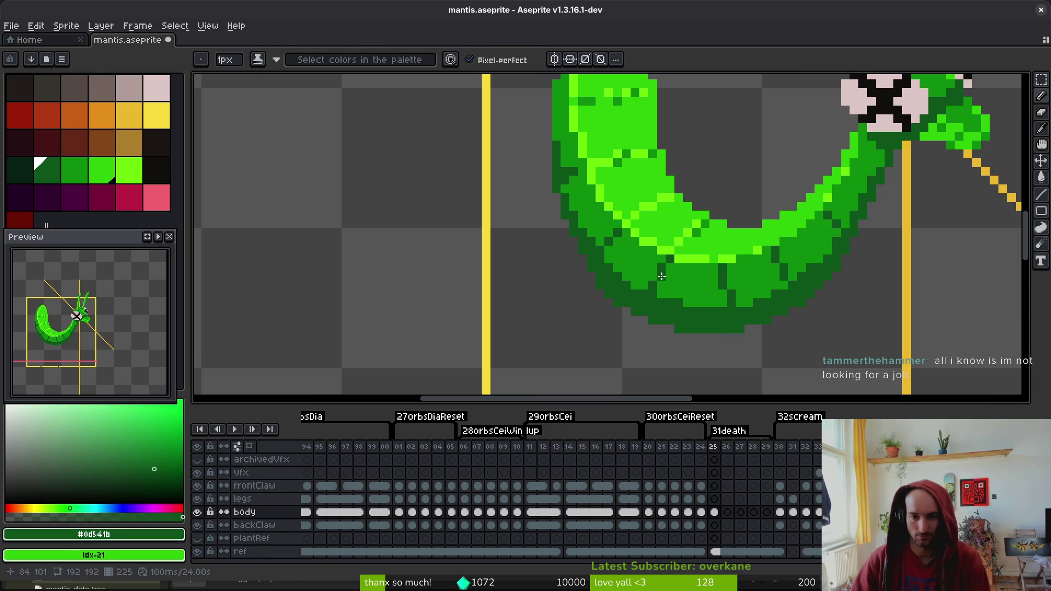
alt+click(606, 263)
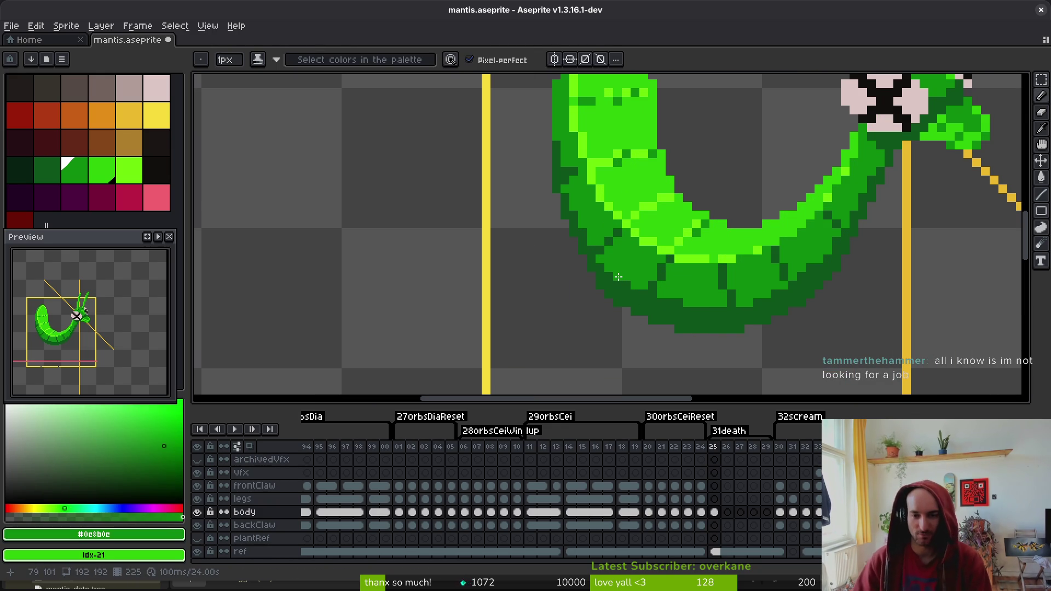
key(ctrl+s)
scroll(699, 289, down, 3)
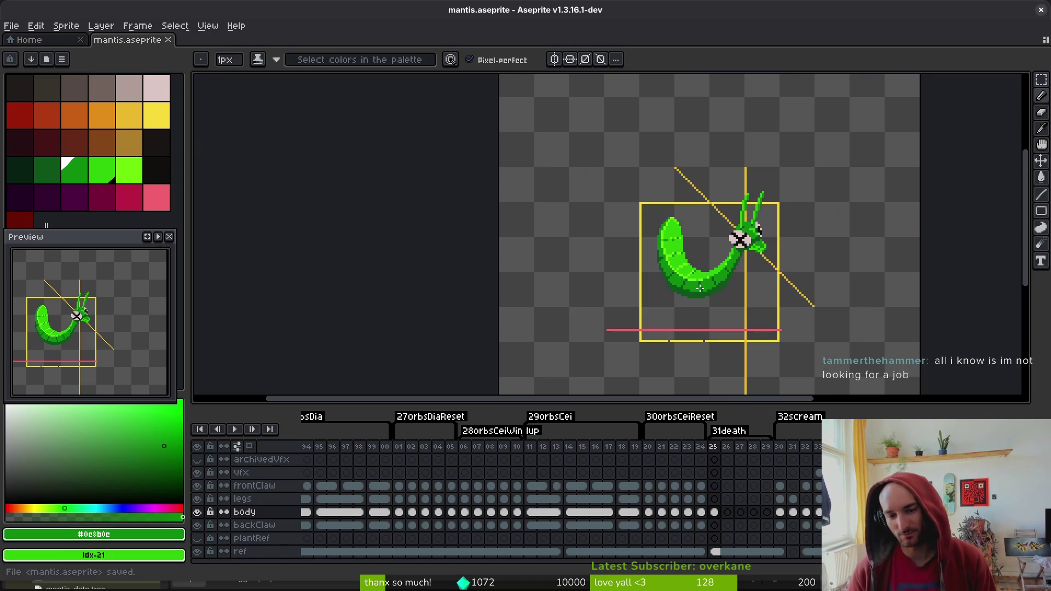
scroll(674, 287, up, 3)
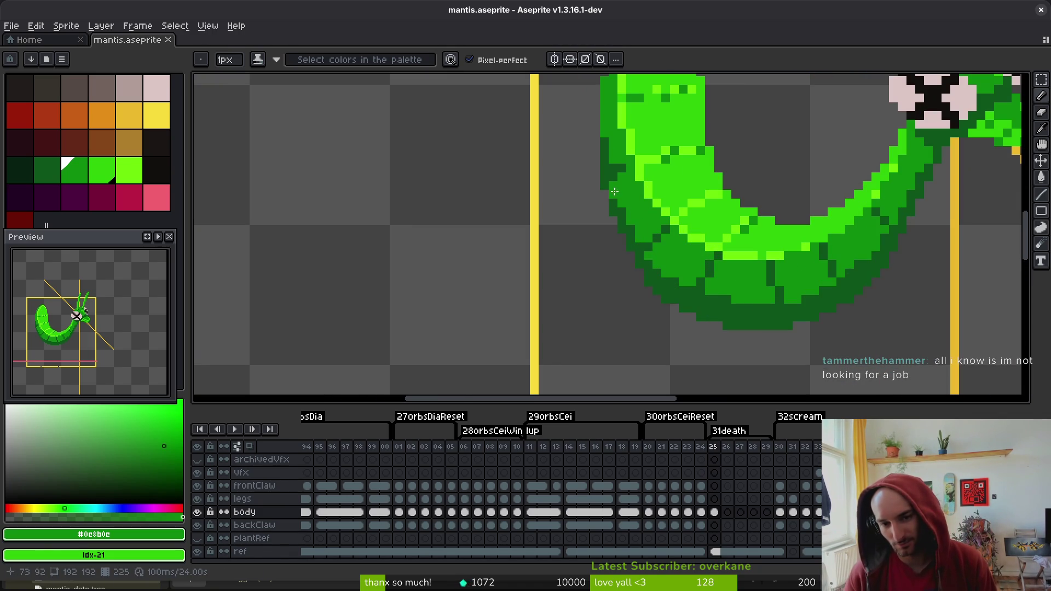
Darken the body outline and fill its left gap, then pick #0d541b and save
click(618, 168)
click(609, 142)
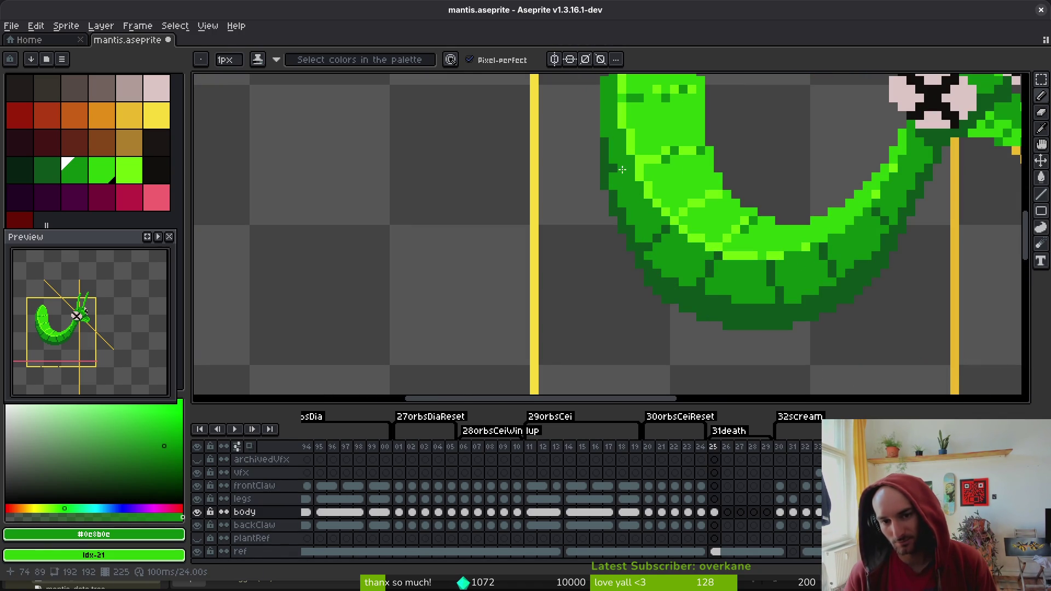
alt+click(627, 169)
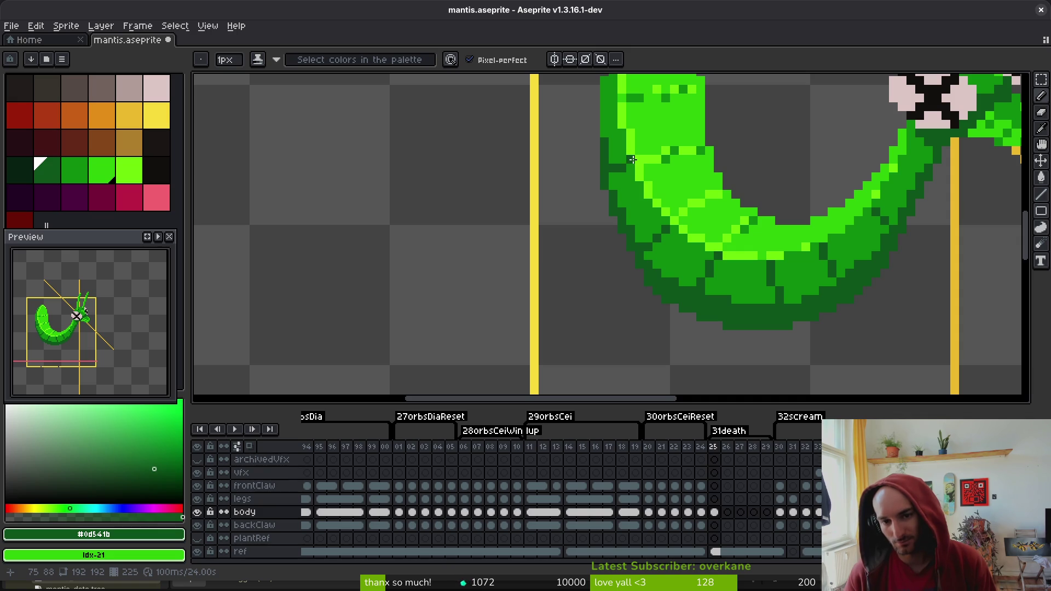
scroll(678, 211, down, 2)
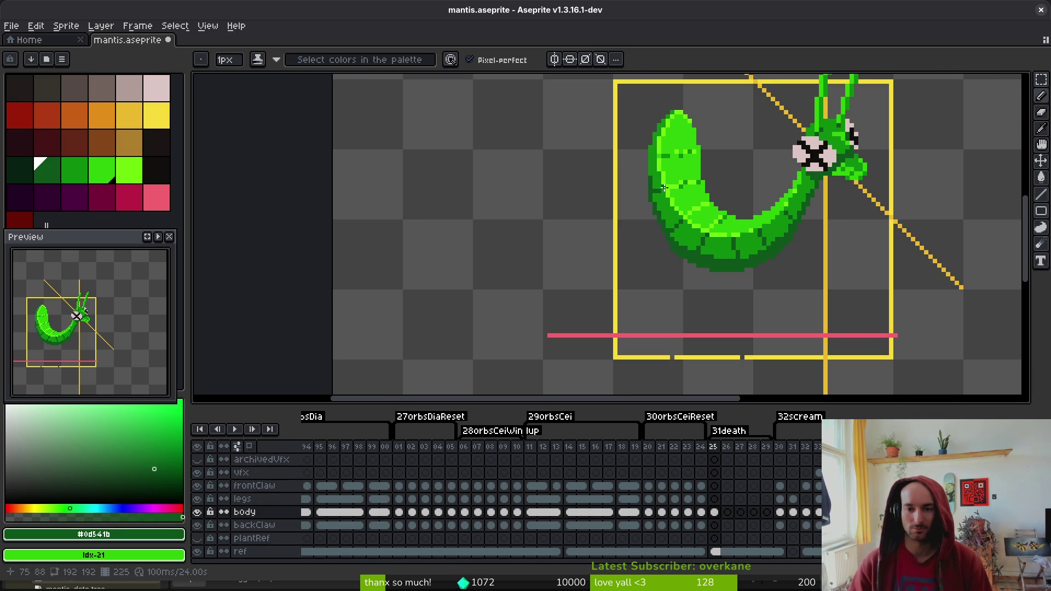
key(ctrl+s)
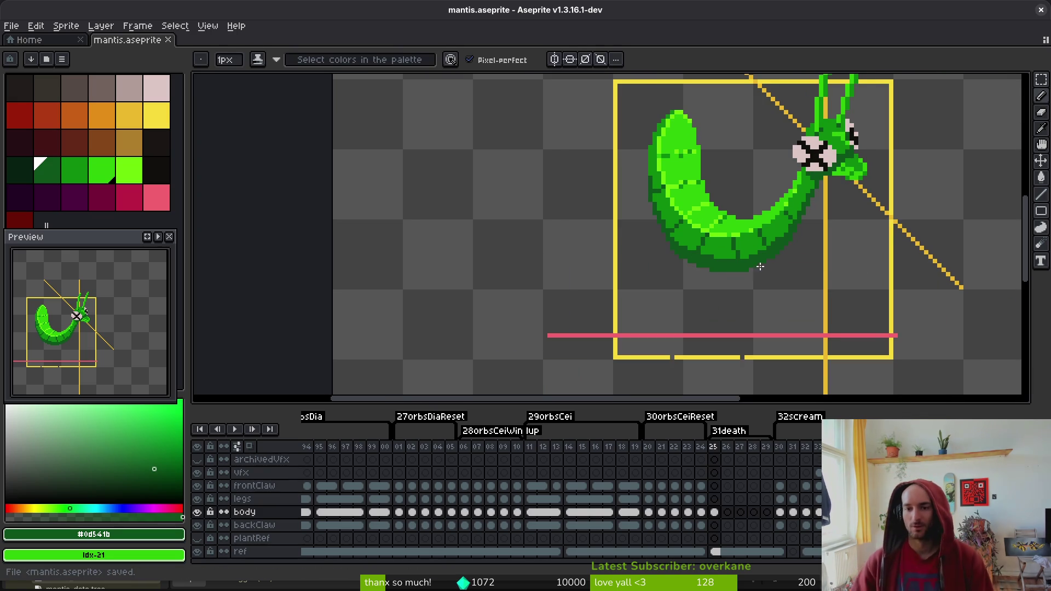
scroll(811, 243, down, 1)
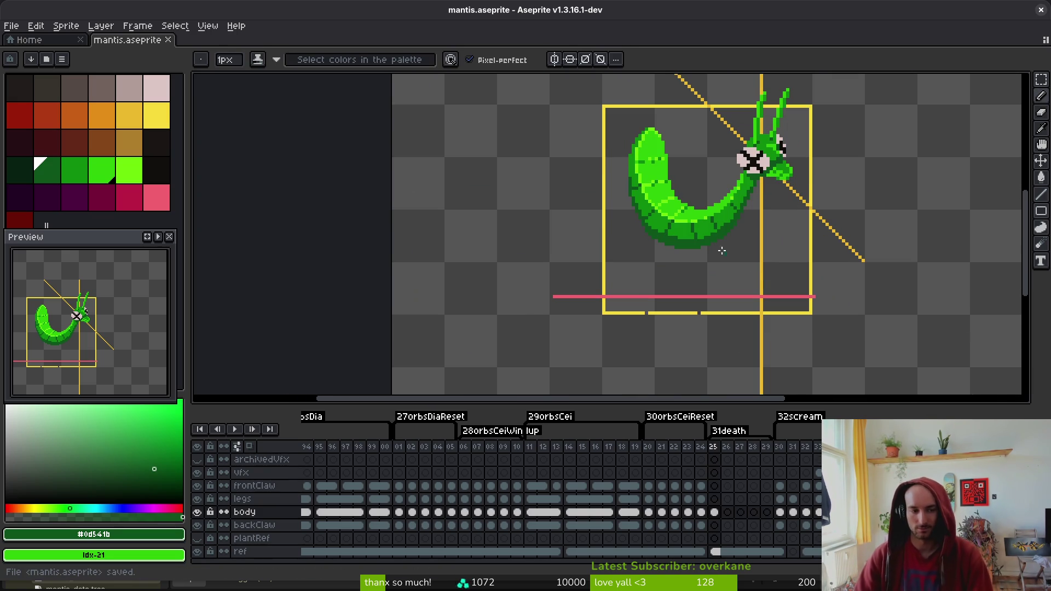
key(alt)
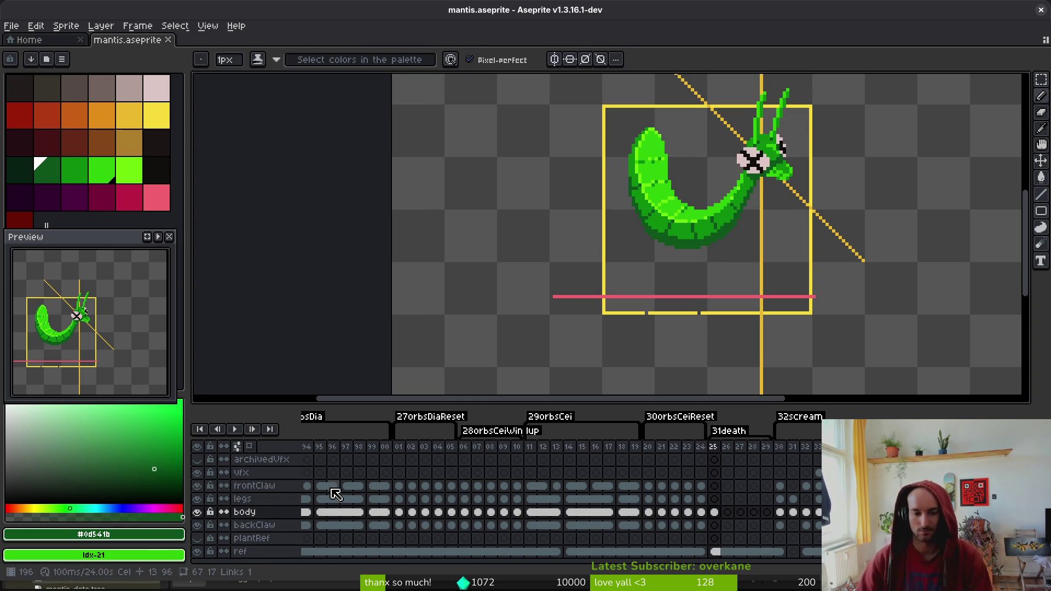
Copy the standing-pose legs cel from frame 30 onto death frame 25
click(787, 516)
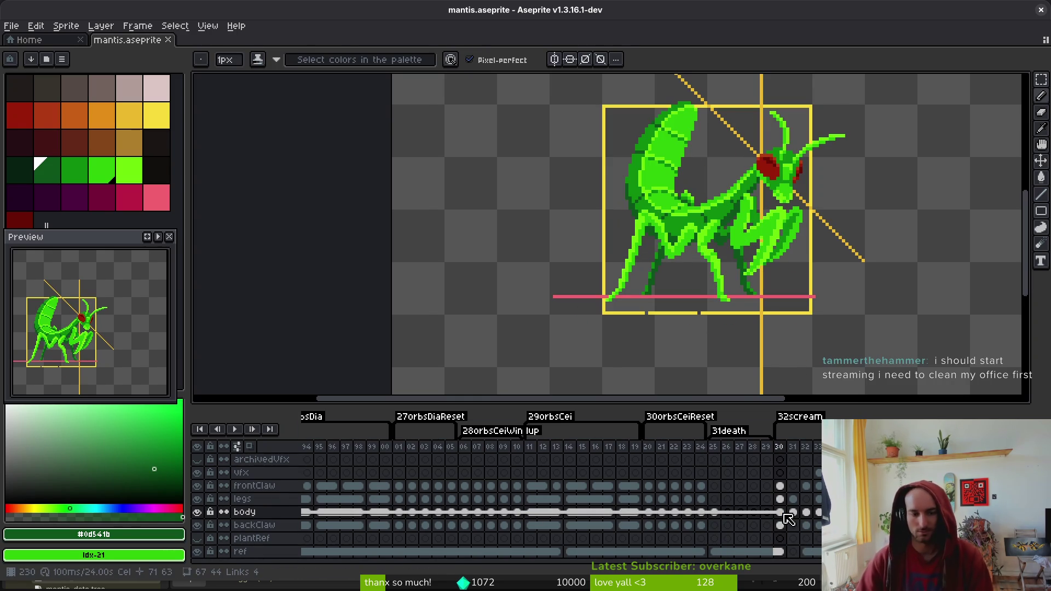
drag(782, 499, 719, 509)
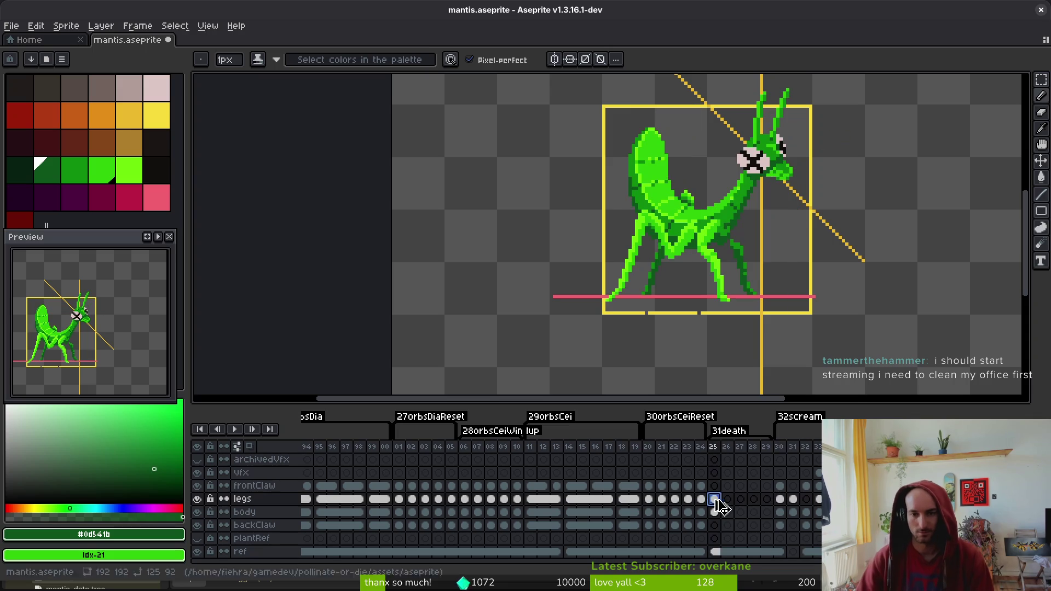
key(Right)
key(Right)
key(i)
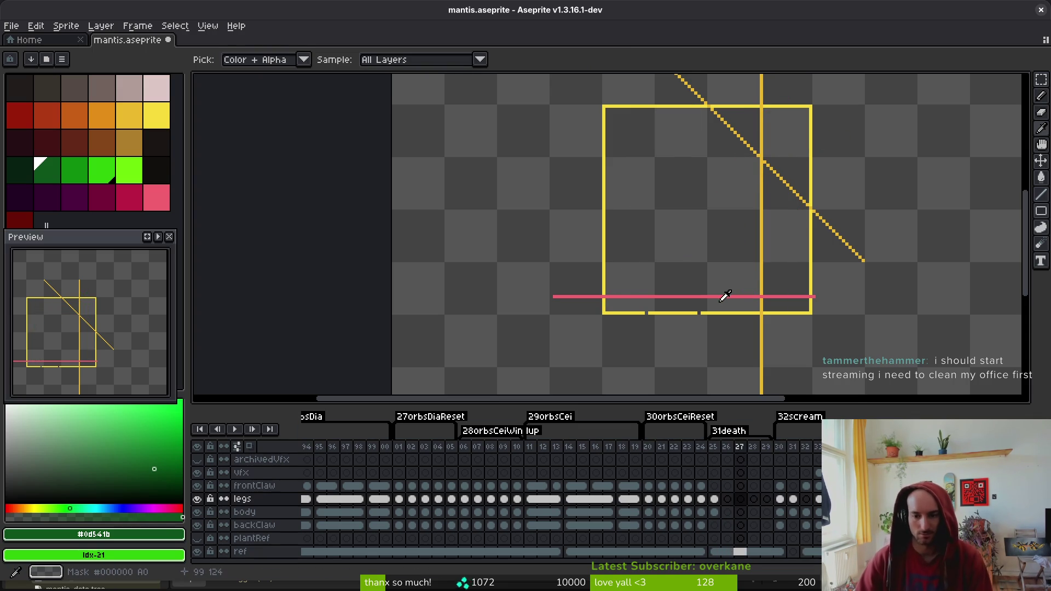
key(Right)
key(Right)
key(Right)
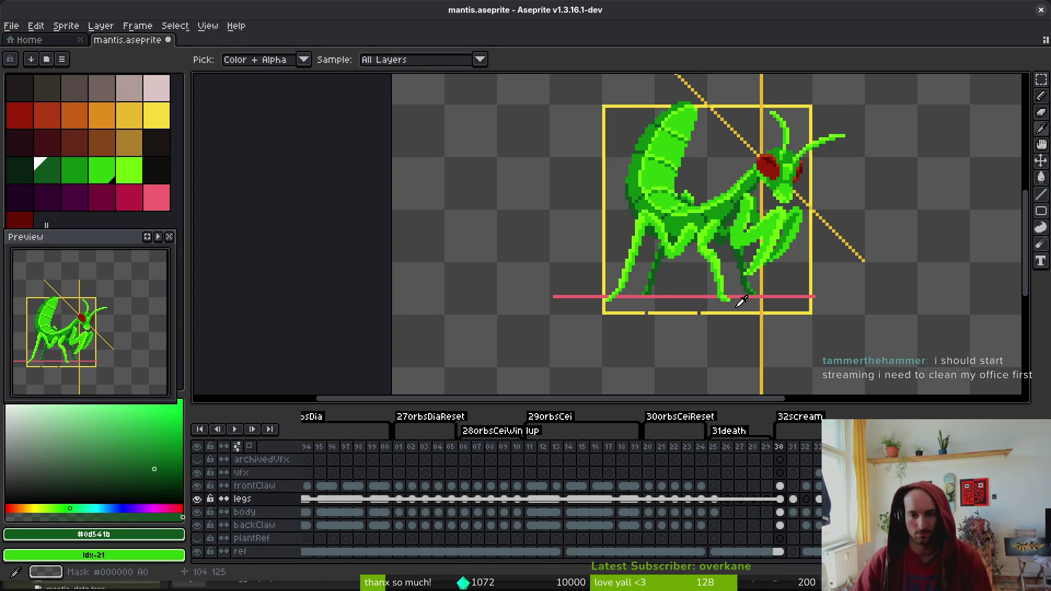
Play the animation, compare poses in frames 3 and 4, then save frame 25 to mantis.aseprite
key(Return)
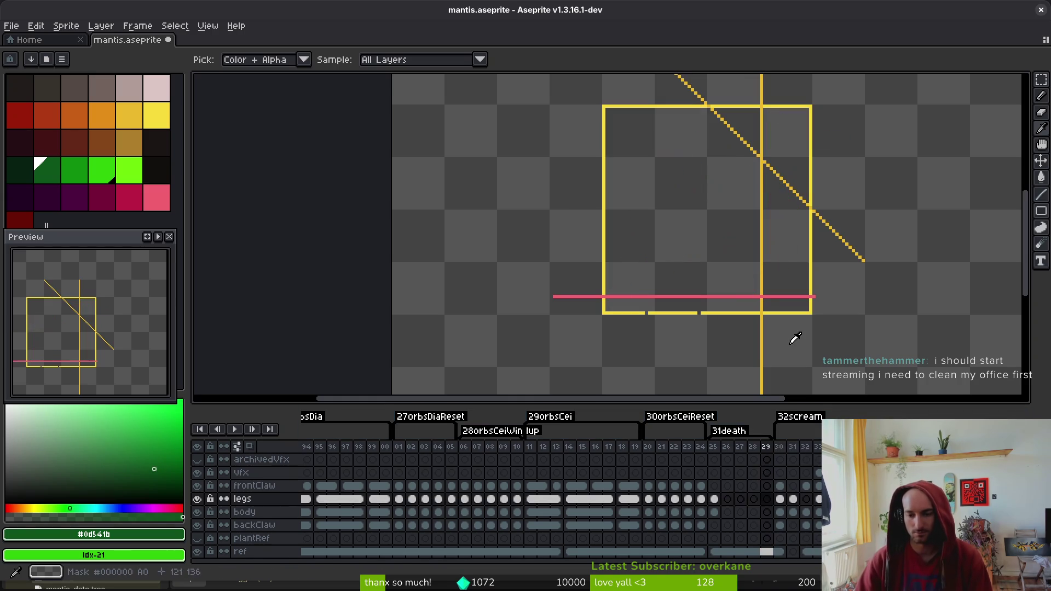
click(717, 497)
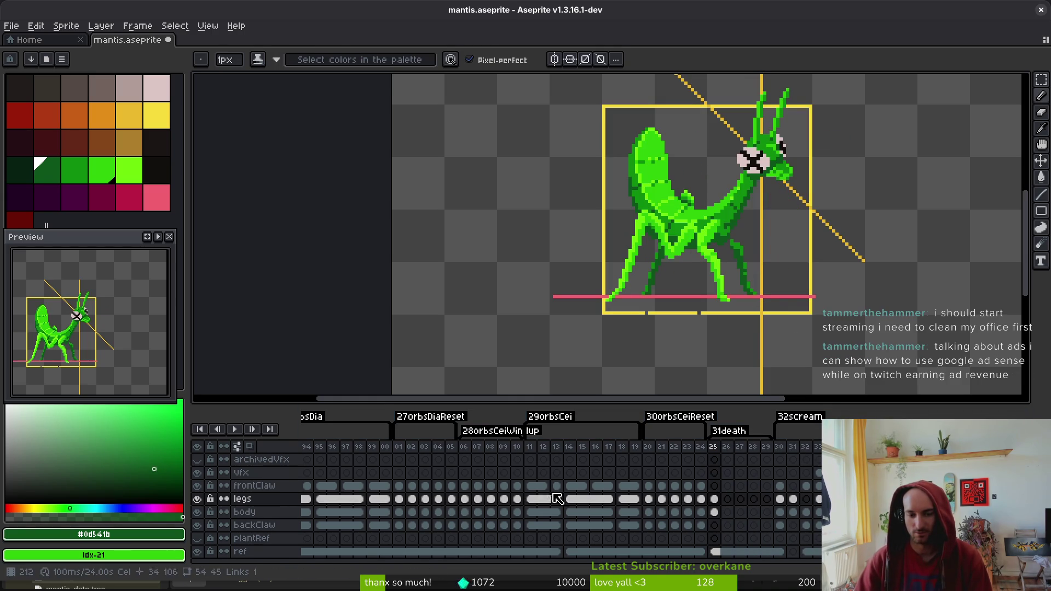
scroll(370, 500, left, 15)
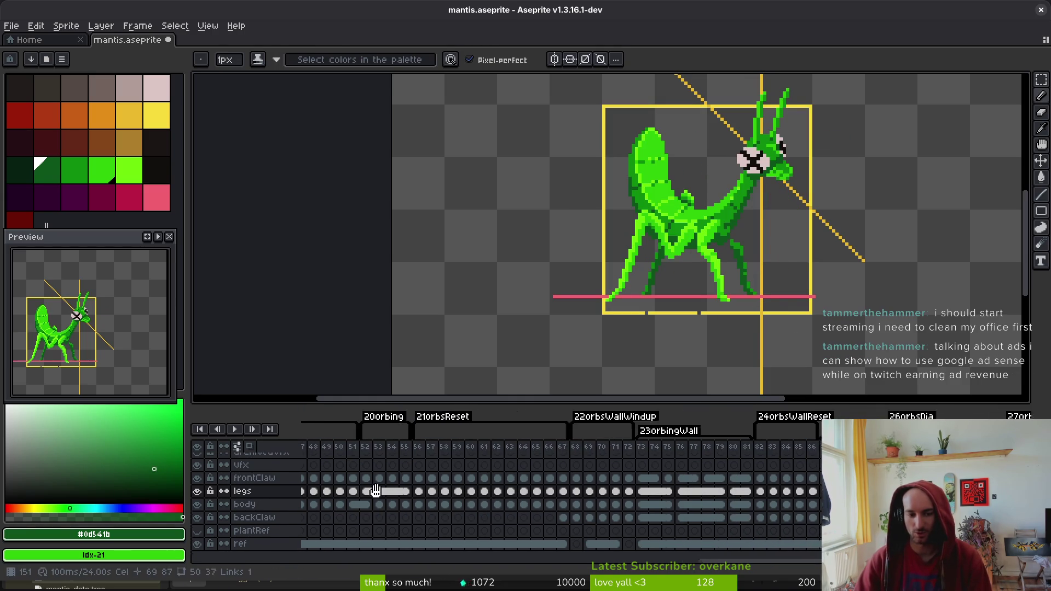
scroll(485, 500, left, 12)
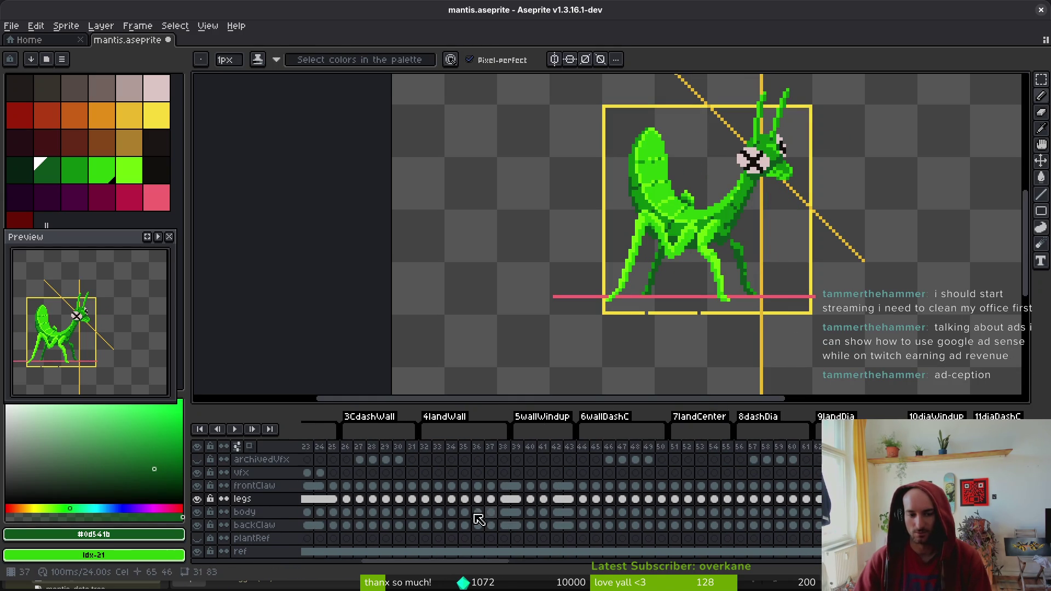
click(334, 499)
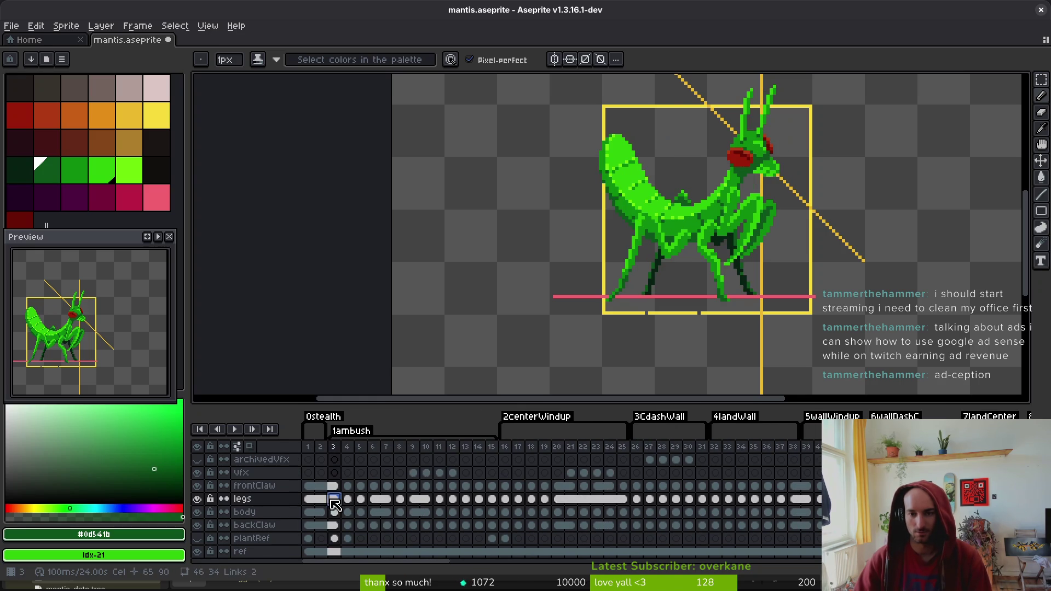
click(348, 500)
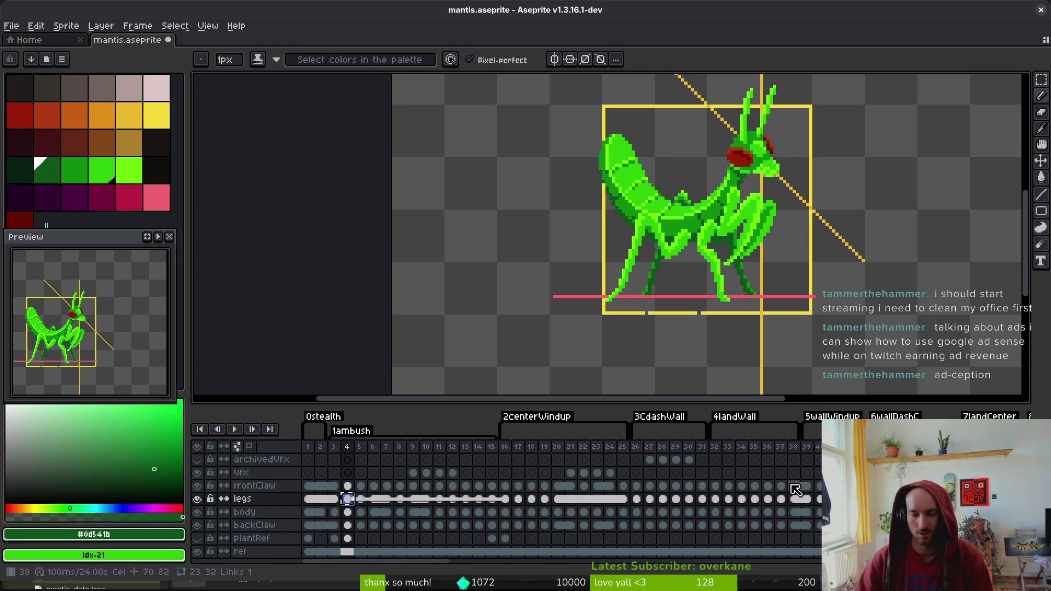
scroll(430, 524, right, 14)
scroll(433, 526, right, 16)
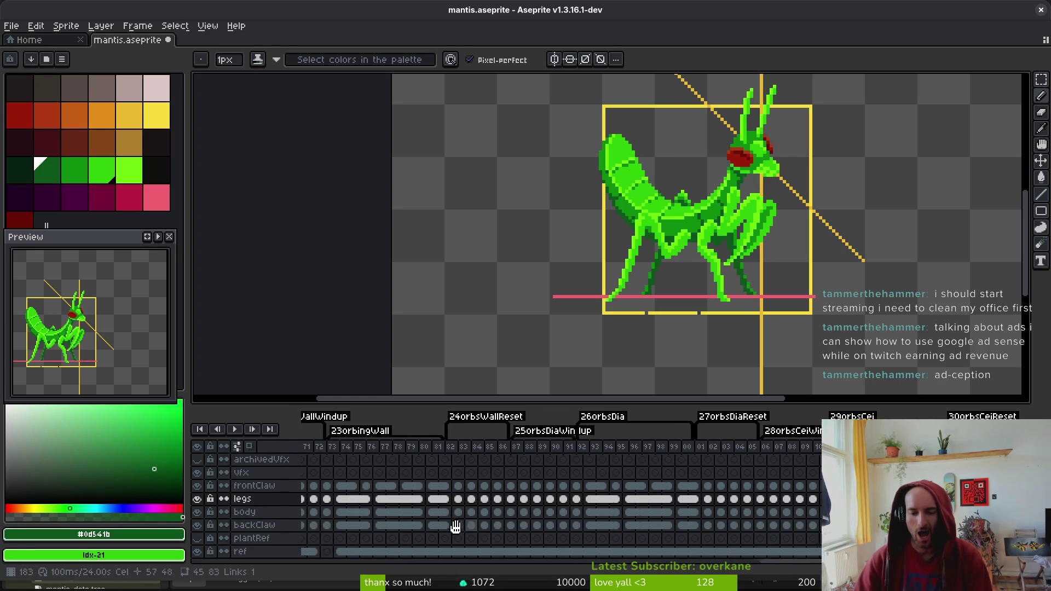
click(623, 513)
key(ctrl+s)
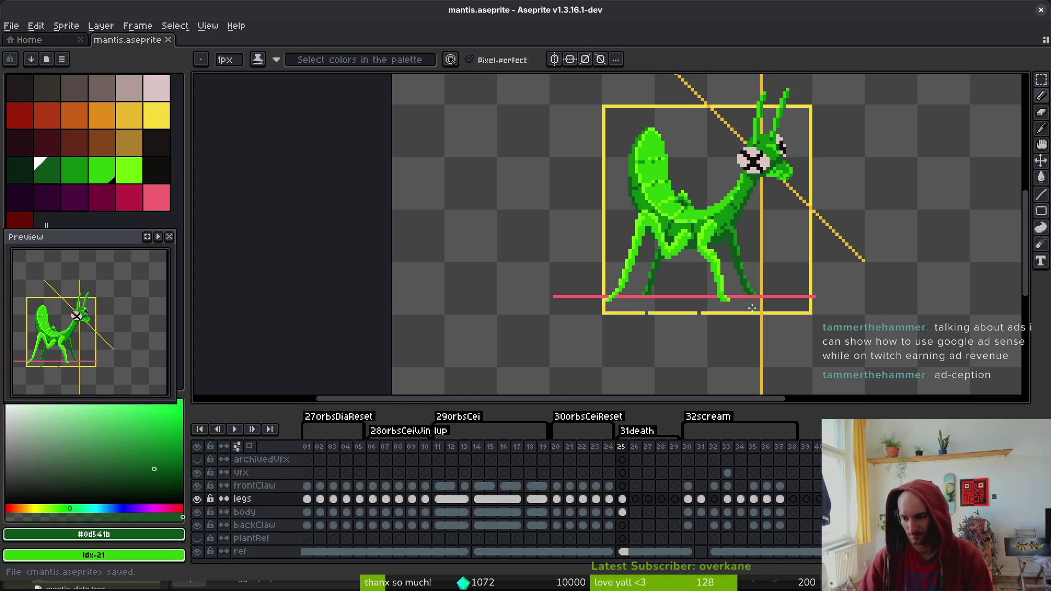
Zoom in on death frame 25 and compare it against frame 24
scroll(681, 272, up, 2)
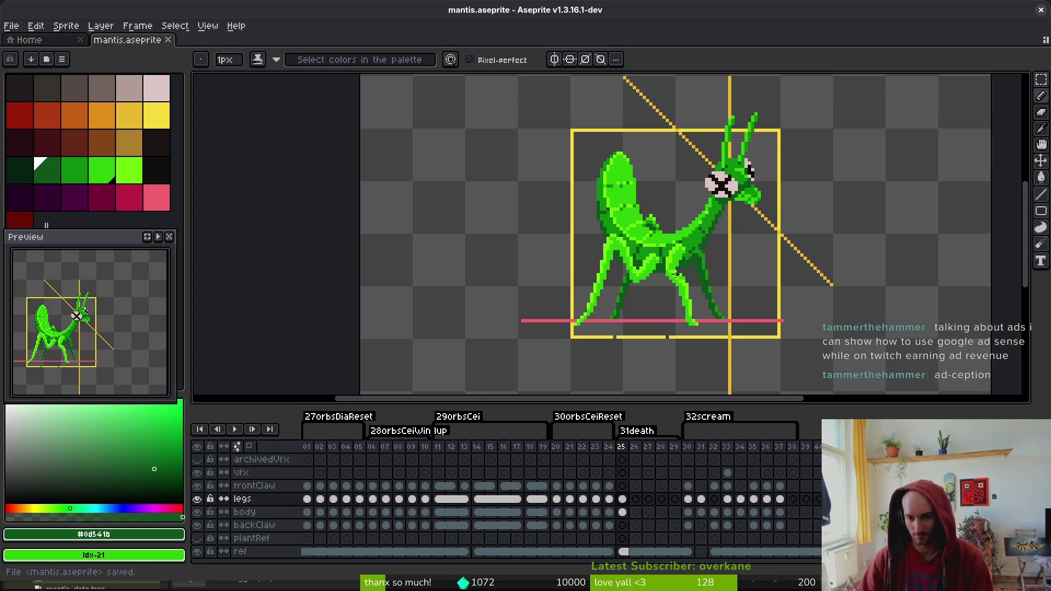
scroll(681, 272, up, 3)
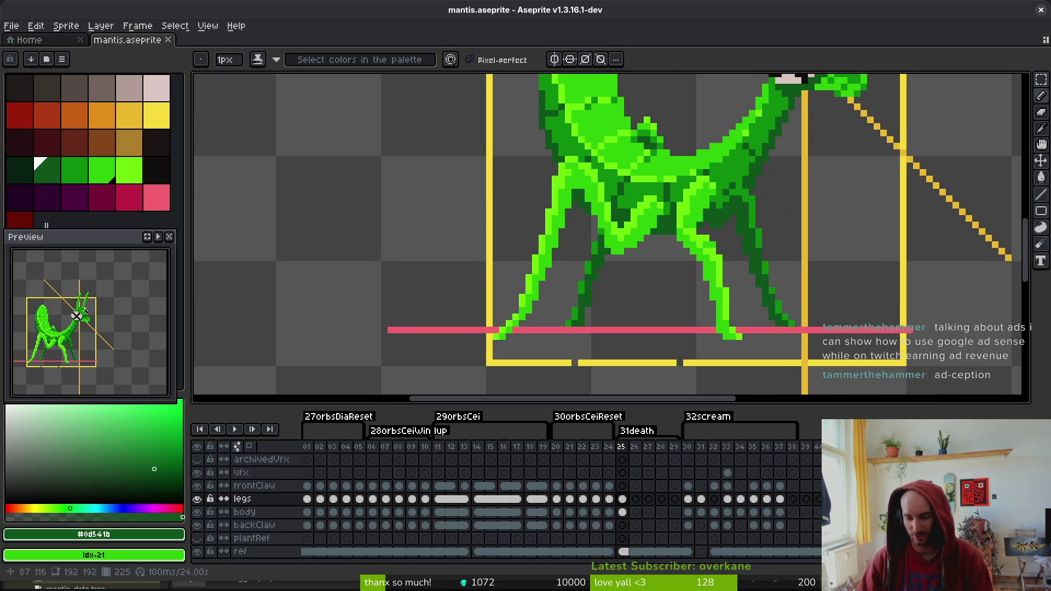
scroll(639, 288, up, 1)
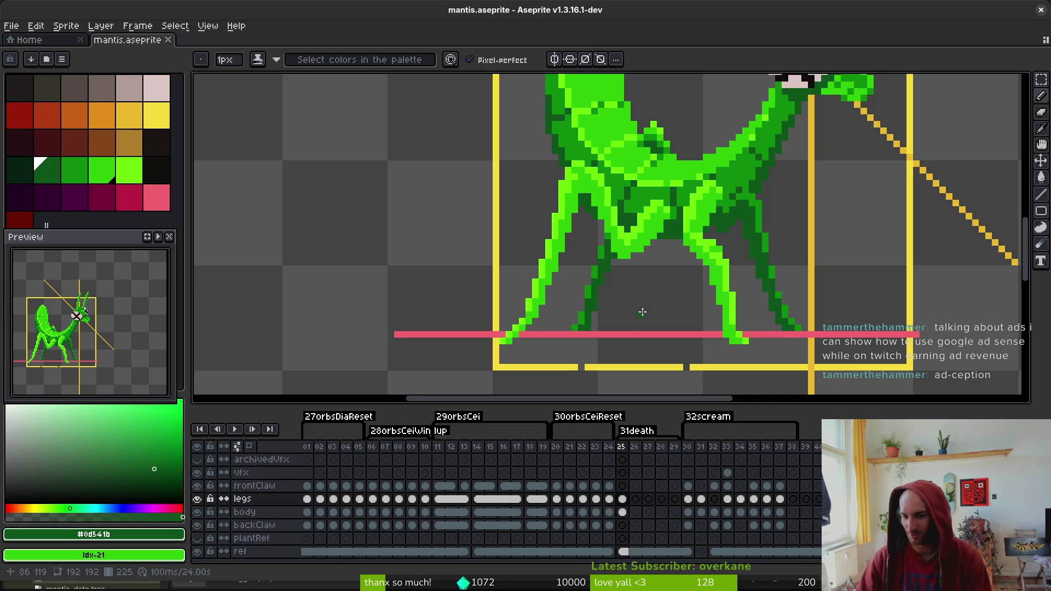
scroll(634, 303, up, 1)
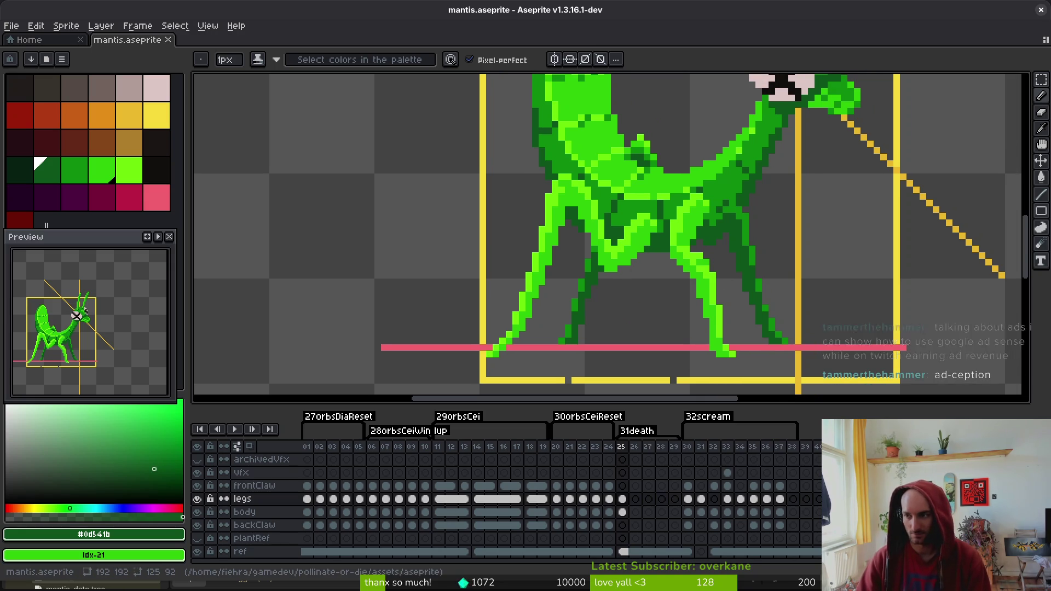
scroll(670, 291, right, 1)
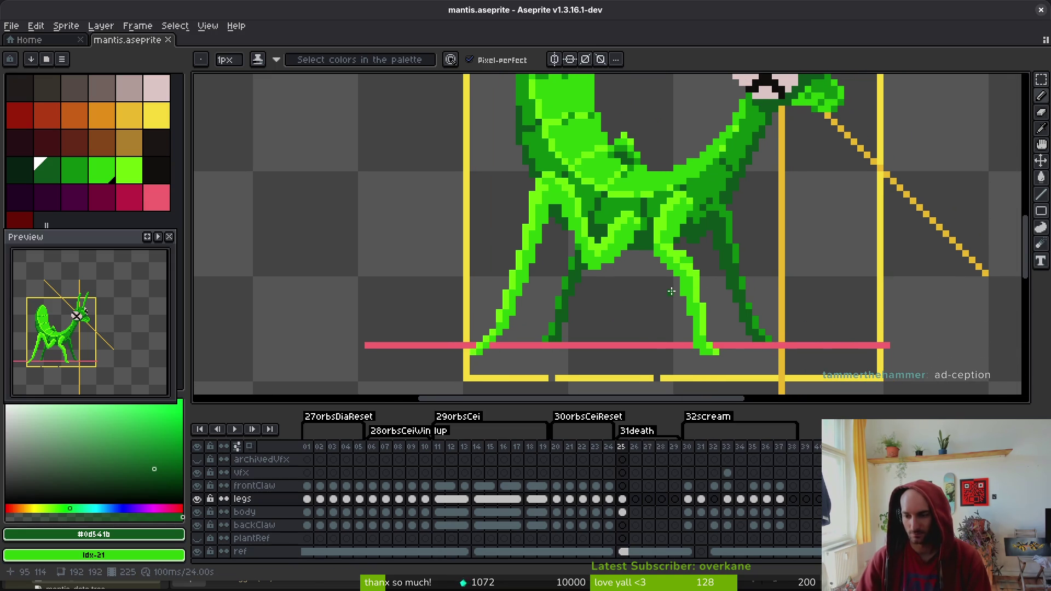
scroll(671, 291, down, 6)
key(Left)
key(alt)
key(Right)
scroll(694, 247, up, 5)
scroll(622, 216, down, 1)
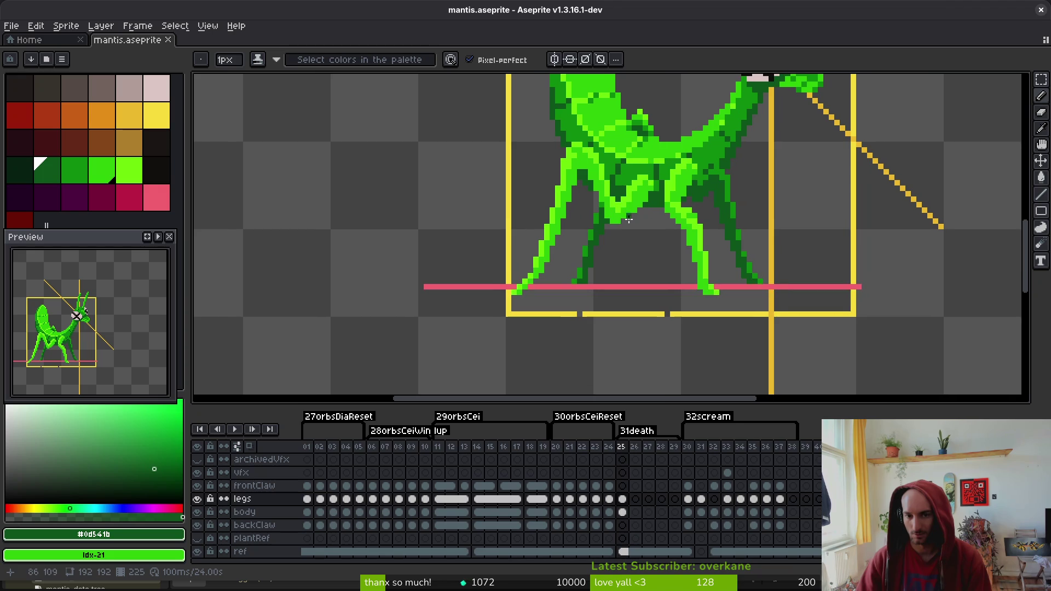
Lasso the left leg, then move and rotate it upward
key(q)
mouse_move(617, 182)
mouse_down()
mouse_move(512, 215)
mouse_move(562, 269)
mouse_move(617, 184)
mouse_up()
drag(548, 230, 470, 228)
Redraw the leg's pixels with light green #6cff0a and darker green #2fc809
scroll(651, 210, up, 3)
key(b)
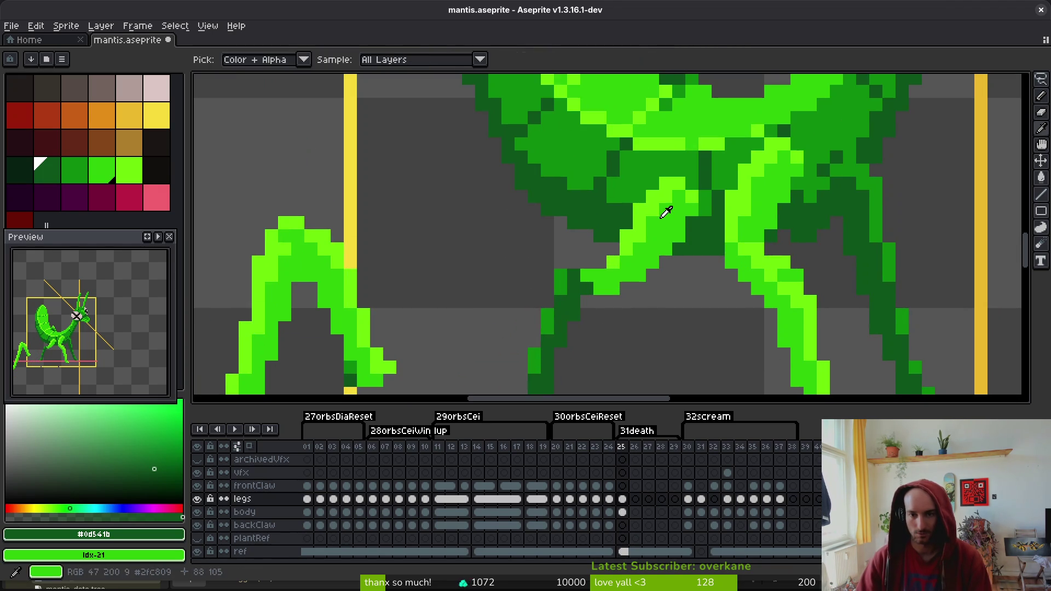
alt+click(664, 211)
mouse_move(600, 249)
mouse_down()
mouse_move(605, 223)
mouse_move(572, 253)
mouse_up()
alt+click(685, 203)
mouse_move(660, 205)
mouse_down()
mouse_move(607, 254)
mouse_move(583, 249)
mouse_move(572, 262)
mouse_up()
mouse_move(692, 223)
mouse_down()
mouse_move(624, 274)
mouse_move(582, 263)
mouse_up()
key(ctrl+z)
Resample light green #6cff0a and lasso the raised left leg again
scroll(623, 272, down, 3)
scroll(623, 271, up, 3)
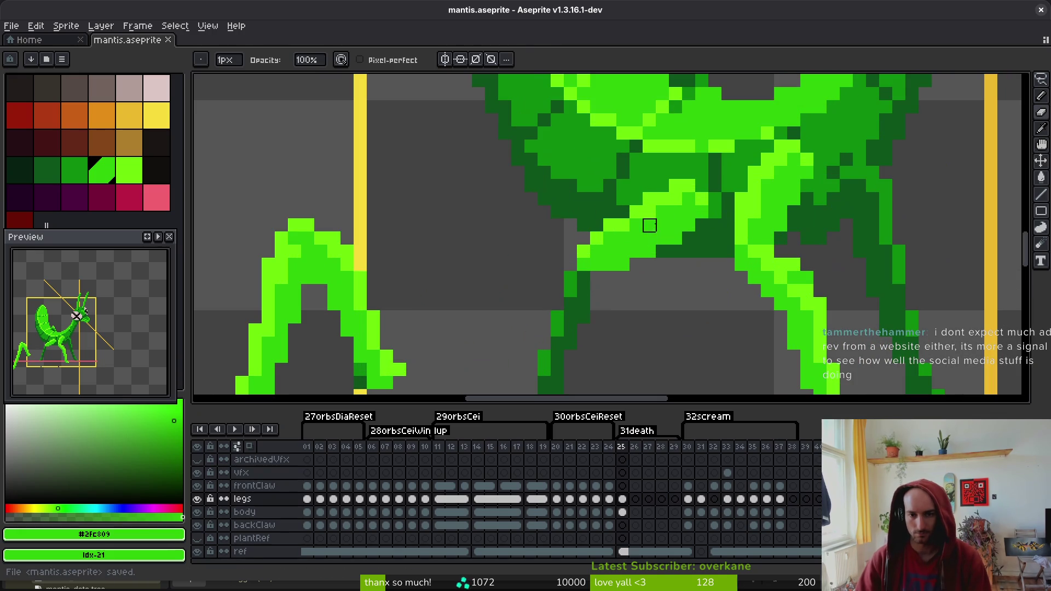
alt+click(662, 211)
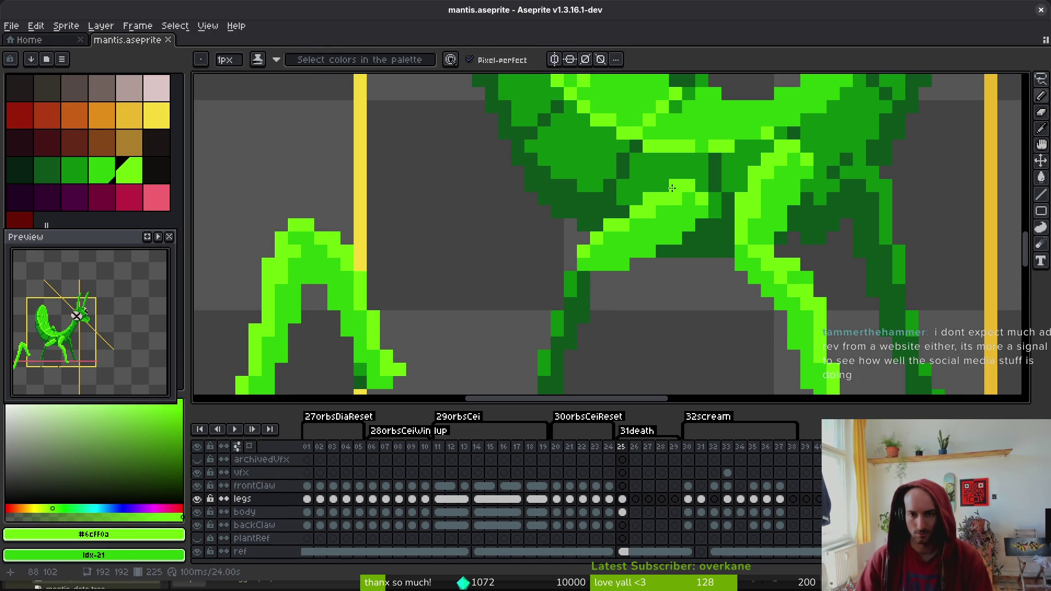
scroll(675, 277, down, 3)
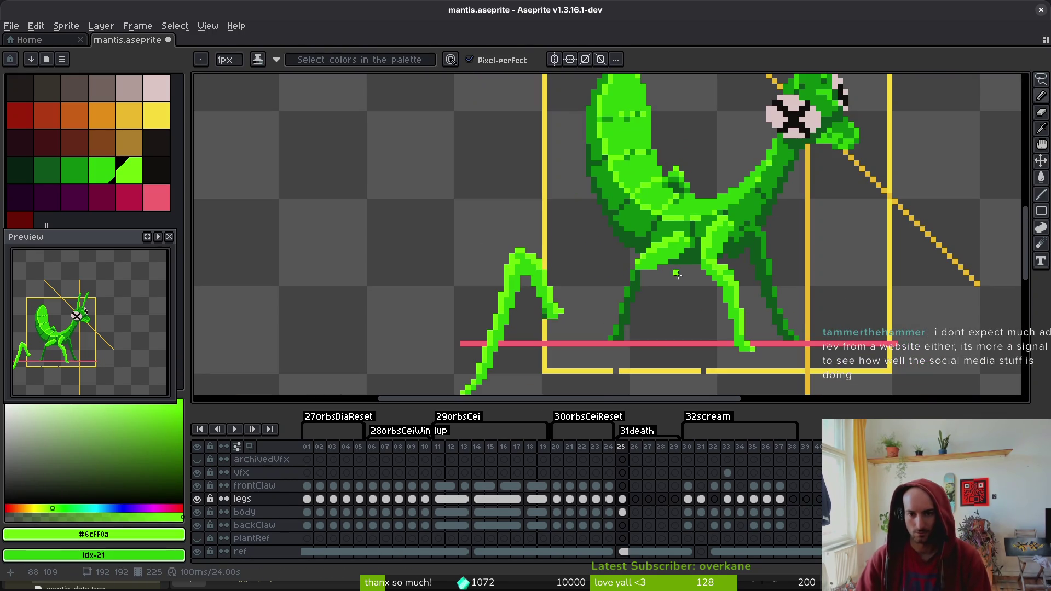
scroll(675, 271, up, 3)
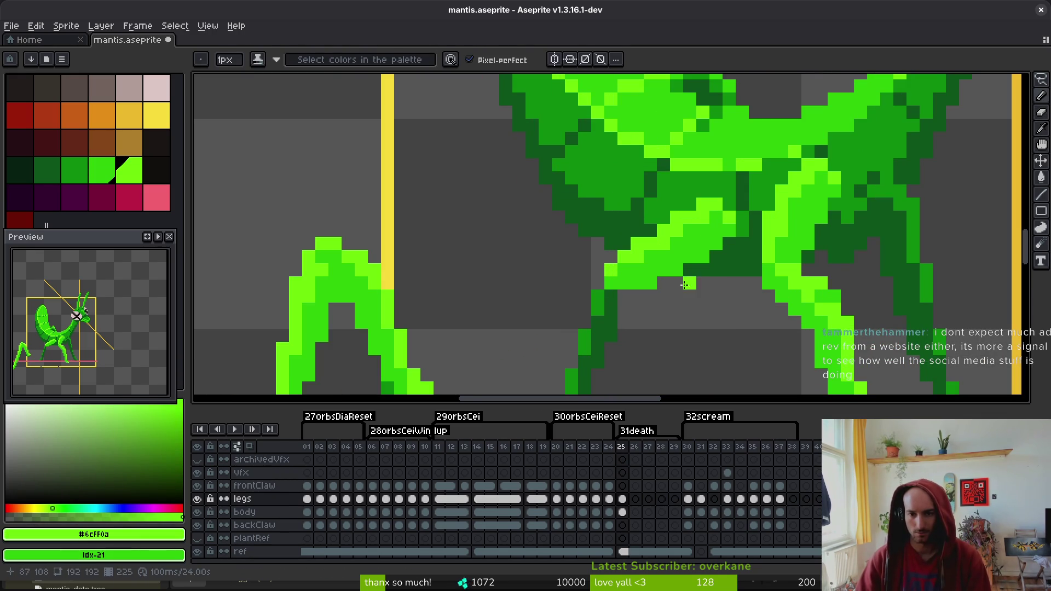
scroll(658, 245, down, 3)
scroll(581, 211, up, 3)
key(shift+w)
scroll(583, 214, down, 1)
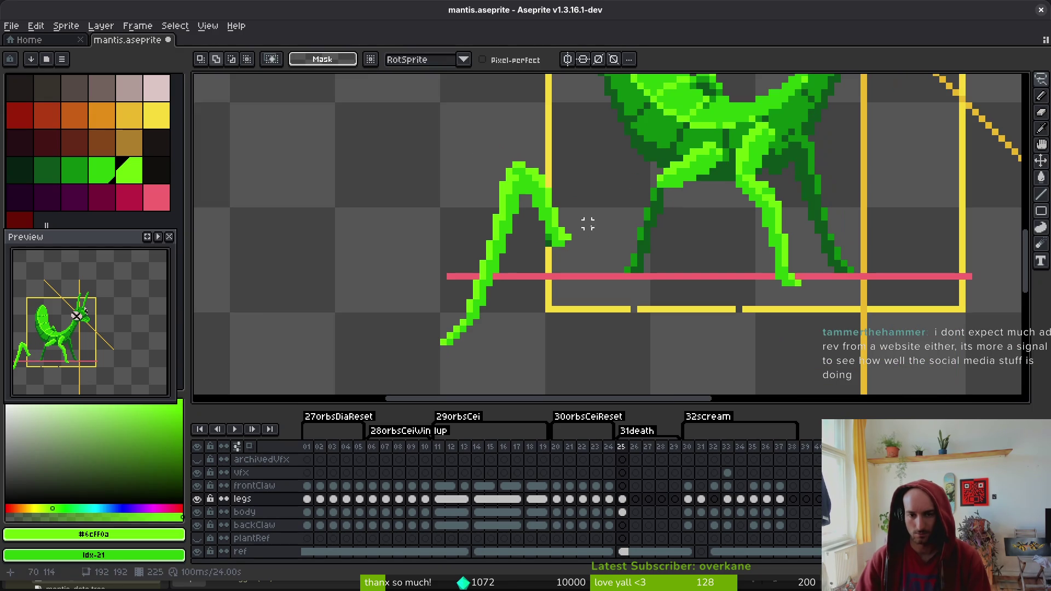
key(e)
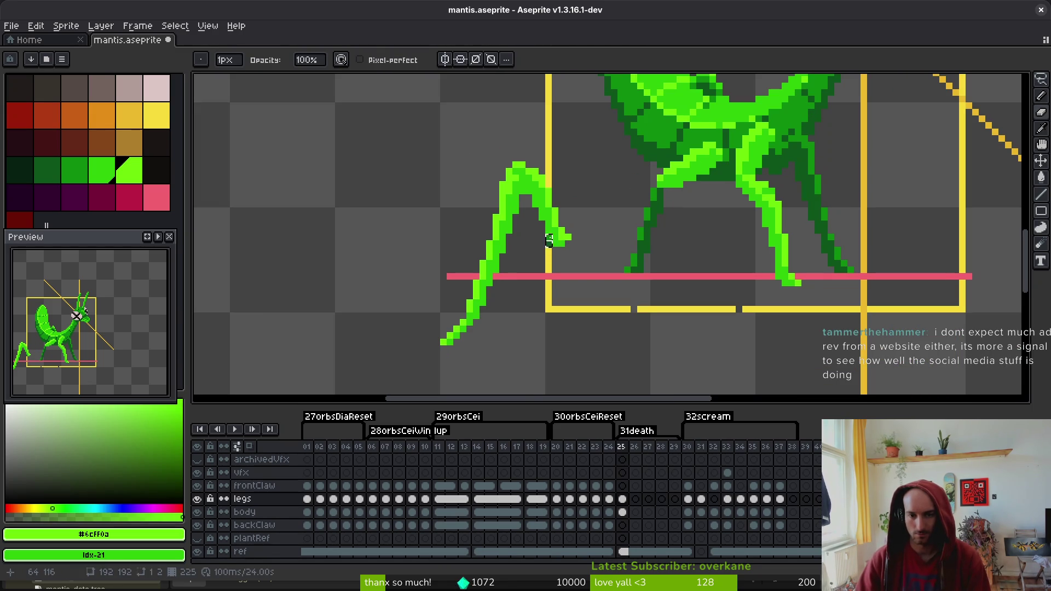
key(shift+w)
mouse_move(548, 158)
mouse_down()
mouse_move(403, 246)
mouse_move(562, 191)
mouse_move(544, 279)
mouse_up()
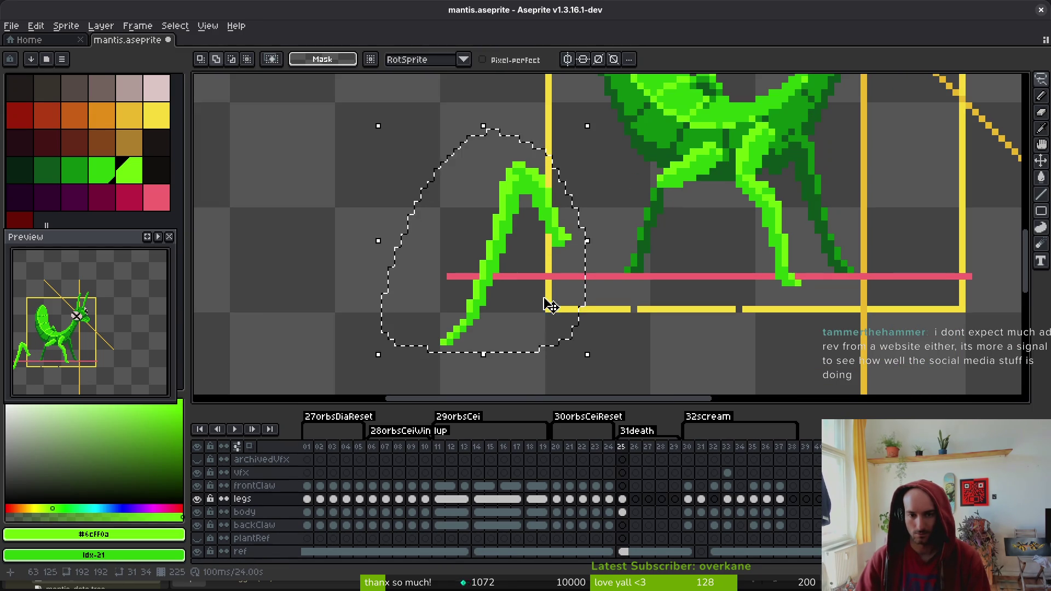
Rotate the selected leg and move it right and up
scroll(416, 331, down, 1)
mouse_move(364, 331)
mouse_down()
mouse_move(535, 371)
mouse_move(486, 368)
mouse_move(629, 381)
mouse_move(664, 357)
mouse_move(376, 357)
mouse_move(416, 359)
mouse_up()
drag(540, 175, 648, 153)
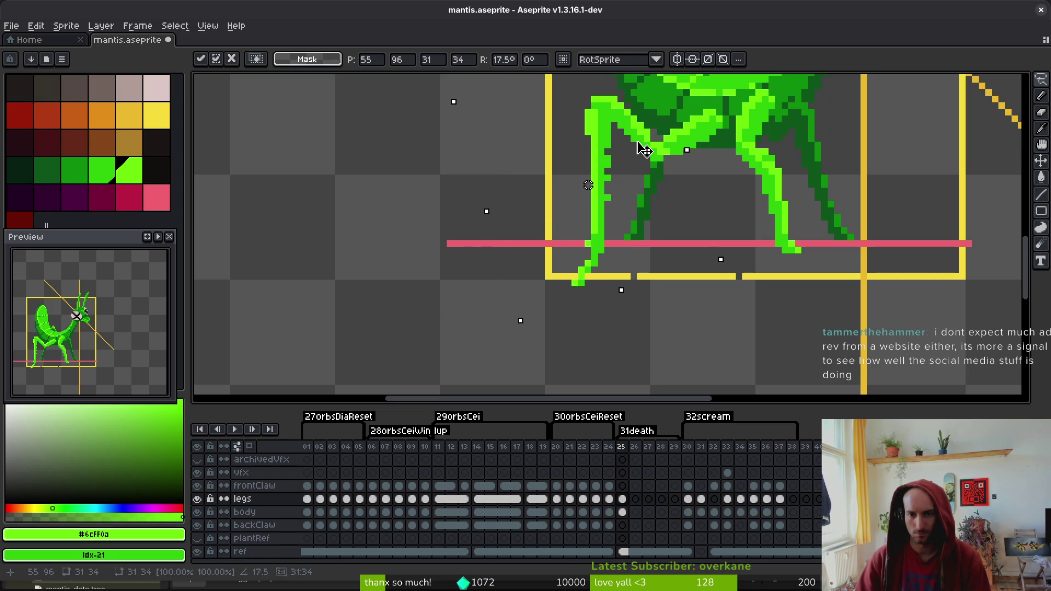
key(q)
Reselect the leg, rotate it about −25° and shift it up and left
mouse_move(611, 141)
mouse_down()
mouse_move(517, 226)
mouse_move(601, 229)
mouse_move(606, 141)
mouse_up()
drag(535, 370, 445, 351)
mouse_move(590, 252)
mouse_down()
mouse_move(569, 230)
mouse_move(543, 225)
mouse_up()
scroll(547, 225, down, 4)
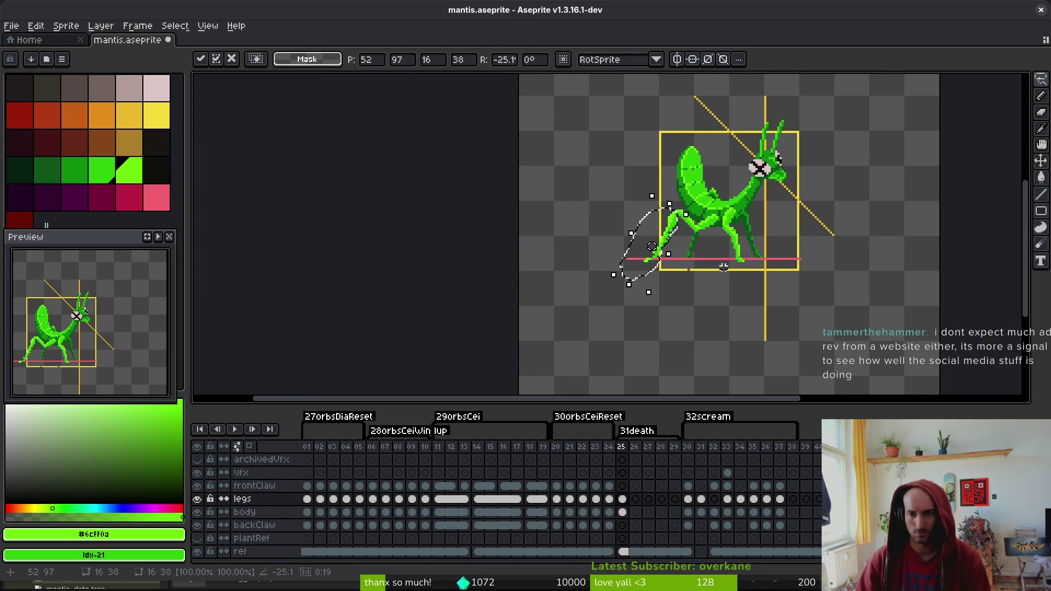
click(723, 266)
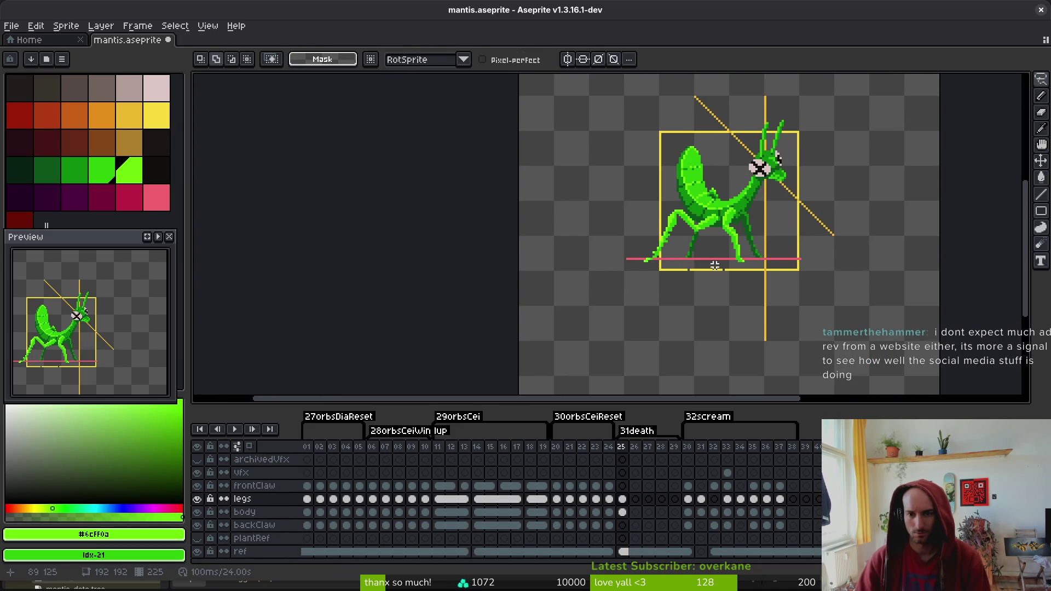
Undo the leg transform and the last copy, then redo the leg edits back
key(ctrl+z)
key(ctrl+z)
key(ctrl+z)
key(ctrl+z)
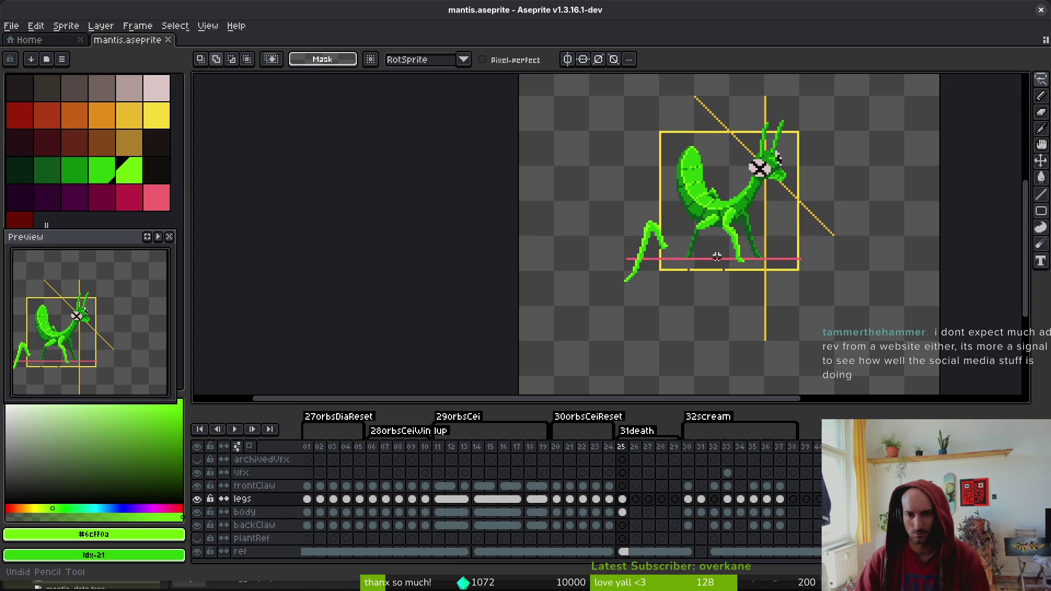
key(ctrl+z)
key(ctrl+y)
key(ctrl+y)
key(ctrl+y)
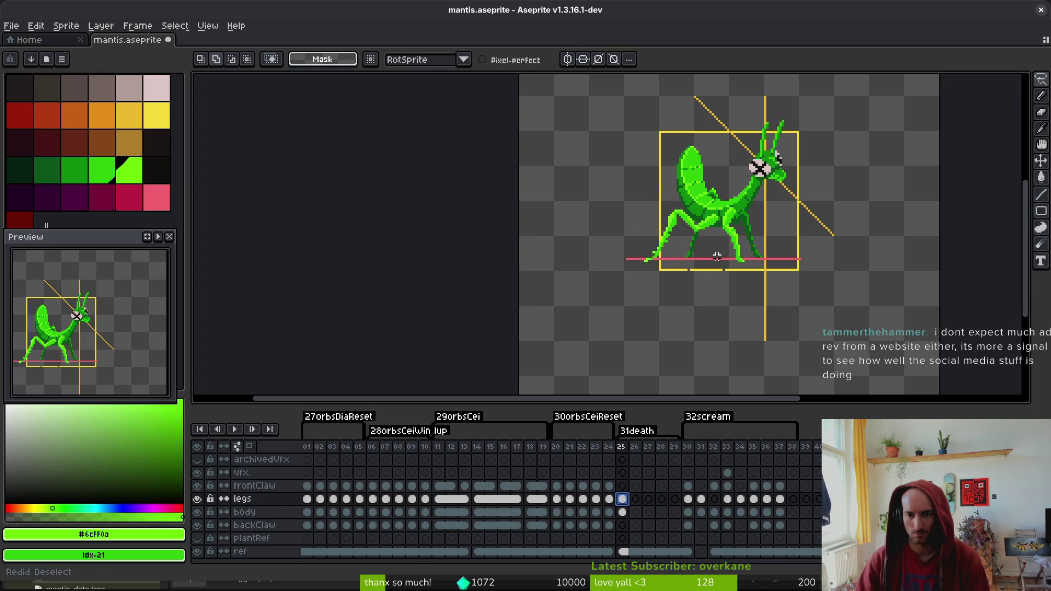
scroll(717, 256, up, 5)
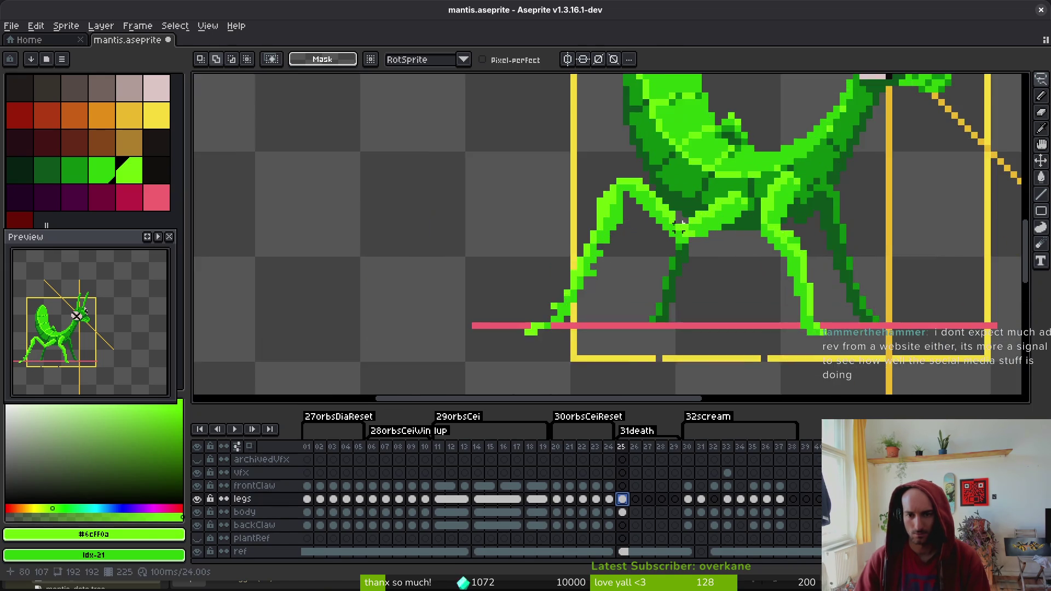
Restore the left-leg selection through undo/redo and rotate it 90 degrees
key(ctrl+z)
key(ctrl+z)
scroll(596, 170, down, 1)
key(ctrl+z)
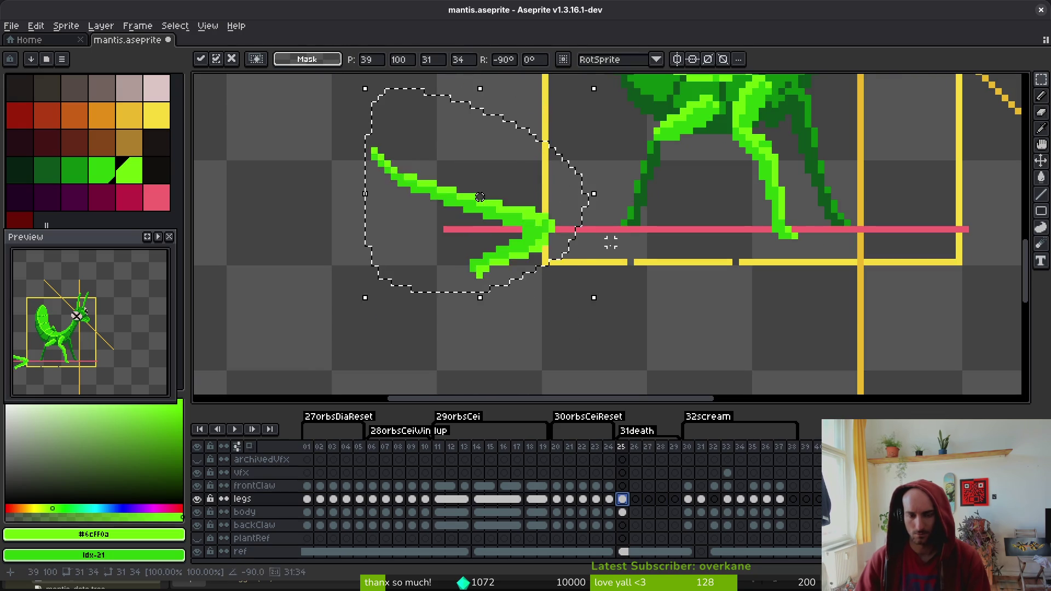
key(ctrl+y)
key(ctrl+y)
key(ctrl+z)
key(ctrl+y)
key(ctrl+y)
Tilt the leg to about 49 degrees, push it against the body, and deselect
mouse_move(539, 250)
mouse_down()
mouse_move(610, 257)
mouse_move(640, 237)
mouse_move(570, 237)
mouse_move(546, 262)
mouse_up()
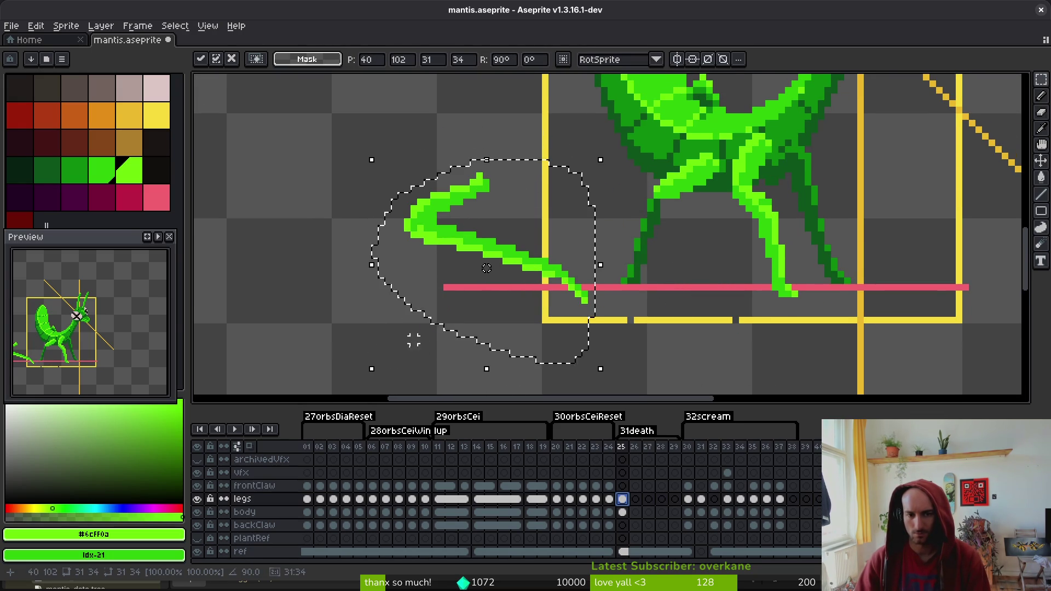
mouse_move(362, 372)
mouse_down()
mouse_move(270, 336)
mouse_move(230, 270)
mouse_up()
mouse_move(501, 181)
mouse_down()
mouse_move(599, 191)
mouse_move(612, 178)
mouse_up()
key(Return)
key(ctrl+d)
scroll(750, 276, down, 2)
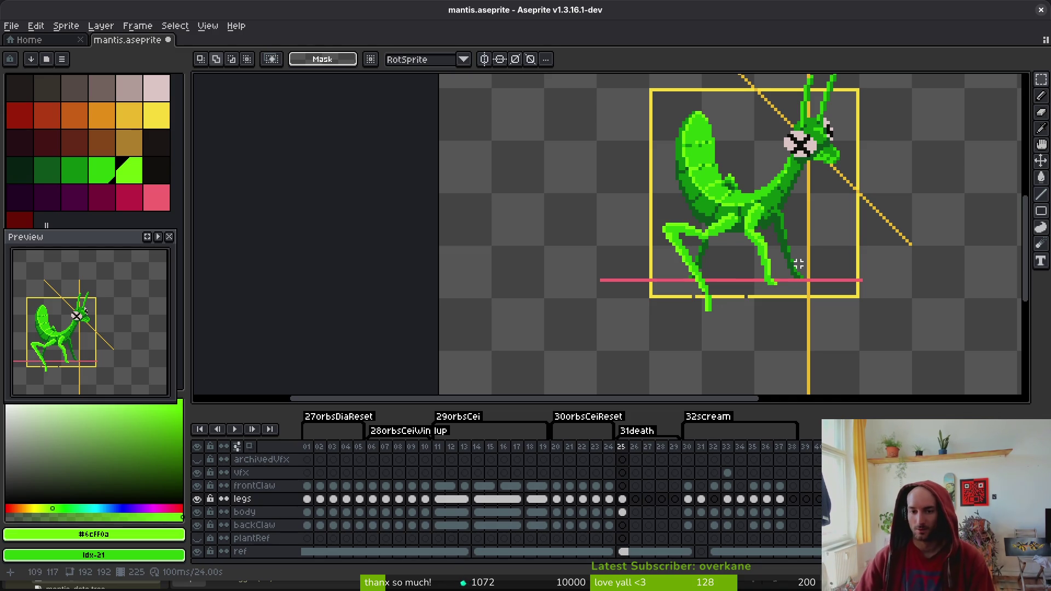
scroll(774, 234, up, 4)
Fill the leg joint with darker green #2fc809 pixels and save mantis.aseprite
key(f)
alt+click(750, 239)
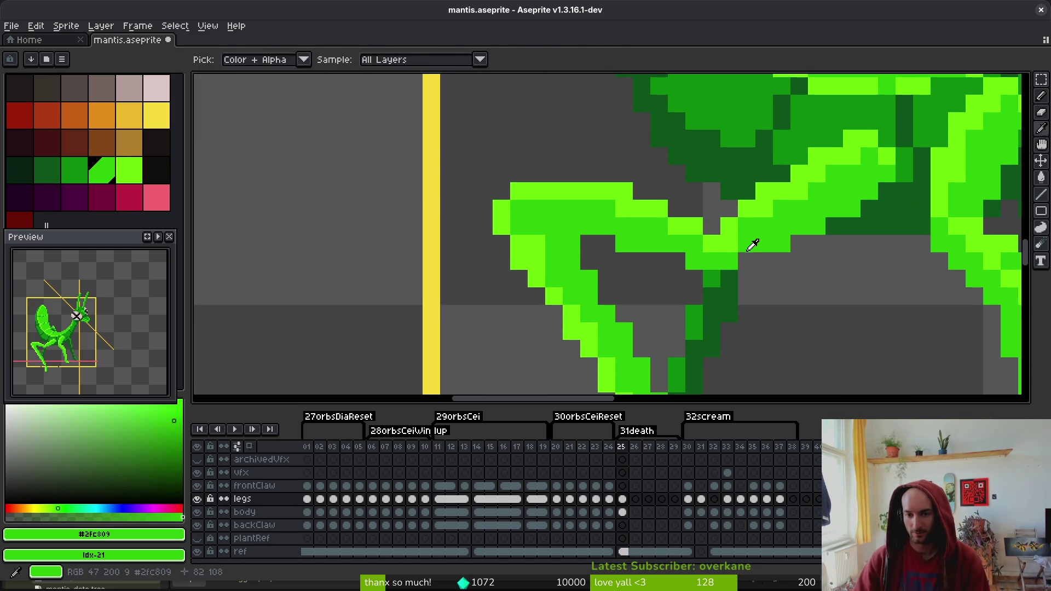
click(668, 257)
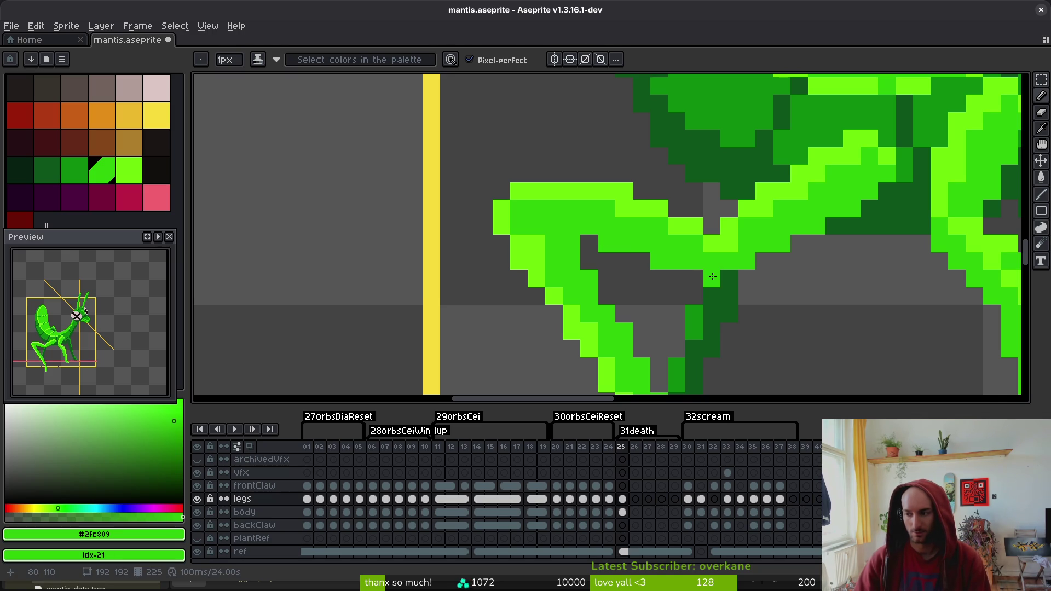
click(701, 282)
key(ctrl+z)
click(702, 288)
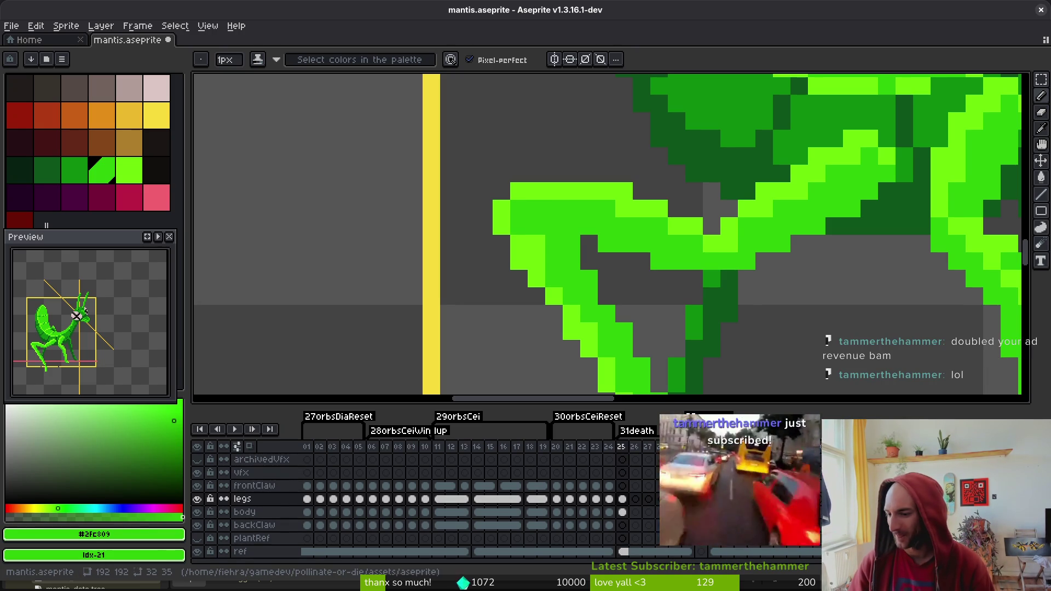
click(712, 278)
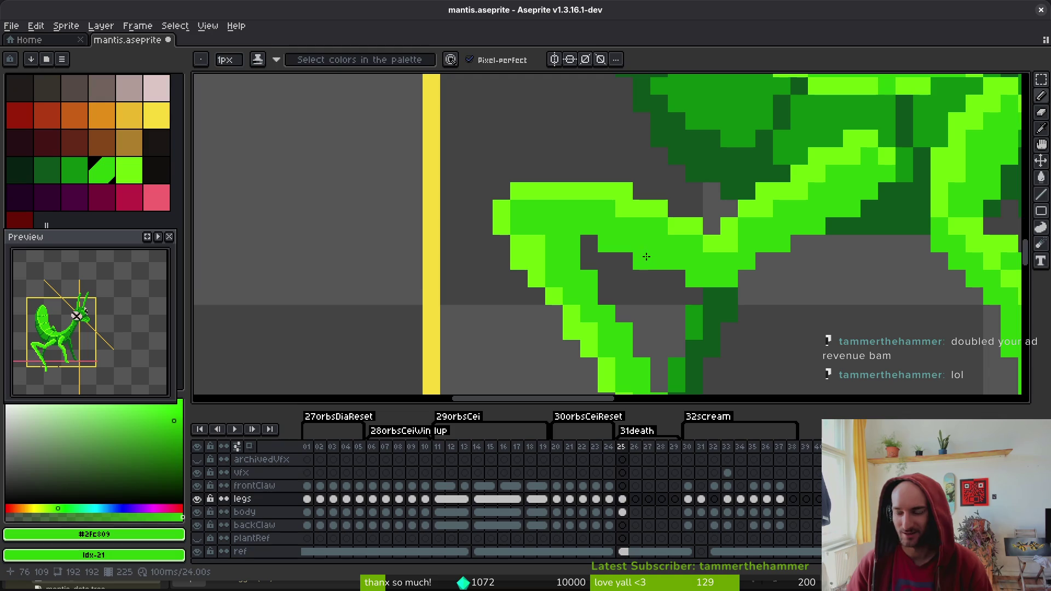
key(ctrl+s)
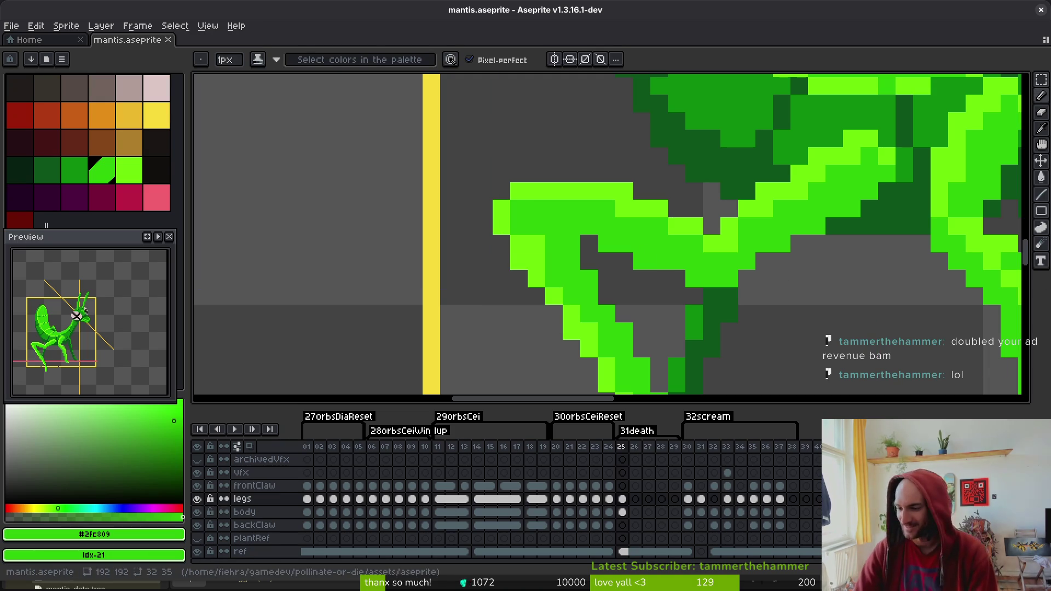
Repaint the leg's edge pixels in bright green #6cff0a
alt+click(553, 192)
drag(519, 209, 534, 239)
scroll(535, 239, down, 2)
scroll(563, 141, down, 5)
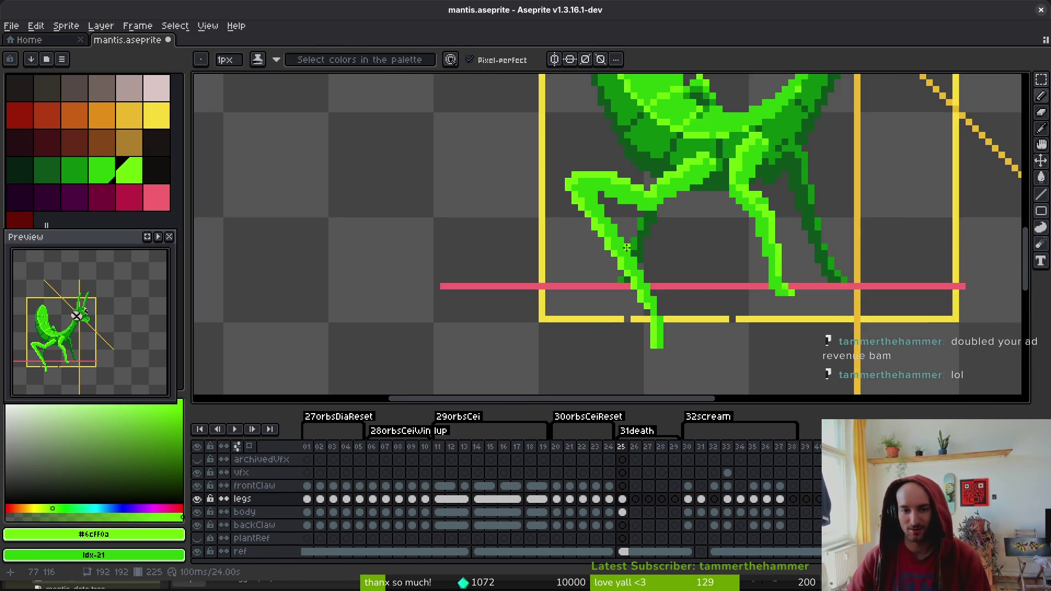
Save mantis.aseprite and bring the front leg's tip into view with the Pencil ready
key(e)
key(ctrl+s)
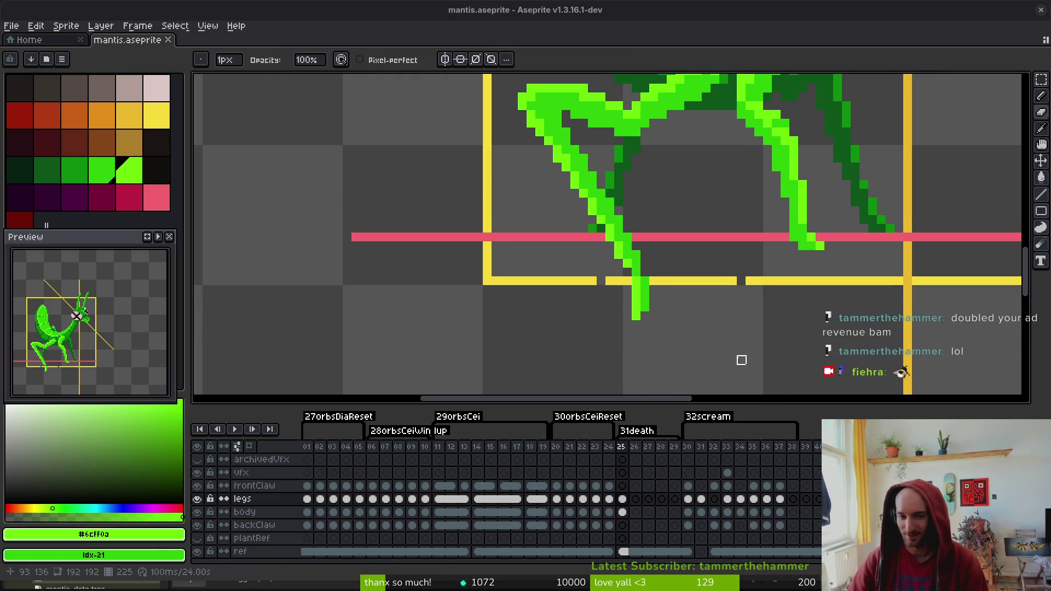
scroll(748, 321, up, 2)
key(i)
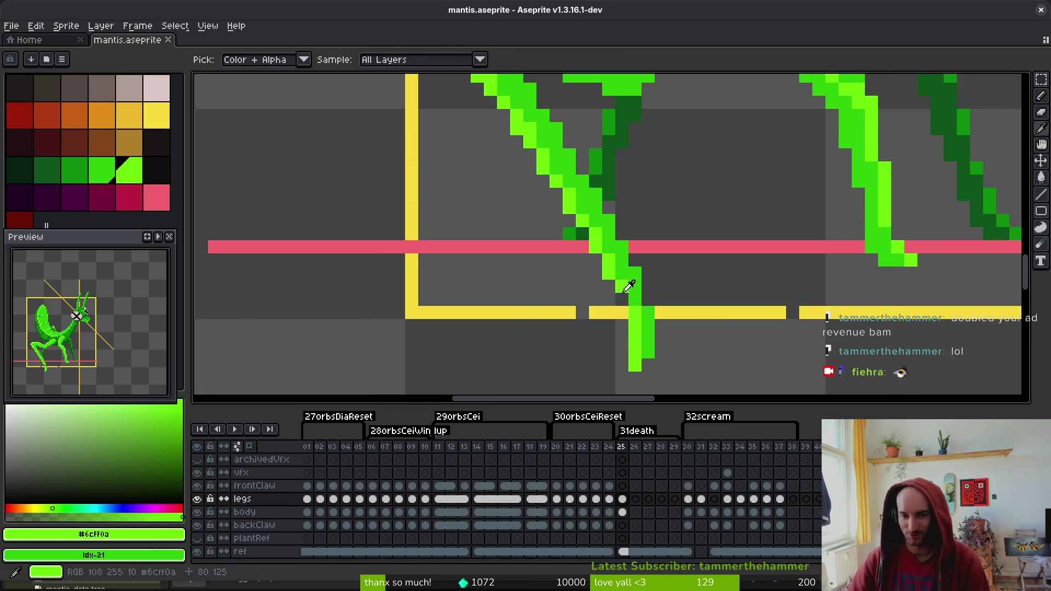
key(b)
drag(770, 283, 790, 308)
scroll(712, 312, down, 5)
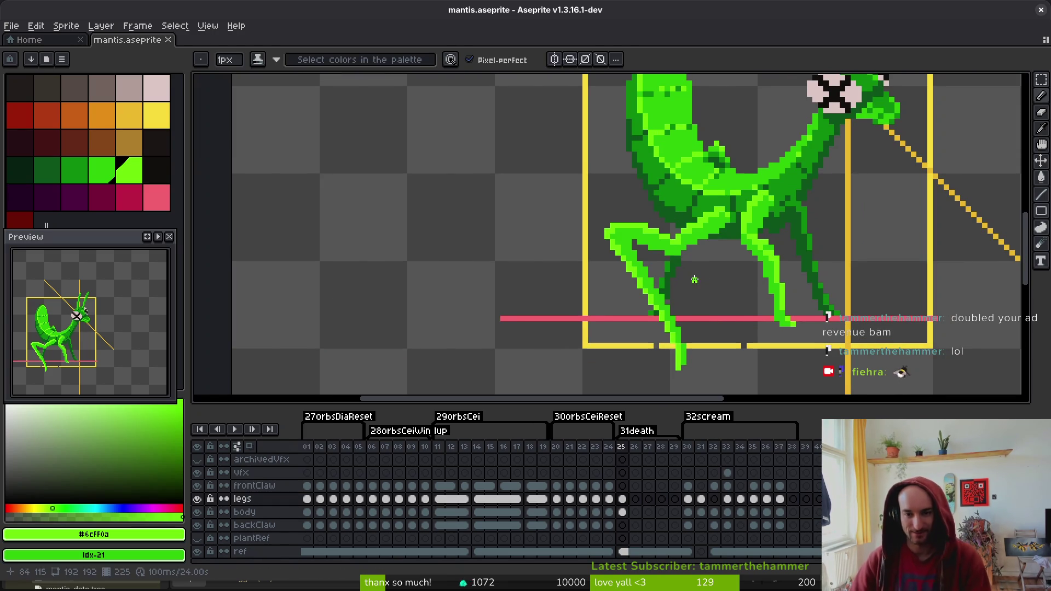
scroll(737, 160, up, 1)
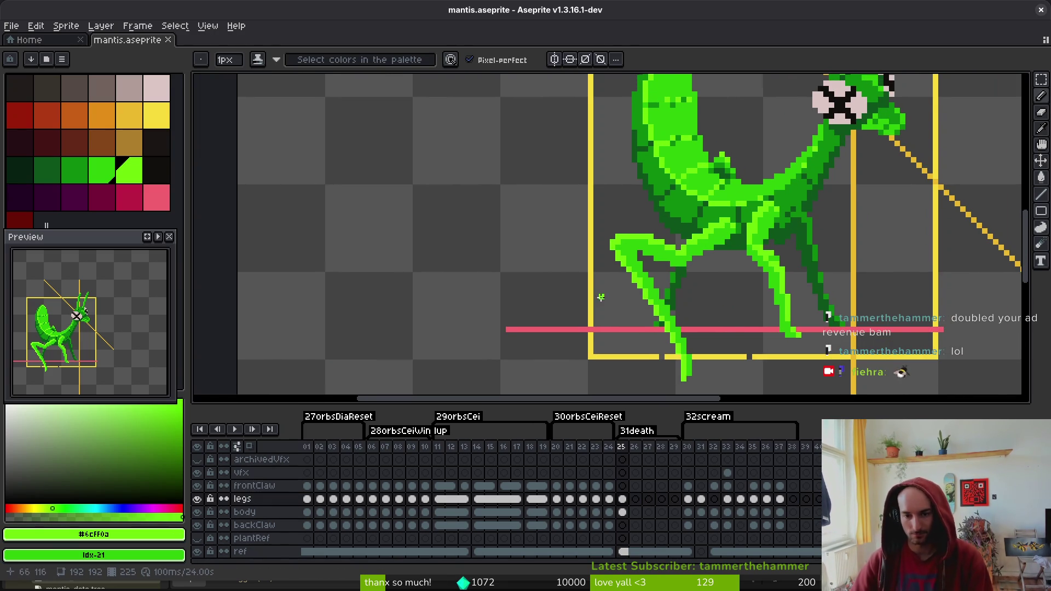
scroll(756, 317, up, 3)
drag(771, 300, 770, 211)
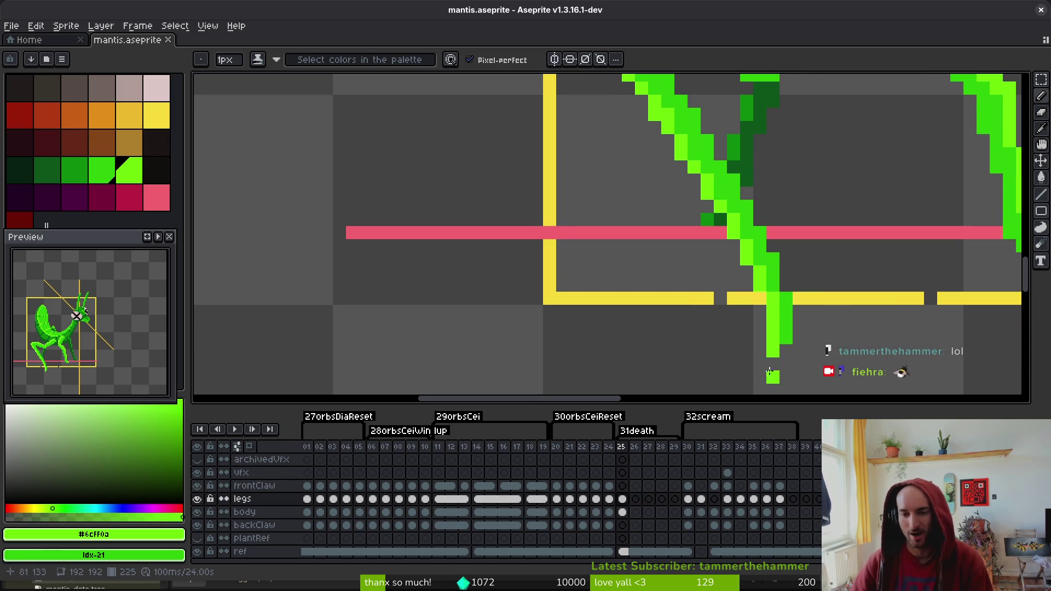
Select the leg-tip pixels with the rectangular marquee, drop them, and save
key(m)
mouse_move(766, 317)
mouse_down()
mouse_move(788, 383)
mouse_move(770, 349)
mouse_up()
key(ctrl+d)
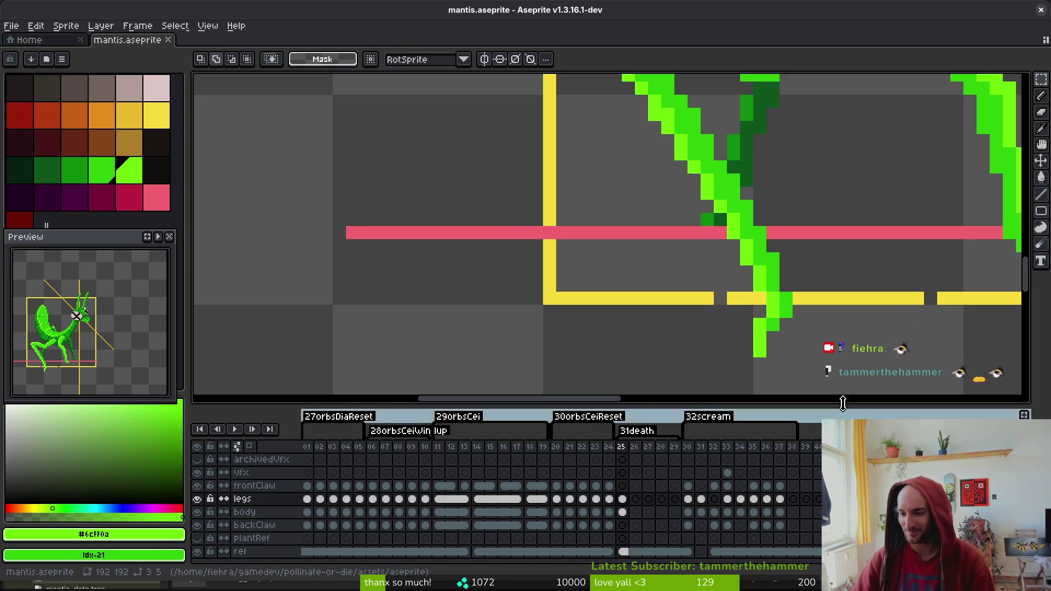
scroll(758, 311, down, 3)
key(ctrl+s)
drag(801, 326, 761, 313)
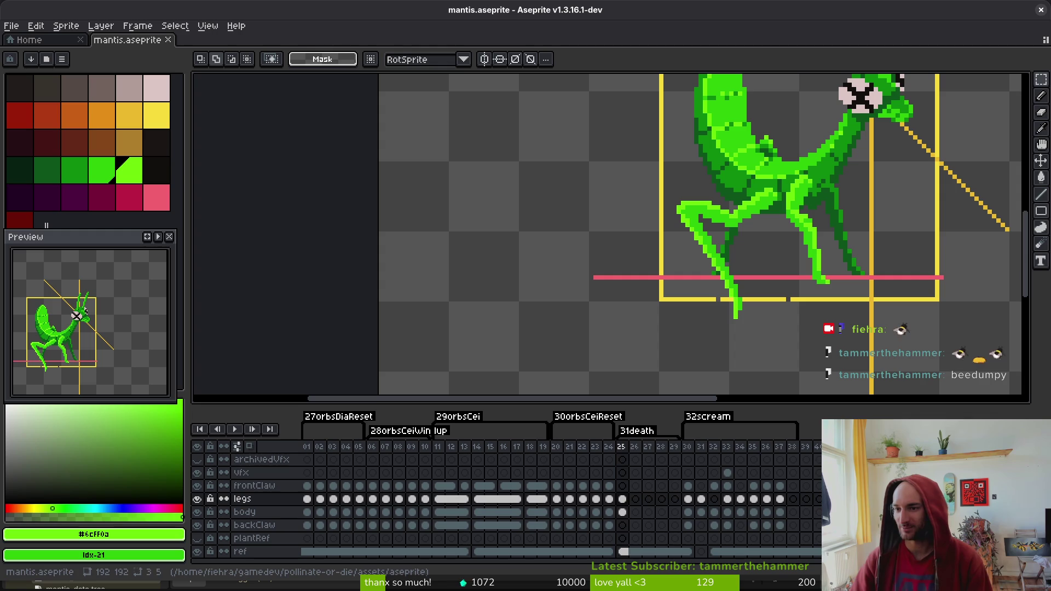
Pick the leg's dark green for the Pencil and save mantis.aseprite
scroll(828, 290, up, 2)
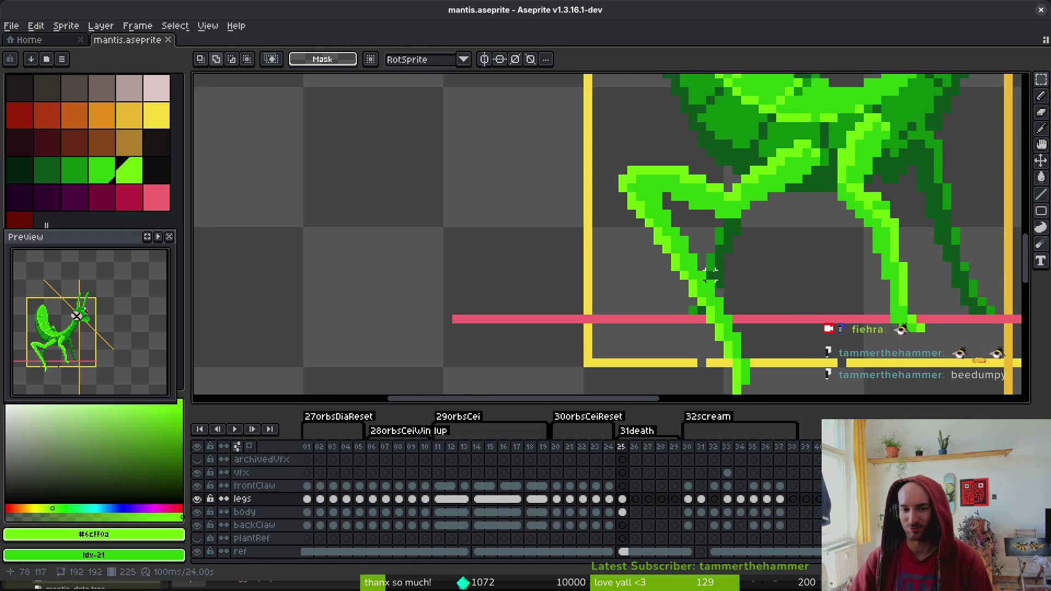
alt+click(725, 235)
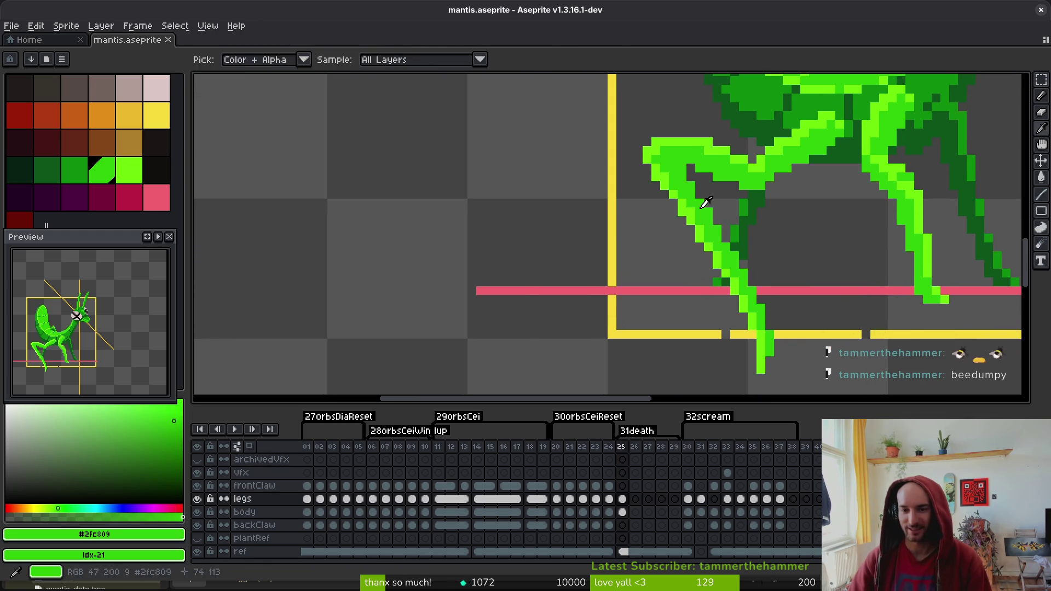
key(b)
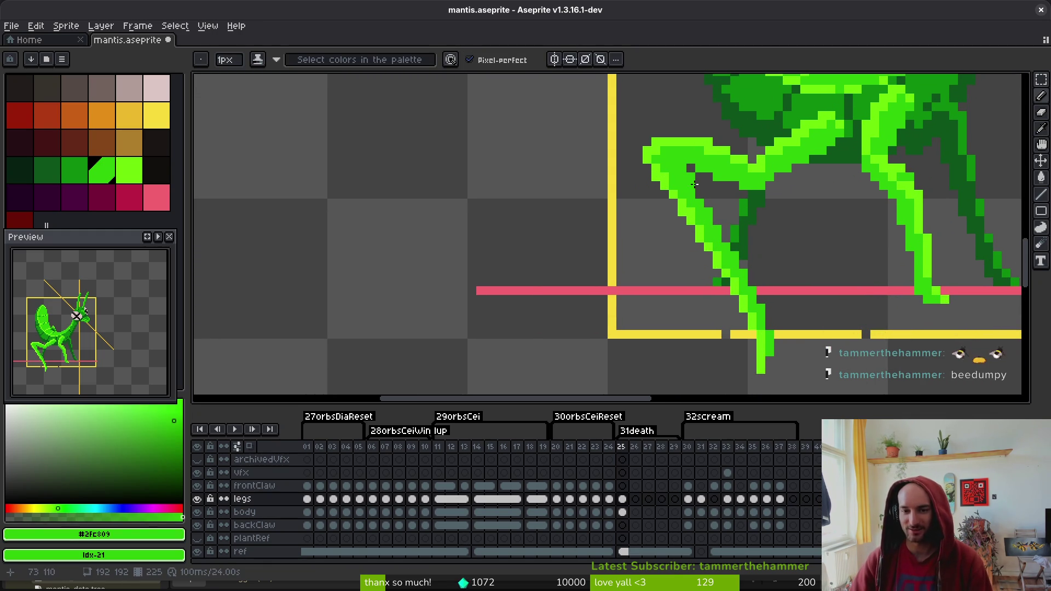
key(ctrl+s)
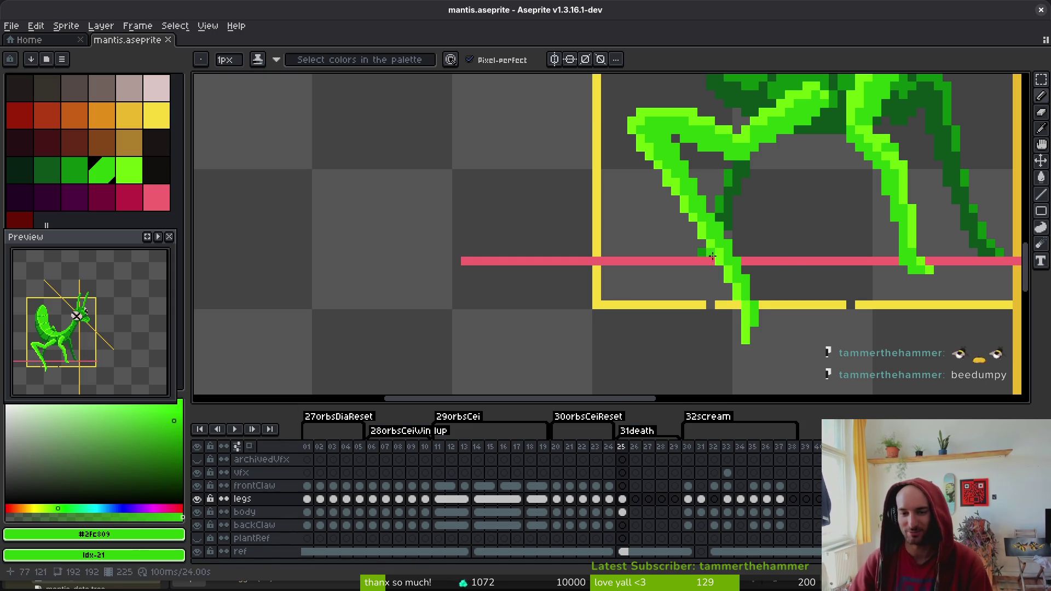
Pick bright green, erase a stray leg pixel, touch up another, and save
scroll(786, 266, up, 1)
key(alt)
alt+click(627, 207)
right_click(653, 187)
scroll(741, 220, up, 1)
scroll(741, 221, down, 3)
key(ctrl+s)
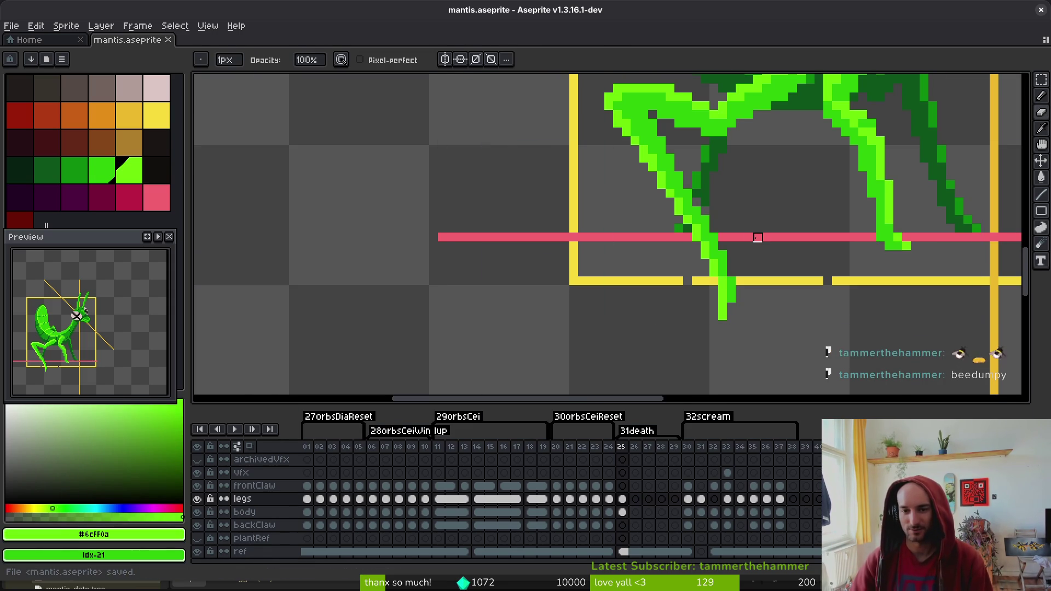
click(757, 238)
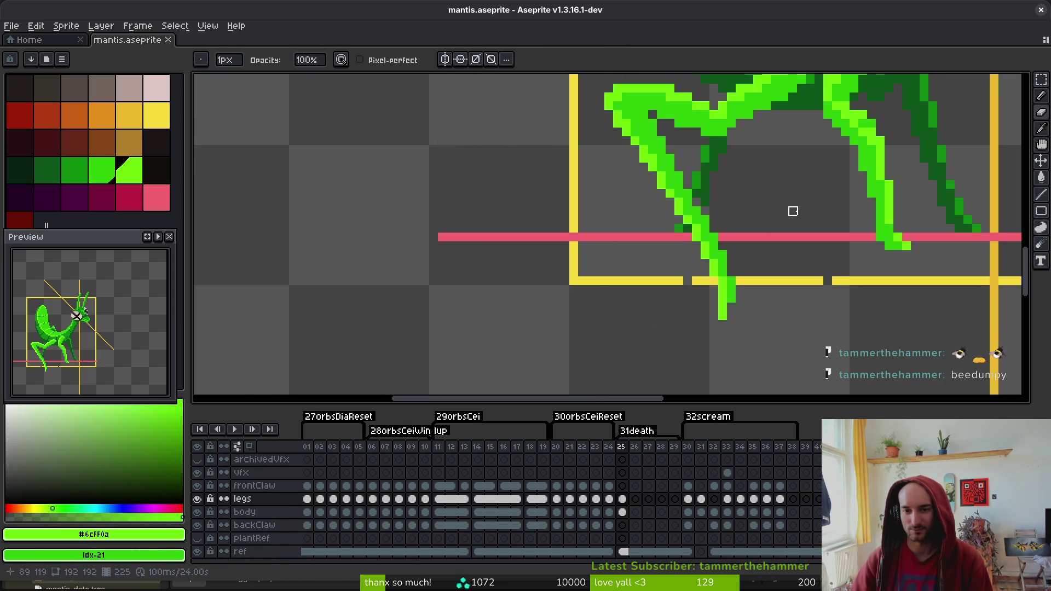
scroll(800, 202, down, 3)
key(ctrl+s)
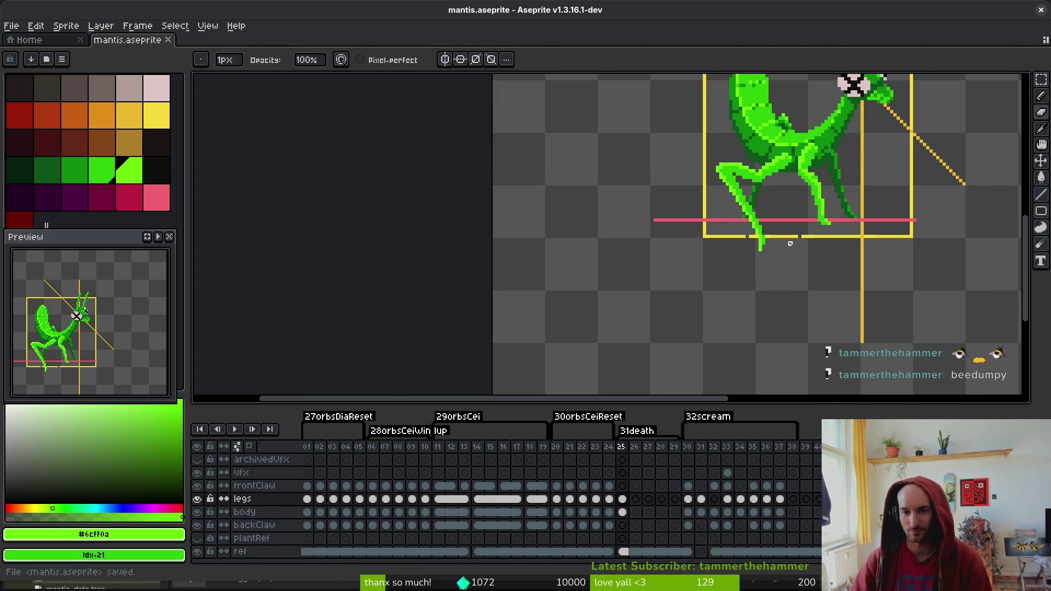
Loop a freehand selection around the rear leg on the death frame's legs layer
scroll(777, 208, up, 1)
scroll(774, 204, down, 2)
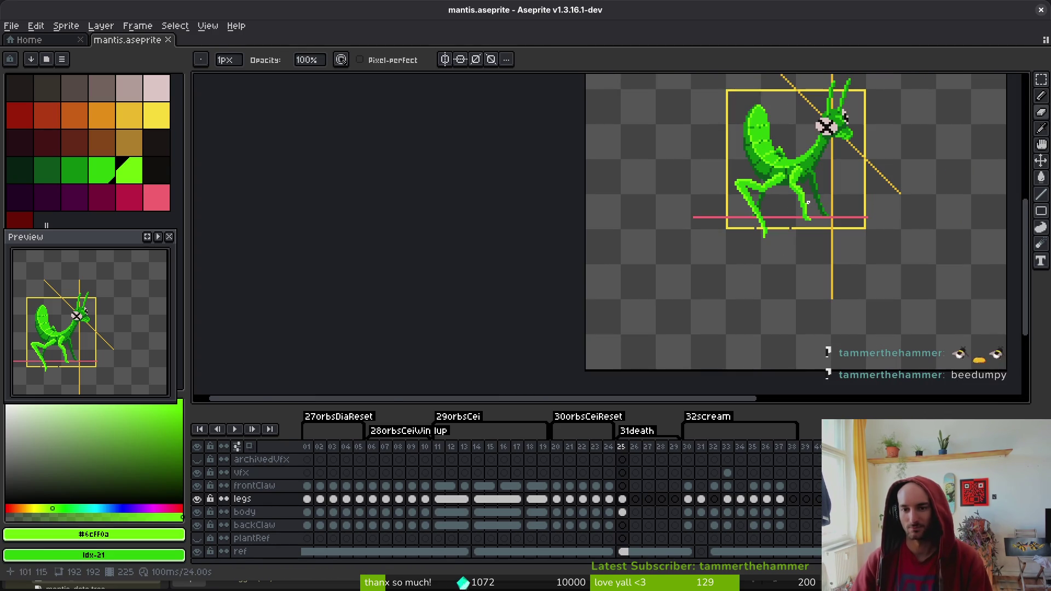
scroll(804, 205, up, 3)
scroll(788, 189, up, 2)
key(m)
scroll(777, 176, up, 1)
drag(756, 119, 703, 154)
mouse_move(710, 206)
mouse_down()
mouse_move(828, 368)
mouse_move(809, 345)
mouse_up()
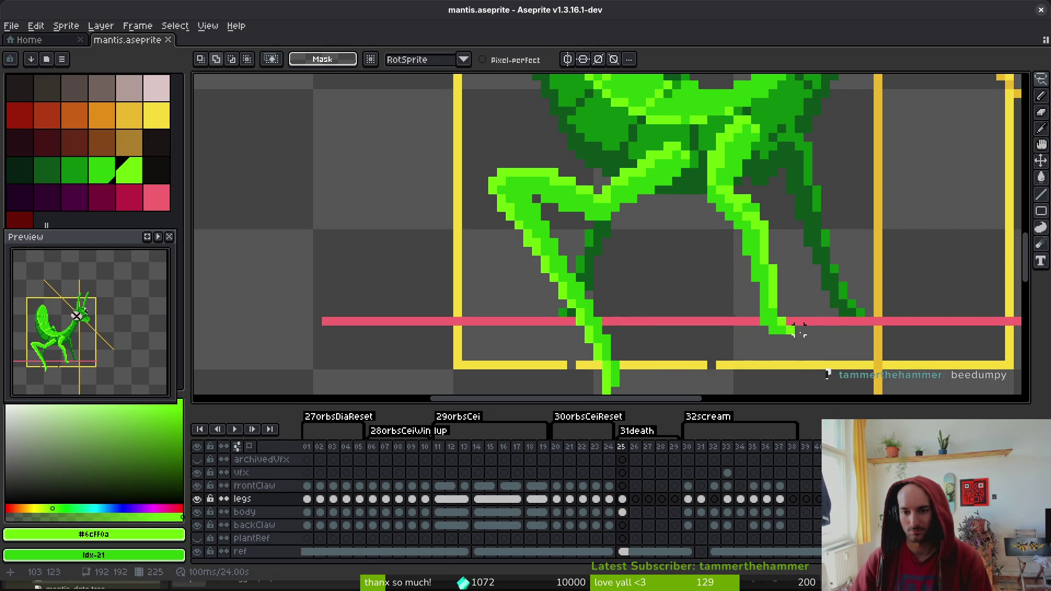
scroll(792, 310, down, 2)
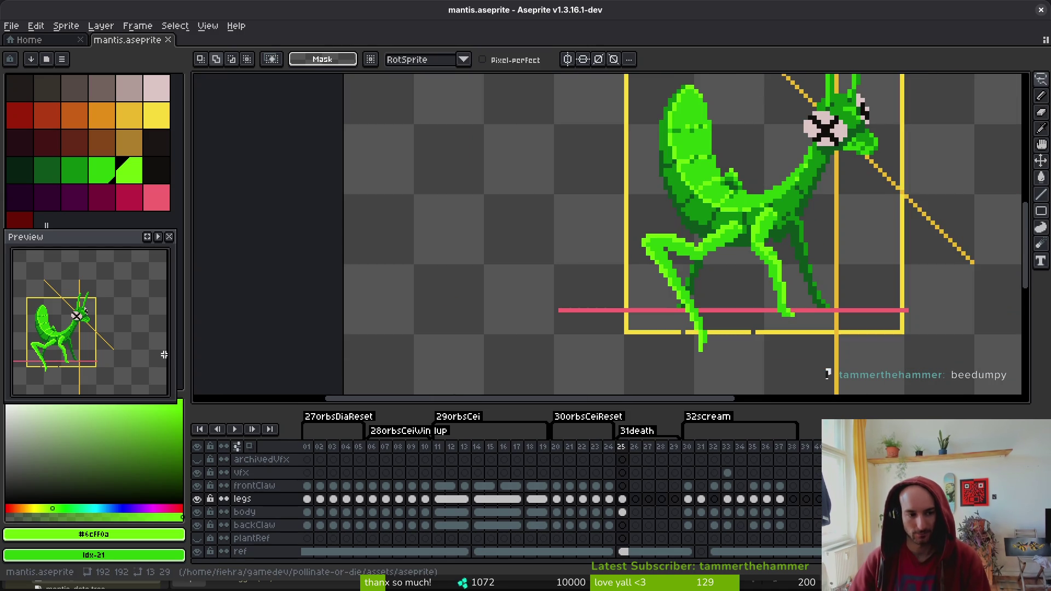
scroll(679, 228, down, 3)
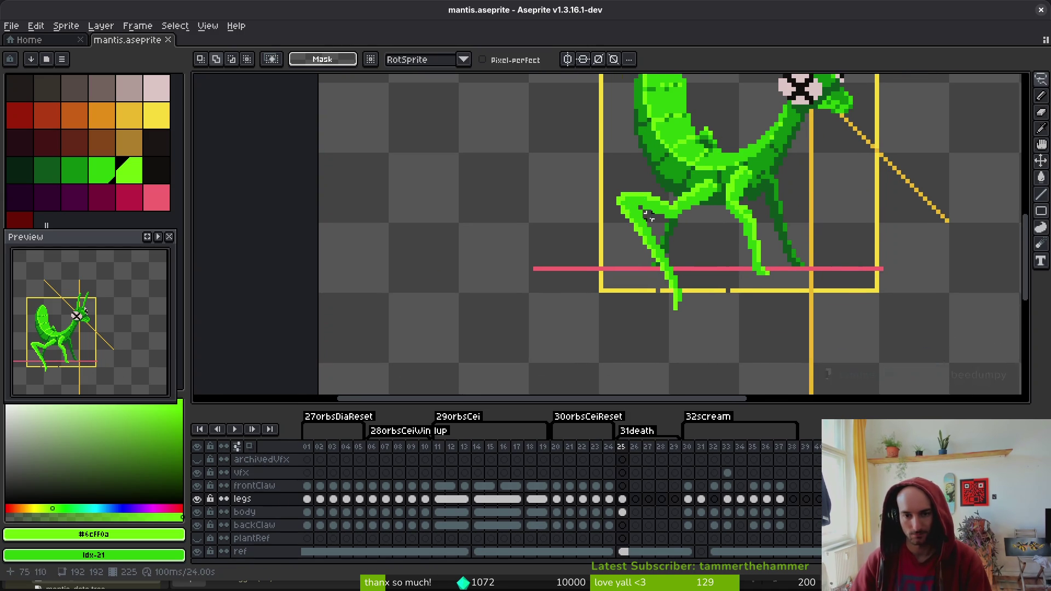
scroll(679, 228, up, 1)
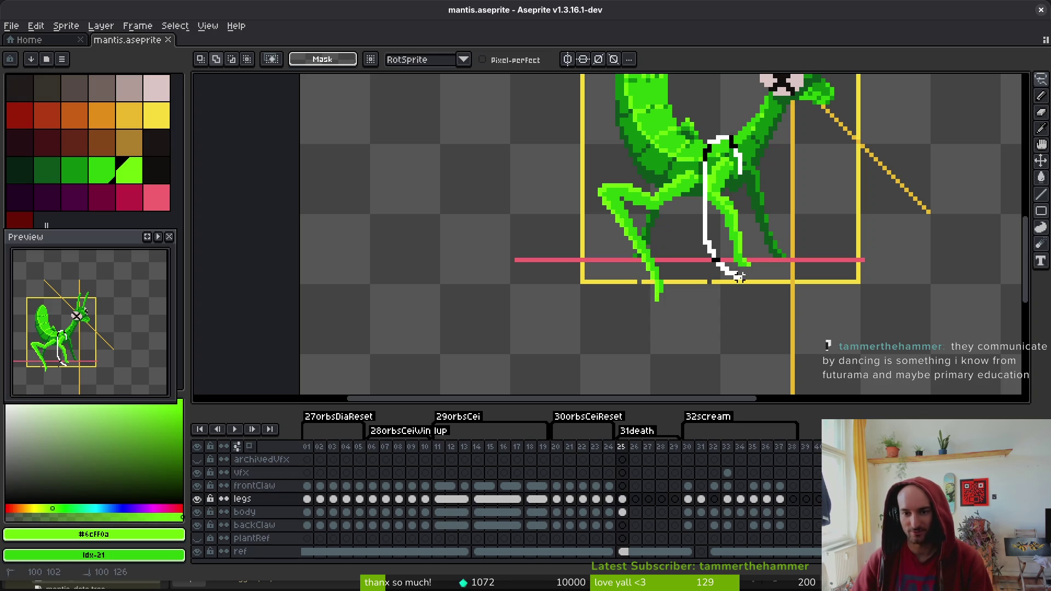
drag(748, 211, 743, 164)
Rotate the selected rear leg to about 24° and apply the rotation
scroll(754, 344, up, 2)
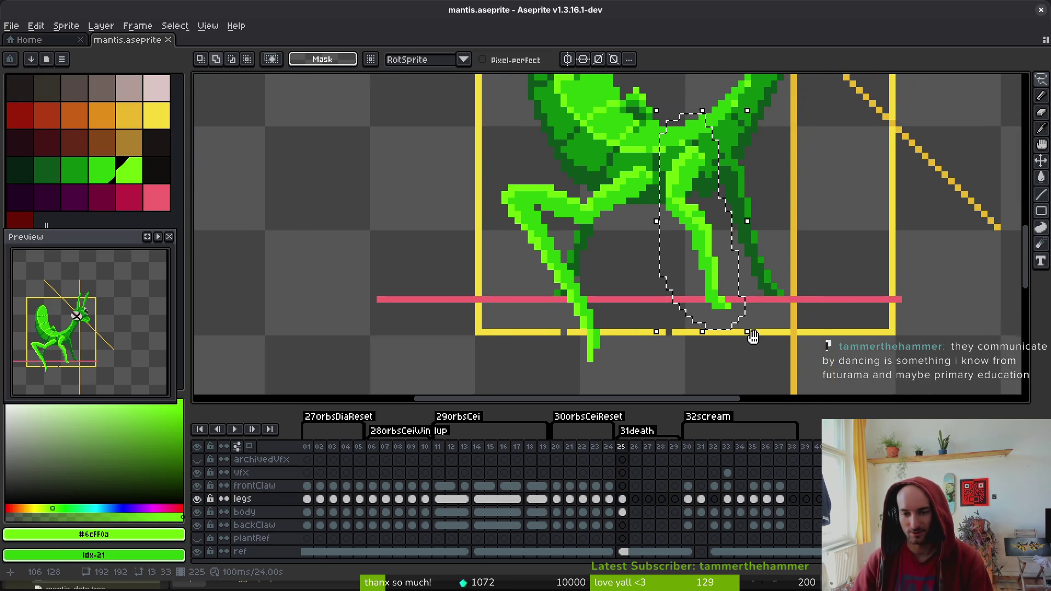
mouse_move(754, 345)
mouse_down()
mouse_move(767, 300)
mouse_move(695, 252)
mouse_move(710, 292)
mouse_move(707, 232)
mouse_up()
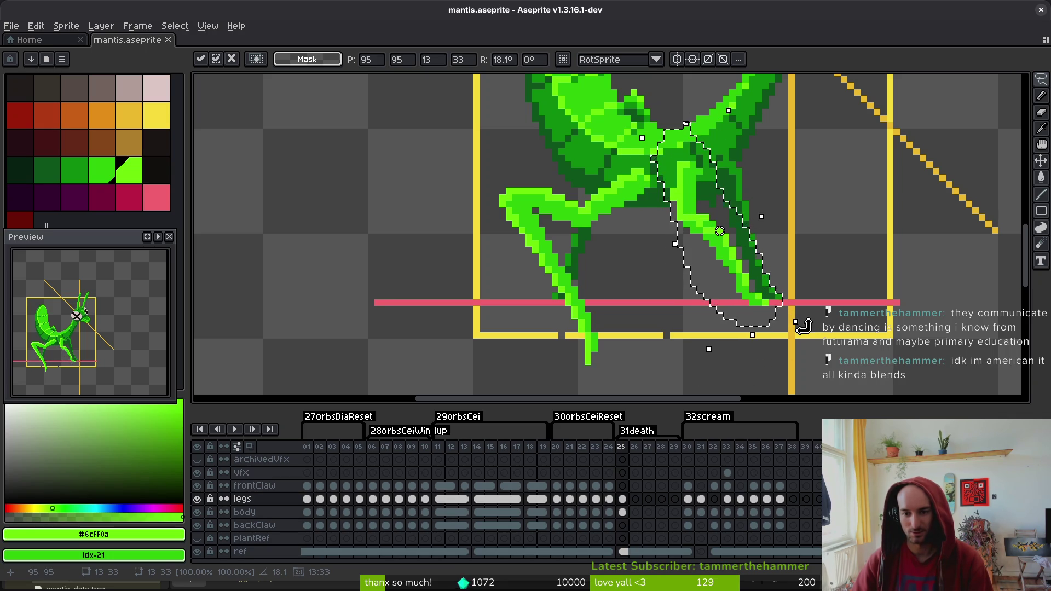
drag(796, 328, 821, 327)
click(759, 223)
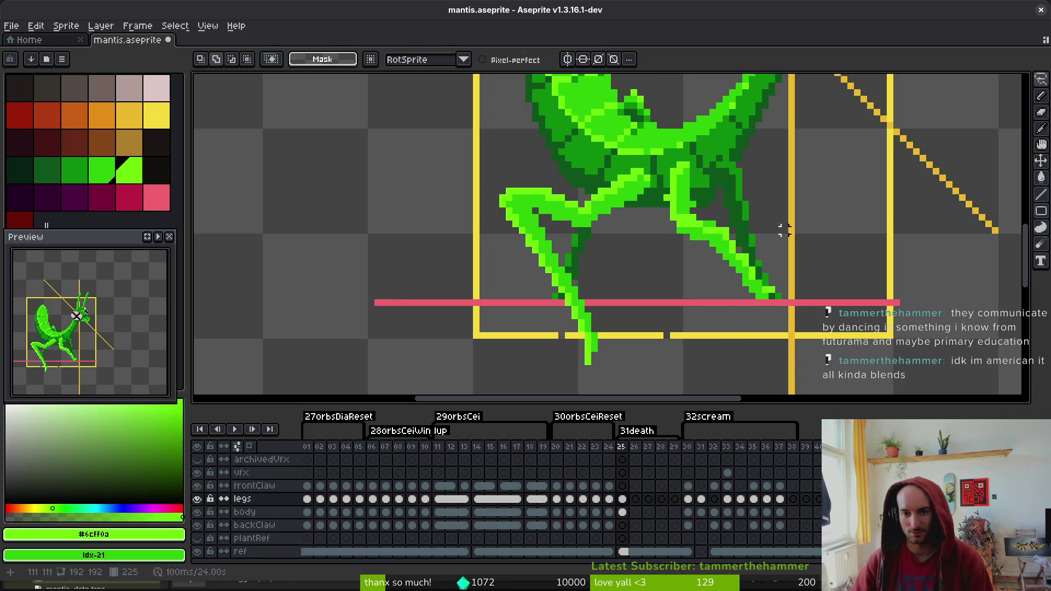
Lasso the lower part of the leg, shift it to the right, and deselect
scroll(765, 217, down, 3)
scroll(733, 254, up, 3)
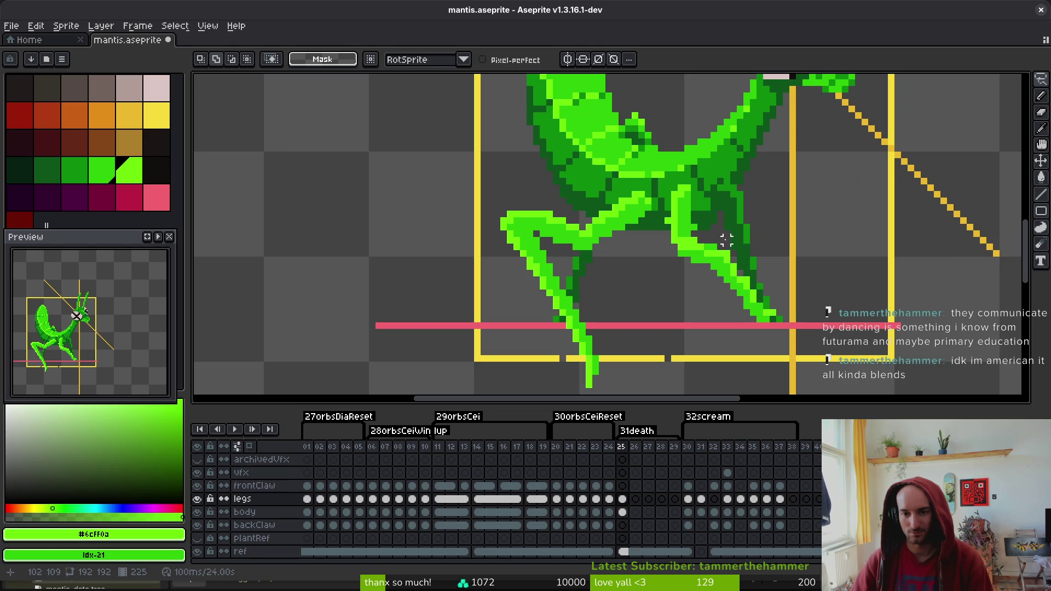
mouse_move(706, 223)
mouse_down()
mouse_move(665, 241)
mouse_move(706, 225)
mouse_up()
mouse_move(746, 169)
mouse_down()
mouse_move(711, 281)
mouse_move(773, 239)
mouse_up()
drag(748, 180, 721, 213)
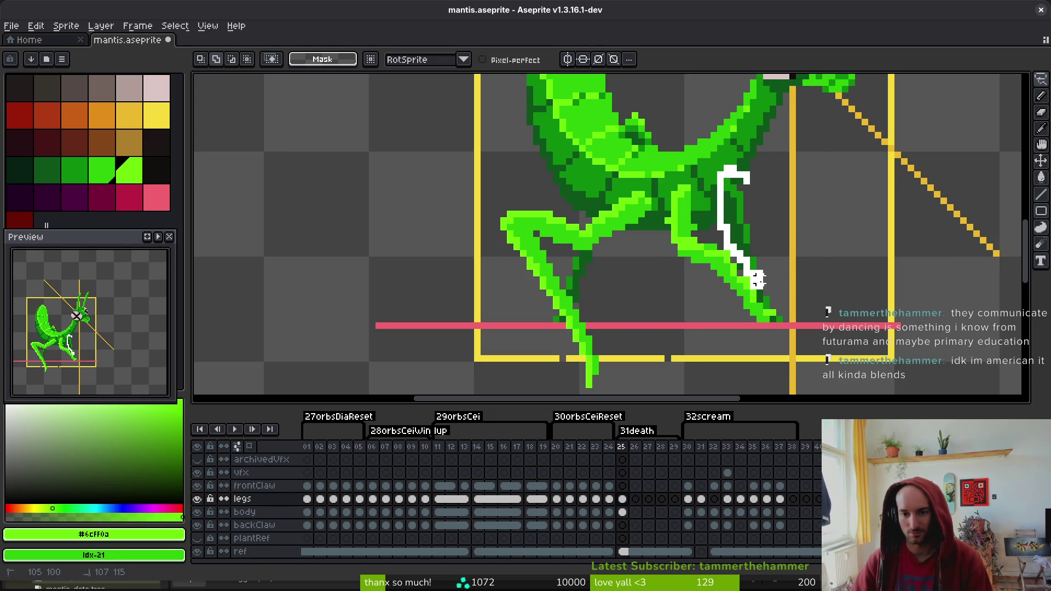
mouse_move(782, 319)
mouse_down()
mouse_move(755, 175)
mouse_move(880, 234)
mouse_up()
key(ctrl+d)
scroll(713, 233, up, 1)
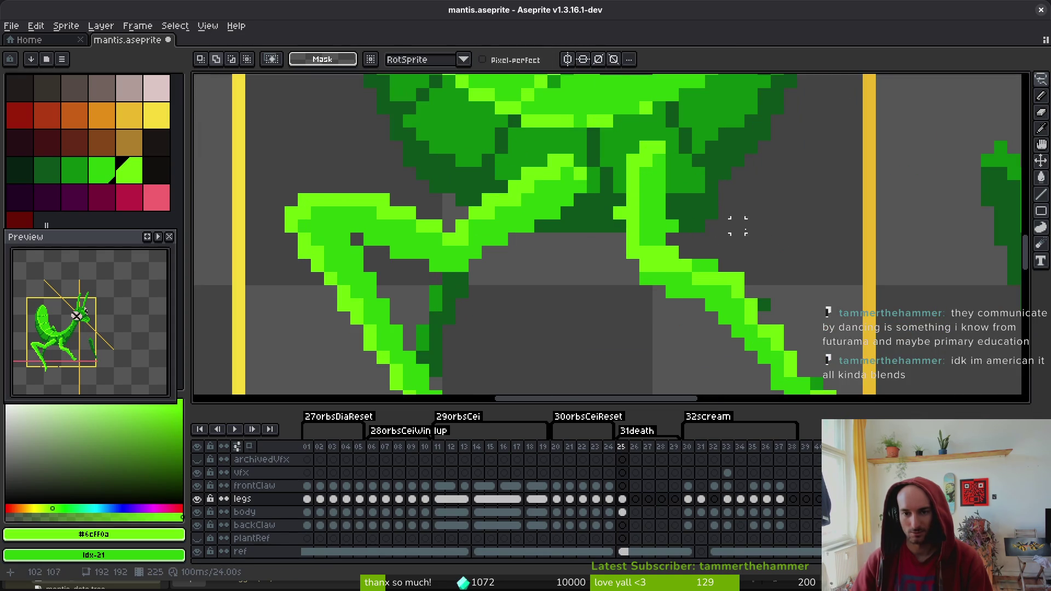
scroll(734, 206, down, 2)
Select frame 4 across the mantis layers to view the standing pose
key(i)
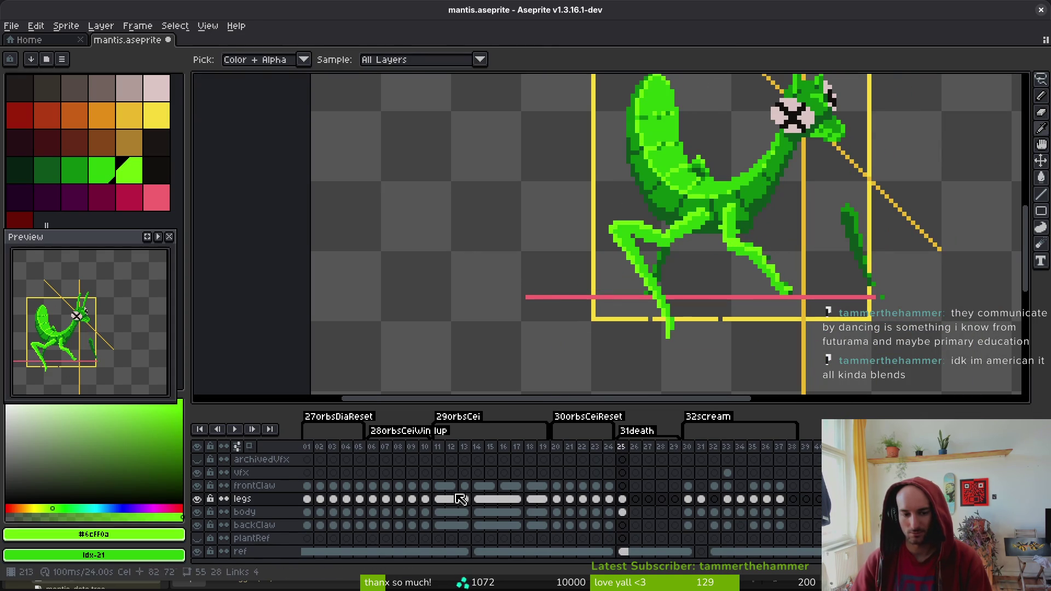
scroll(500, 492, down, 10)
scroll(377, 470, up, 10)
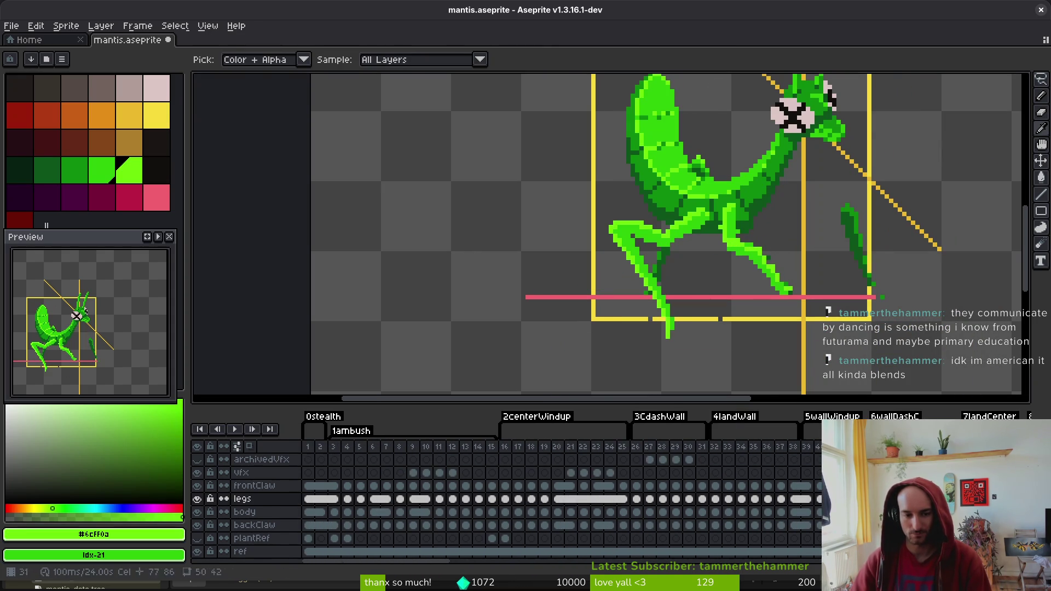
click(347, 499)
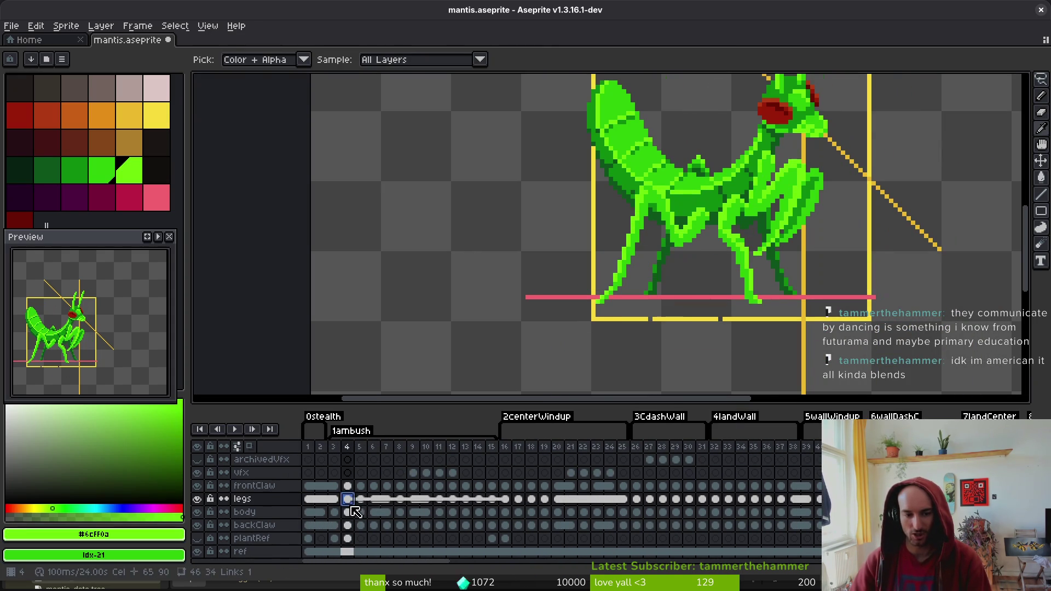
drag(347, 485, 349, 529)
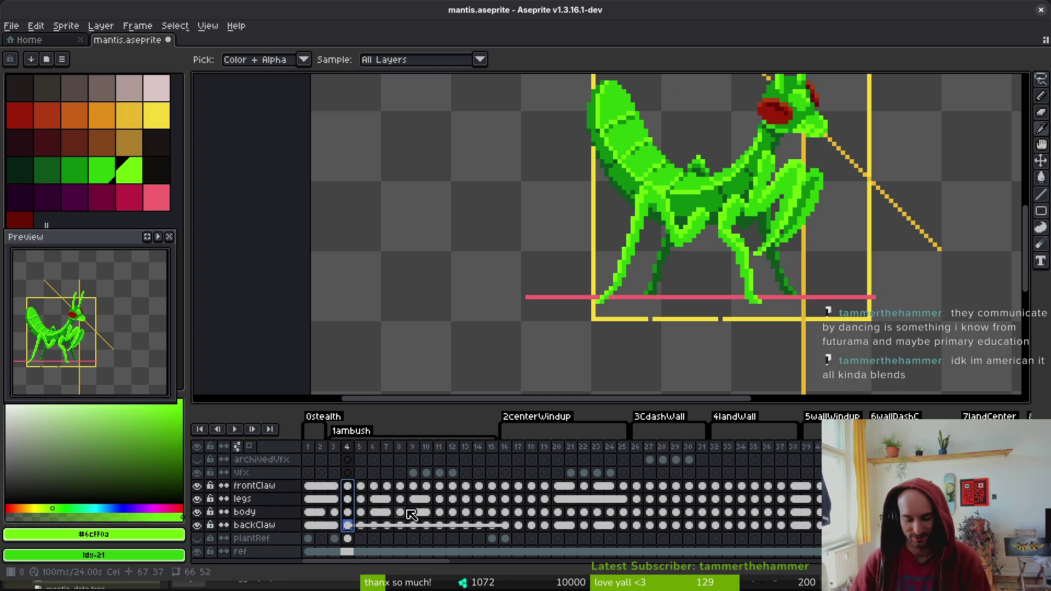
scroll(526, 489, down, 13)
scroll(673, 500, up, 12)
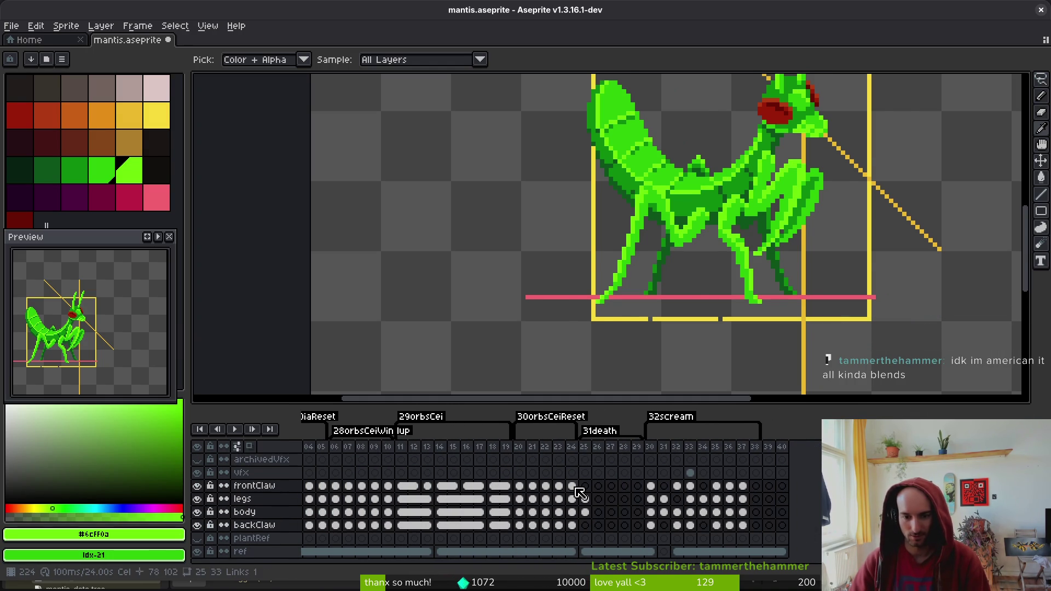
Insert an empty frame after frame 24 and extend the 31death tag to start at frame 25
click(572, 489)
key(alt+b)
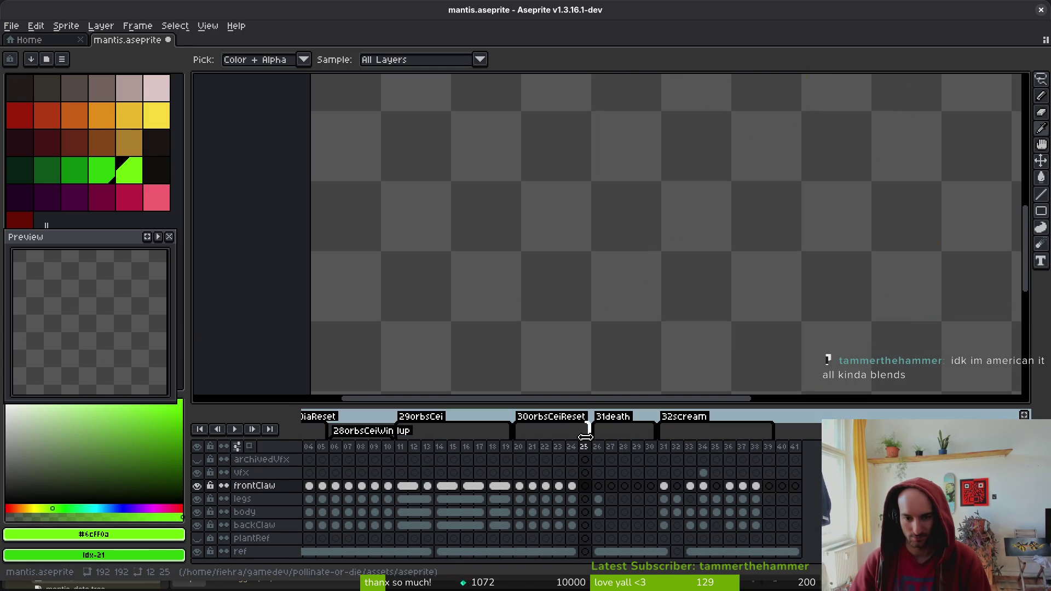
drag(593, 431, 580, 433)
click(585, 498)
click(584, 486)
Copy frame 3's standing-pose cels into frame 25 and save mantis.aseprite
scroll(611, 511, left, 15)
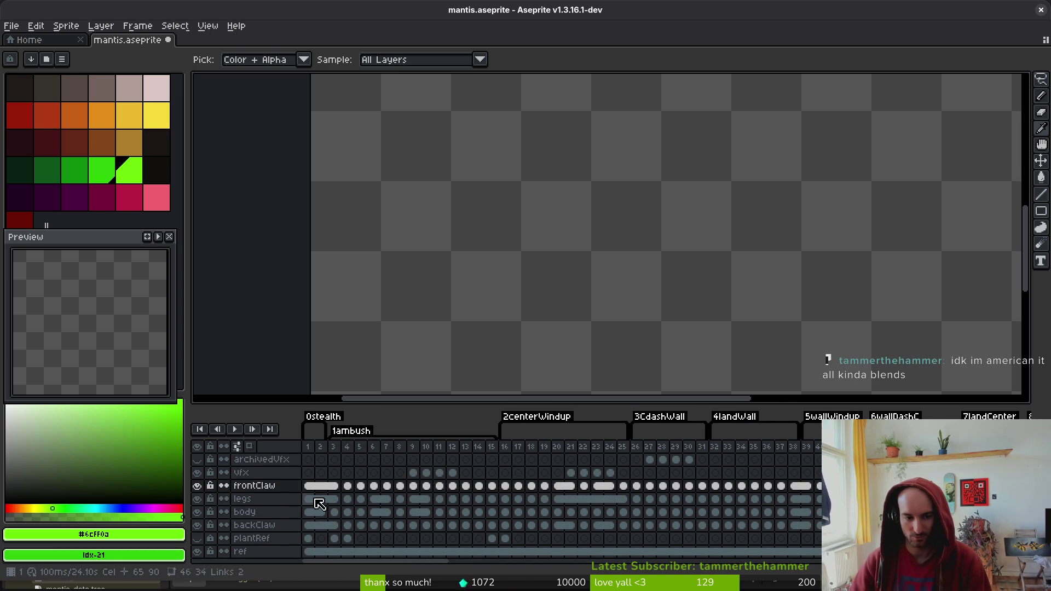
drag(334, 486, 336, 529)
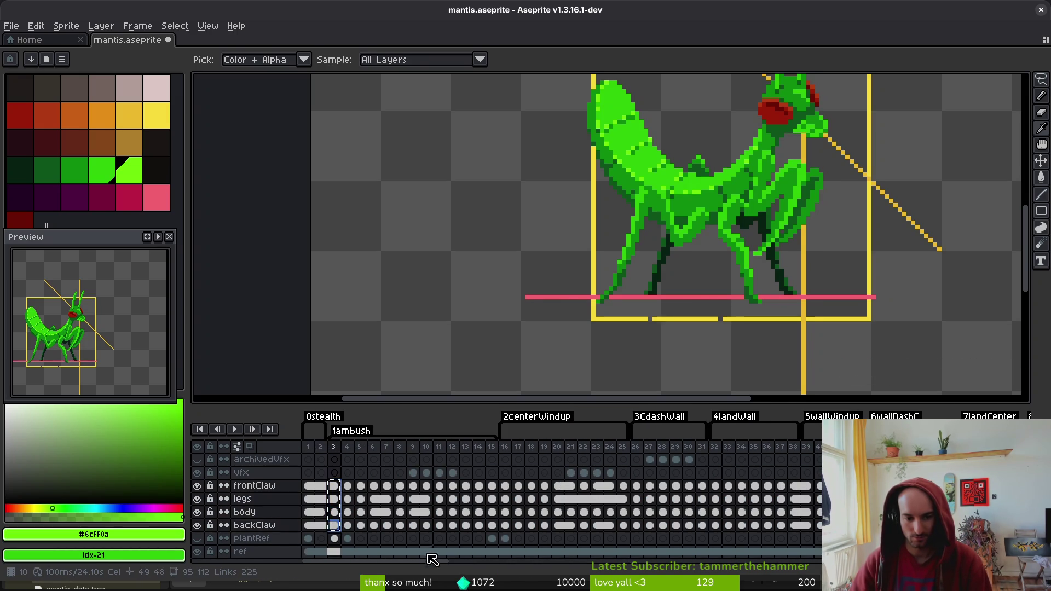
scroll(433, 560, right, 15)
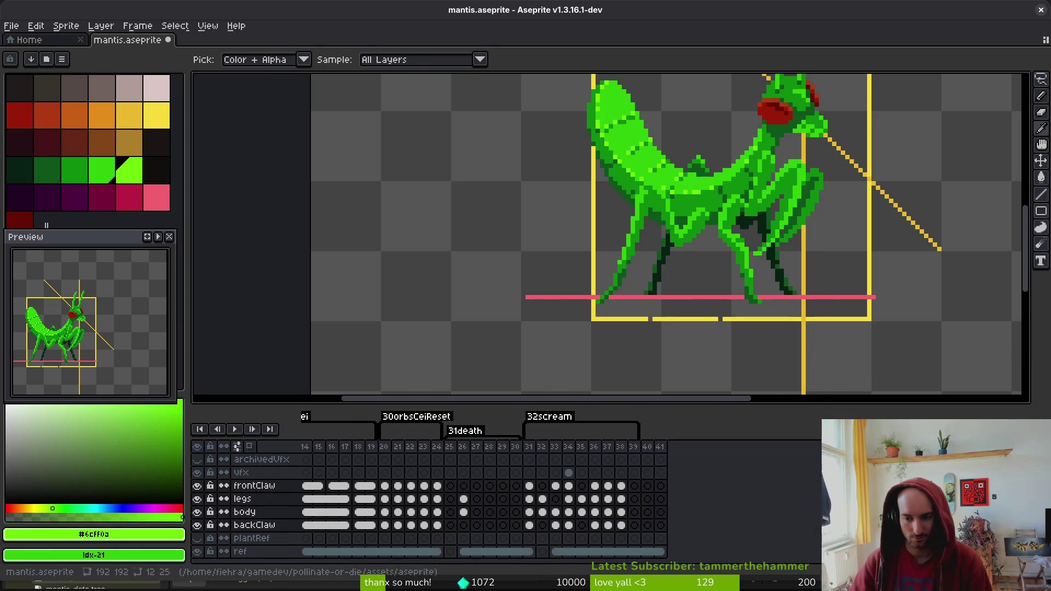
click(453, 488)
key(ctrl+s)
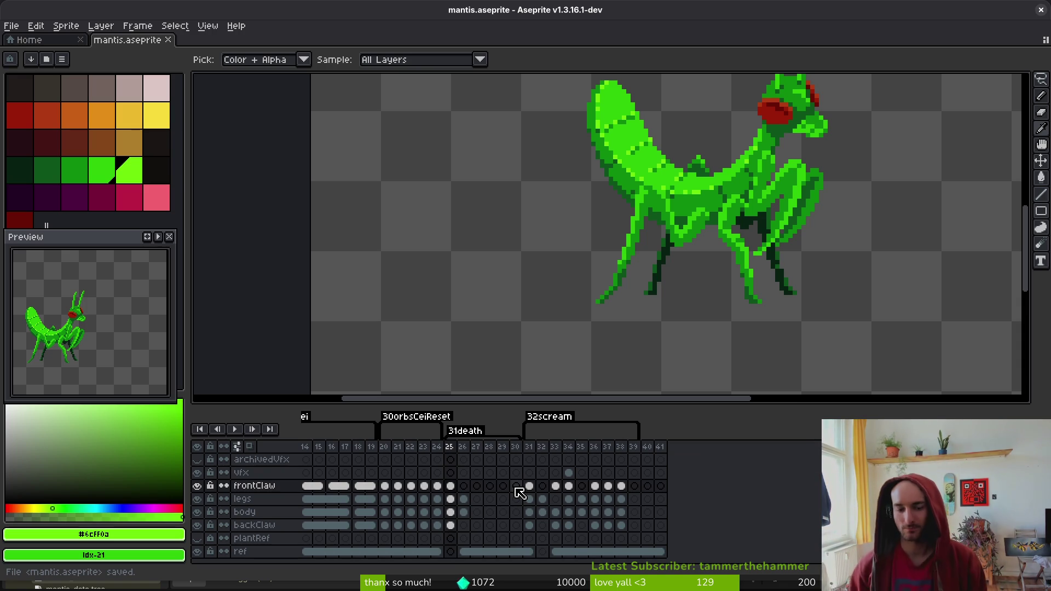
Flip between frame 25 and death frame 26 to compare the leg poses
key(m)
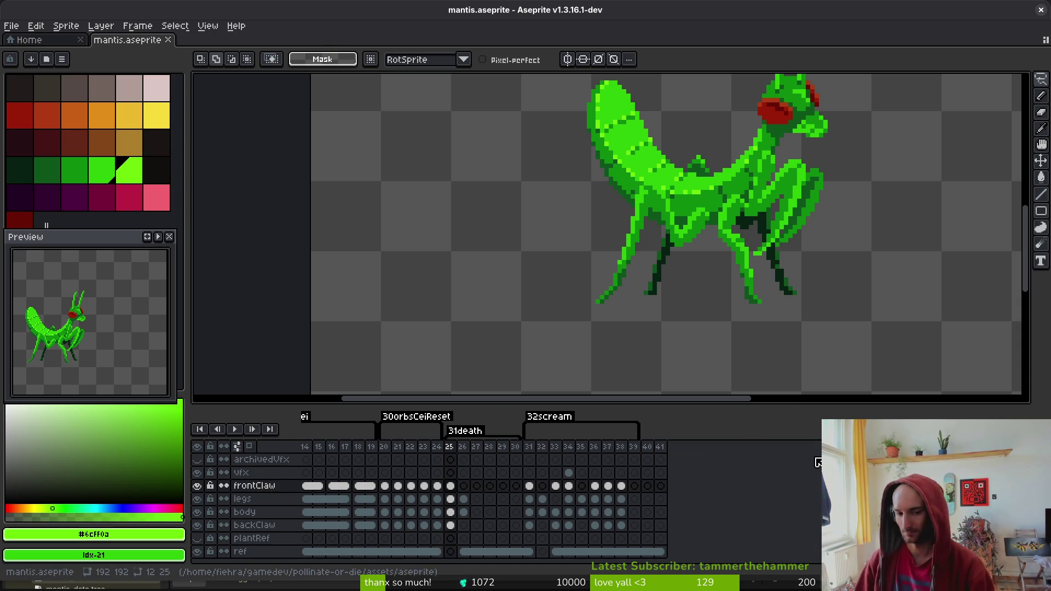
key(Right)
scroll(762, 248, down, 1)
key(i)
key(Left)
key(Right)
key(Left)
key(Right)
key(Left)
key(Right)
key(Left)
key(Right)
Lasso-select the rear leg and its claw on frame 26
key(m)
scroll(729, 189, up, 3)
drag(685, 101, 673, 271)
scroll(673, 271, up, 3)
scroll(673, 271, down, 2)
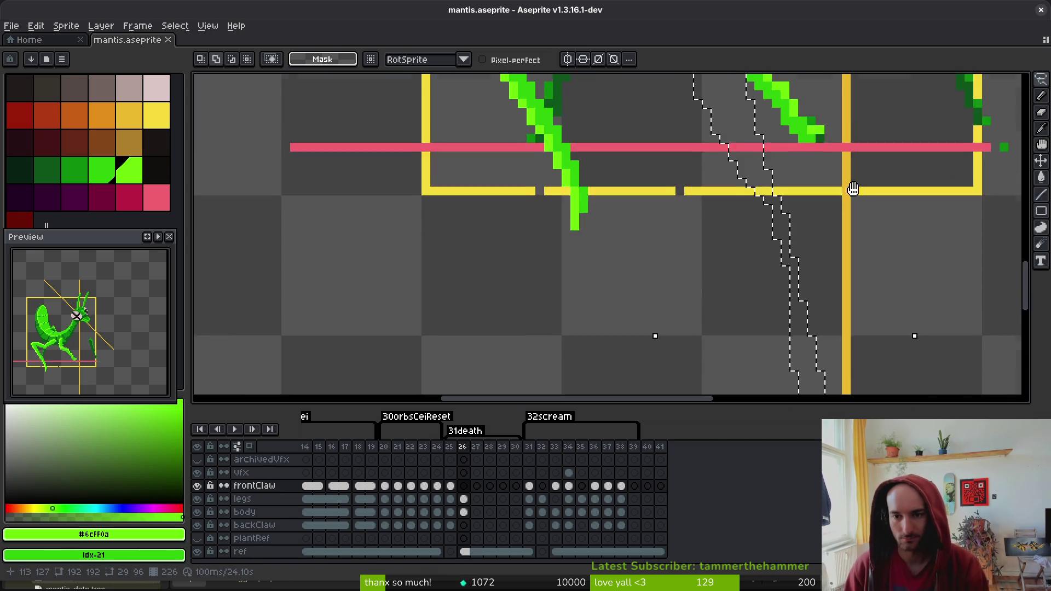
scroll(673, 271, up, 3)
mouse_move(833, 188)
mouse_down()
mouse_move(728, 141)
mouse_move(874, 377)
mouse_up()
Move the selected claw up and to the right on the legs layer, then deselect
key(ctrl+z)
scroll(799, 343, up, 2)
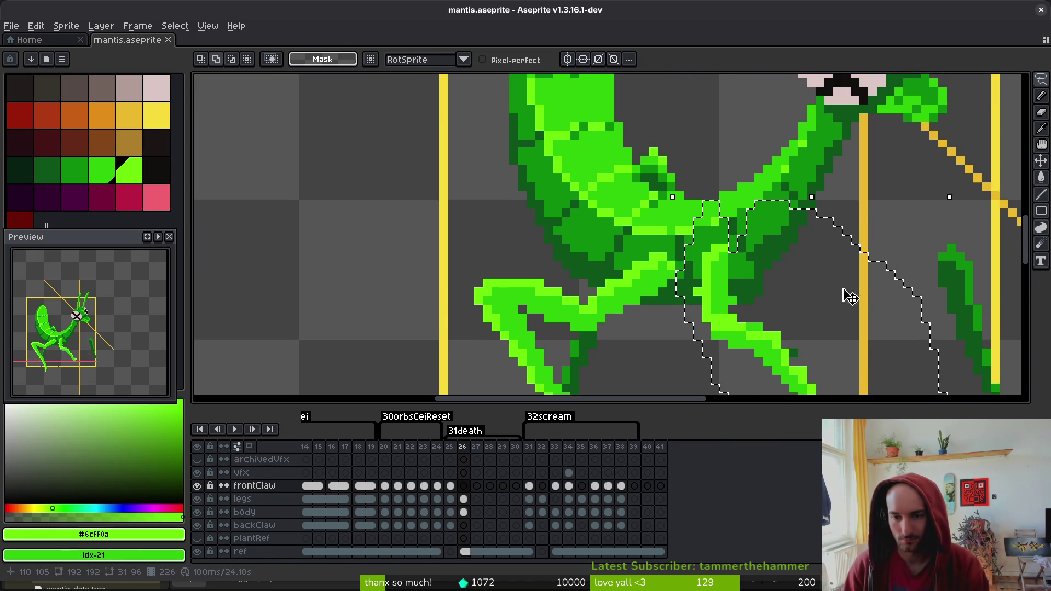
click(798, 344)
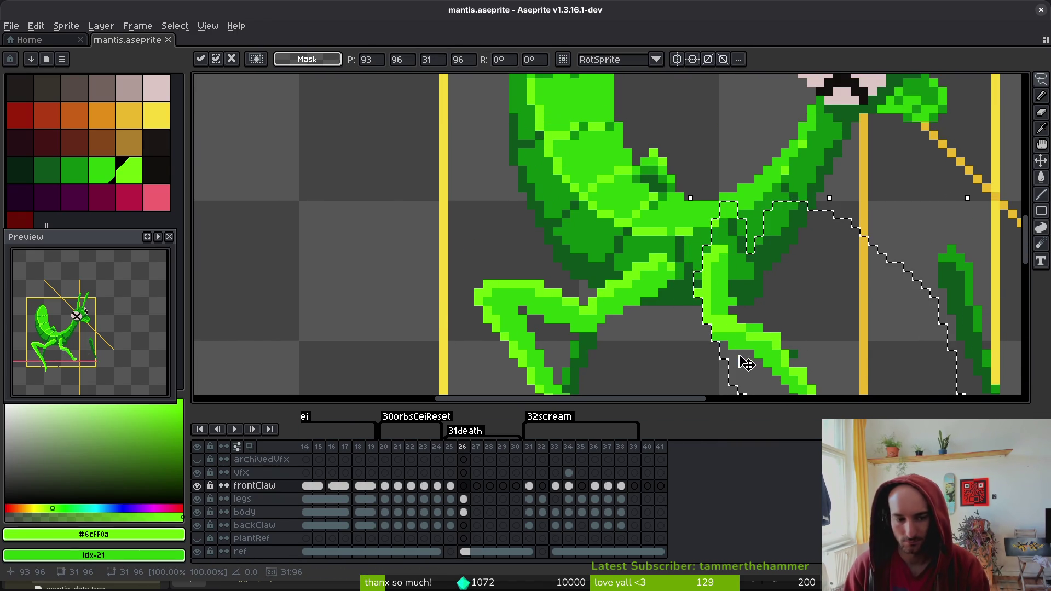
scroll(833, 334, down, 3)
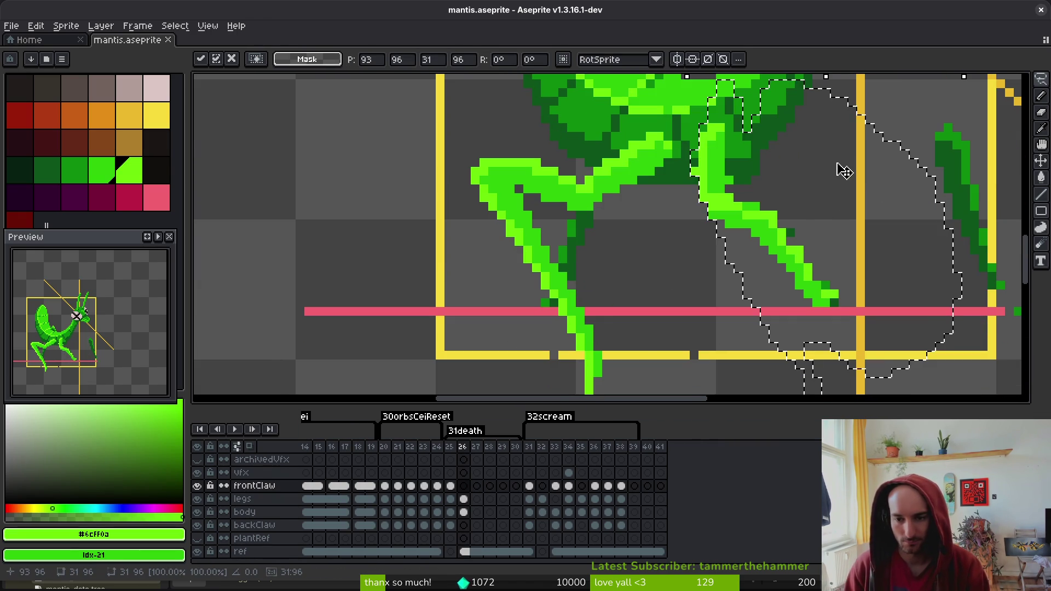
click(463, 498)
scroll(704, 318, up, 3)
mouse_move(703, 319)
mouse_down()
mouse_move(755, 305)
mouse_move(746, 305)
mouse_up()
key(ctrl+d)
Erase a strip of leftover leg pixels near the body
key(e)
drag(751, 246, 752, 272)
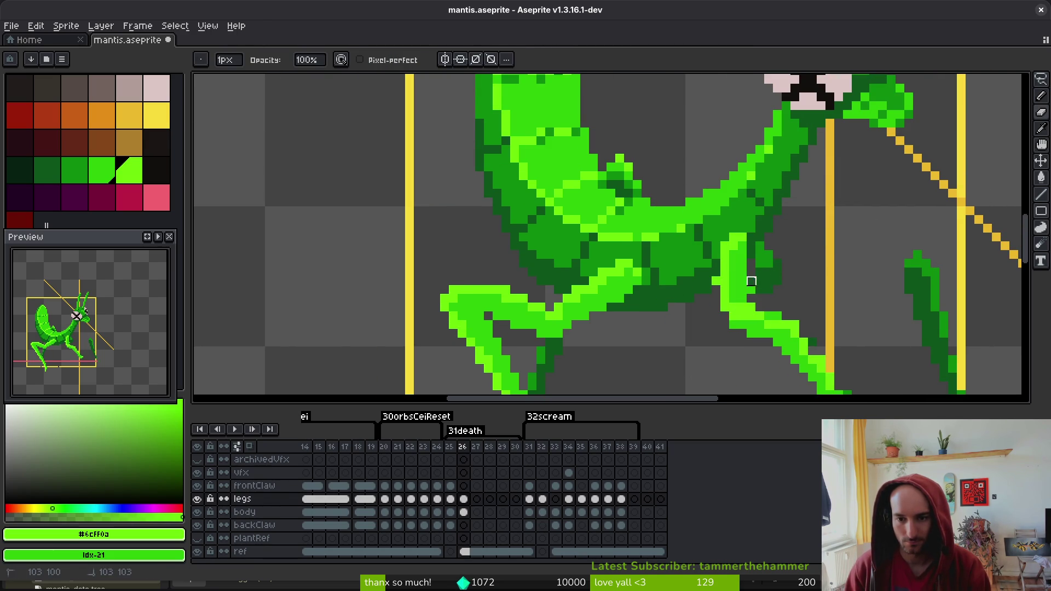
scroll(760, 290, down, 2)
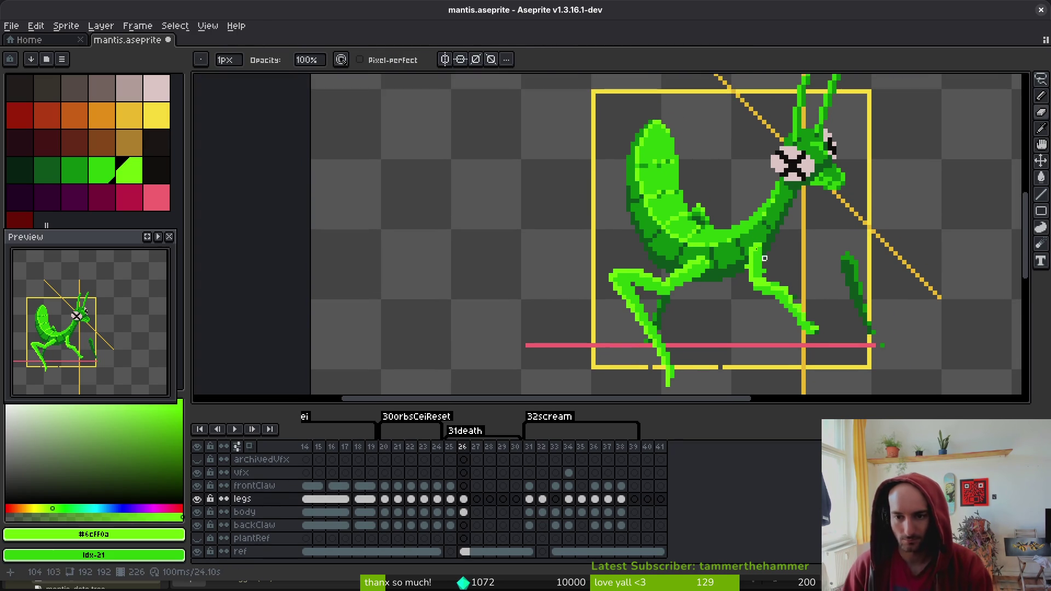
Make and clear a trial selection near the foreleg, then save mantis.aseprite
scroll(781, 271, up, 1)
key(q)
drag(756, 191, 786, 221)
key(ctrl+d)
key(i)
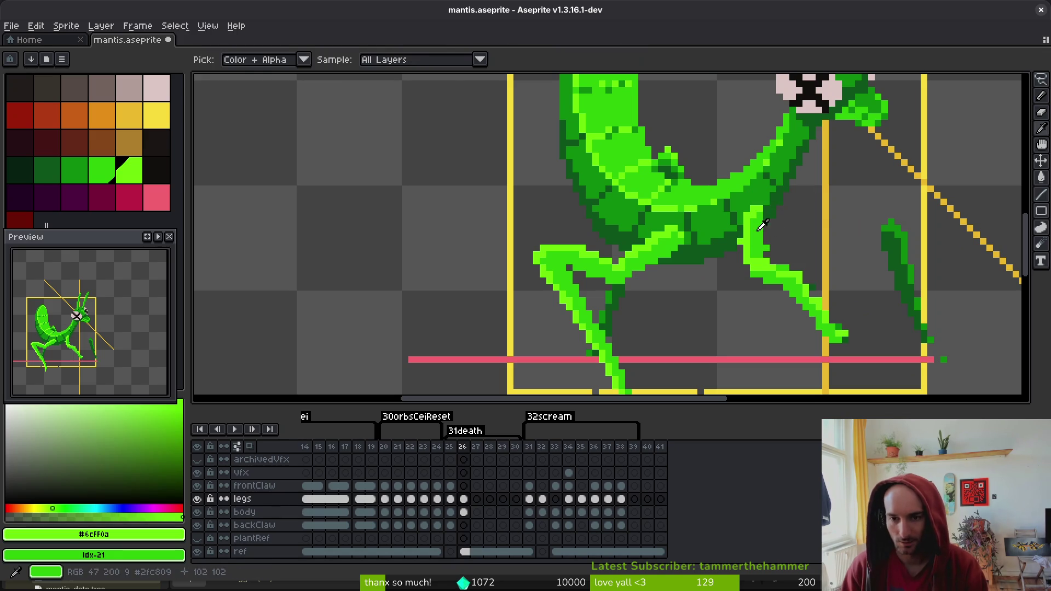
scroll(744, 214, up, 2)
key(b)
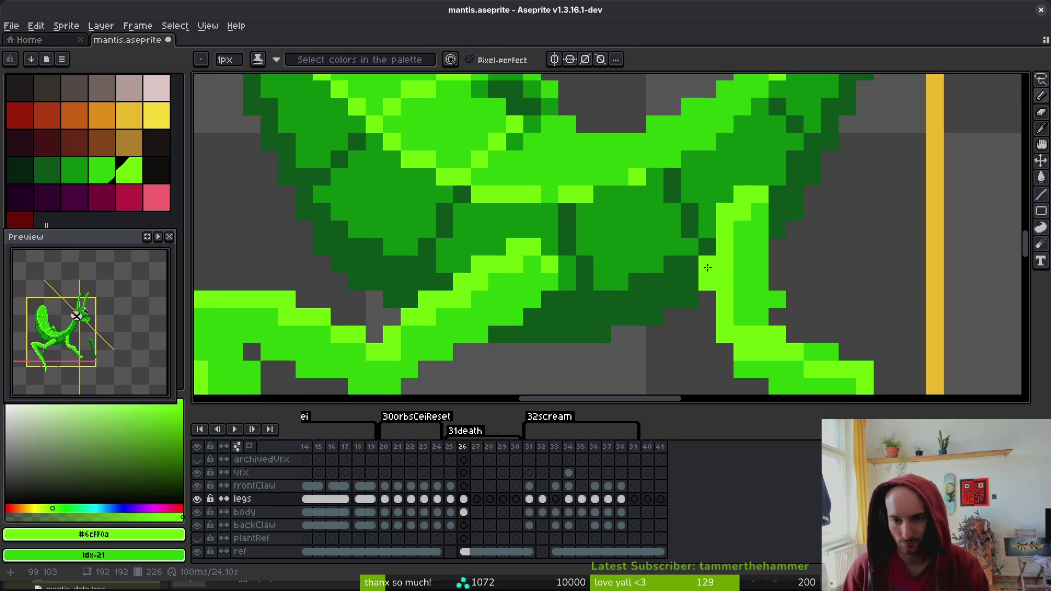
key(e)
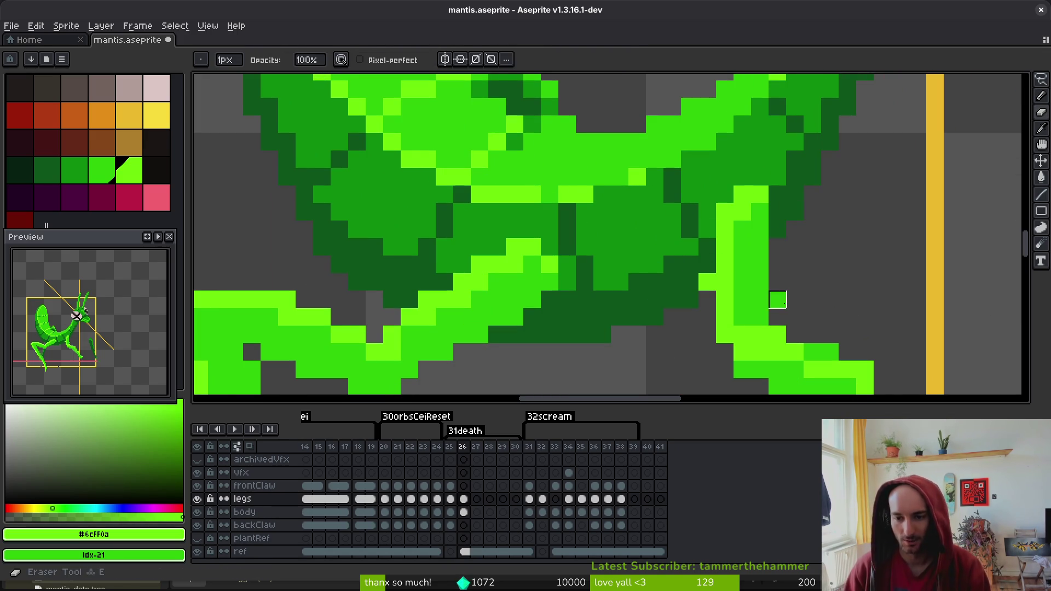
scroll(819, 294, down, 3)
key(ctrl+s)
Sample the mid green #2fc809 and paint two light green pixels on the leg
key(i)
click(761, 292)
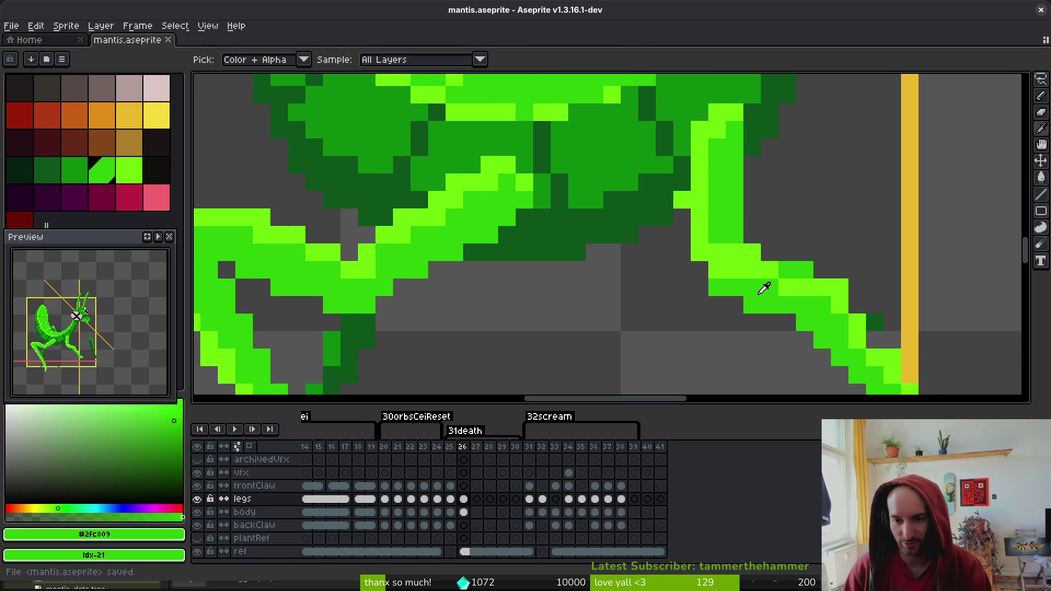
key(b)
scroll(750, 241, up, 3)
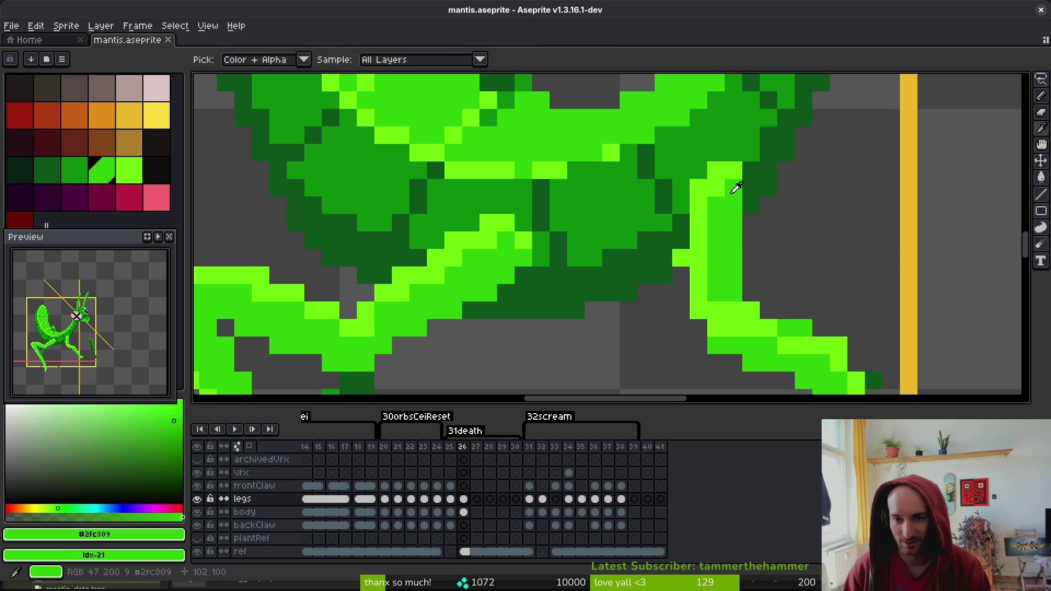
alt+click(716, 170)
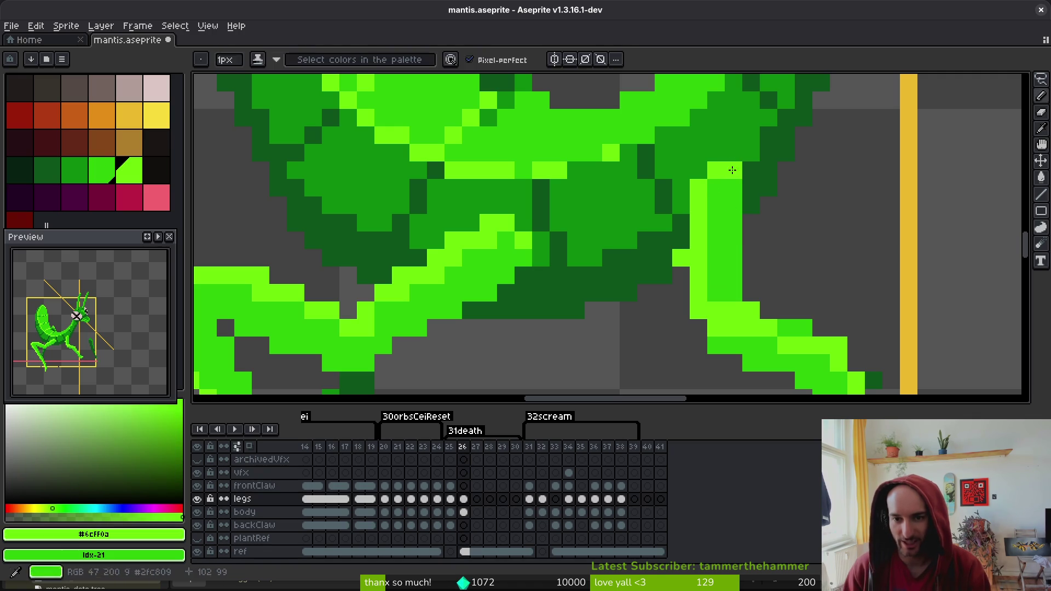
click(716, 187)
key(ctrl+s)
Paint more light green pixels extending the leg outline, and save
scroll(717, 285, down, 3)
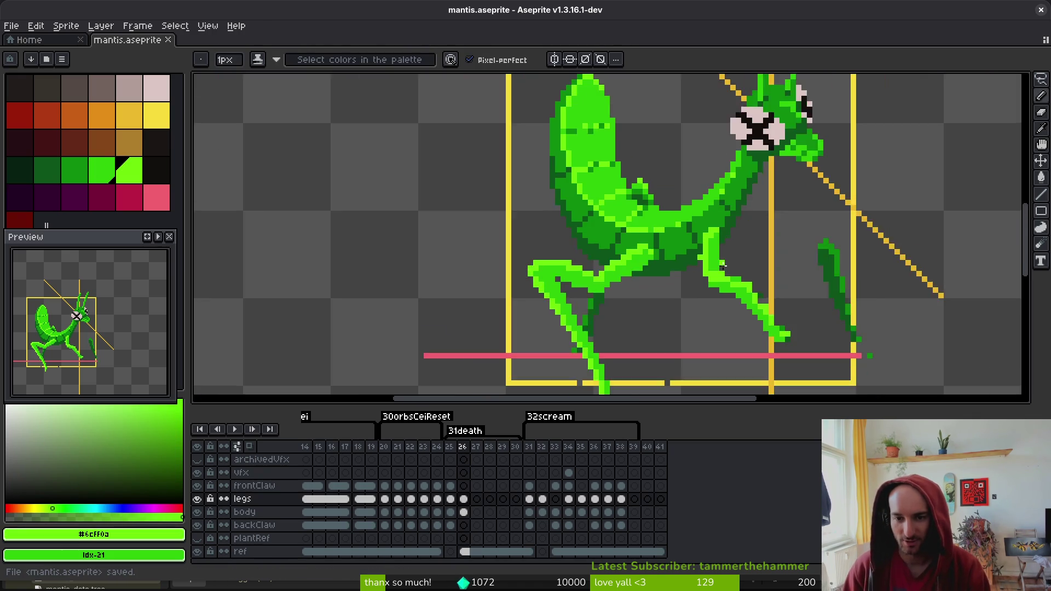
scroll(787, 186, up, 3)
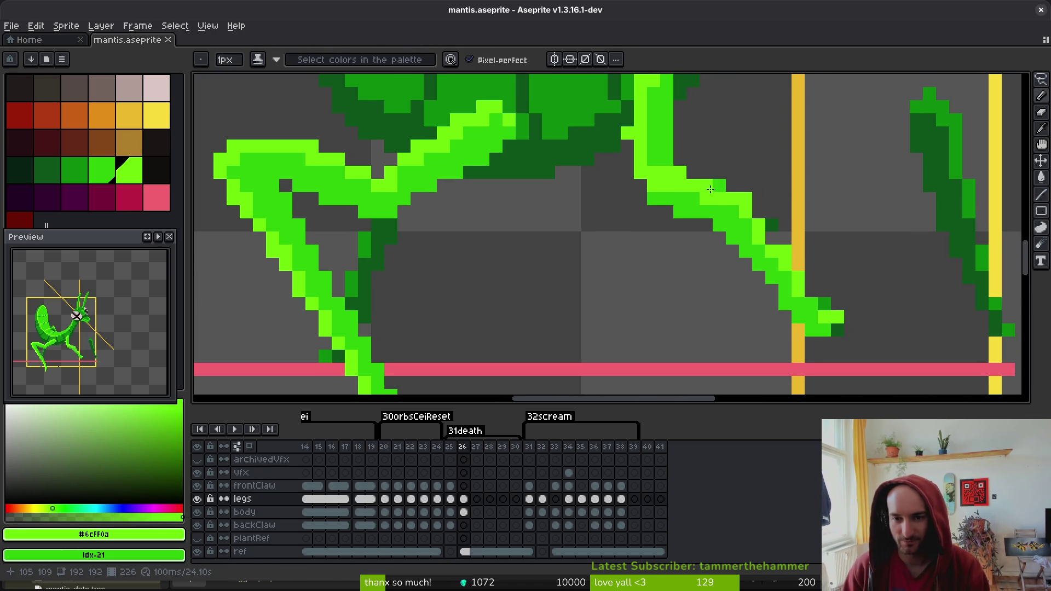
click(772, 231)
click(811, 306)
key(ctrl+s)
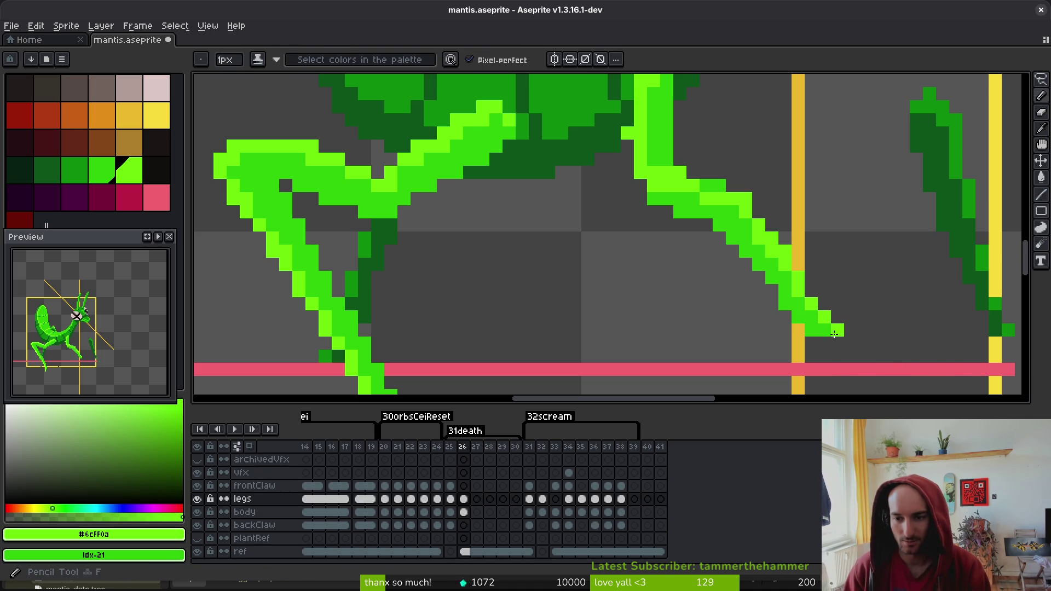
Extend the leg tip downward and add a darker green pixel near the tip
drag(837, 330, 842, 342)
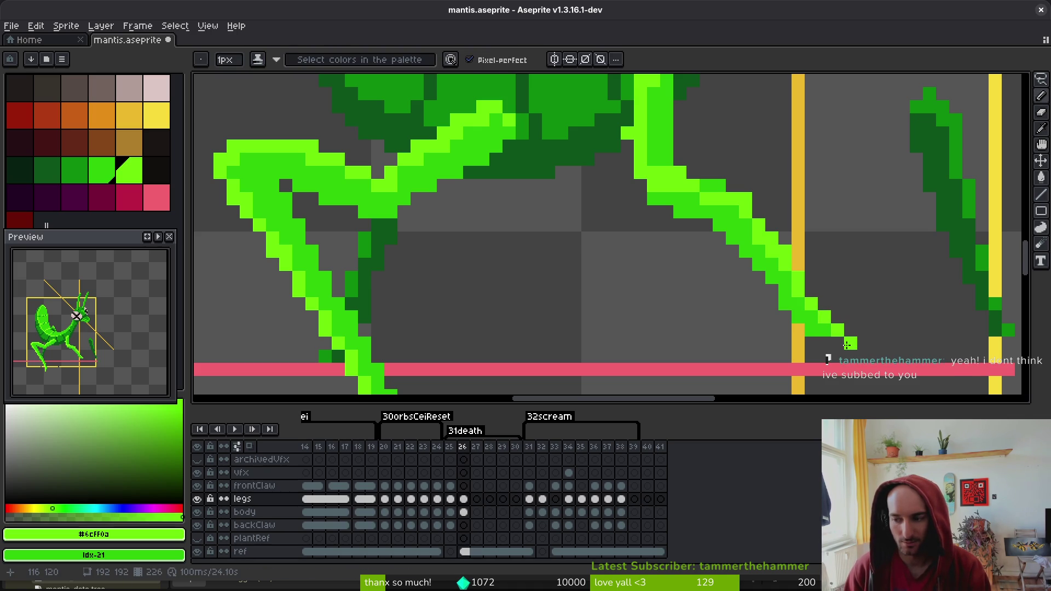
alt+click(826, 336)
click(802, 338)
key(ctrl+s)
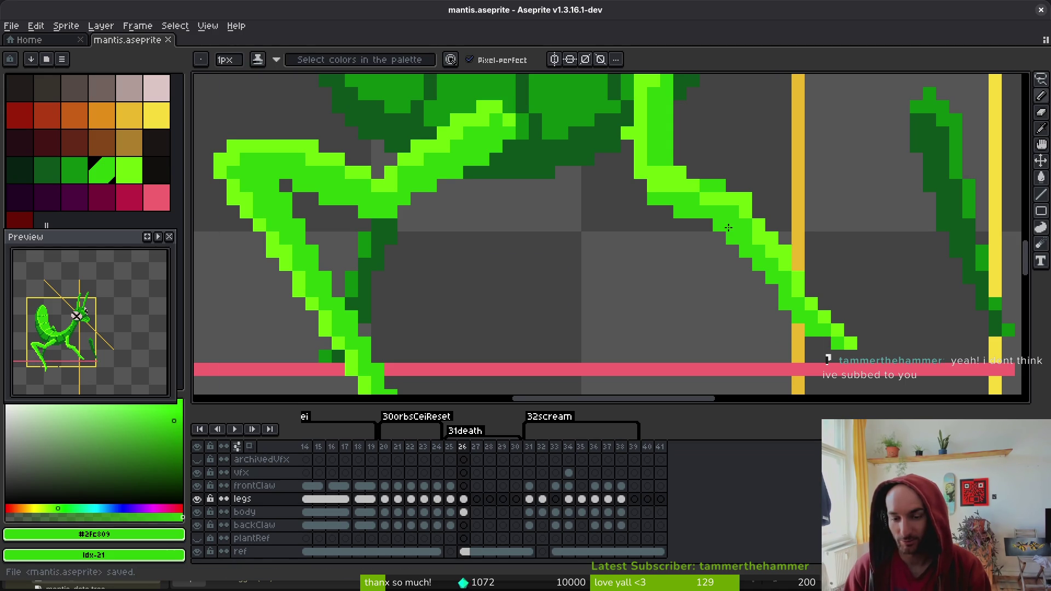
scroll(729, 228, up, 1)
alt+click(749, 241)
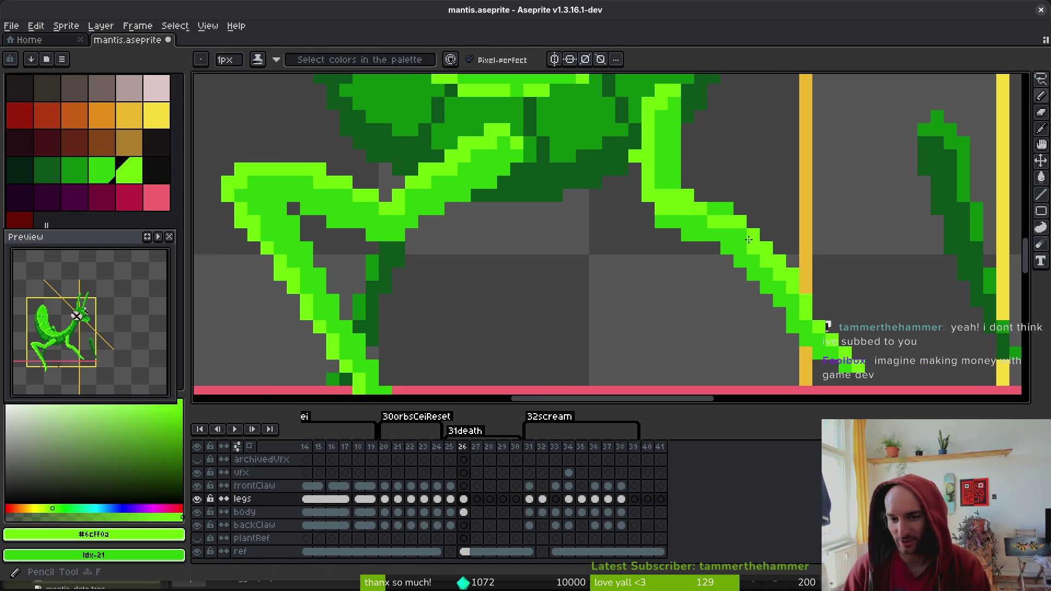
key(ctrl+s)
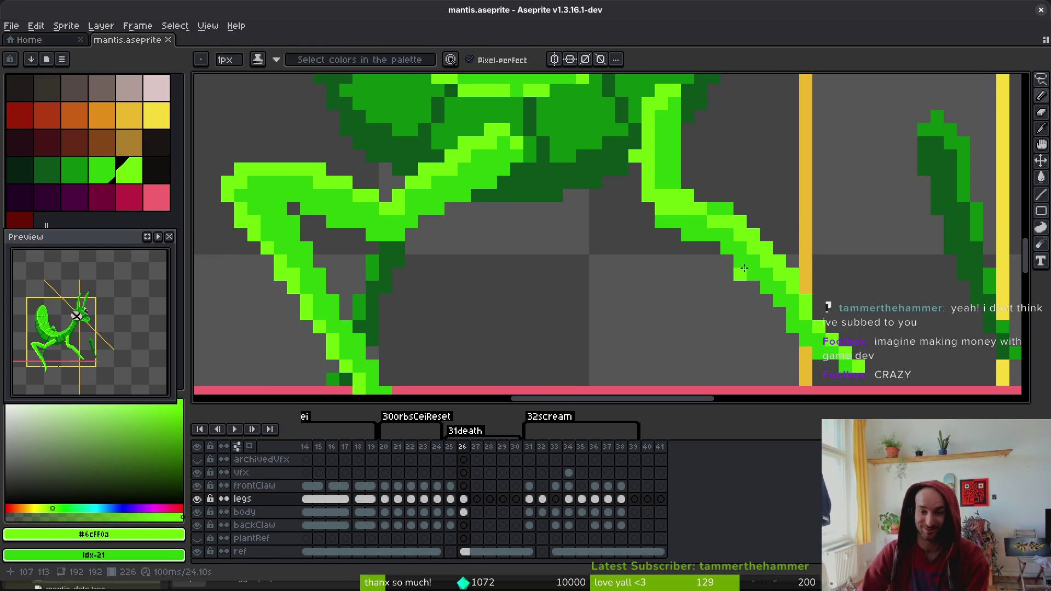
Repaint leg pixels in bright and darker green shades, saving as you go
click(661, 222)
alt+click(694, 222)
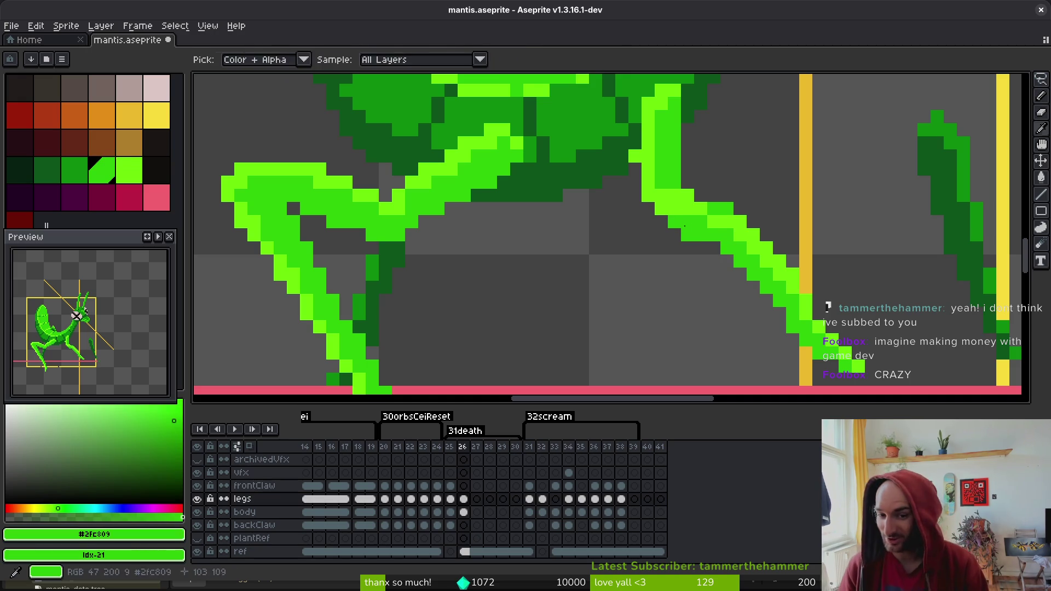
click(668, 209)
key(ctrl+s)
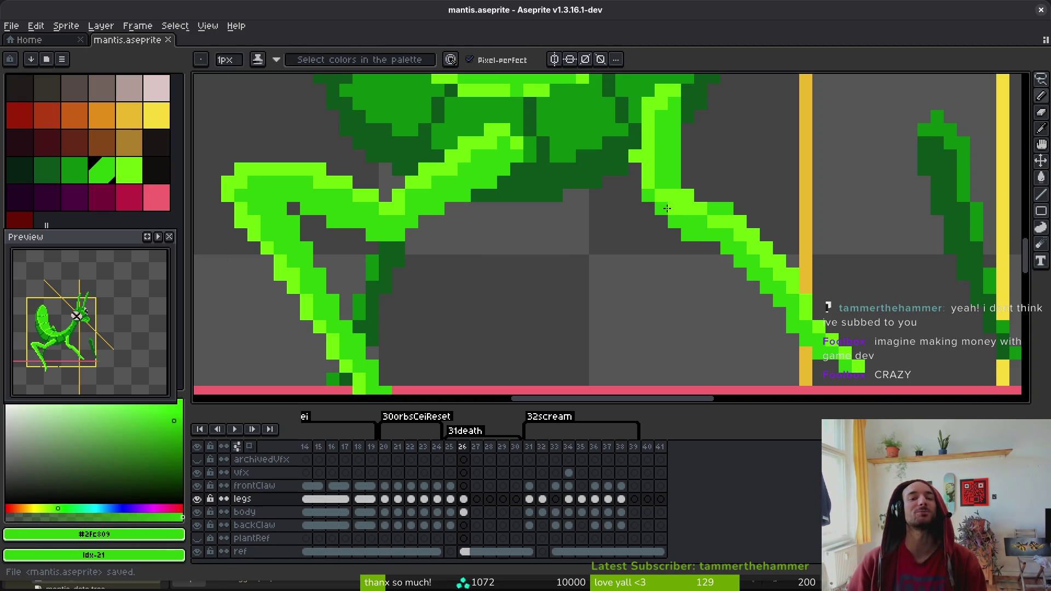
alt+click(725, 210)
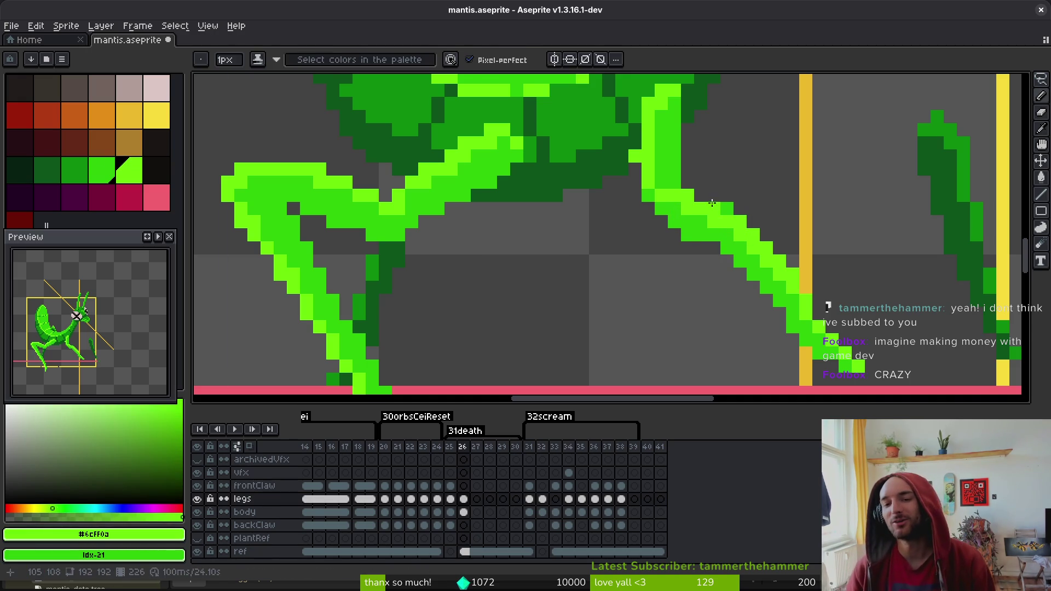
key(ctrl+s)
scroll(739, 228, down, 3)
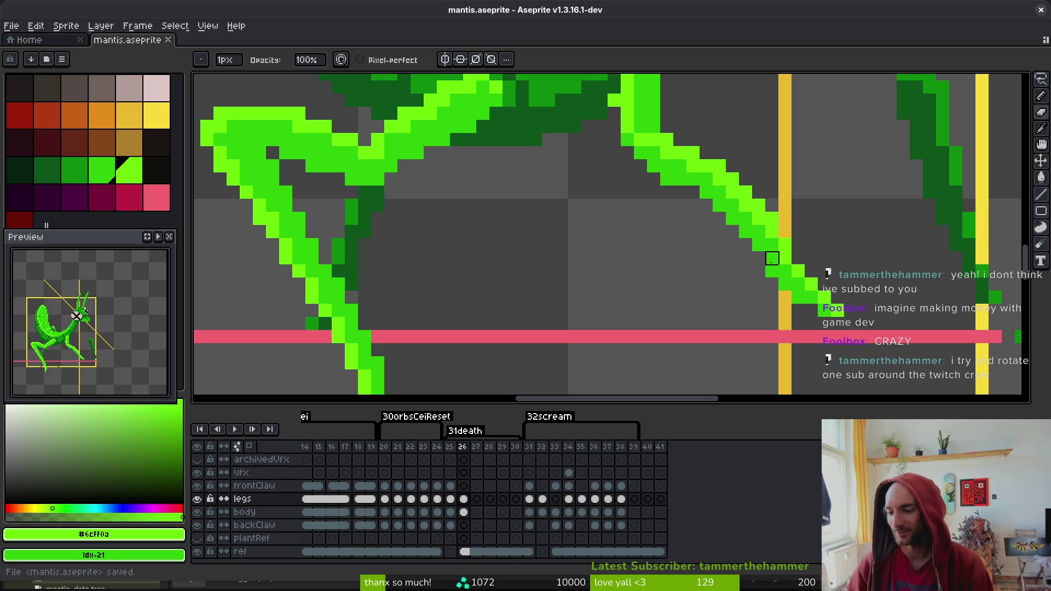
scroll(766, 263, down, 2)
Select the leg tip area, move it down one pixel, commit, and save
key(m)
drag(751, 264, 824, 337)
drag(799, 298, 799, 311)
key(ctrl+d)
key(b)
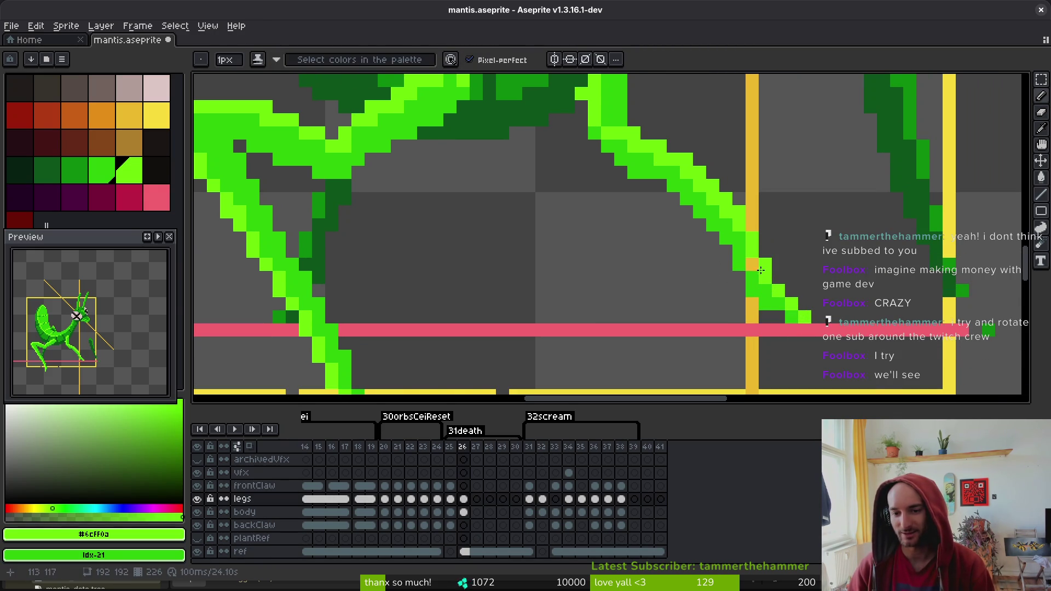
alt+click(752, 270)
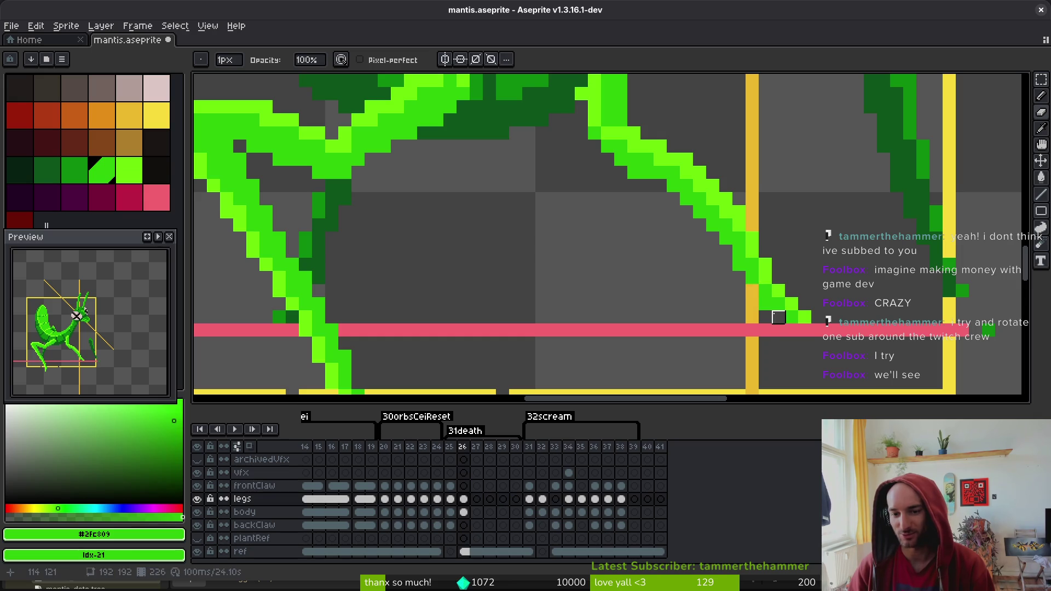
key(ctrl+s)
drag(805, 304, 816, 271)
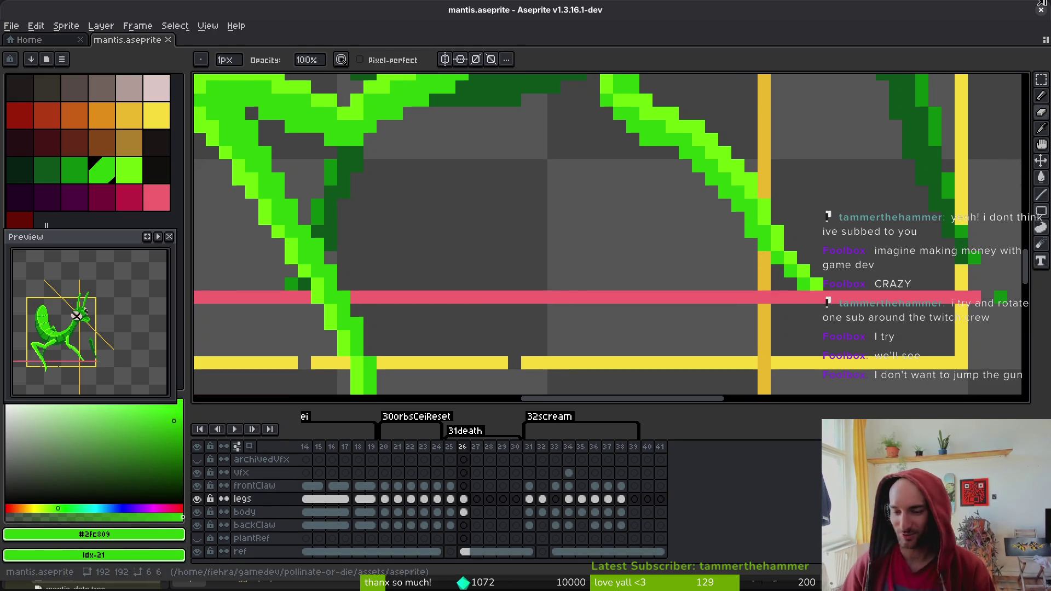
key(m)
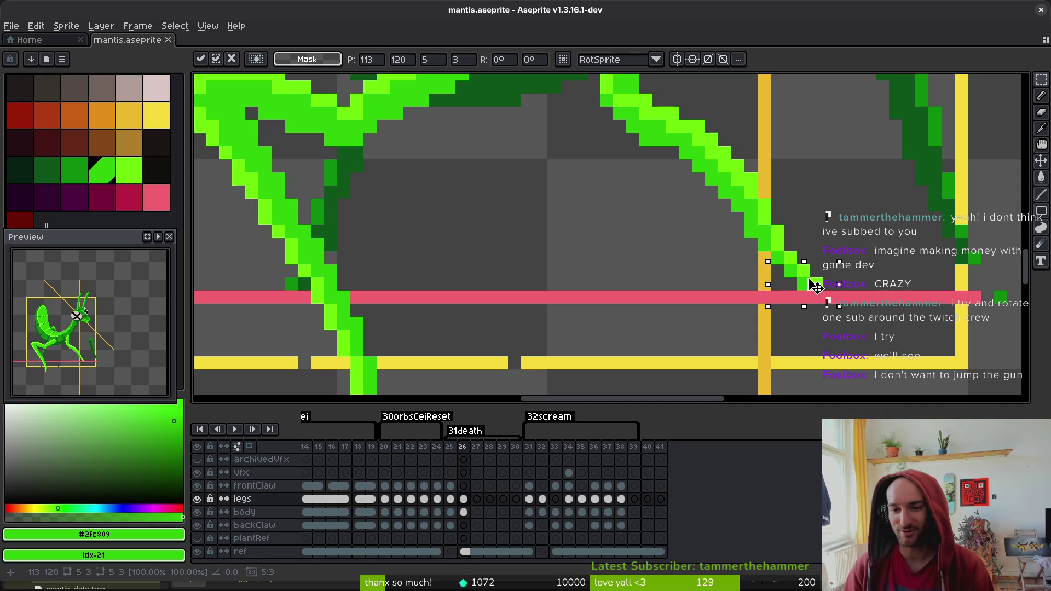
key(ctrl+s)
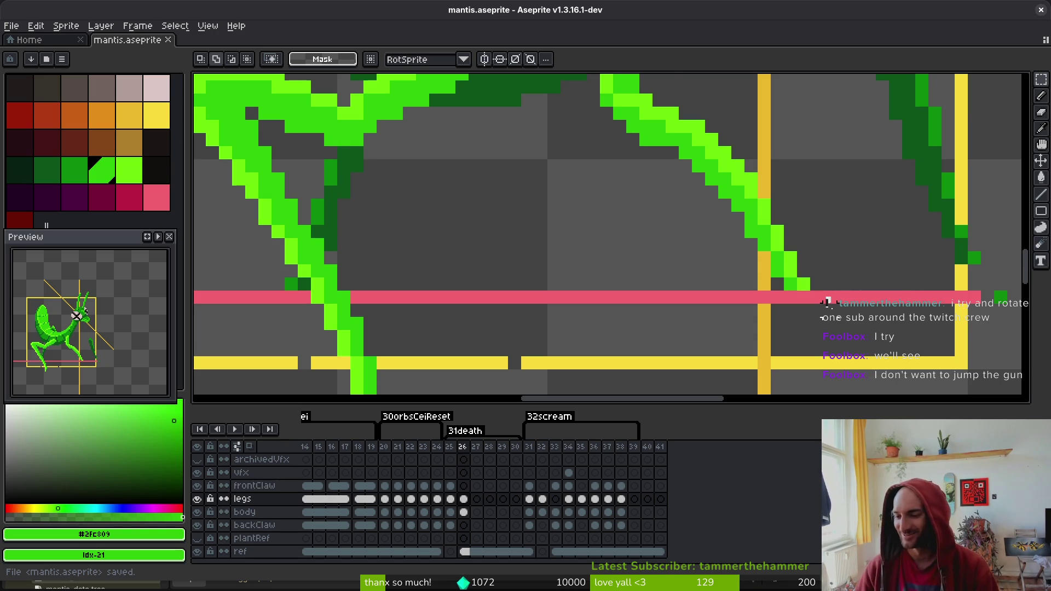
Sample the bright green from the leg with the Alt eyedropper
scroll(698, 233, down, 2)
scroll(609, 125, up, 2)
key(e)
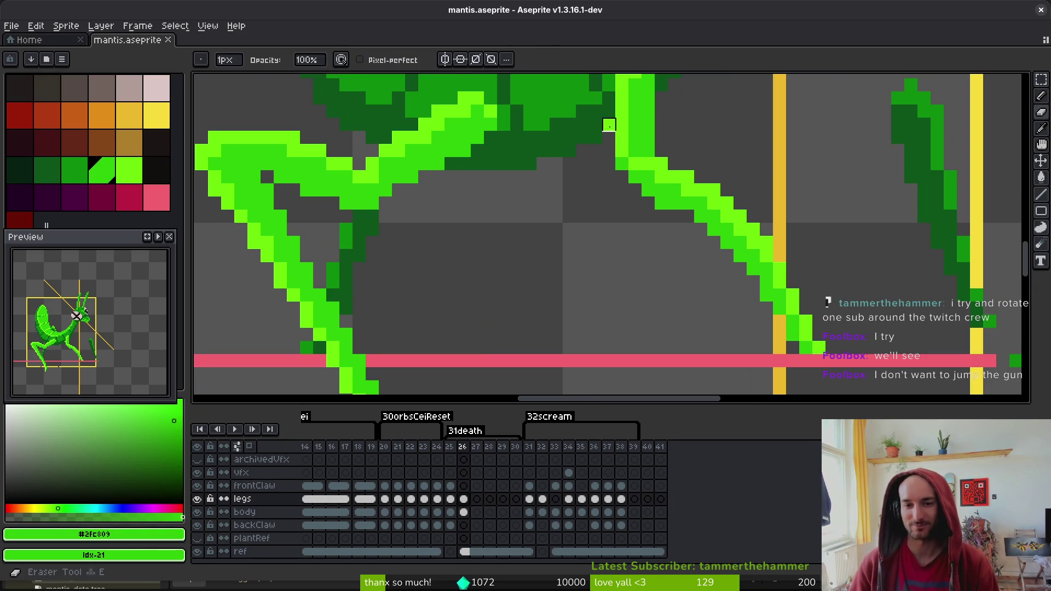
key(ctrl+s)
scroll(664, 188, down, 1)
scroll(693, 241, up, 1)
key(alt)
alt+click(693, 240)
scroll(744, 285, down, 8)
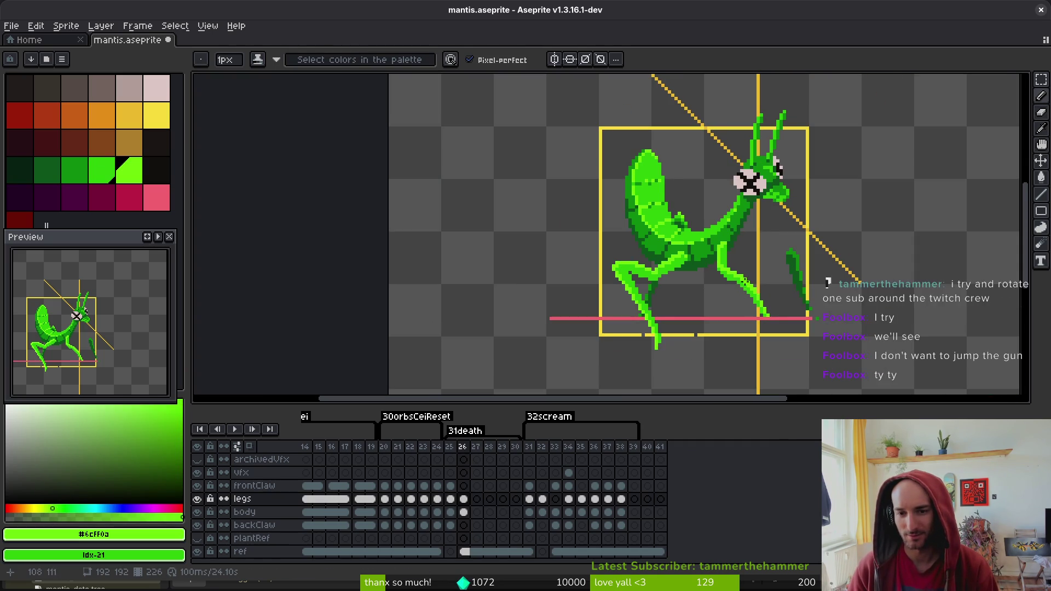
scroll(744, 284, up, 1)
key(b)
scroll(762, 263, up, 1)
scroll(762, 262, down, 3)
scroll(750, 219, up, 2)
scroll(732, 263, up, 1)
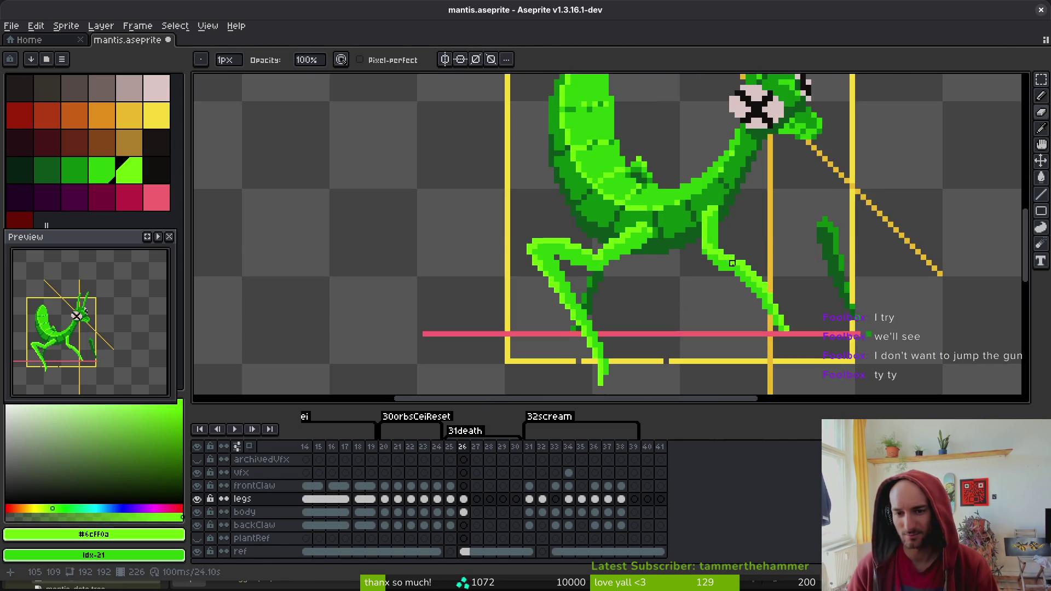
scroll(732, 263, down, 2)
Lasso and commit the leg tip, then join the two leg segments with green pixels
key(v)
scroll(734, 181, up, 1)
mouse_move(704, 145)
mouse_down()
mouse_move(737, 262)
mouse_move(695, 164)
mouse_move(722, 185)
mouse_up()
scroll(671, 166, up, 2)
key(ctrl+d)
key(b)
click(685, 159)
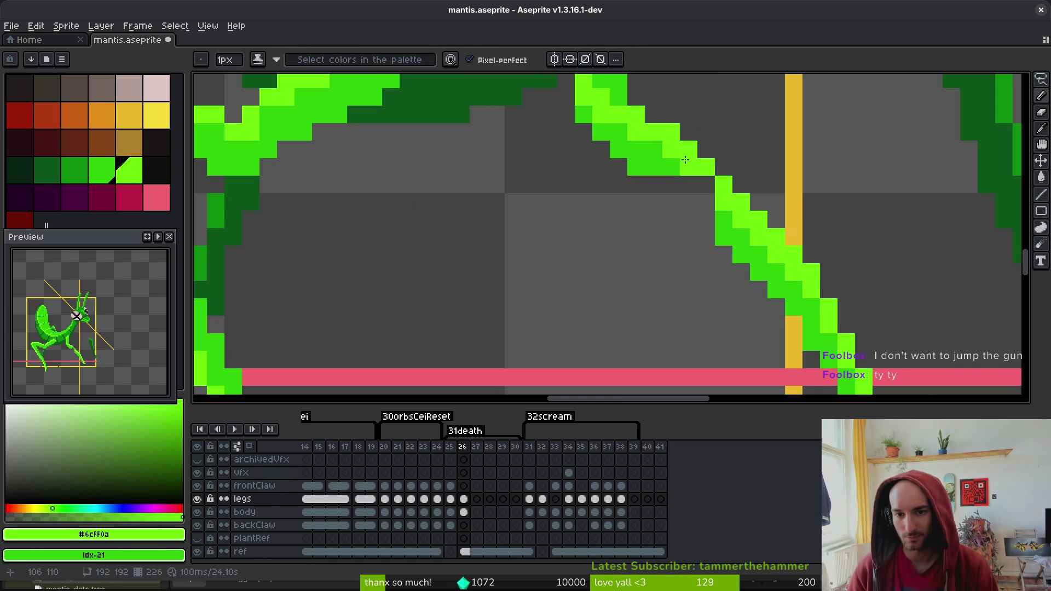
alt+click(724, 219)
scroll(768, 297, down, 4)
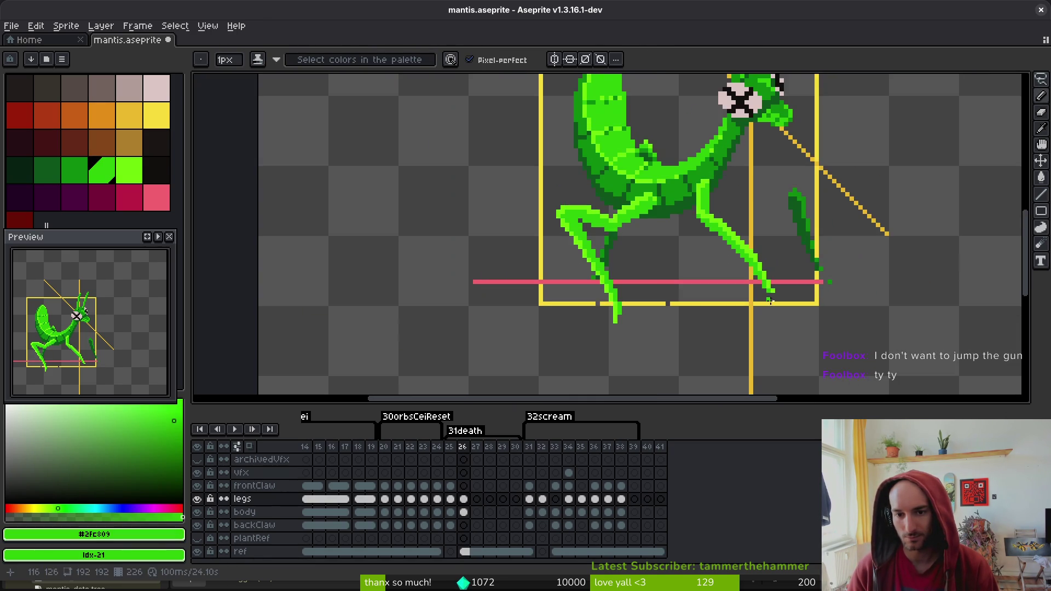
scroll(768, 296, up, 2)
key(shift+w)
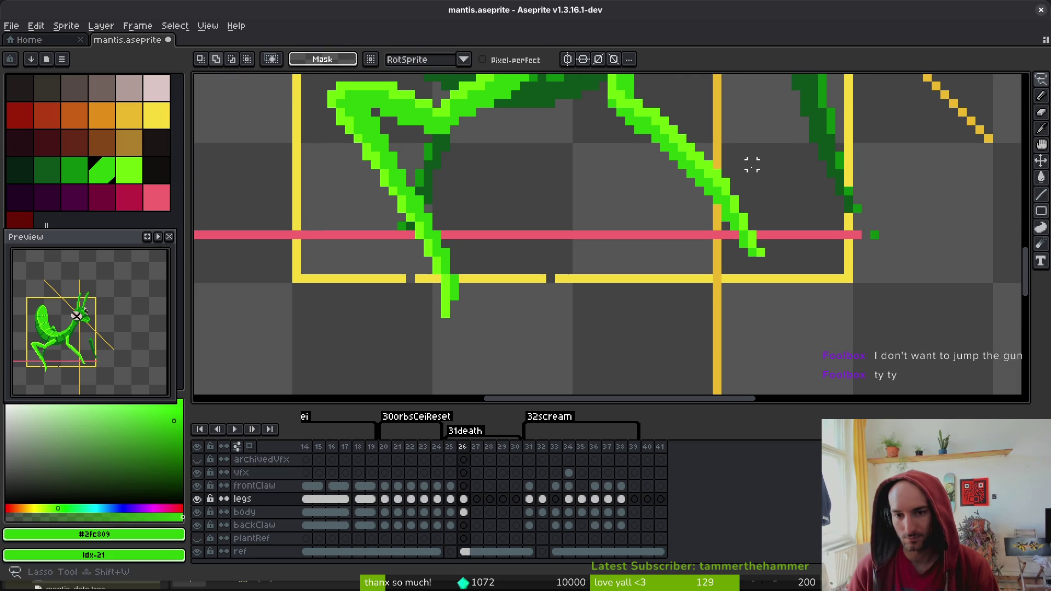
Undo the last pencil stroke and lasso-select the lower leg segment
scroll(679, 239, up, 2)
scroll(679, 178, up, 2)
key(ctrl+z)
key(ctrl+z)
key(ctrl+z)
mouse_move(712, 134)
mouse_down()
mouse_move(833, 361)
mouse_move(819, 162)
mouse_move(781, 144)
mouse_up()
scroll(781, 300, down, 3)
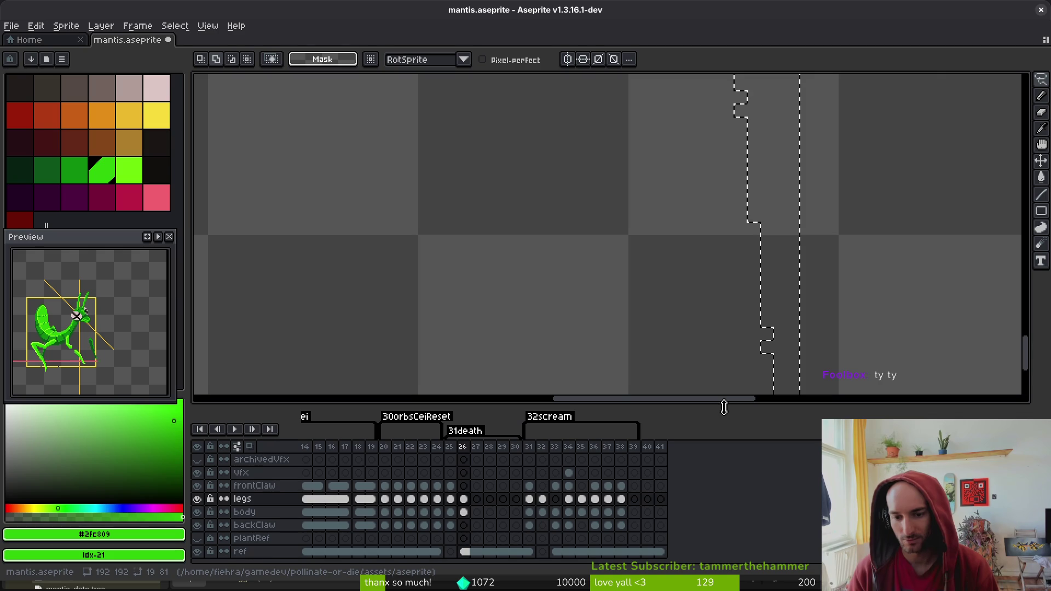
drag(728, 405, 728, 414)
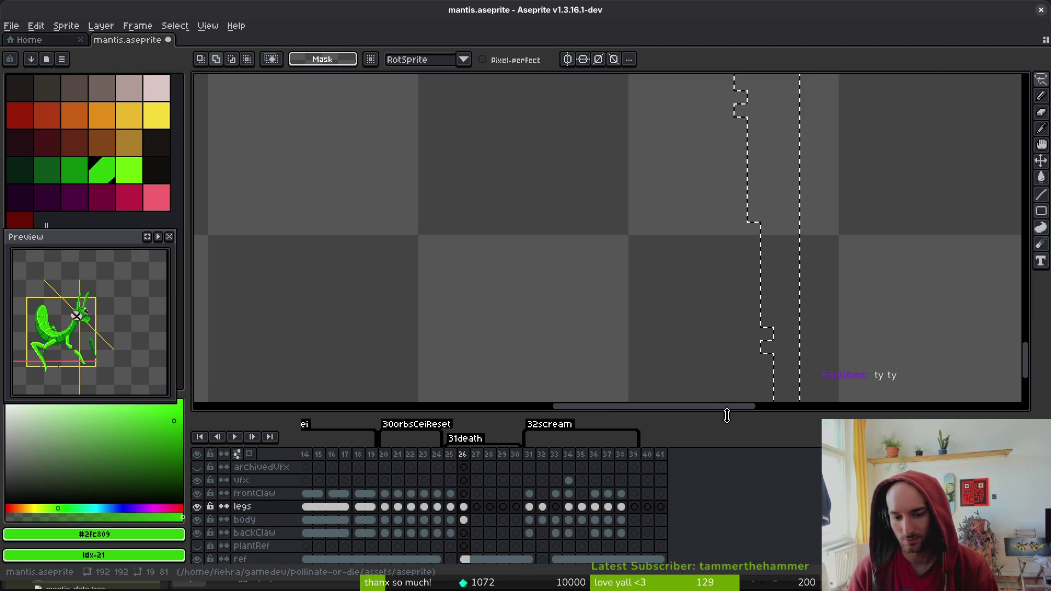
scroll(750, 304, up, 2)
scroll(729, 285, right, 1)
scroll(704, 298, down, 2)
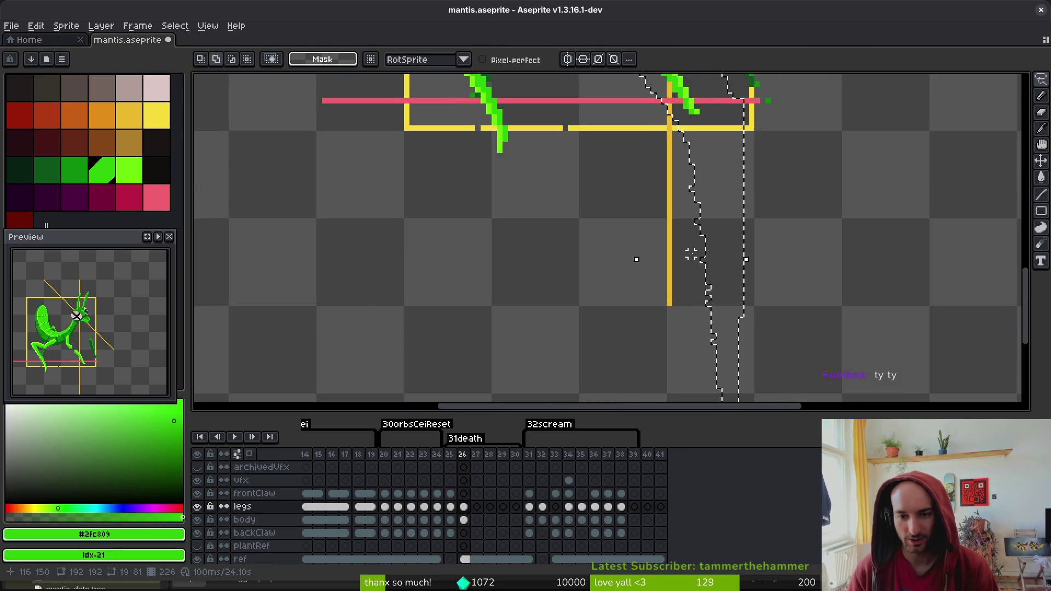
scroll(633, 257, up, 5)
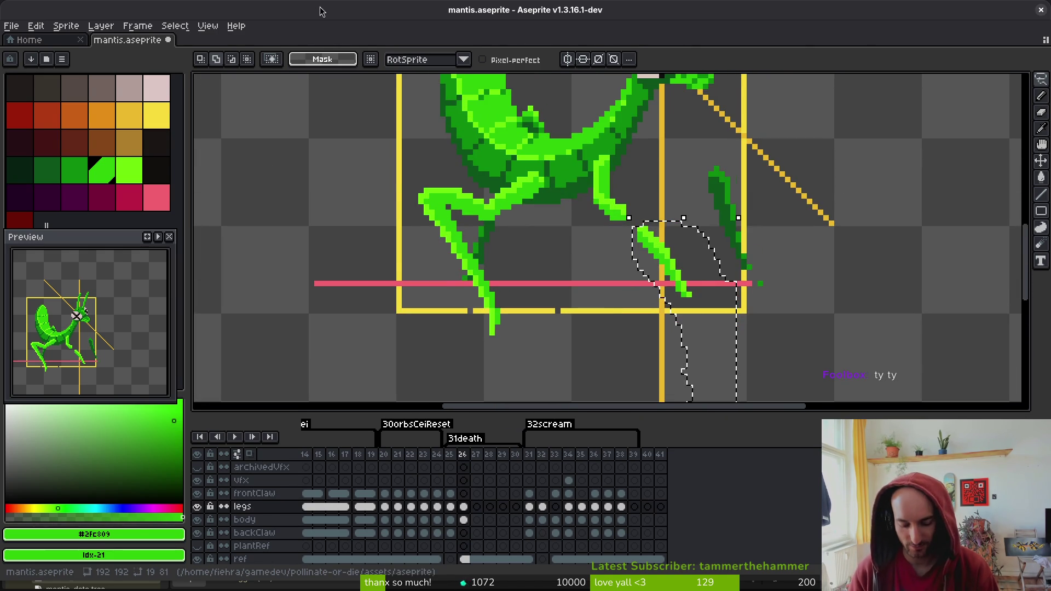
double_click(320, 11)
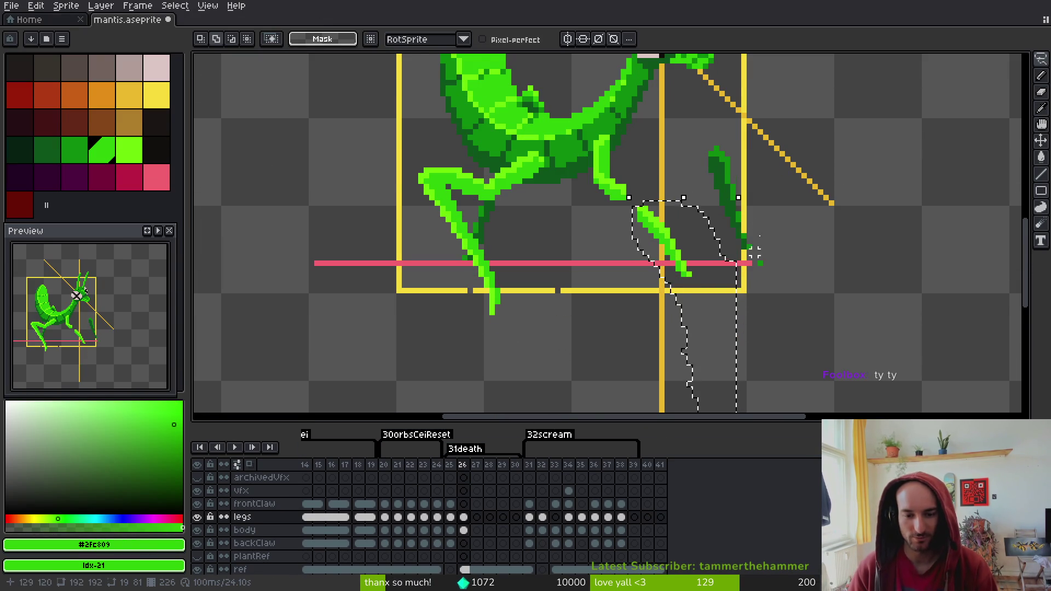
Shift the selected lower leg piece down and right until it reaches the pink ground line
scroll(712, 306, up, 1)
scroll(684, 273, down, 1)
drag(695, 253, 717, 260)
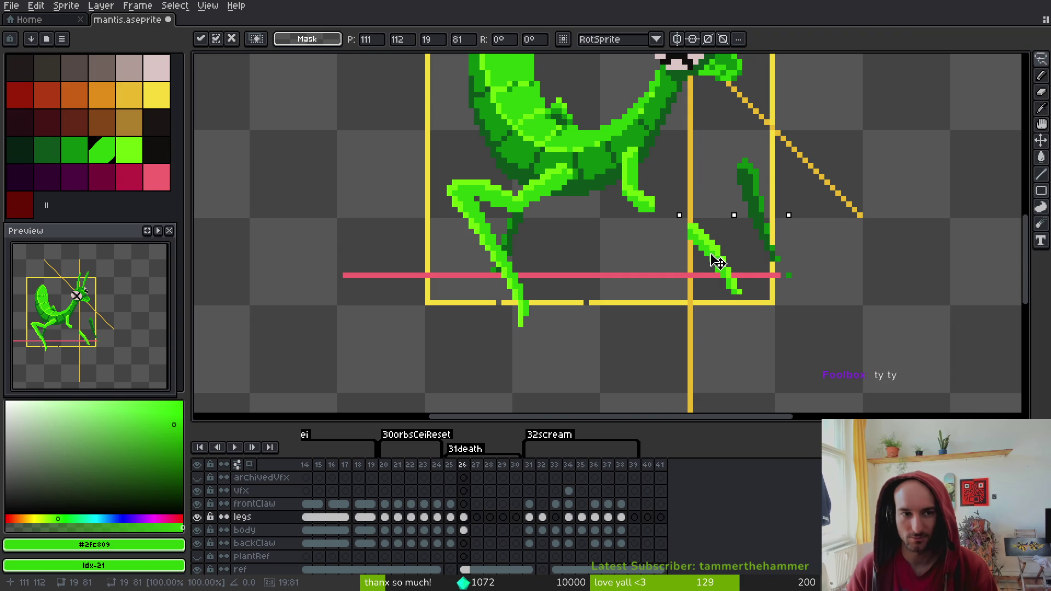
key(F11)
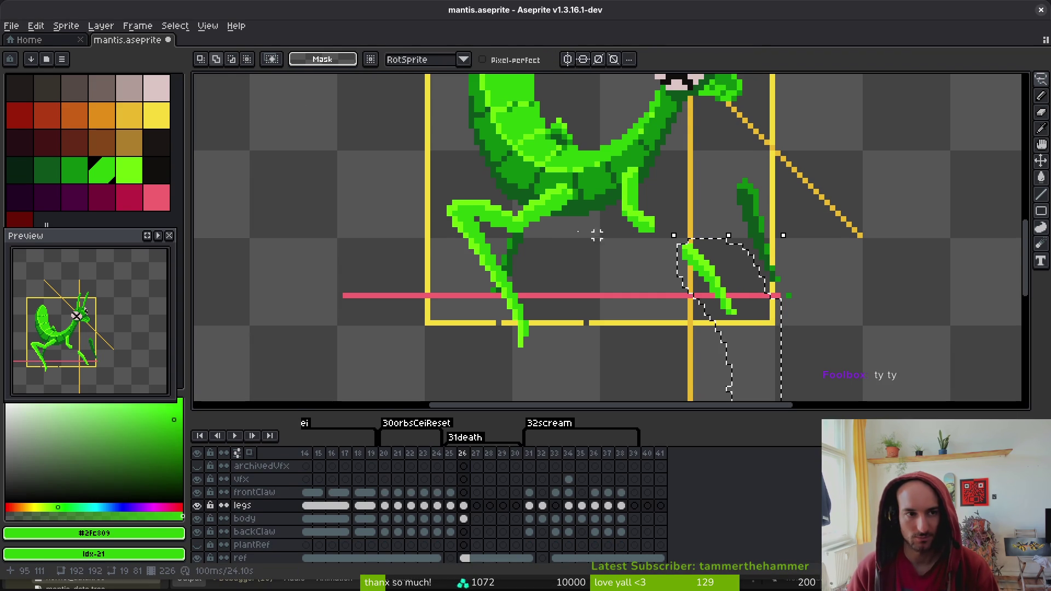
key(F11)
key(F11)
key(F11)
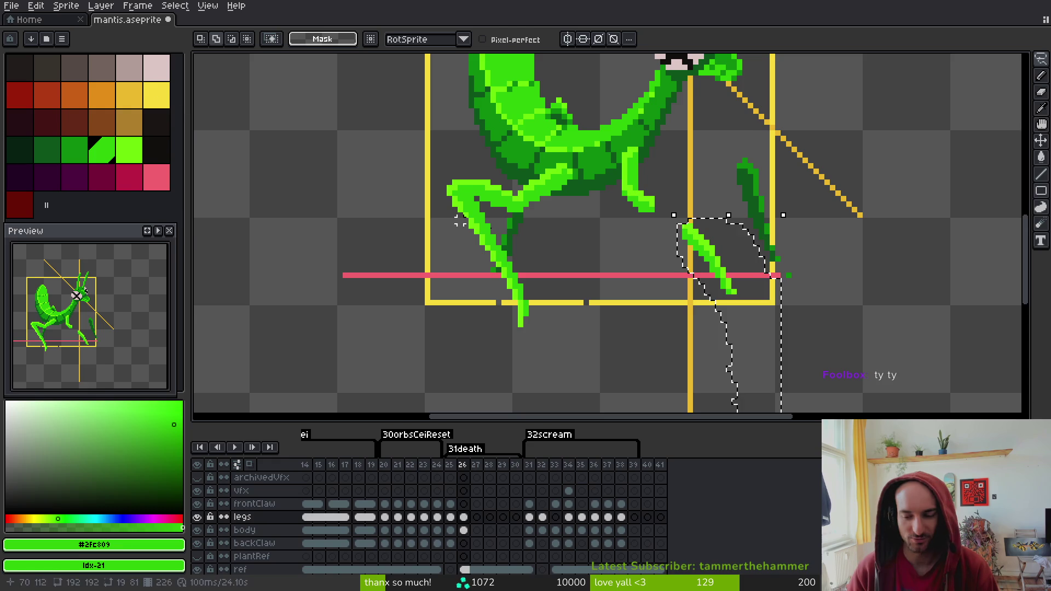
key(F11)
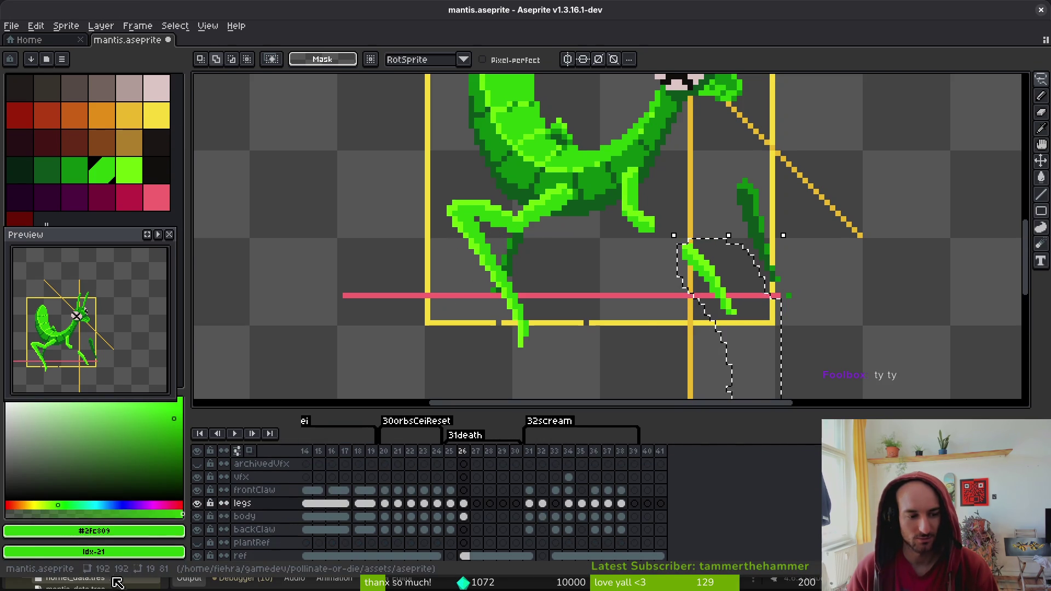
key(F11)
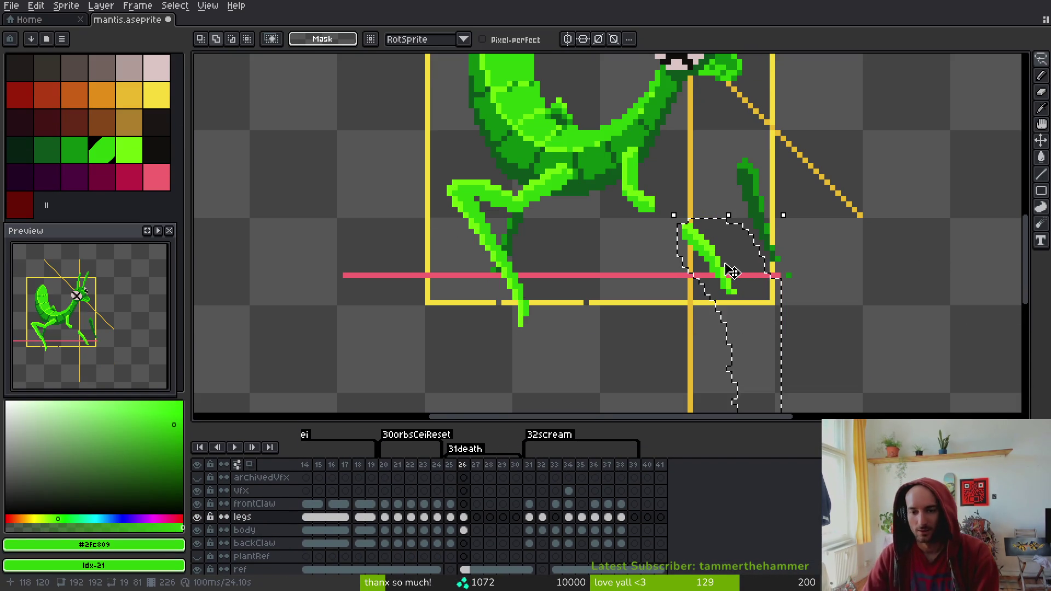
scroll(732, 272, up, 3)
drag(703, 221, 719, 234)
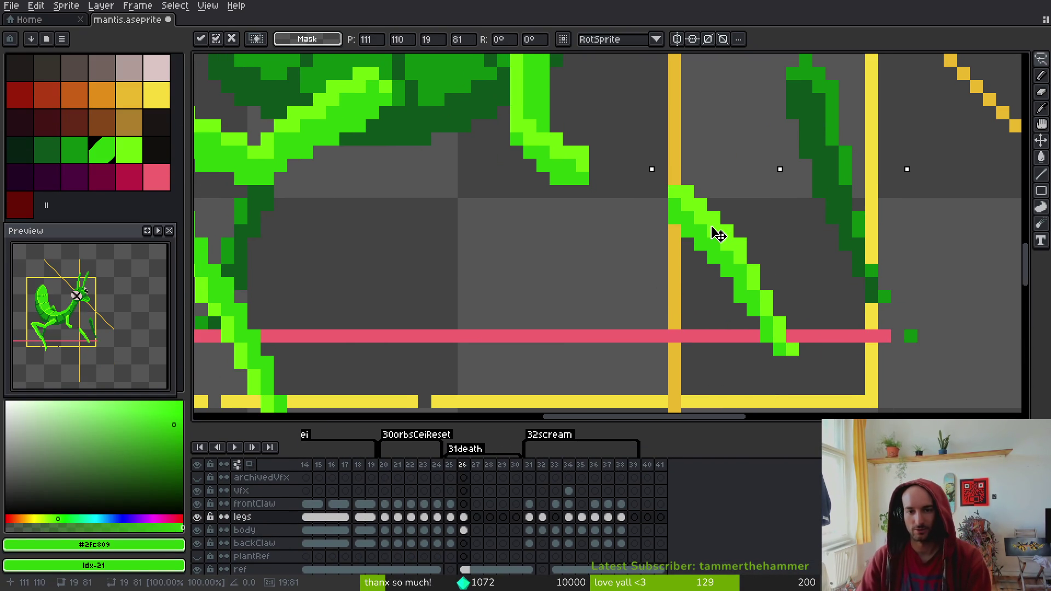
key(b)
alt+click(575, 155)
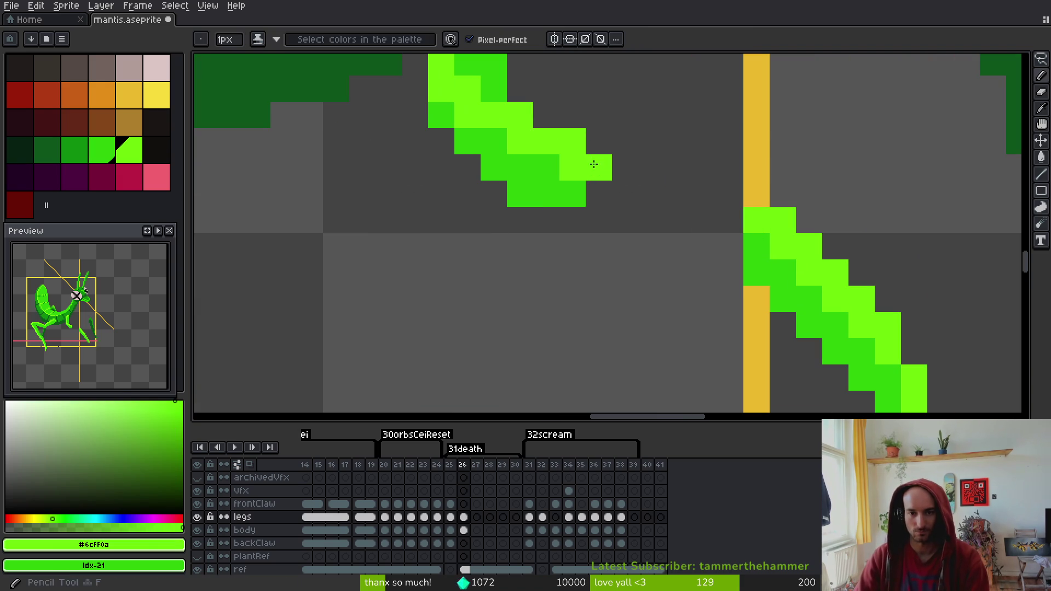
Draw a light-green stepped line joining the moved lower leg to the upper leg, and save
scroll(635, 171, up, 2)
click(638, 171)
mouse_move(641, 172)
mouse_down()
mouse_move(703, 195)
mouse_move(722, 220)
mouse_move(708, 221)
mouse_up()
key(ctrl+s)
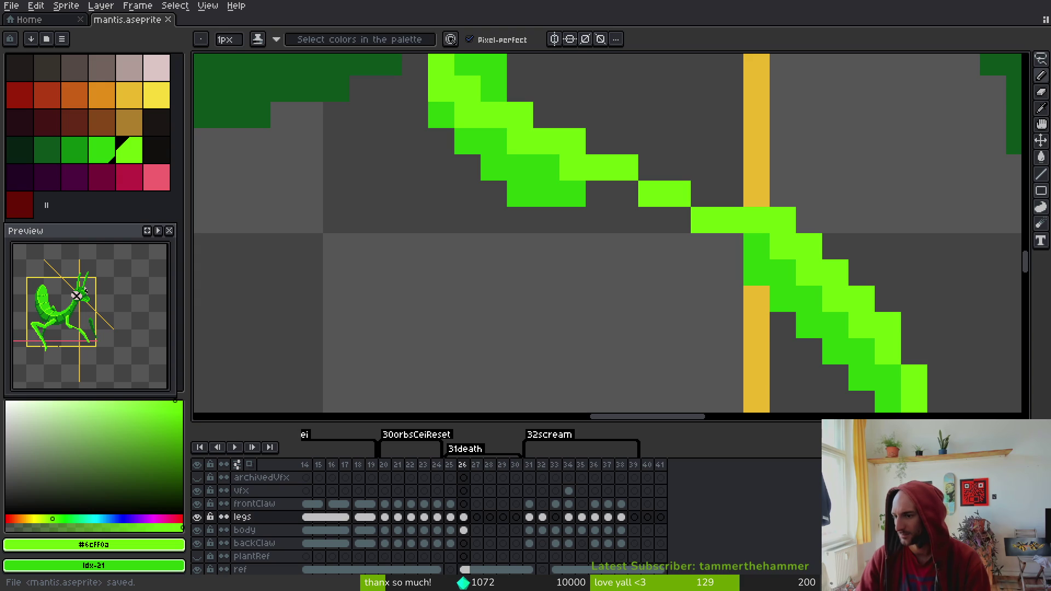
Shade the joined leg's underside with darker green #2fc809 and save mantis.aseprite
alt+right_click(765, 247)
mouse_move(769, 242)
mouse_down()
mouse_move(700, 247)
mouse_move(645, 222)
mouse_move(624, 197)
mouse_move(600, 194)
mouse_up()
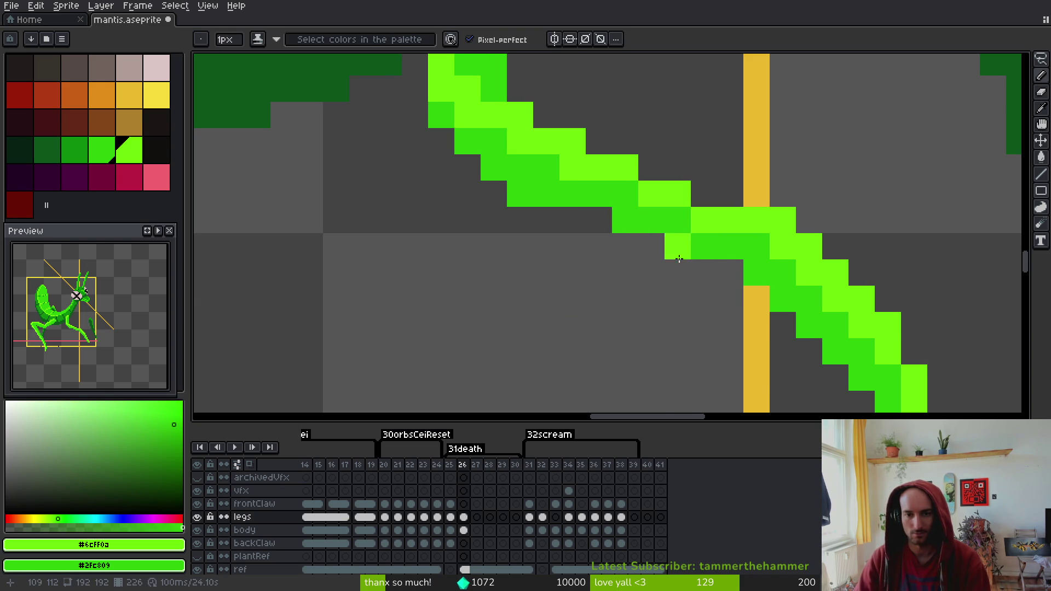
scroll(673, 255, down, 5)
scroll(673, 255, up, 4)
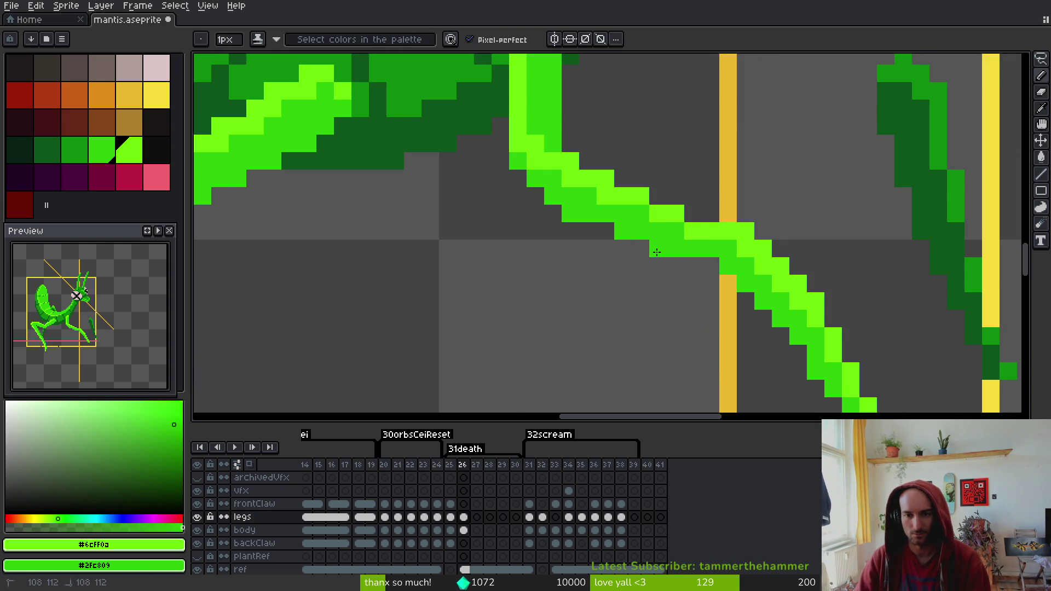
drag(693, 219, 657, 250)
scroll(693, 270, down, 5)
scroll(693, 270, up, 4)
key(e)
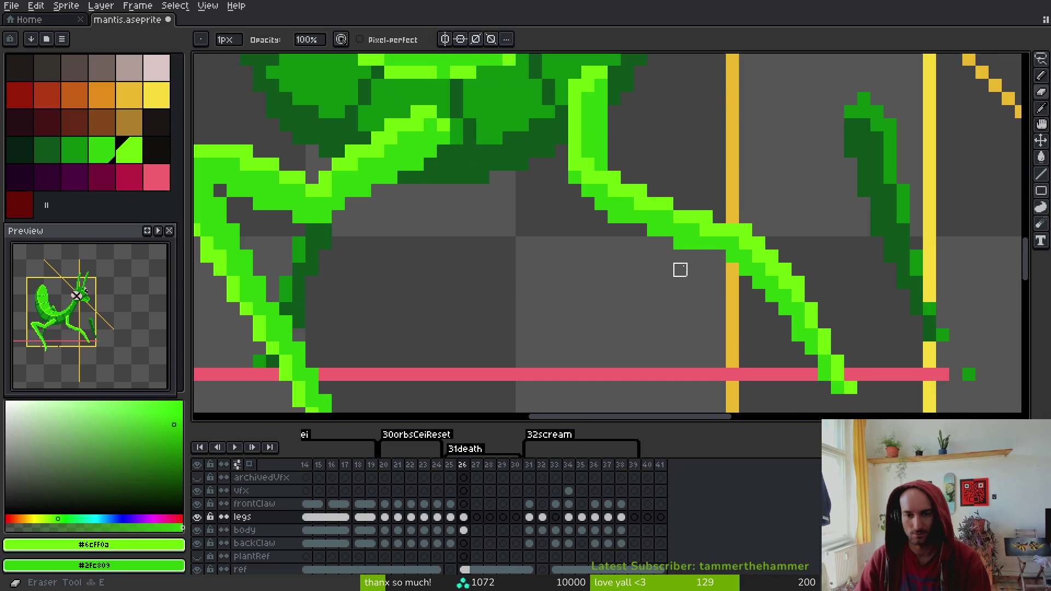
key(ctrl+s)
Compare against frame 25, then return to frame 26
scroll(677, 289, down, 5)
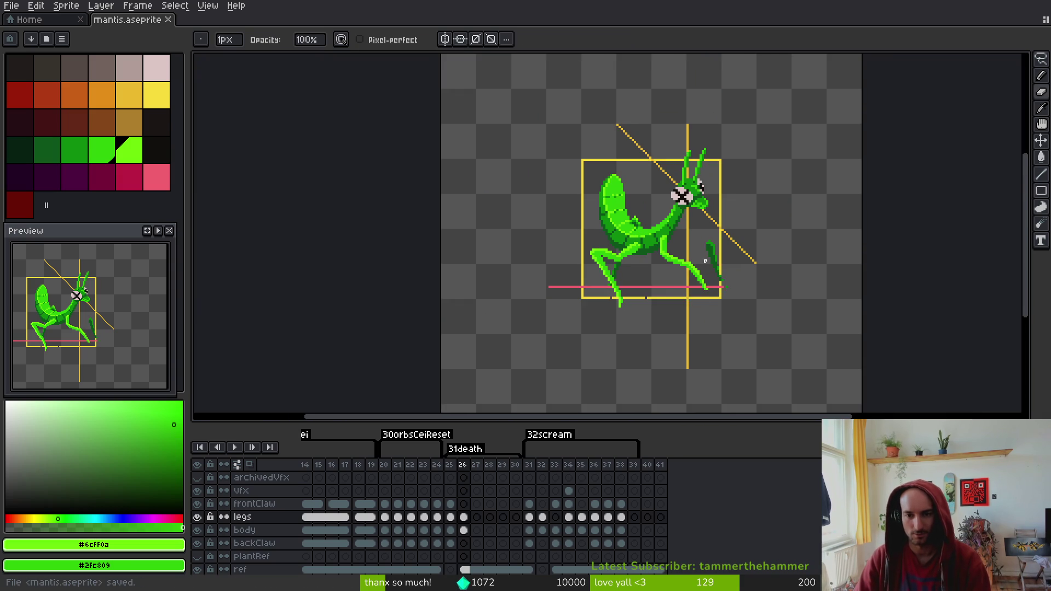
scroll(709, 274, up, 3)
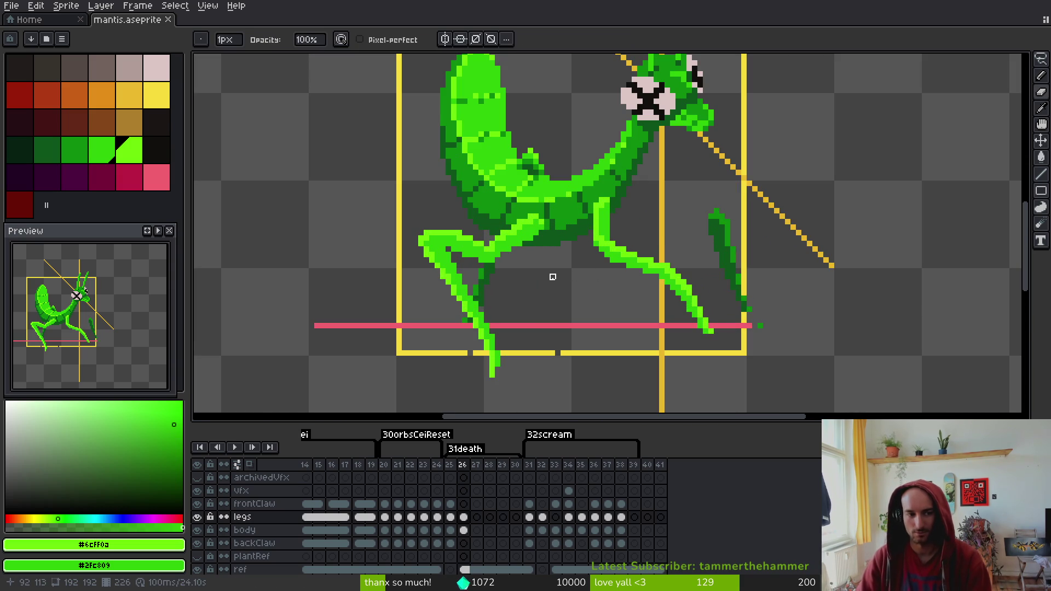
scroll(558, 272, up, 2)
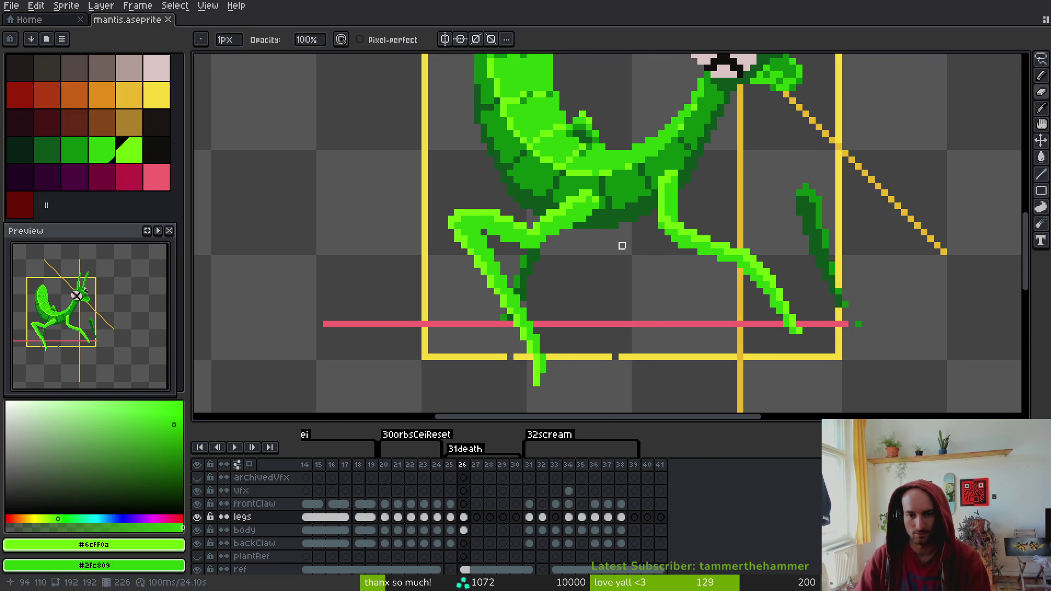
key(i)
key(Left)
key(Right)
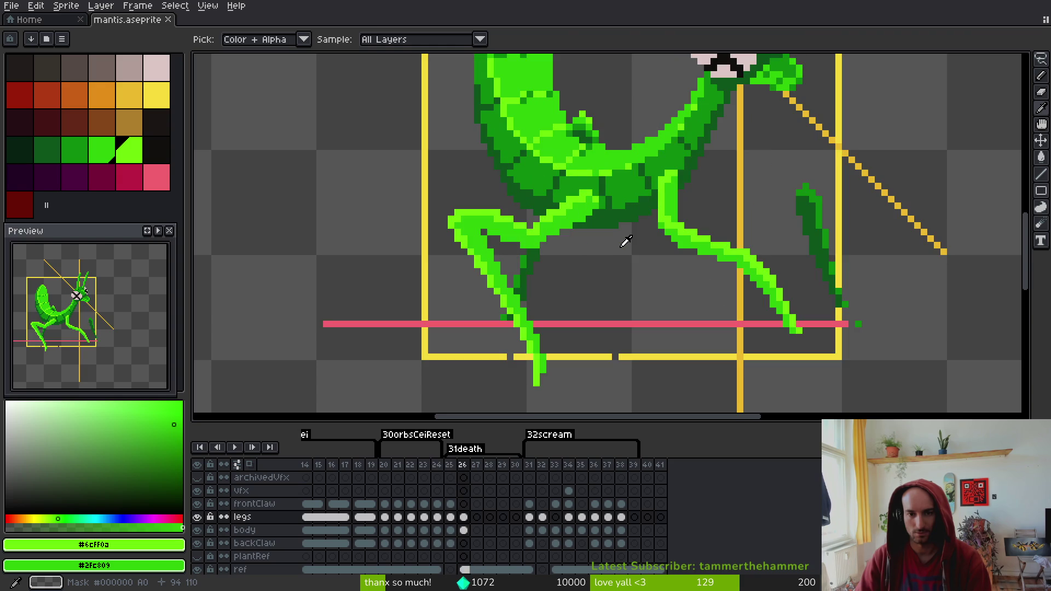
Lasso the left legs, rotate them and shift them down-right, then touch up the joint pixels
scroll(598, 198, down, 1)
key(q)
mouse_move(585, 159)
mouse_down()
mouse_move(559, 406)
mouse_move(649, 306)
mouse_up()
drag(664, 137, 621, 94)
mouse_move(517, 177)
mouse_down()
mouse_move(554, 203)
mouse_move(565, 241)
mouse_up()
key(ctrl+s)
scroll(550, 215, up, 2)
key(b)
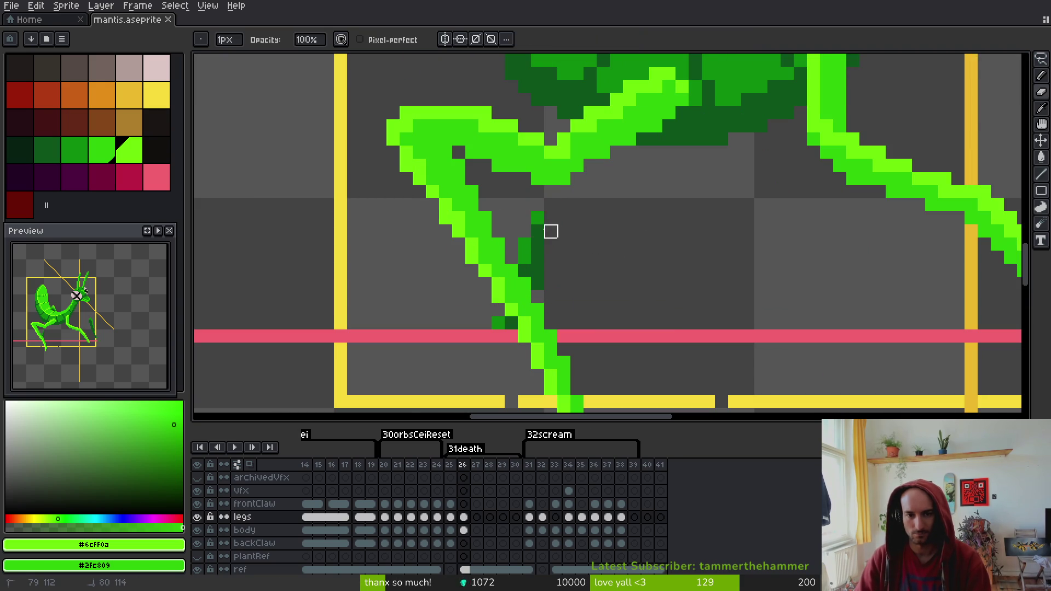
drag(524, 243, 524, 257)
click(537, 284)
click(524, 271)
drag(511, 323, 497, 323)
Draw a diagonal far leg in darkest green #0d541b behind the left legs
click(629, 206)
shift+click(655, 147)
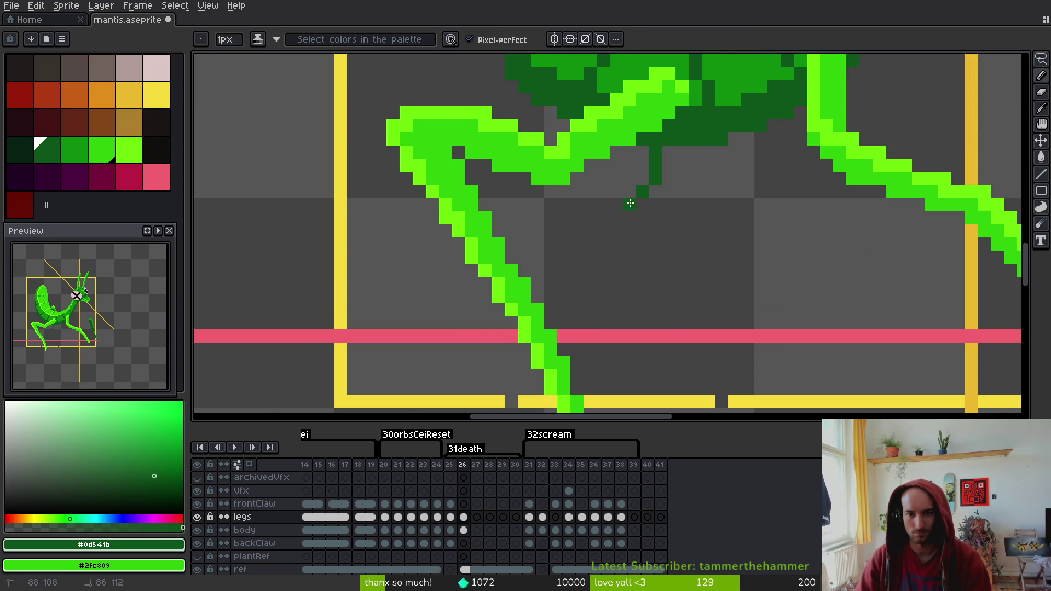
drag(623, 218, 546, 237)
scroll(612, 239, down, 2)
mouse_move(431, 103)
mouse_down()
mouse_move(540, 235)
mouse_move(619, 372)
mouse_up()
scroll(658, 242, down, 3)
scroll(675, 263, up, 1)
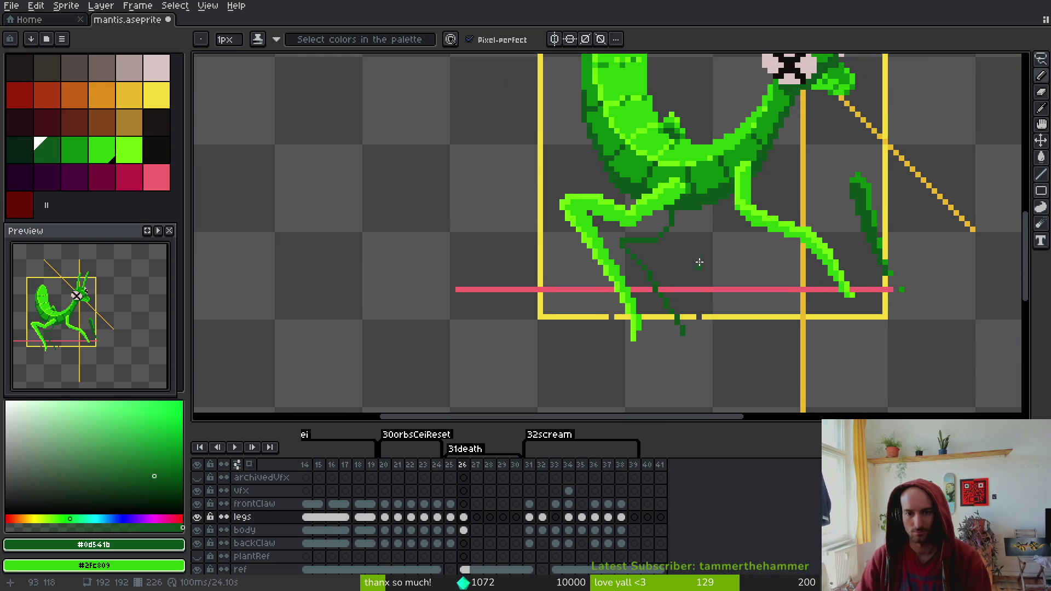
scroll(690, 240, up, 3)
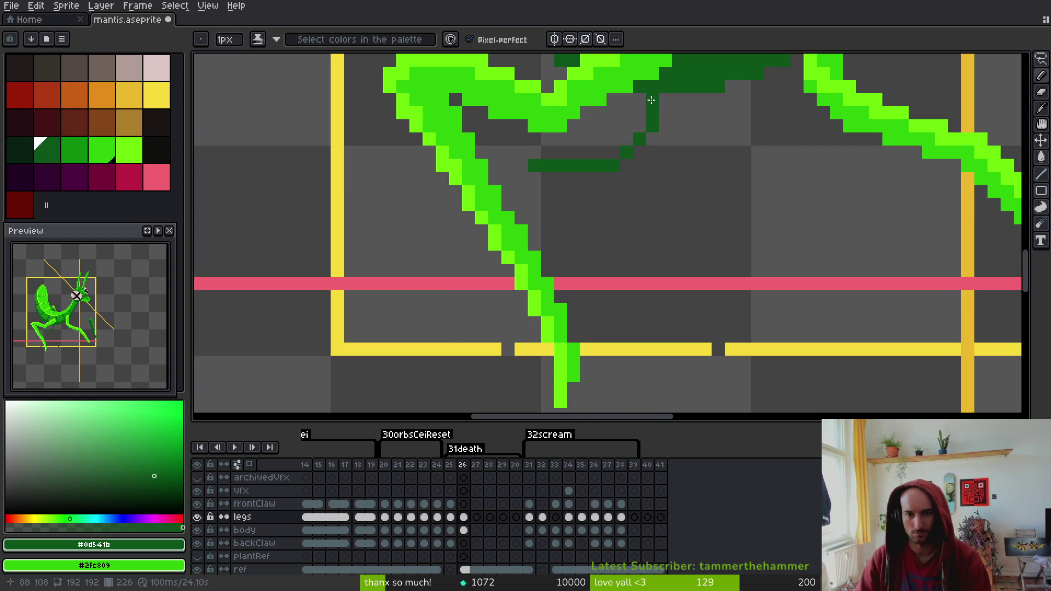
key(ctrl+z)
scroll(663, 103, down, 2)
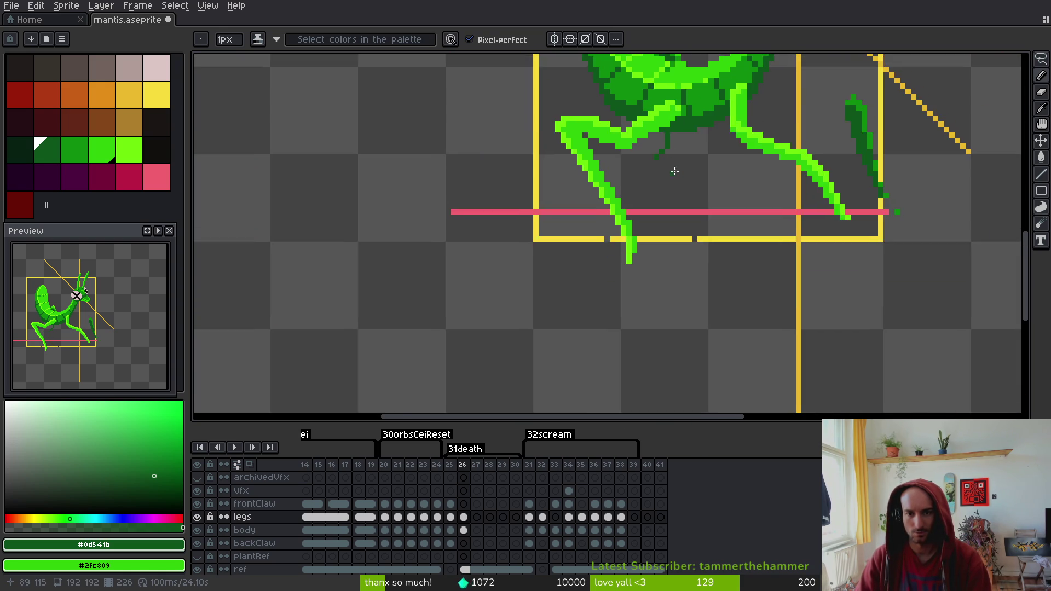
scroll(673, 170, up, 1)
mouse_move(638, 155)
mouse_down()
mouse_move(632, 283)
mouse_move(675, 325)
mouse_up()
mouse_move(632, 282)
mouse_down()
mouse_move(648, 327)
mouse_move(700, 352)
mouse_up()
Thicken the dark-green far leg and fill the gaps in it
key(e)
scroll(648, 211, up, 3)
key(b)
drag(662, 290, 640, 327)
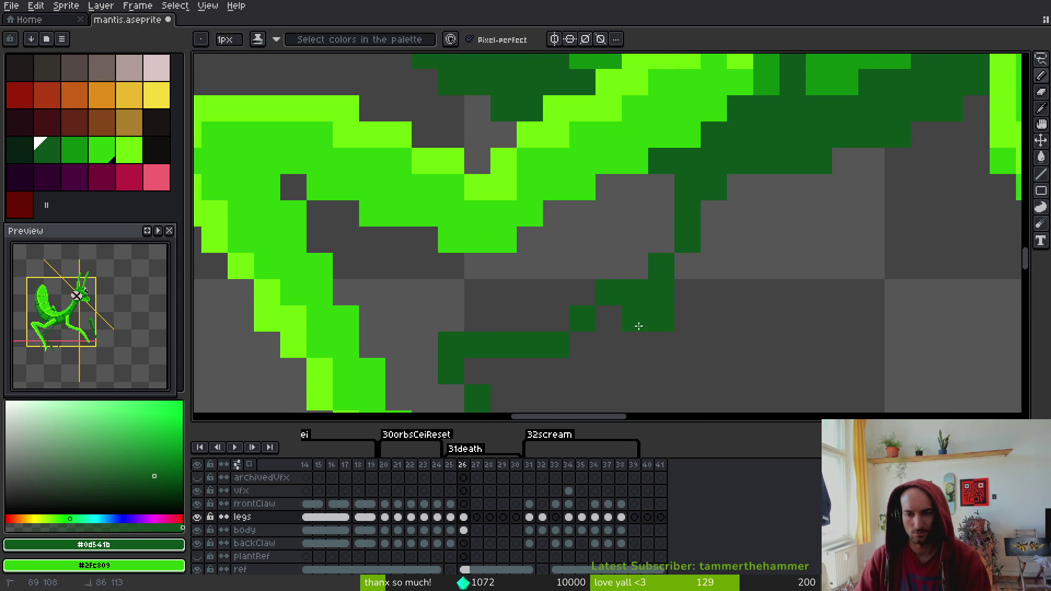
click(583, 345)
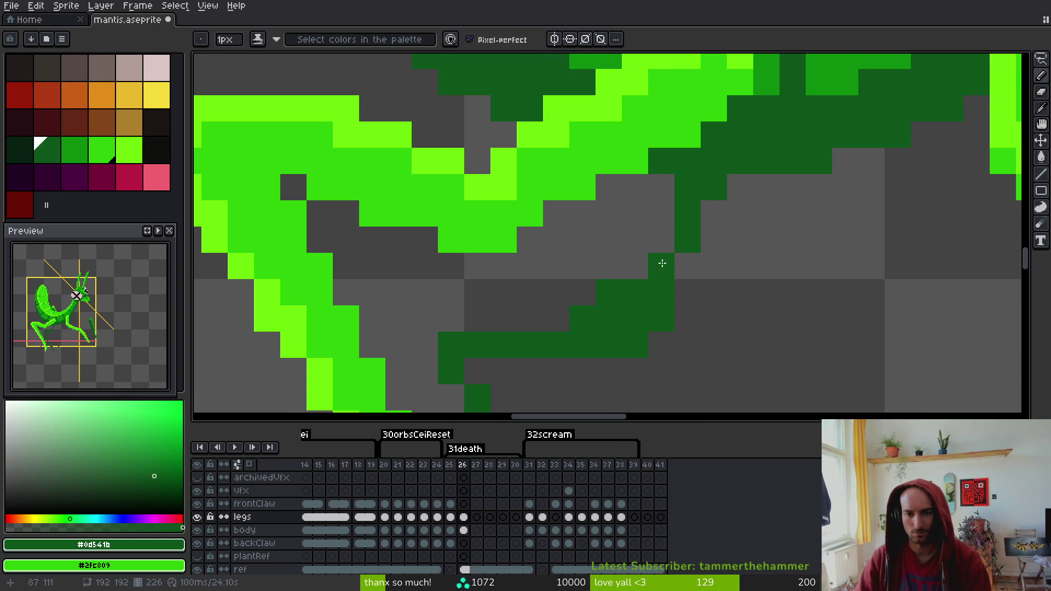
click(687, 266)
click(635, 266)
drag(661, 213, 660, 235)
click(662, 187)
click(630, 241)
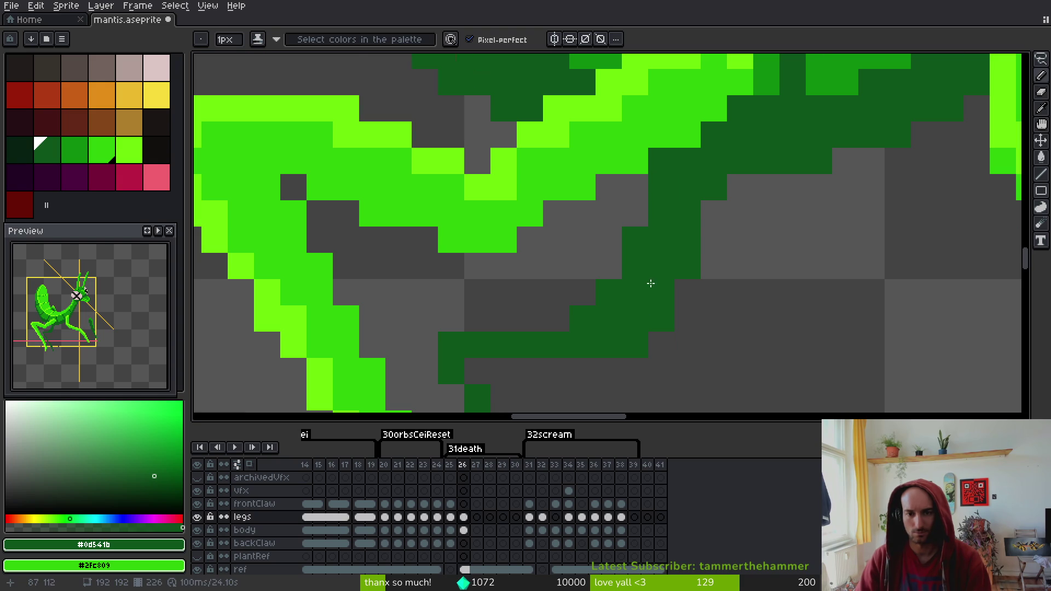
scroll(648, 286, up, 1)
scroll(479, 263, down, 1)
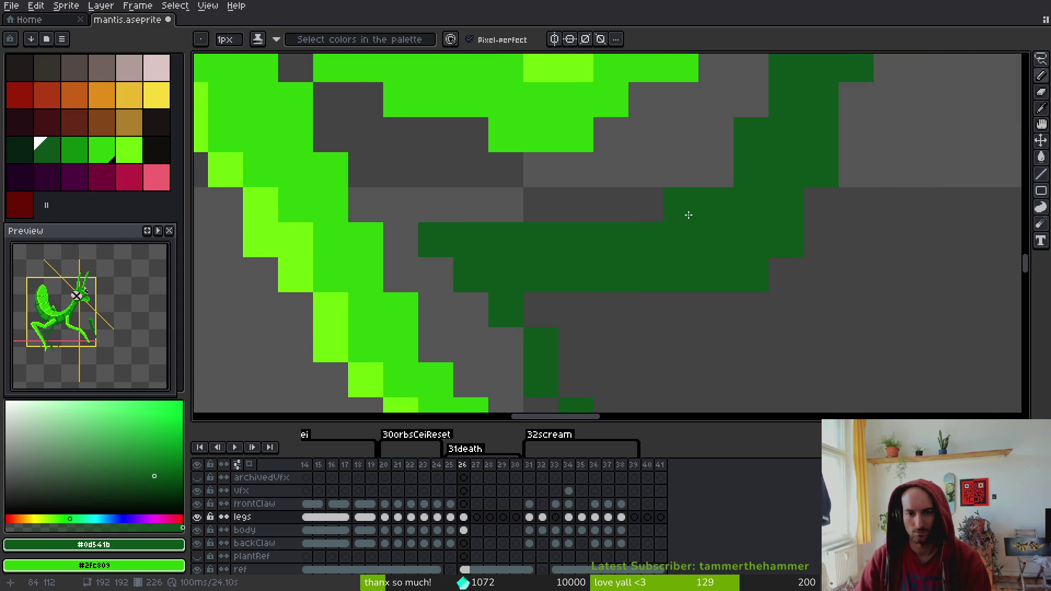
scroll(692, 219, down, 4)
scroll(682, 256, up, 3)
scroll(683, 256, down, 1)
Widen the far leg and extend it down to the pink ground line, then save mantis.aseprite
click(534, 165)
drag(535, 165, 550, 199)
scroll(549, 199, down, 1)
click(499, 121)
drag(534, 155, 535, 173)
scroll(614, 262, down, 1)
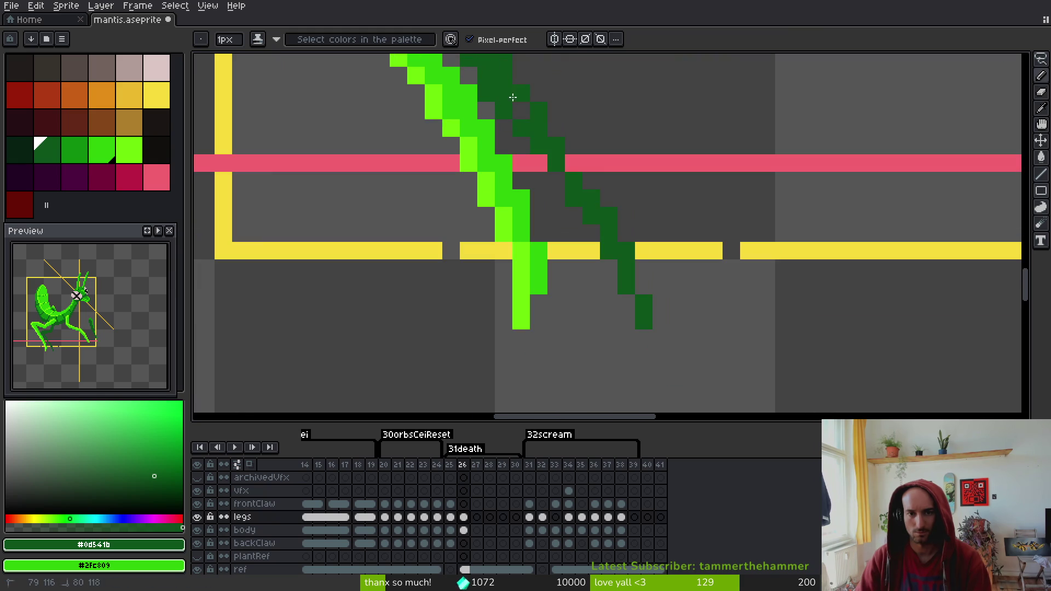
drag(594, 229, 644, 355)
click(574, 163)
drag(596, 186, 634, 278)
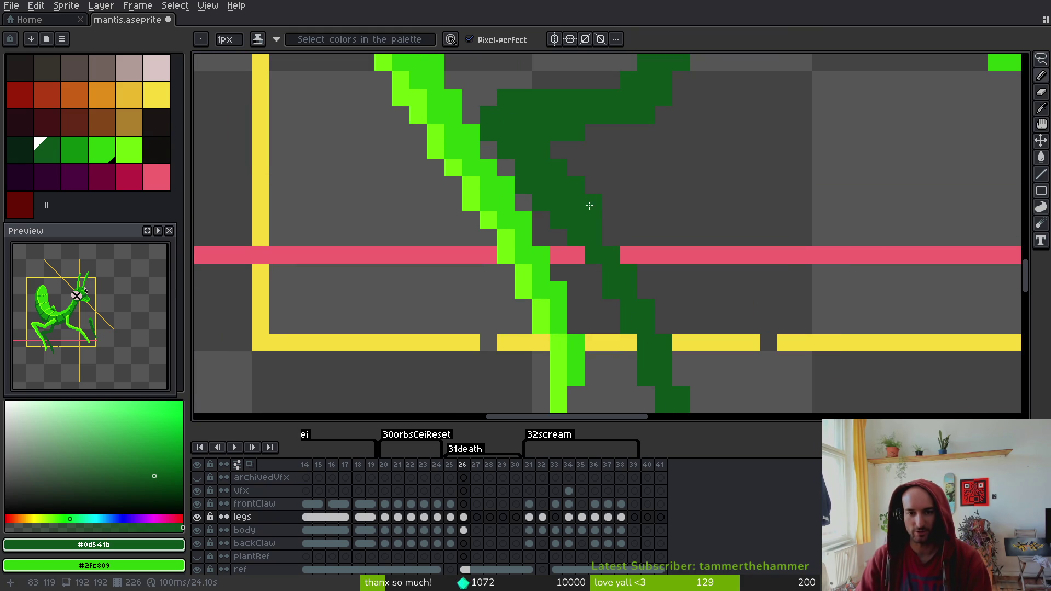
key(ctrl+s)
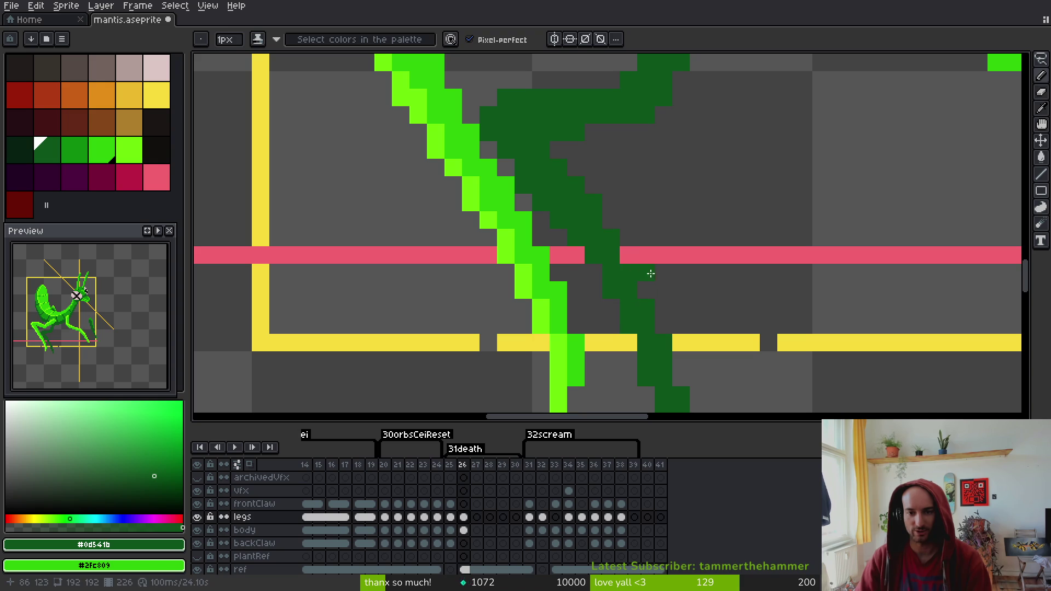
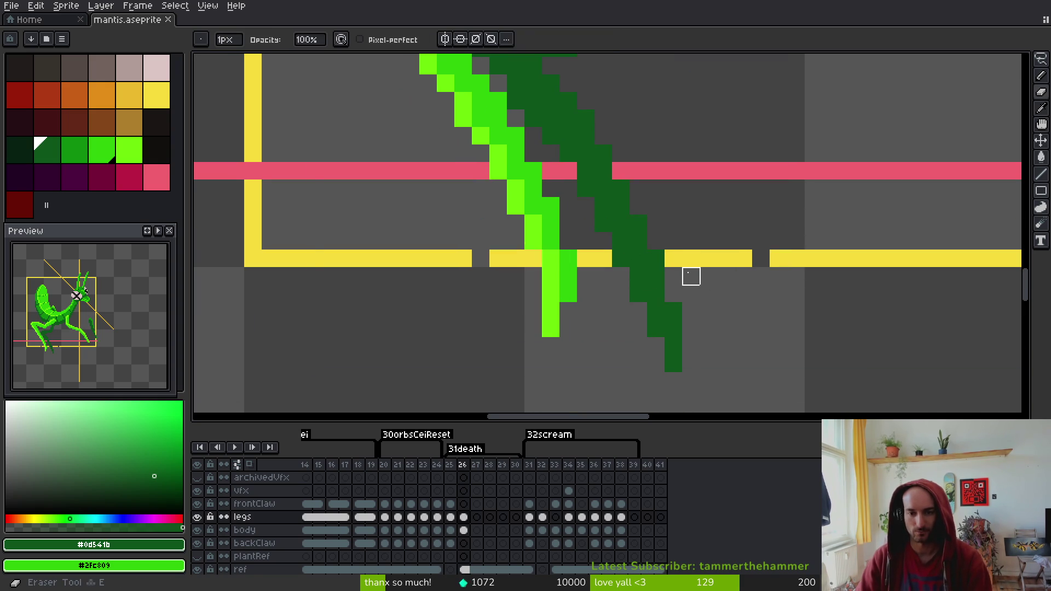
Bring the leg tips into view with the pencil selected and save the sprite
drag(656, 205, 726, 295)
key(b)
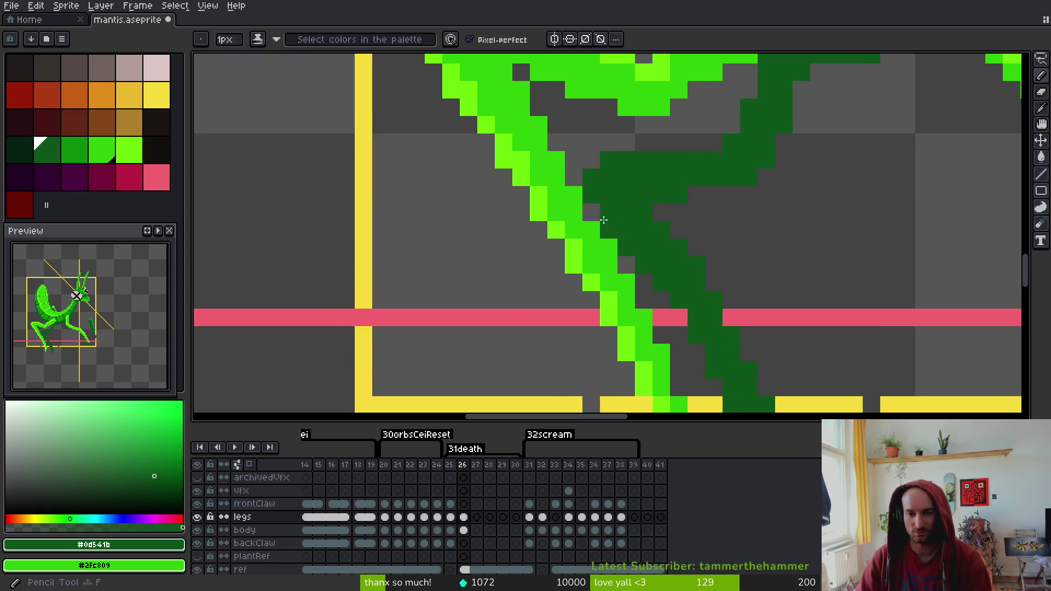
scroll(698, 227, down, 1)
scroll(686, 185, down, 2)
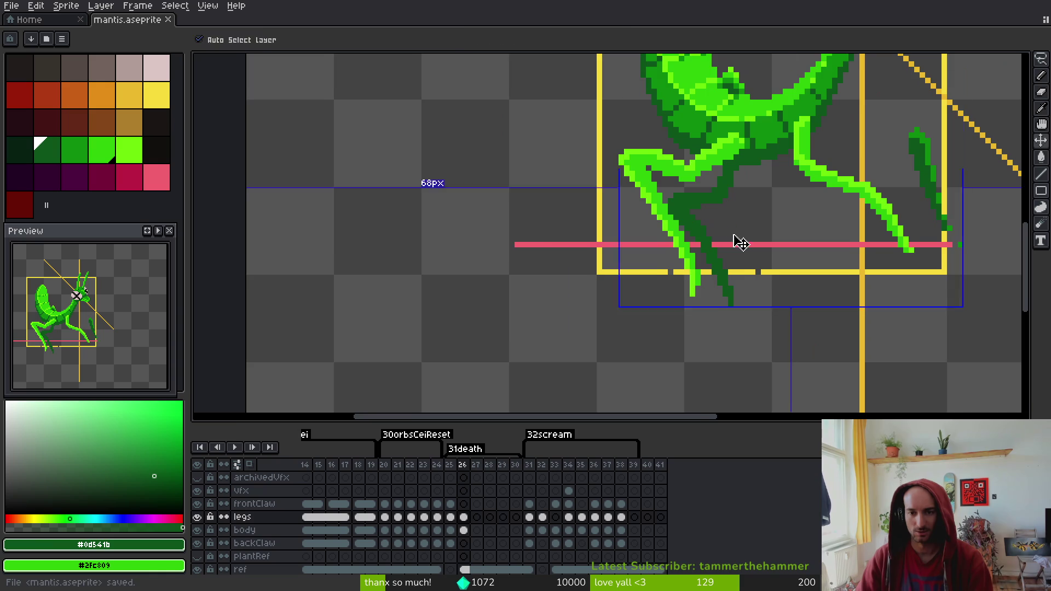
scroll(711, 208, up, 3)
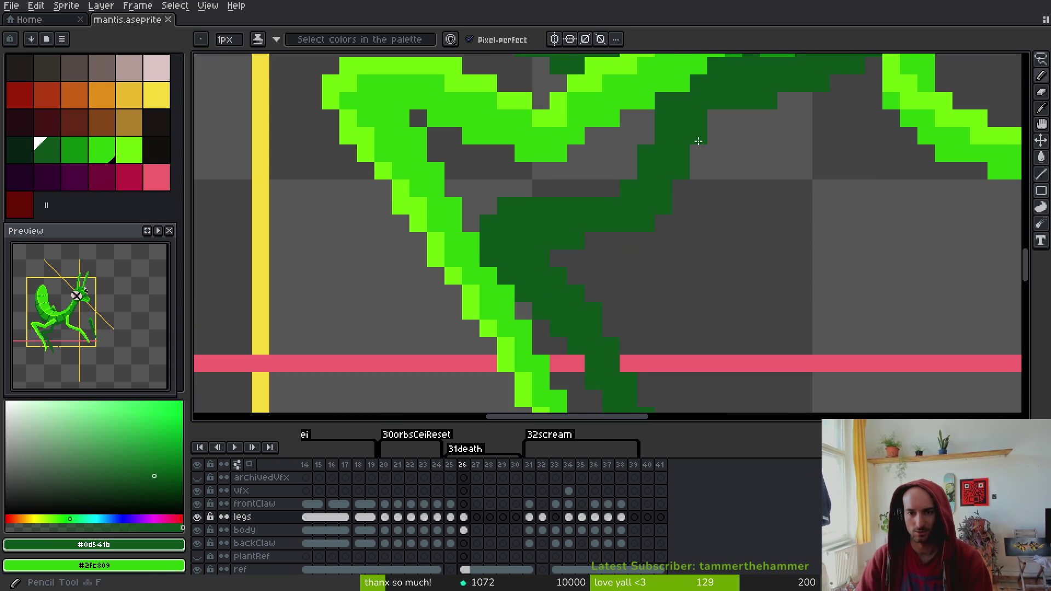
scroll(698, 141, down, 2)
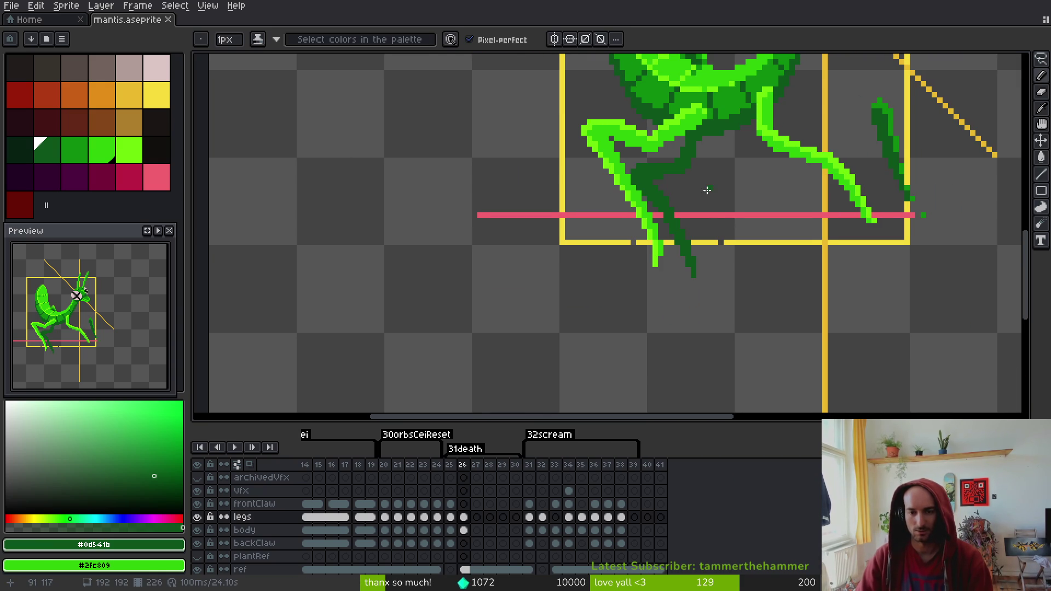
scroll(707, 200, down, 2)
key(ctrl+s)
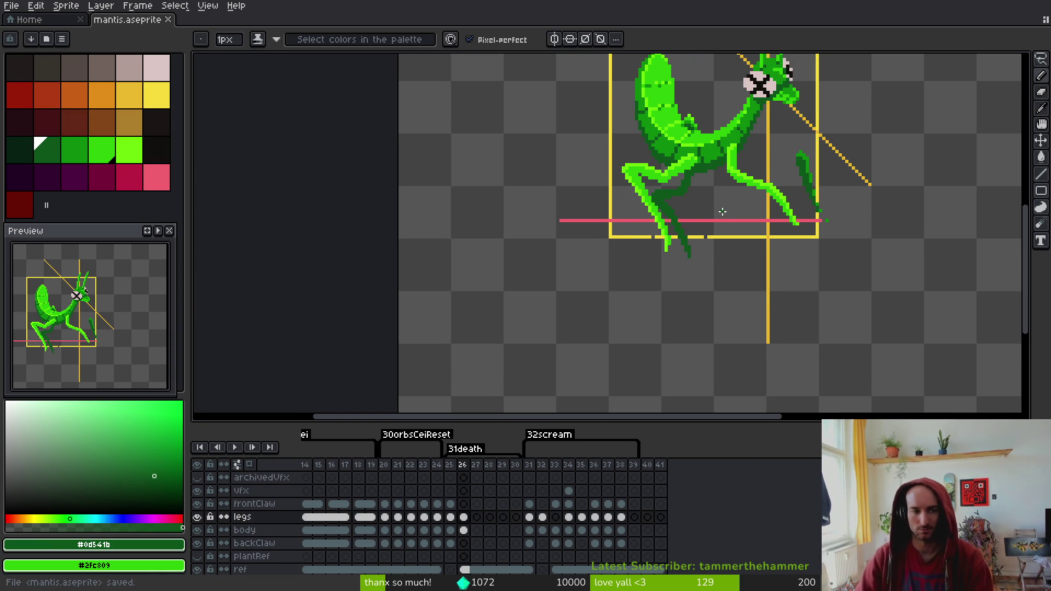
Compare death frame 26 against frame 25 by flipping between them, ending on frame 26
scroll(710, 208, up, 2)
key(i)
key(Left)
key(Right)
key(Left)
key(Right)
Sample medium green #0e8b0e and paint a pixel row and edge pixels on the leg
drag(657, 204, 680, 240)
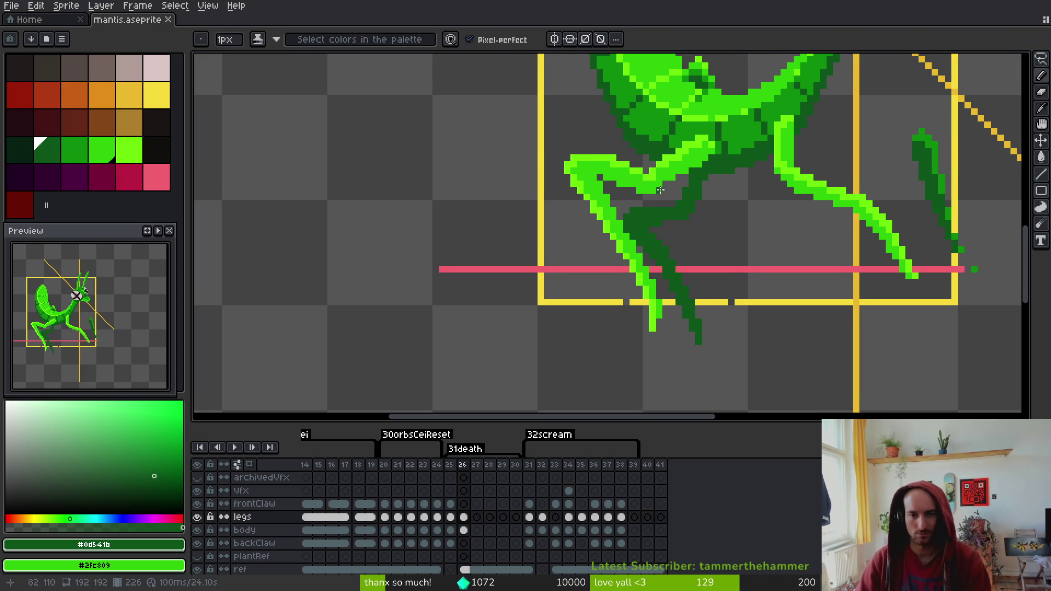
click(746, 141)
key(b)
scroll(766, 143, up, 2)
drag(597, 233, 525, 250)
click(630, 233)
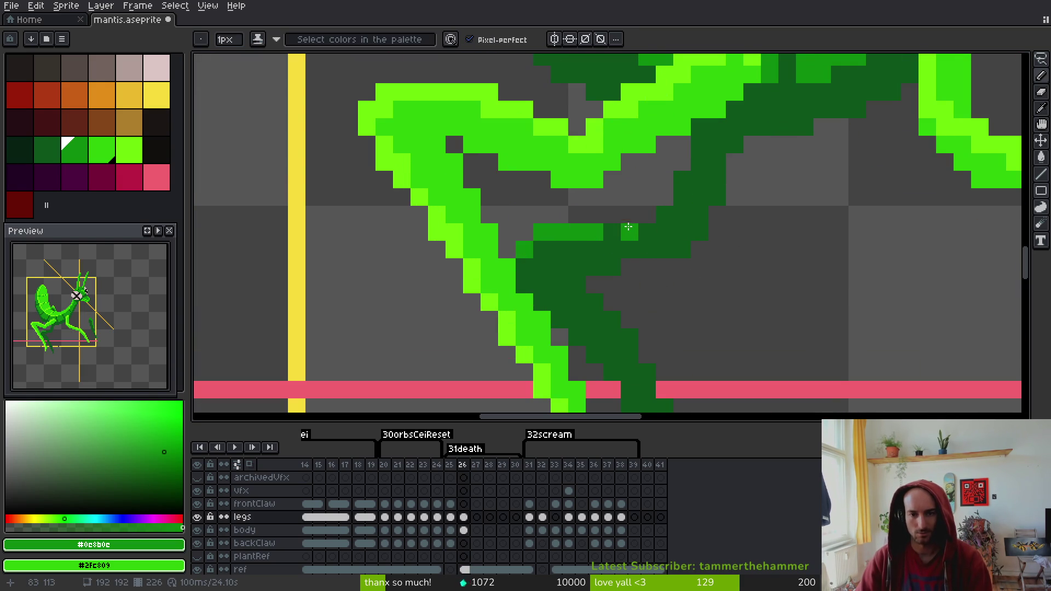
click(685, 181)
click(665, 215)
click(647, 232)
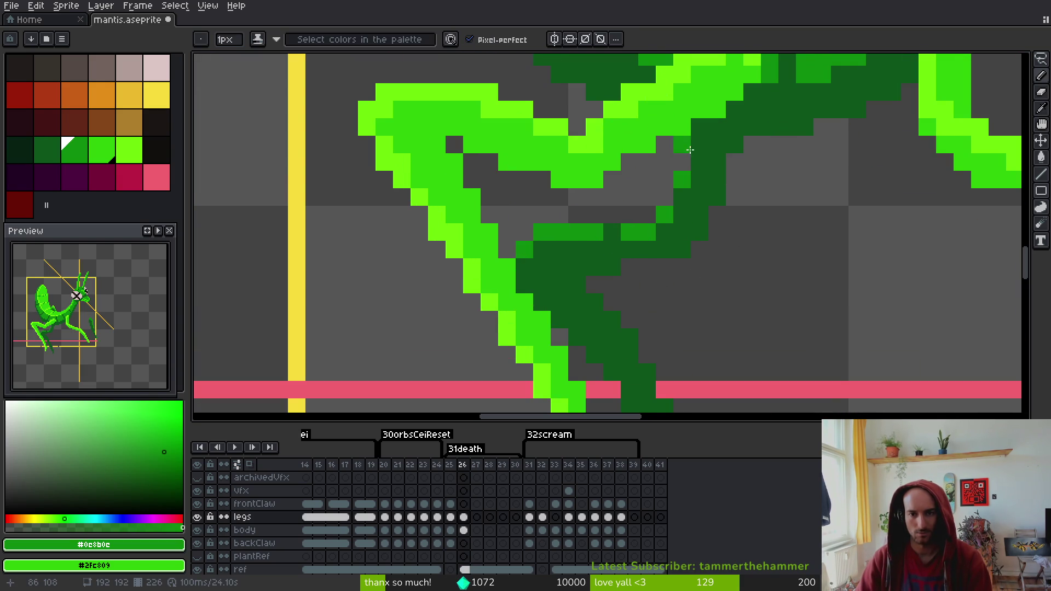
Paint medium-green #0e8b0e pixels down the dark leg's right edge and save
scroll(688, 272, down, 1)
scroll(687, 272, down, 3)
scroll(676, 217, up, 4)
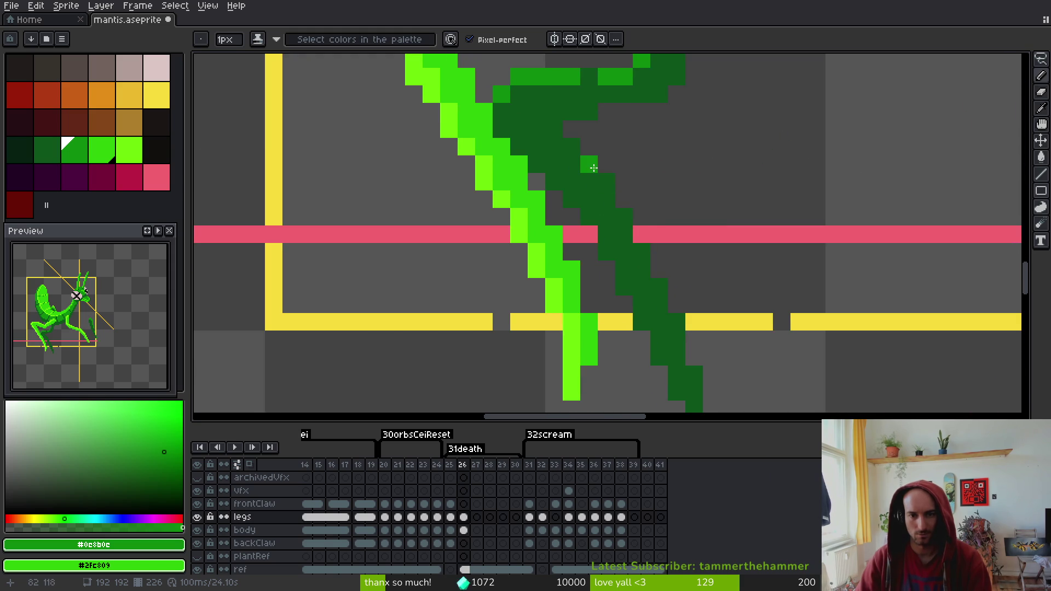
click(603, 185)
click(624, 216)
click(642, 251)
click(641, 269)
click(659, 287)
click(666, 310)
mouse_move(667, 312)
mouse_down()
mouse_move(693, 383)
mouse_move(692, 290)
mouse_up()
scroll(764, 241, down, 4)
key(ctrl+s)
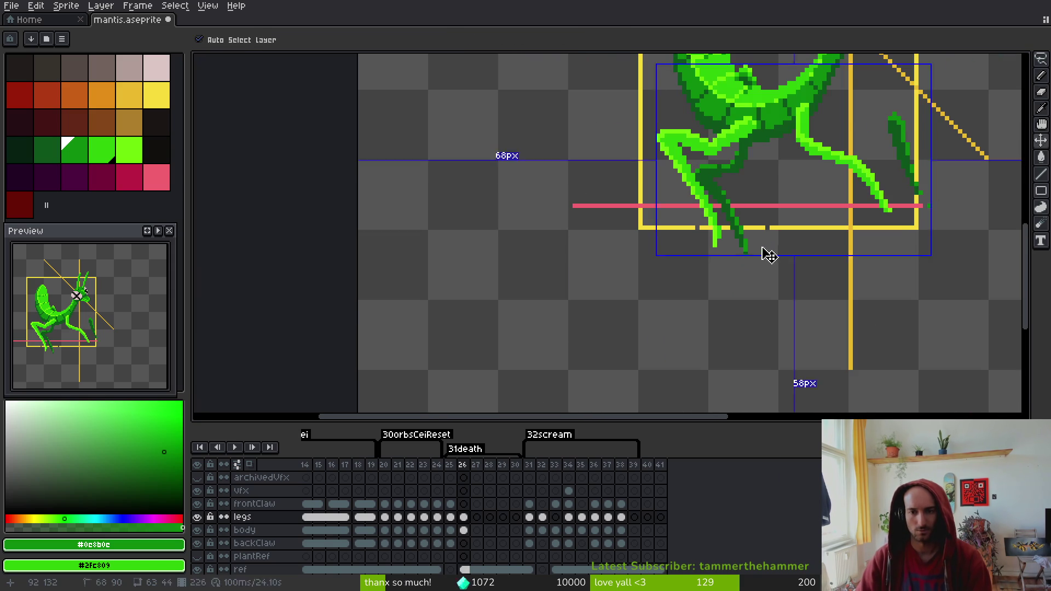
Select the dark back leg, nudge it up one step, commit and save
scroll(775, 237, down, 3)
scroll(745, 233, up, 8)
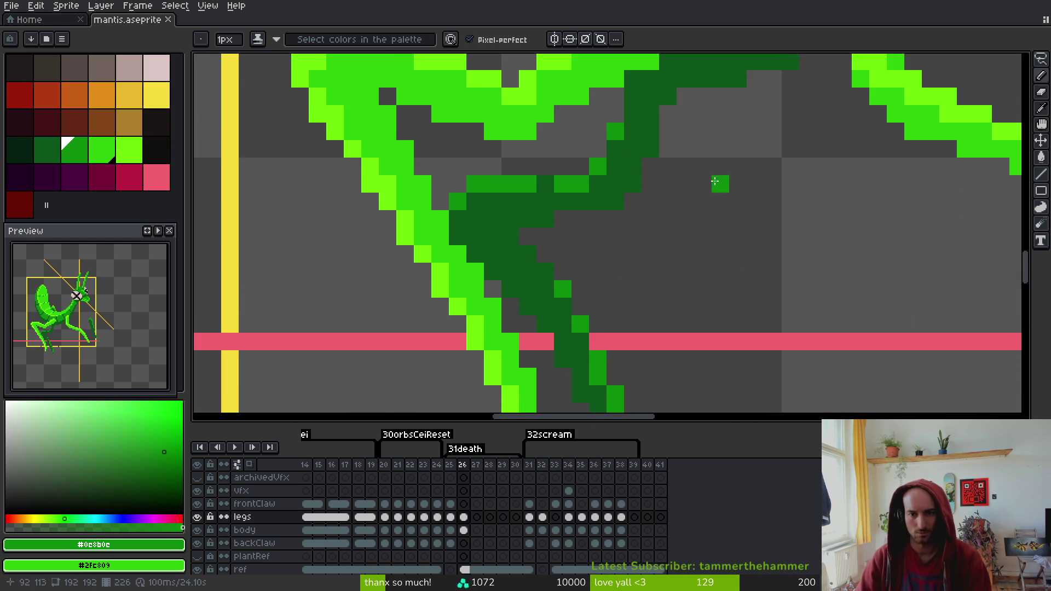
key(m)
scroll(699, 171, down, 2)
mouse_move(652, 115)
mouse_down()
mouse_move(608, 109)
mouse_move(542, 137)
mouse_move(493, 175)
mouse_move(520, 194)
mouse_move(573, 312)
mouse_move(580, 359)
mouse_move(616, 403)
mouse_move(641, 241)
mouse_move(635, 193)
mouse_up()
scroll(582, 352, down, 1)
key(Up)
key(ctrl+d)
key(ctrl+s)
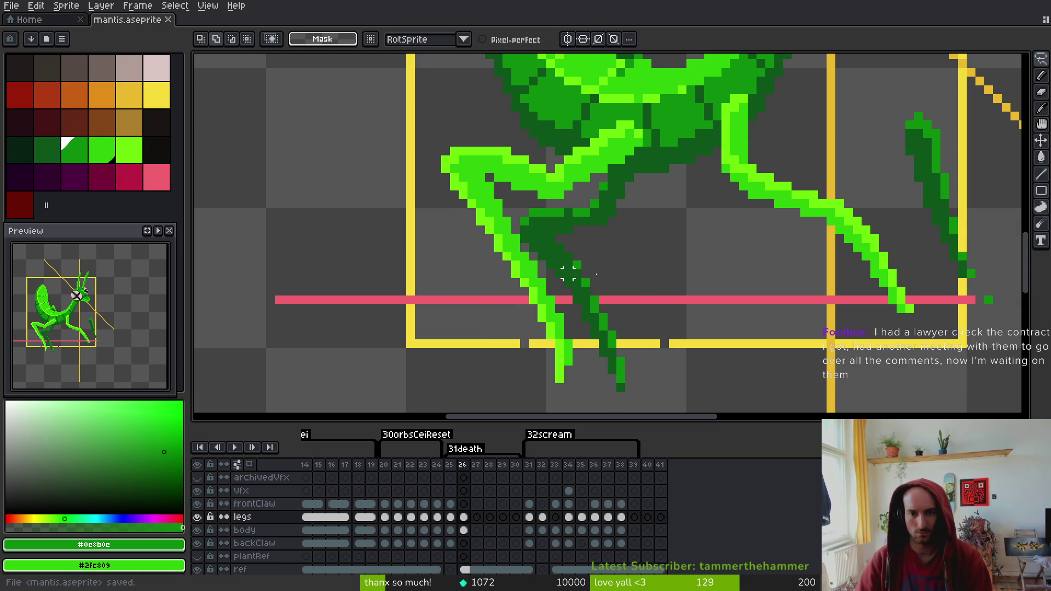
Sample dark green #0d541b, paint a pixel at the leg joint and save
scroll(623, 219, up, 2)
scroll(636, 219, down, 3)
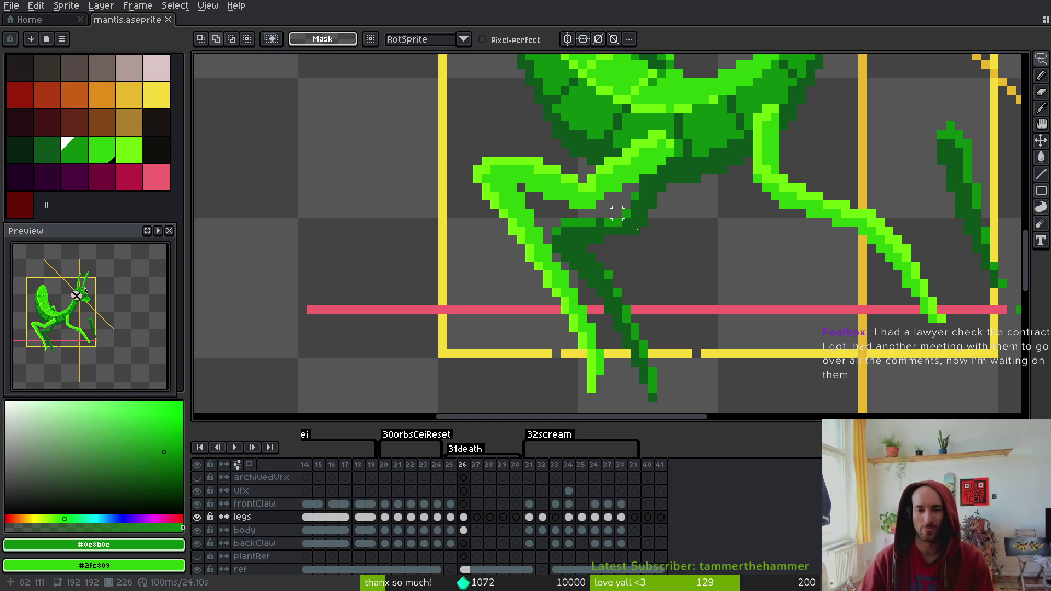
scroll(679, 246, up, 3)
alt+click(564, 169)
key(b)
click(561, 200)
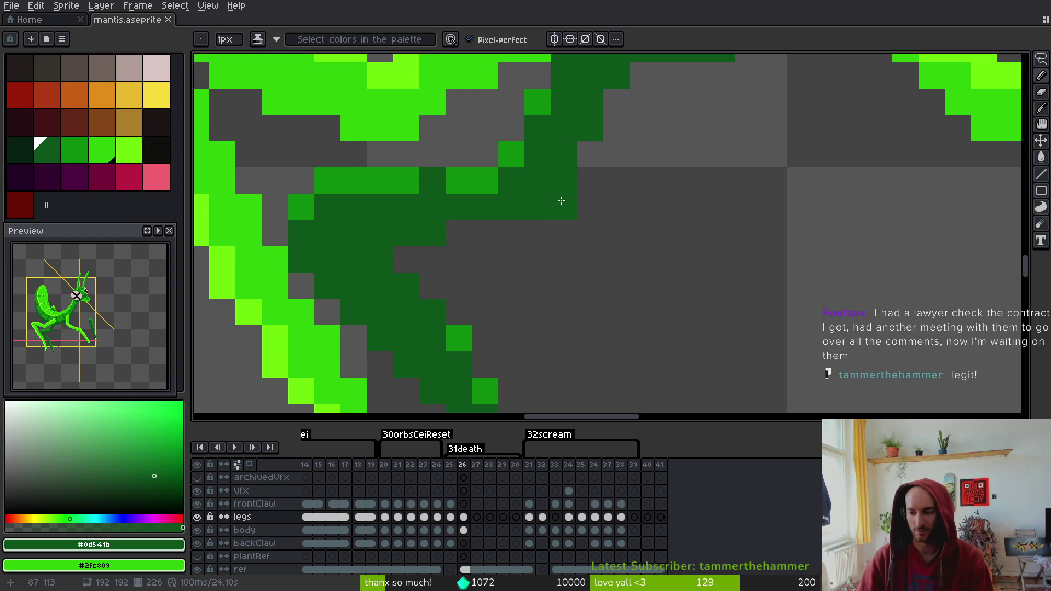
scroll(638, 228, down, 3)
key(ctrl+s)
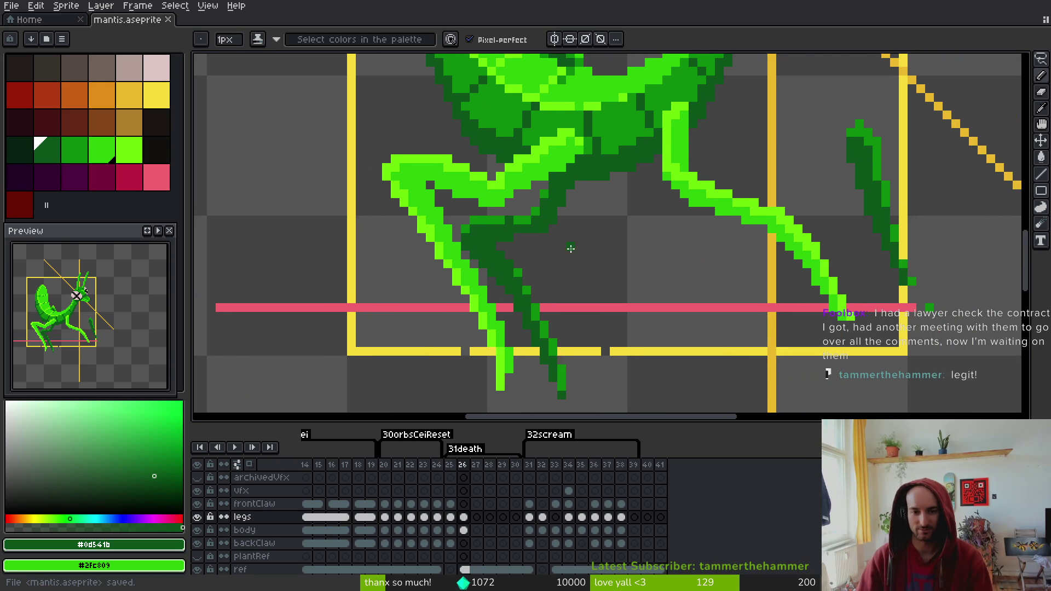
Replace a misplaced dark-green pixel with one in a better spot and save
scroll(526, 237, up, 3)
click(557, 174)
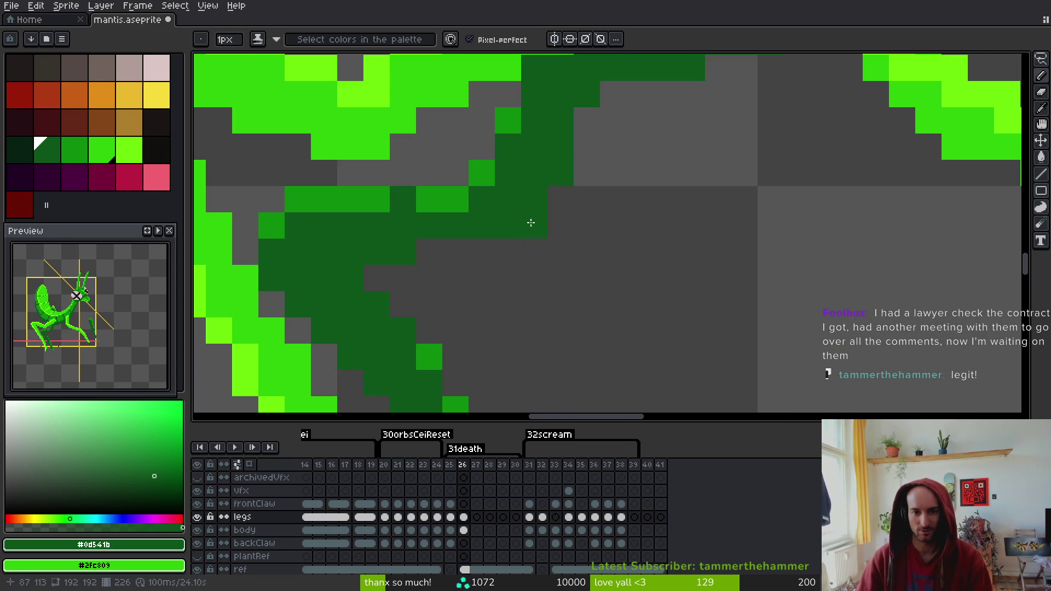
key(ctrl+z)
click(641, 255)
key(ctrl+s)
scroll(607, 236, down, 3)
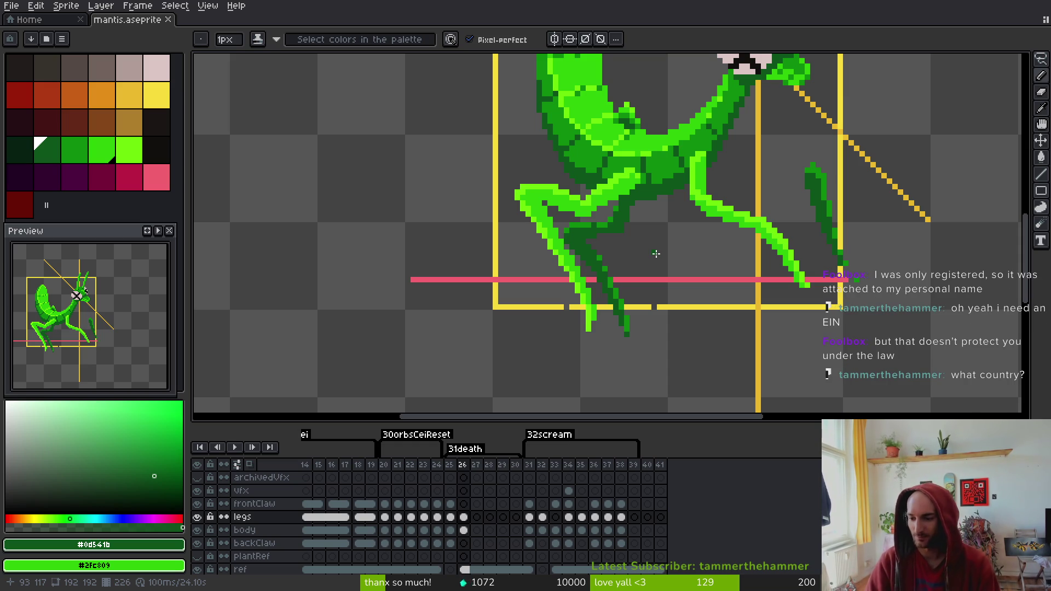
scroll(711, 274, right, 1)
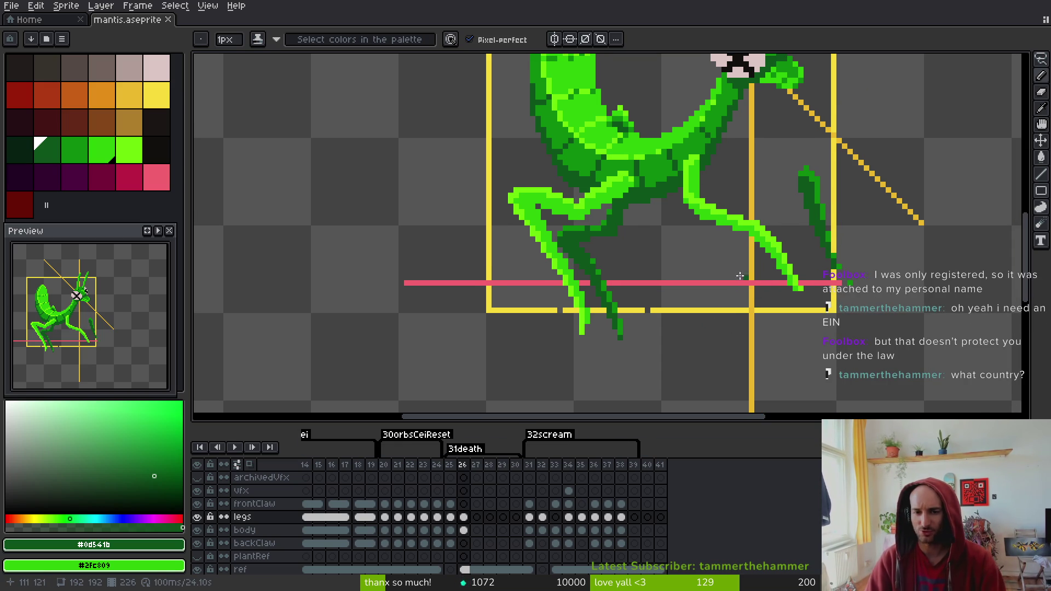
Select the dark front claw and move it up and left
scroll(763, 276, right, 4)
scroll(762, 275, up, 2)
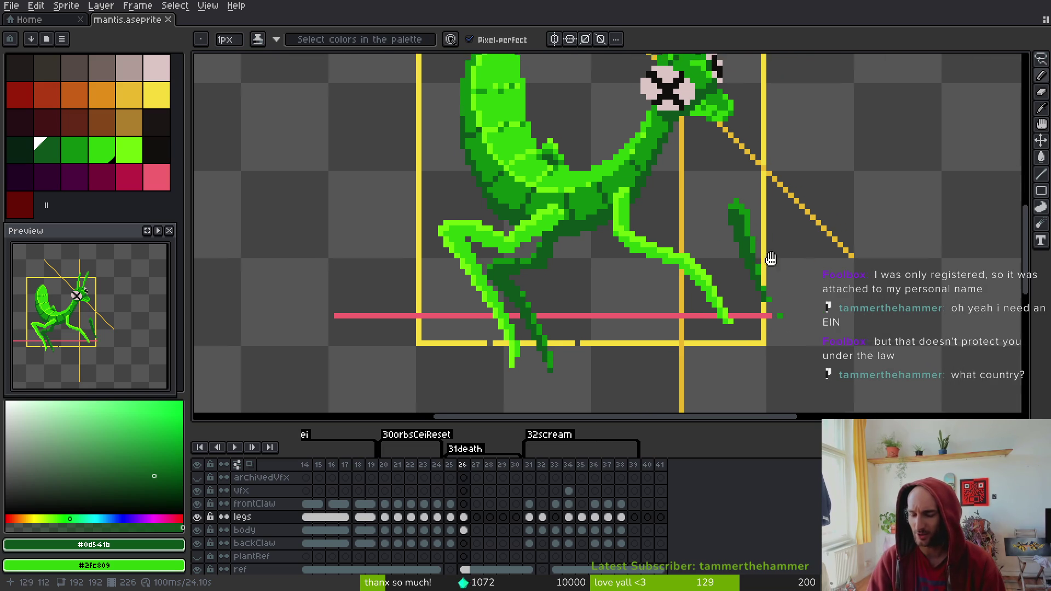
scroll(774, 262, right, 2)
scroll(774, 263, down, 1)
key(m)
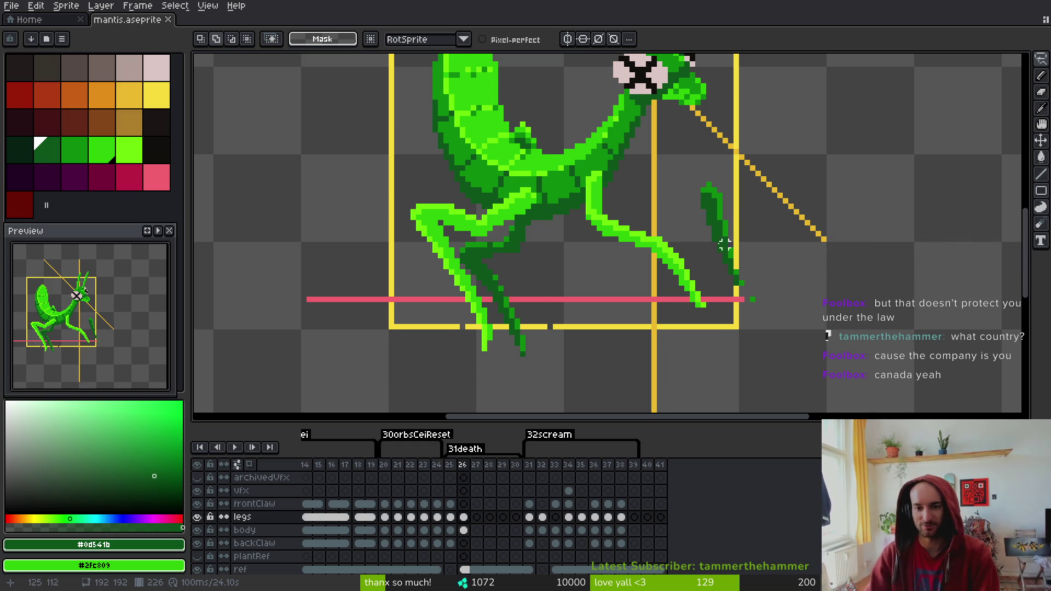
scroll(712, 218, up, 1)
scroll(659, 189, down, 1)
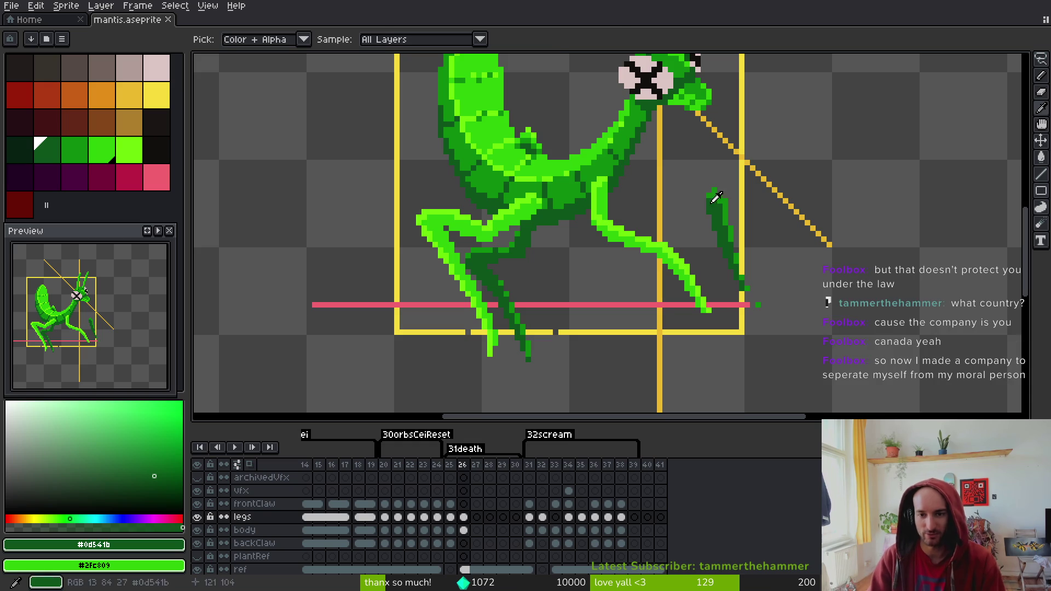
scroll(750, 235, up, 2)
scroll(751, 239, down, 1)
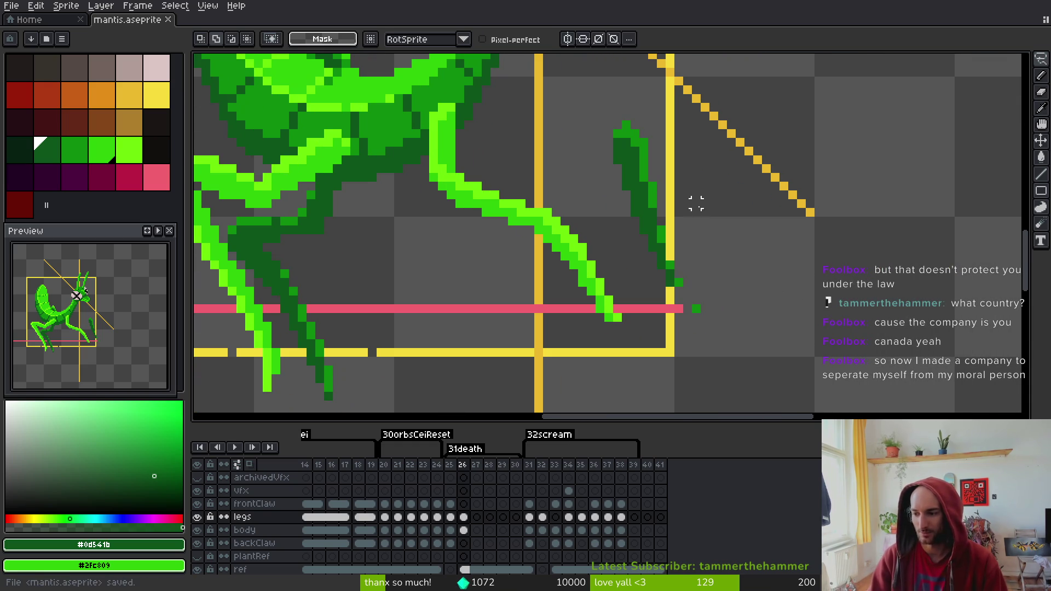
mouse_move(679, 177)
mouse_down()
mouse_move(635, 115)
mouse_move(633, 264)
mouse_move(688, 207)
mouse_move(682, 186)
mouse_up()
drag(676, 281, 614, 229)
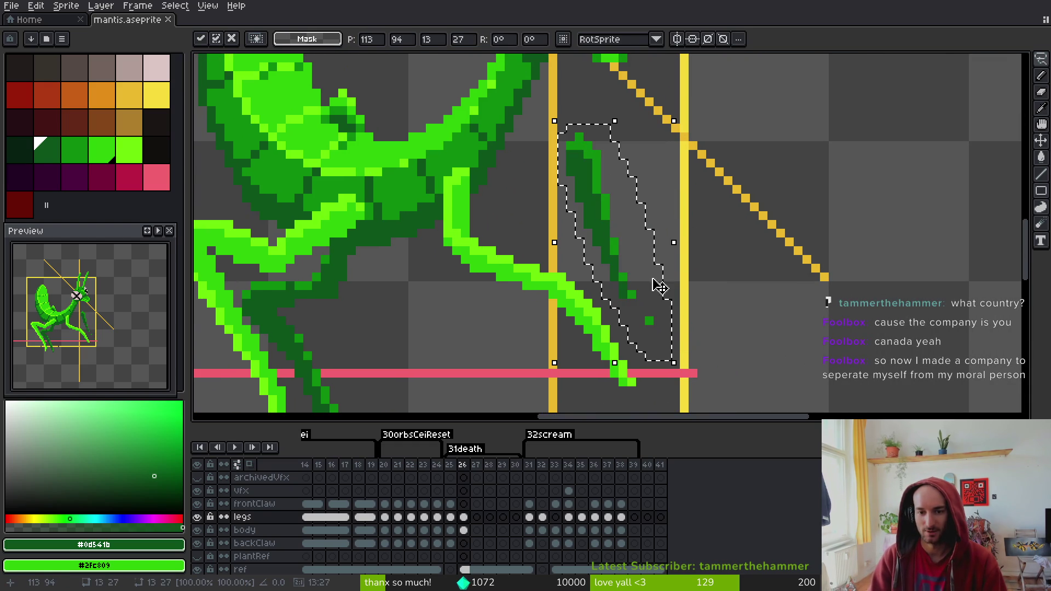
key(Return)
right_click(487, 253)
click(512, 258)
Rotate the reselected claw outward about 15.6°, shift it down-right, apply and save
mouse_move(579, 119)
mouse_down()
mouse_move(622, 293)
mouse_move(663, 164)
mouse_up()
drag(674, 337, 729, 303)
drag(607, 225, 629, 261)
key(Return)
key(ctrl+s)
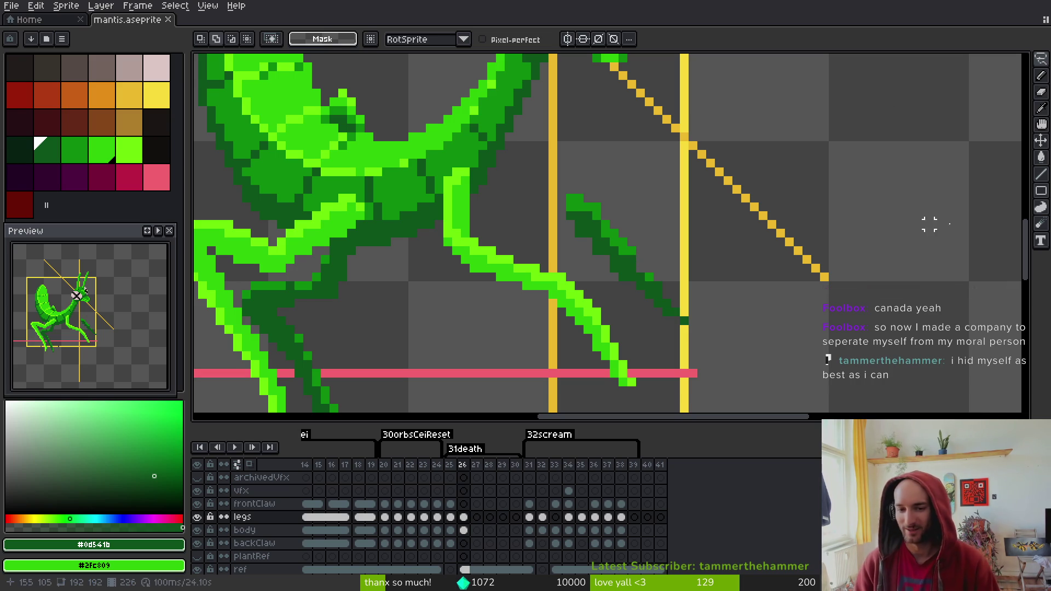
drag(614, 234, 651, 245)
Select the claw and move it down and to the right
scroll(703, 298, left, 2)
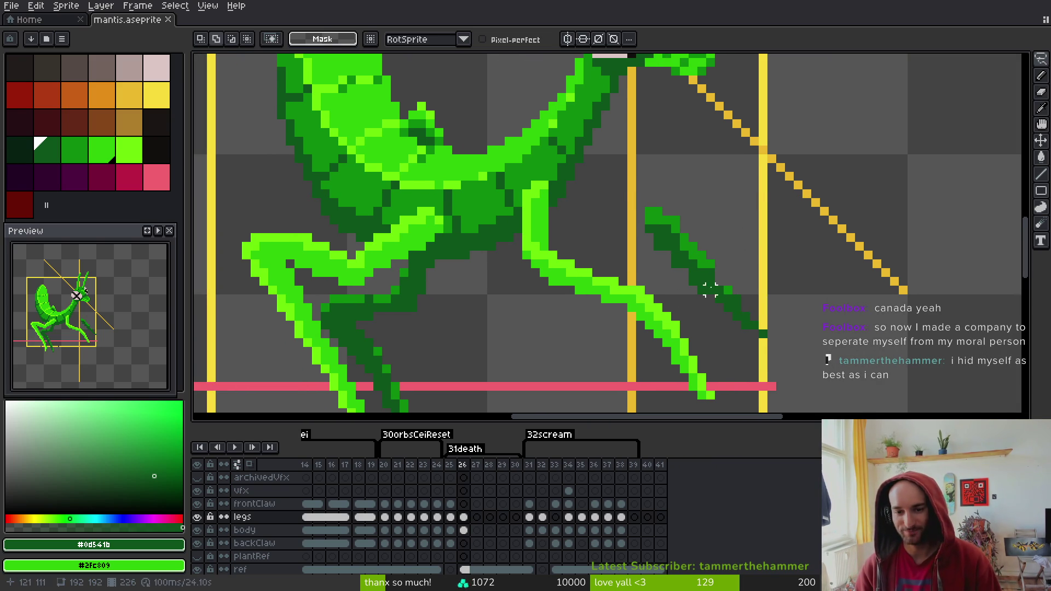
scroll(706, 286, down, 1)
mouse_move(706, 206)
mouse_down()
mouse_move(668, 273)
mouse_move(695, 186)
mouse_up()
drag(684, 241, 700, 251)
key(ctrl+d)
Redraw the claw's lower edge in medium green #0e8b0e and clean up stray dark pixels
alt+click(722, 253)
scroll(730, 271, up, 2)
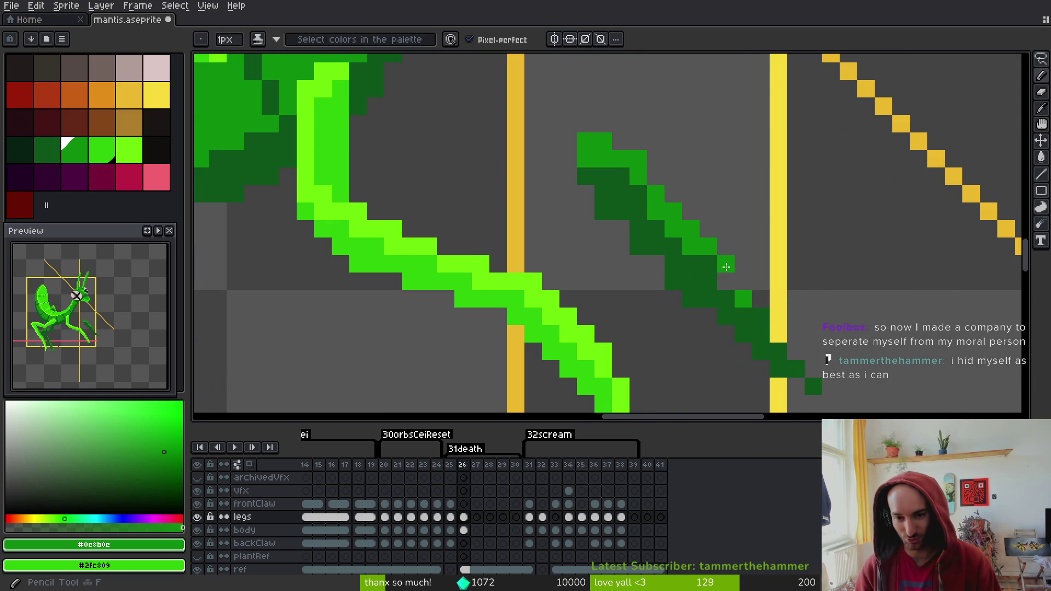
drag(776, 333, 814, 386)
key(e)
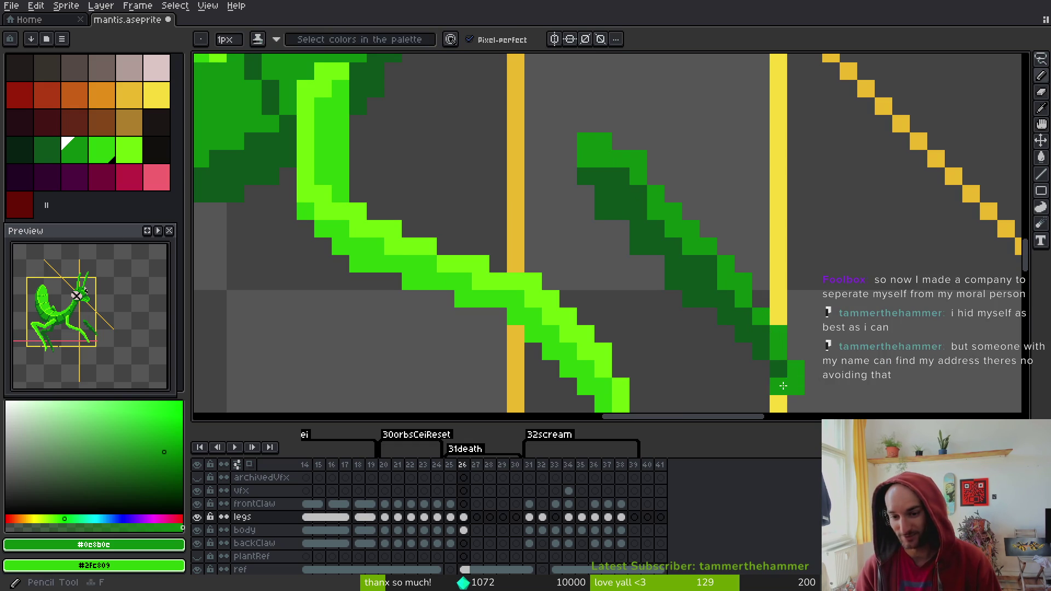
click(674, 281)
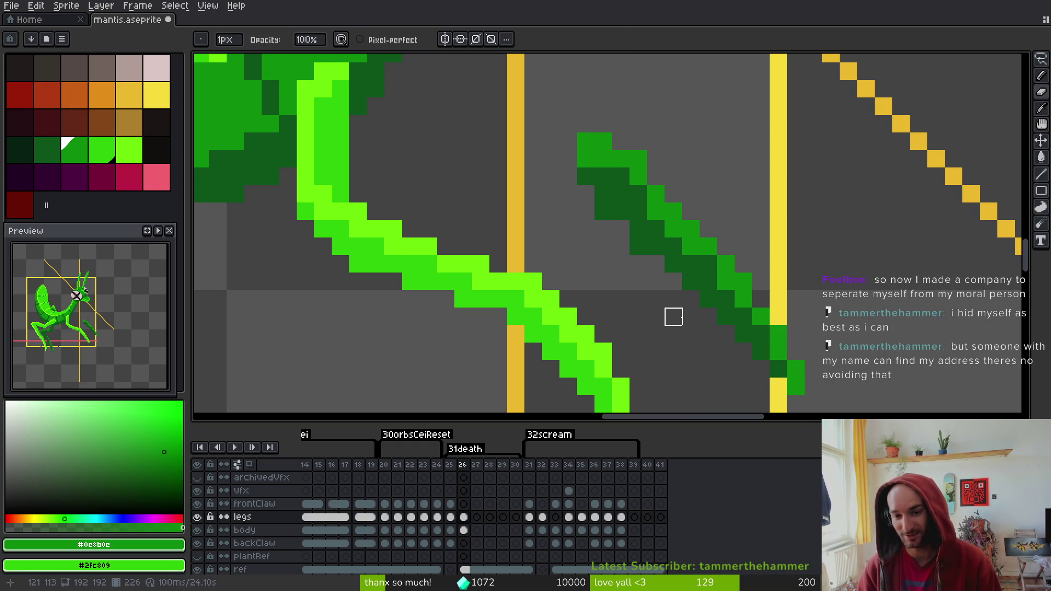
key(b)
click(681, 259)
Erase excess pixels at the claw's top, lighten two pixels there and save
key(e)
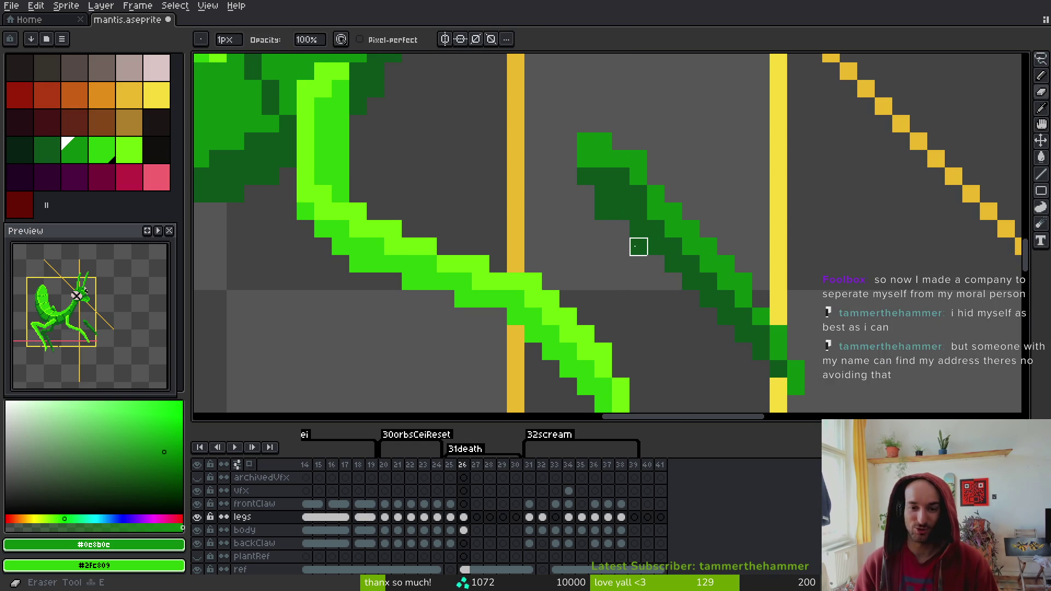
mouse_move(656, 159)
mouse_down()
mouse_move(638, 160)
mouse_move(627, 187)
mouse_up()
key(b)
click(621, 176)
click(603, 176)
key(e)
click(637, 176)
key(ctrl+s)
Fill in green pixels at the claw tip and save
drag(709, 228, 714, 227)
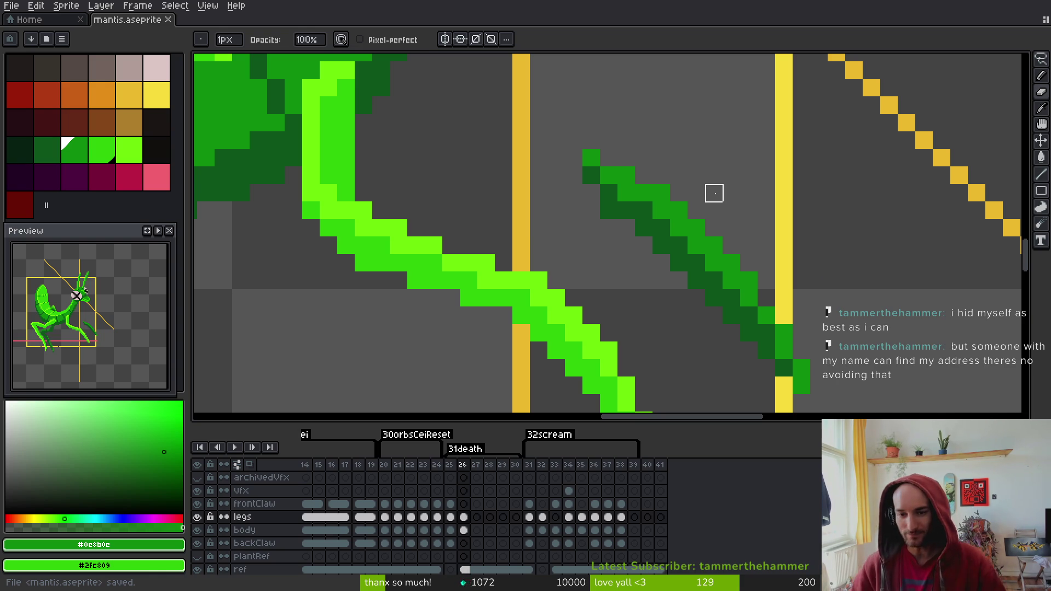
scroll(714, 193, down, 4)
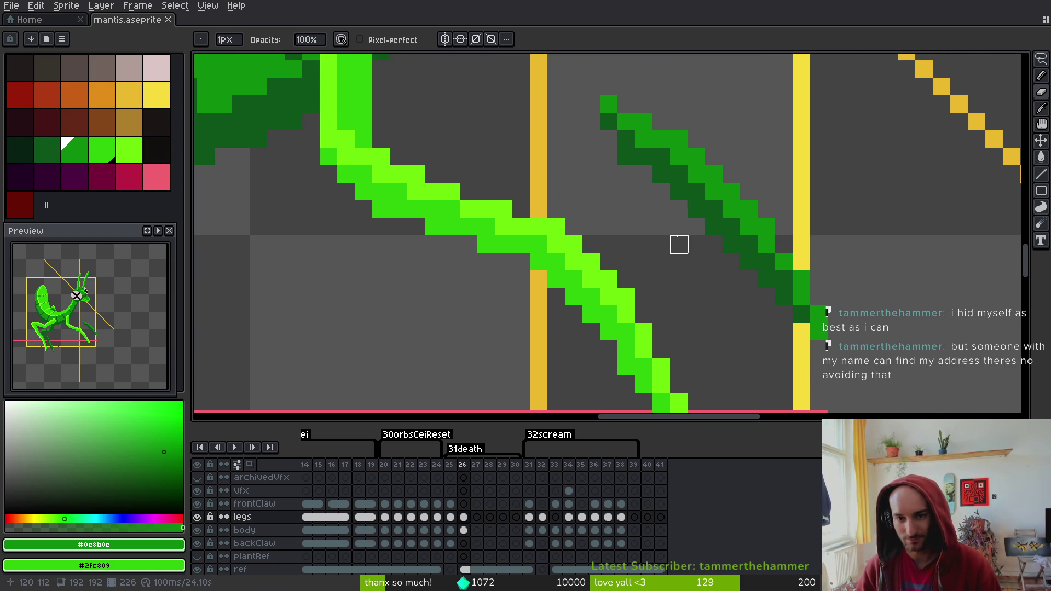
scroll(707, 290, up, 4)
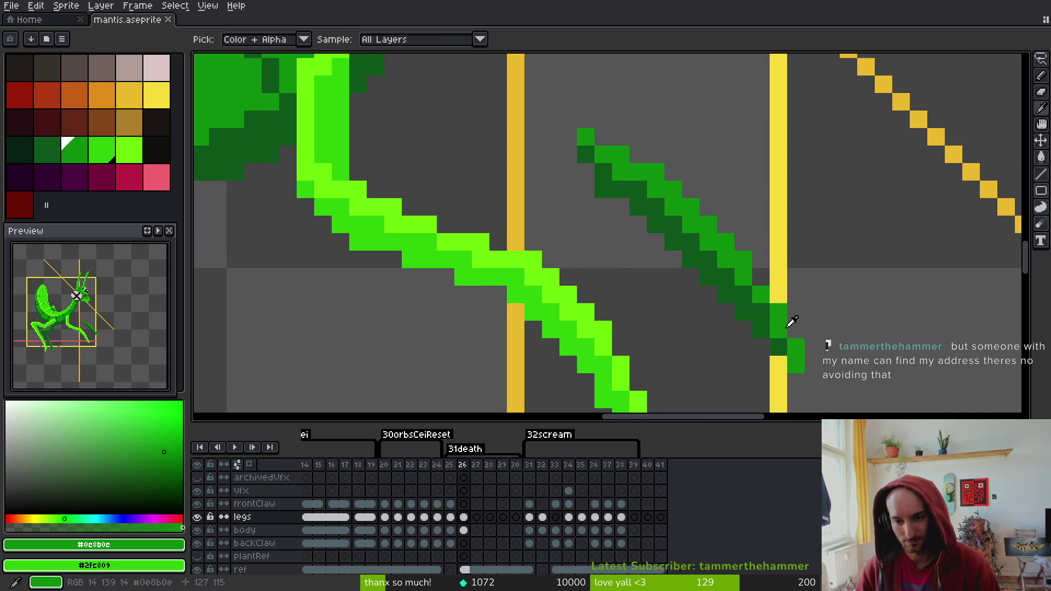
drag(746, 239, 739, 237)
click(754, 260)
key(ctrl+s)
scroll(756, 292, down, 2)
Extend the front claw leftward with a dark green stroke and an extra pixel above it
key(m)
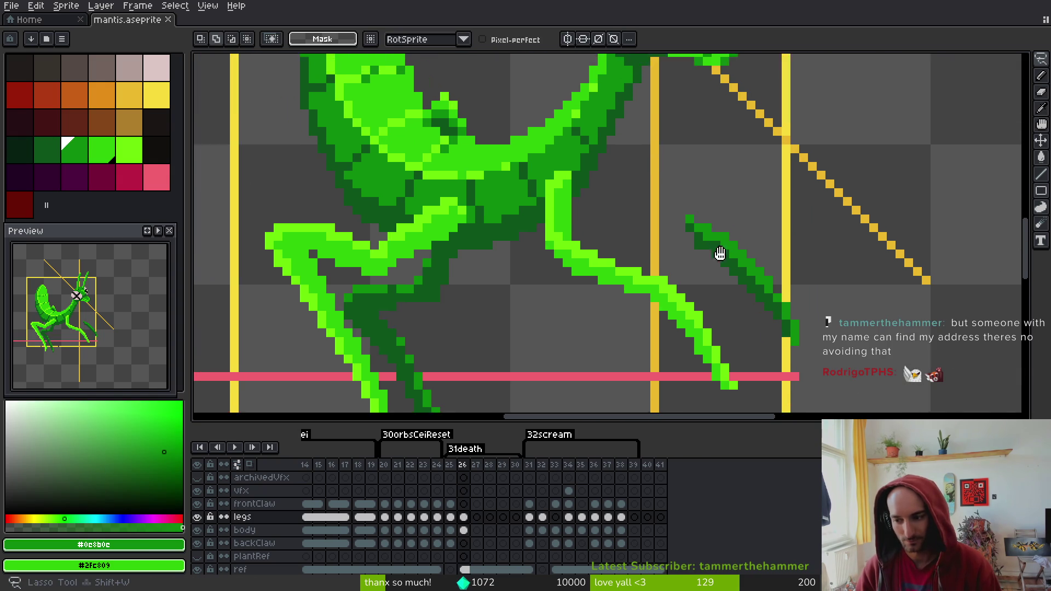
scroll(731, 269, up, 3)
key(f)
alt+click(731, 269)
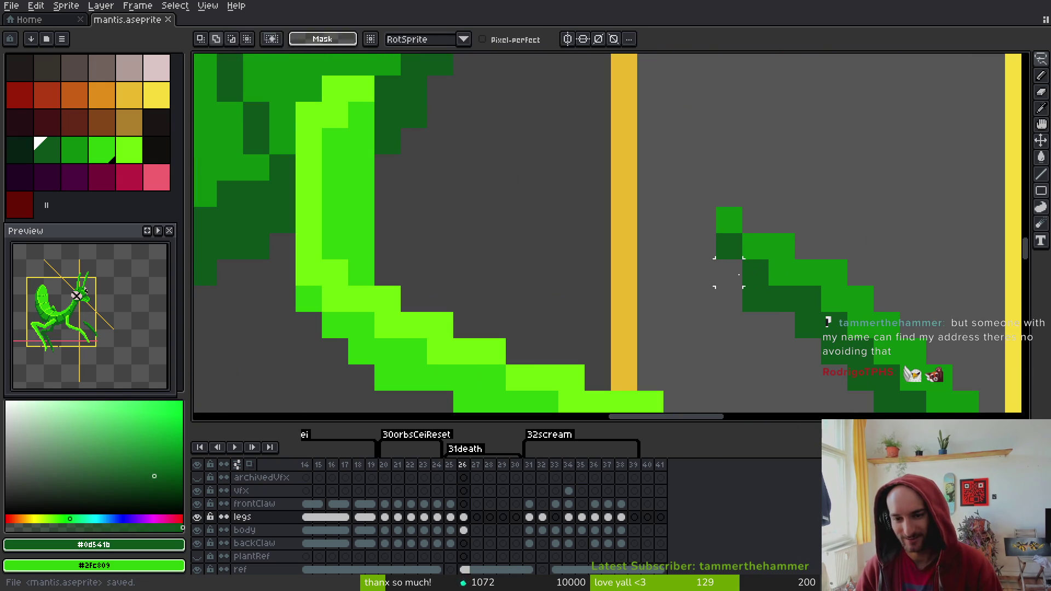
mouse_move(731, 268)
mouse_down()
mouse_move(610, 223)
mouse_move(655, 228)
mouse_up()
click(605, 229)
Draw medium green along the new claw segment, fill the dark green gaps, and save
alt+click(734, 262)
mouse_move(734, 261)
mouse_down()
mouse_move(681, 258)
mouse_move(634, 207)
mouse_up()
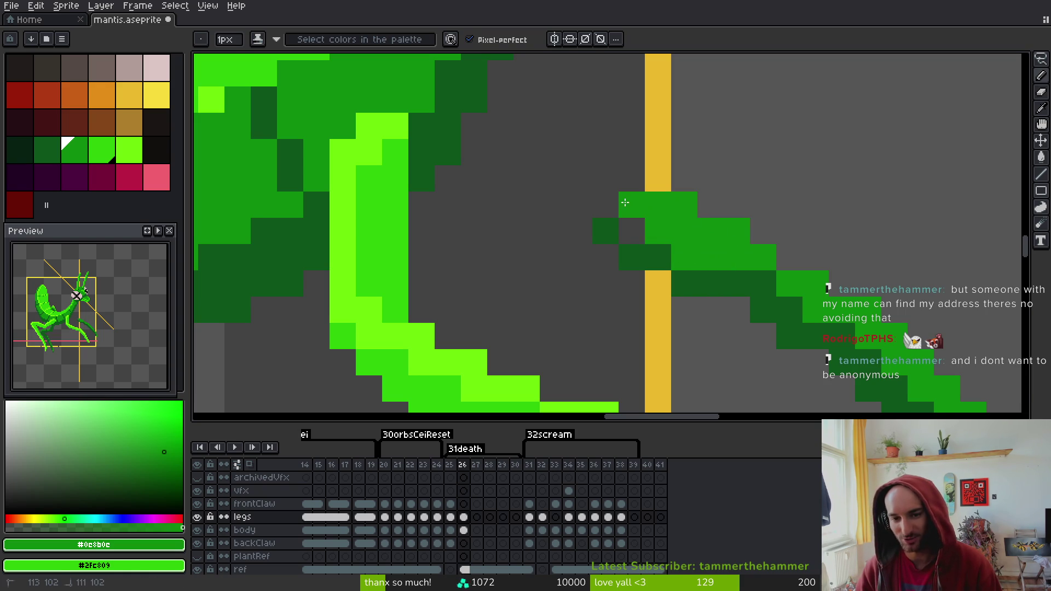
alt+click(665, 253)
click(633, 231)
drag(685, 258, 842, 309)
alt+click(793, 277)
alt+click(764, 305)
key(ctrl+s)
Erase the small bump on the mantis's back and save the sprite
scroll(860, 310, down, 5)
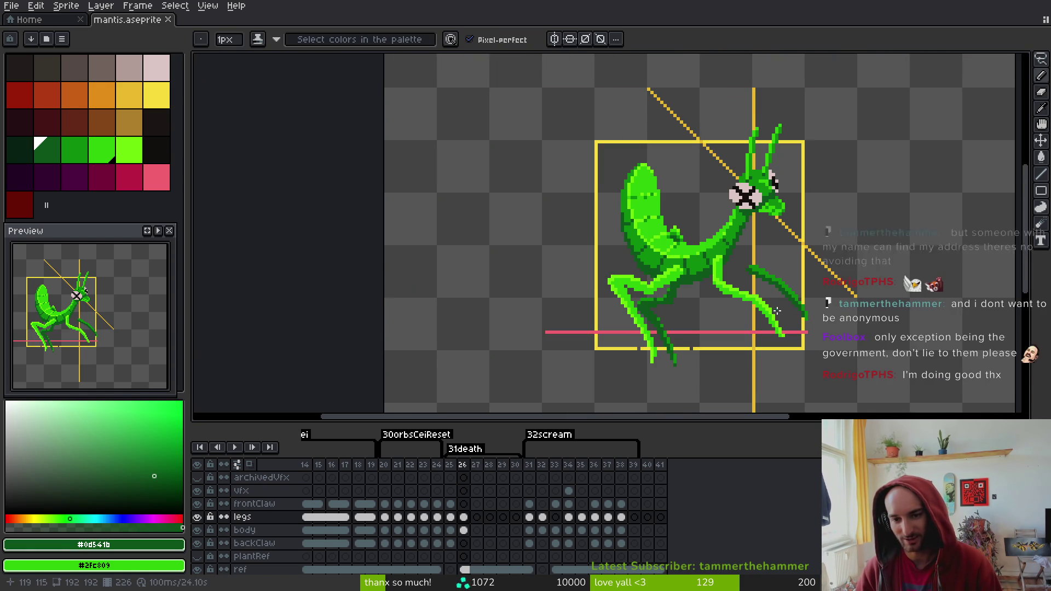
scroll(677, 222, up, 6)
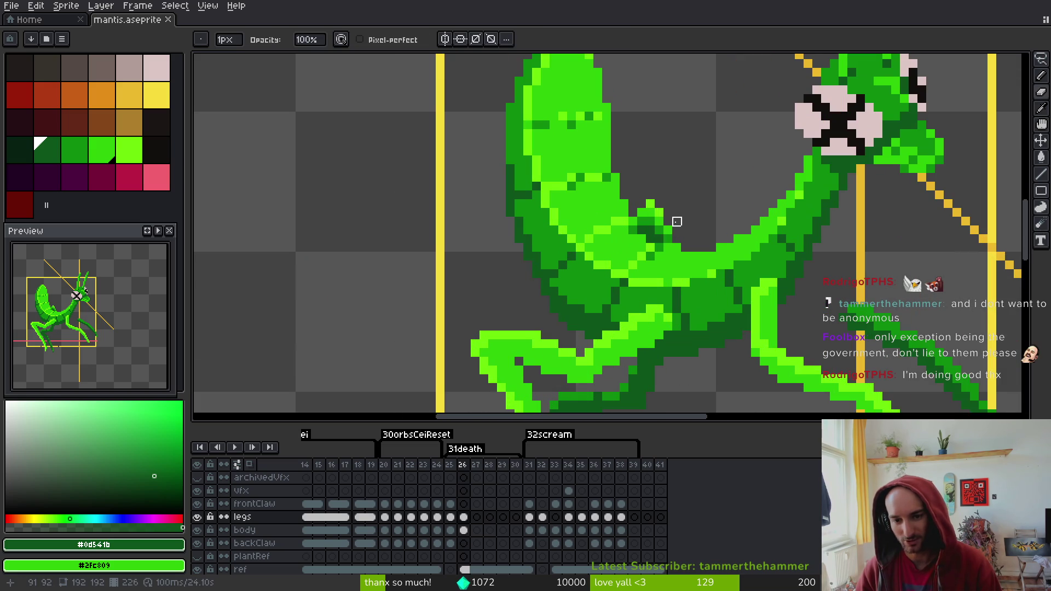
mouse_move(659, 236)
mouse_down()
mouse_move(638, 224)
mouse_move(665, 232)
mouse_move(668, 222)
mouse_up()
key(ctrl+s)
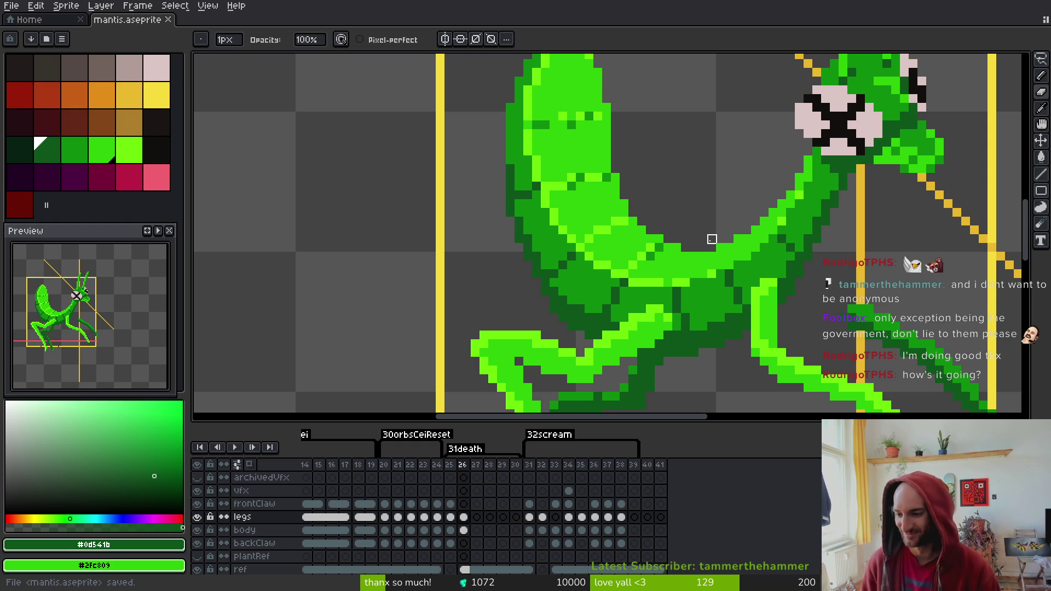
Lasso the front claw tip, nudge it one pixel left, commit, and save
mouse_move(914, 336)
mouse_down()
mouse_move(832, 242)
mouse_move(809, 173)
mouse_up()
scroll(821, 186, up, 2)
key(m)
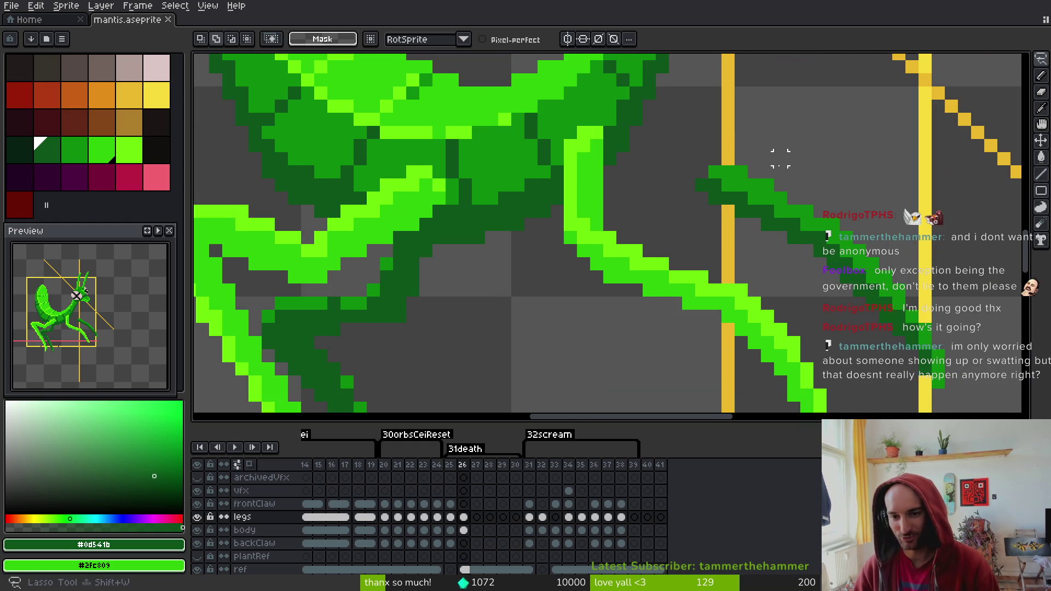
mouse_move(780, 185)
mouse_down()
mouse_move(696, 230)
mouse_move(807, 175)
mouse_move(734, 211)
mouse_up()
key(Return)
scroll(751, 234, down, 1)
key(e)
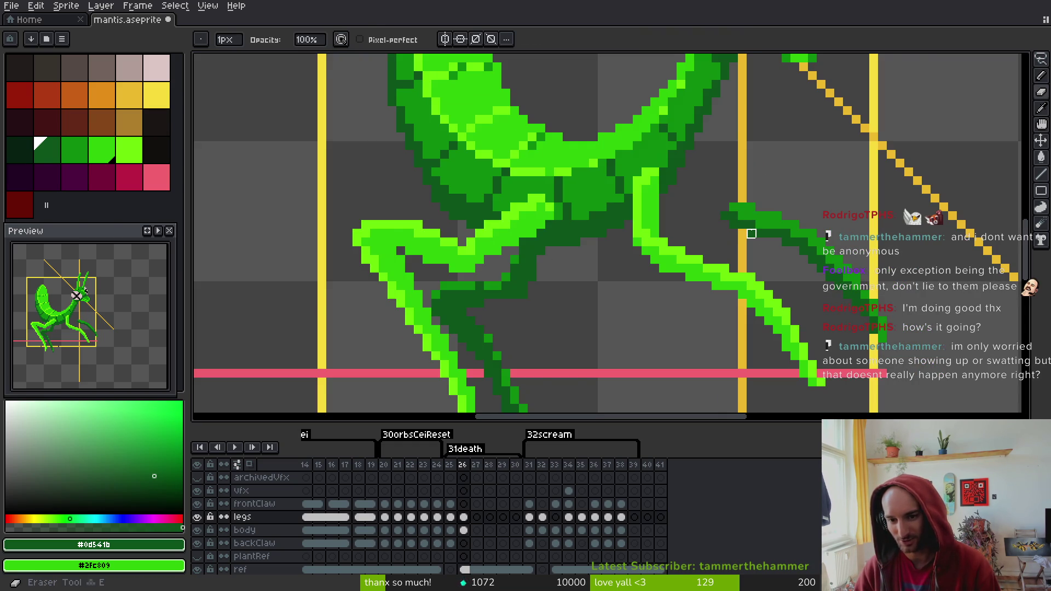
scroll(751, 233, up, 1)
key(b)
key(ctrl+s)
Lasso two parts of the claw and shift them by one pixel, then deselect
scroll(768, 283, down, 2)
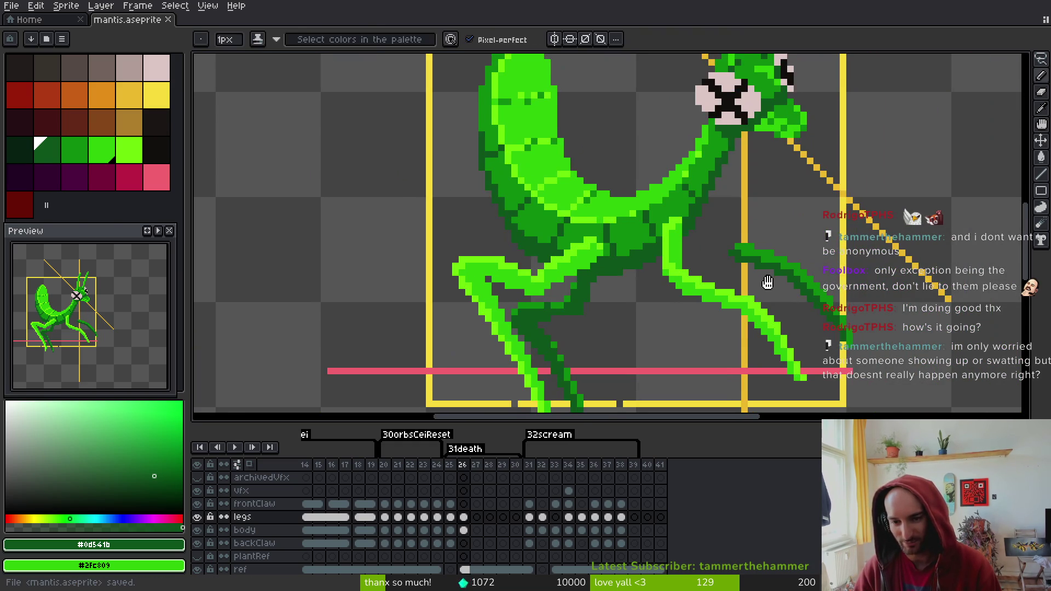
scroll(690, 244, down, 3)
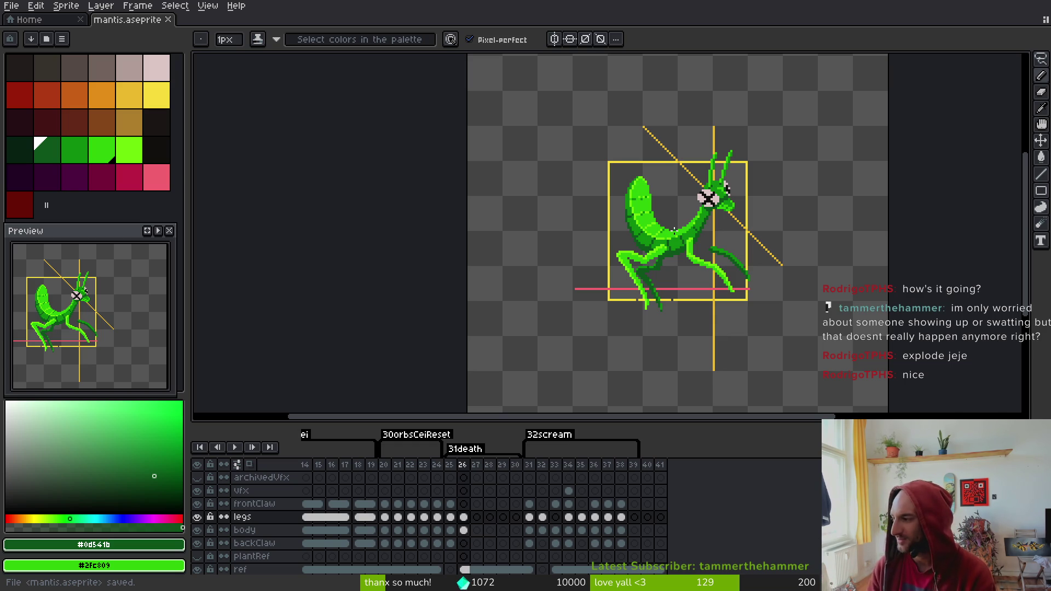
scroll(717, 274, up, 5)
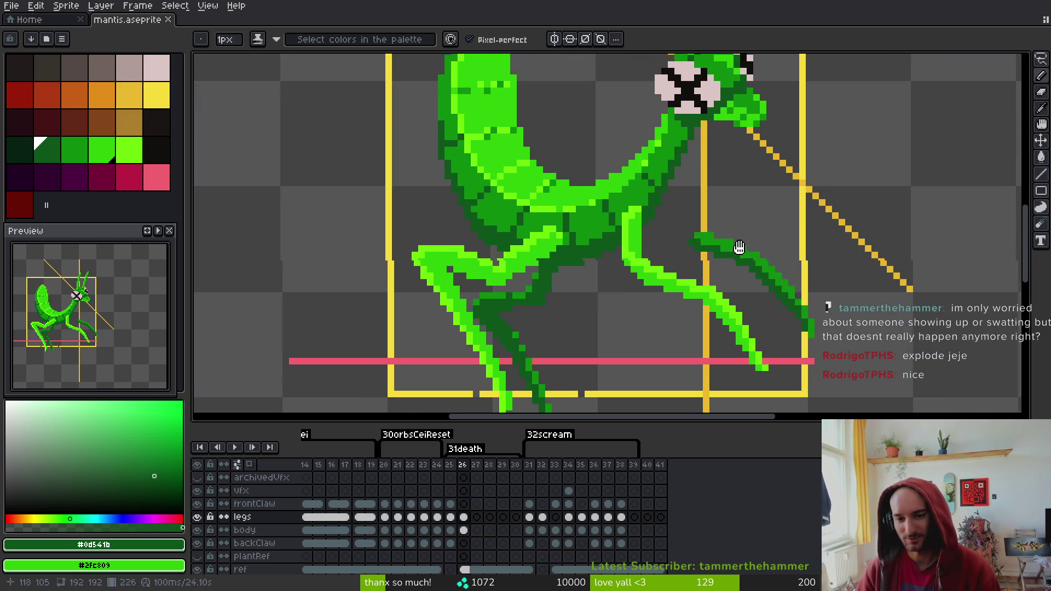
key(q)
mouse_move(692, 208)
mouse_down()
mouse_move(622, 248)
mouse_move(690, 194)
mouse_move(692, 206)
mouse_move(647, 225)
mouse_move(655, 231)
mouse_move(646, 218)
mouse_up()
key(Return)
key(ctrl+d)
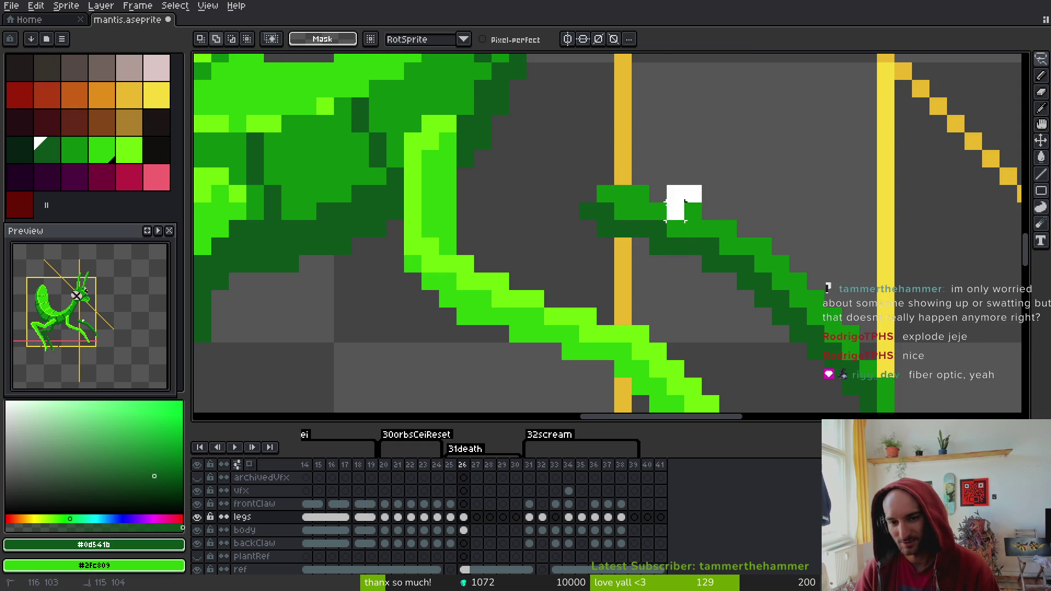
mouse_move(710, 207)
mouse_down()
mouse_move(628, 214)
mouse_move(615, 230)
mouse_move(638, 199)
mouse_move(632, 214)
mouse_up()
key(Return)
key(ctrl+d)
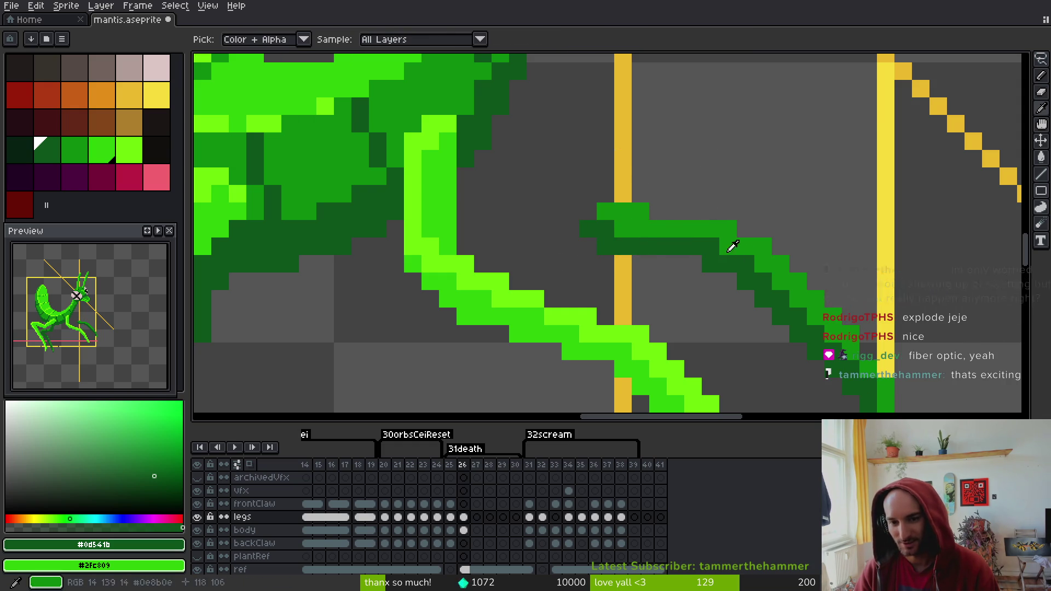
Pick the darkest green from the claw and save the sprite
key(alt)
click(747, 253)
key(ctrl+s)
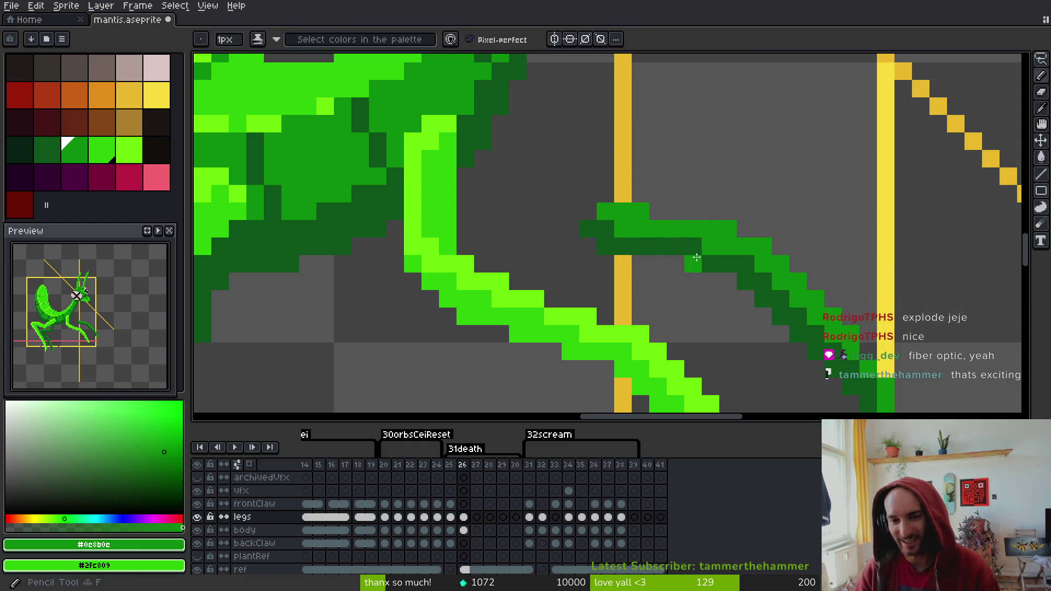
scroll(722, 297, down, 4)
drag(722, 298, 718, 261)
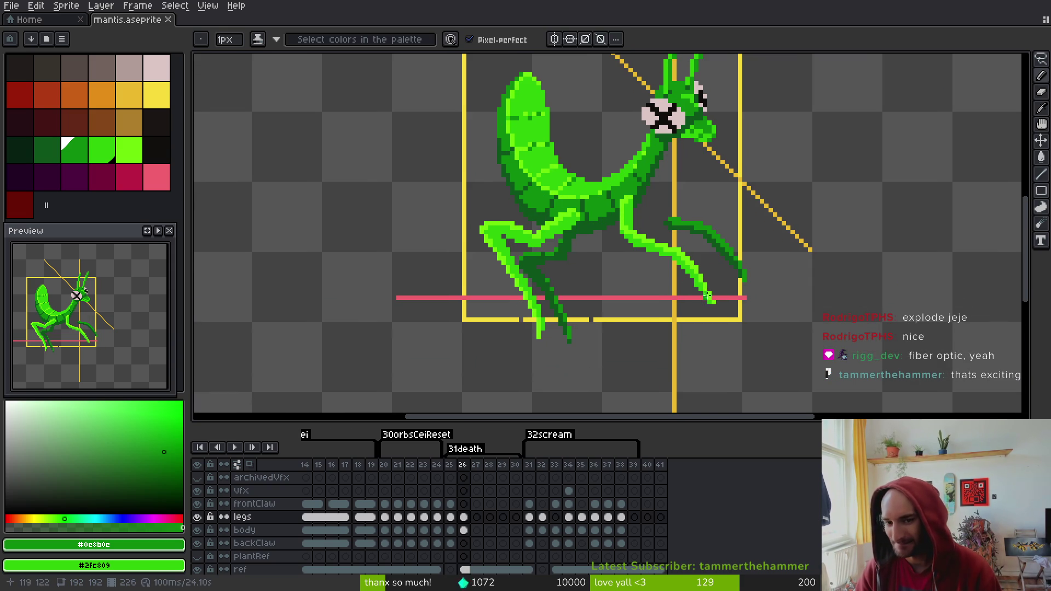
Paint a green column at the claw tip with dark pixels beside and down it
scroll(672, 225, up, 3)
scroll(647, 239, down, 3)
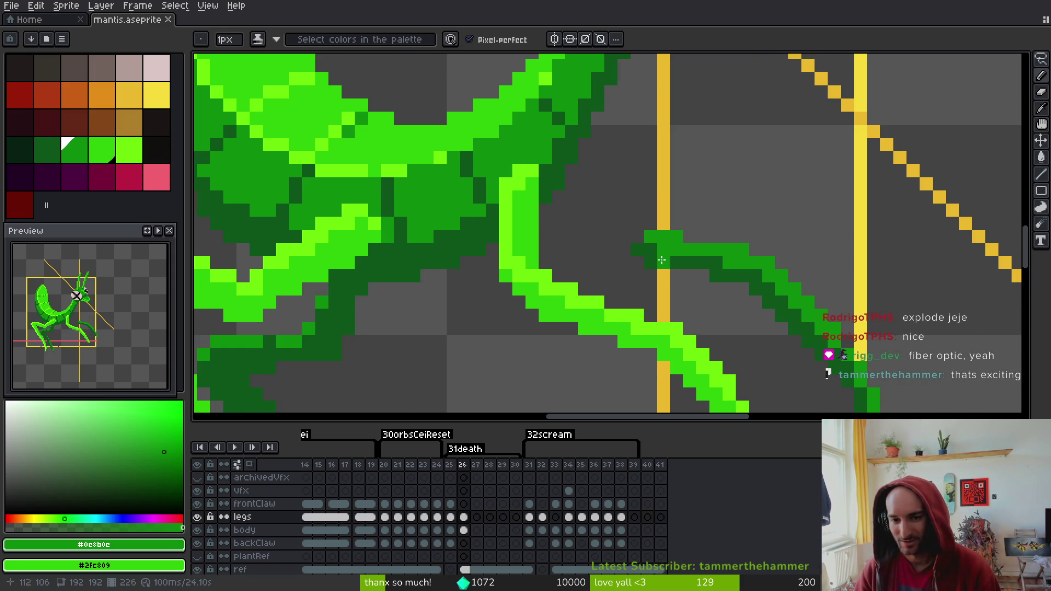
scroll(765, 305, up, 4)
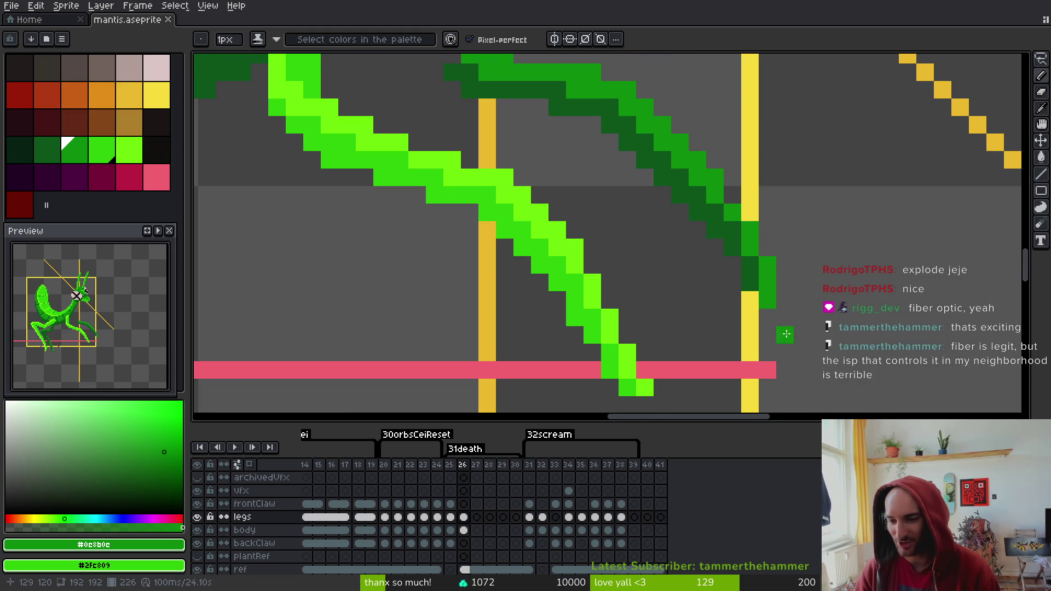
drag(786, 321, 786, 356)
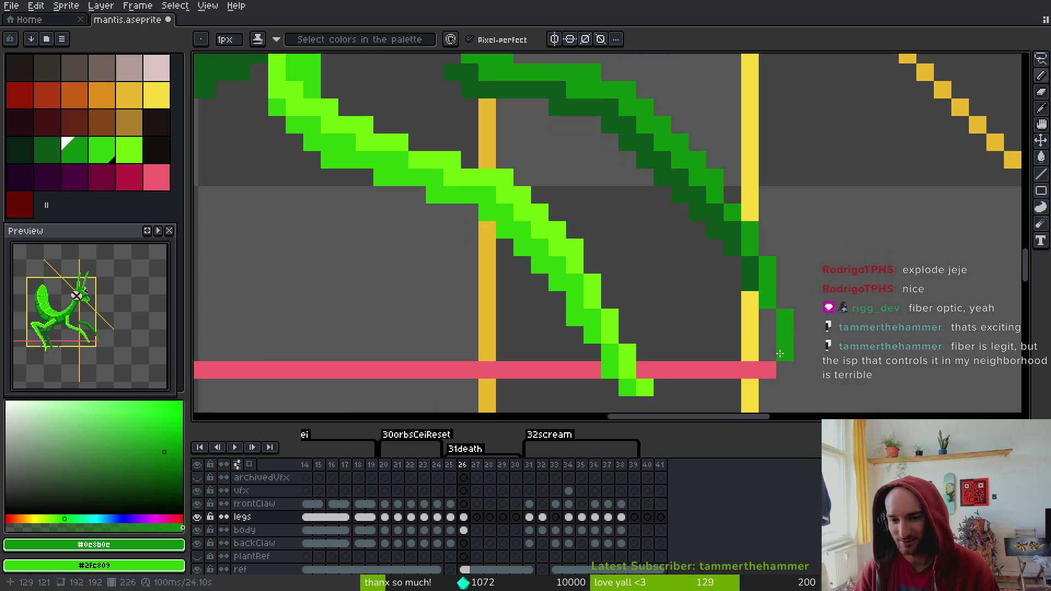
click(750, 299)
alt+click(750, 273)
click(767, 317)
drag(771, 320, 768, 353)
Turn the lowest tip pixel dark green, save, and add a bright green tip pixel
alt+click(768, 328)
right_click(768, 352)
alt+right_click(768, 329)
right_click(768, 352)
key(ctrl+s)
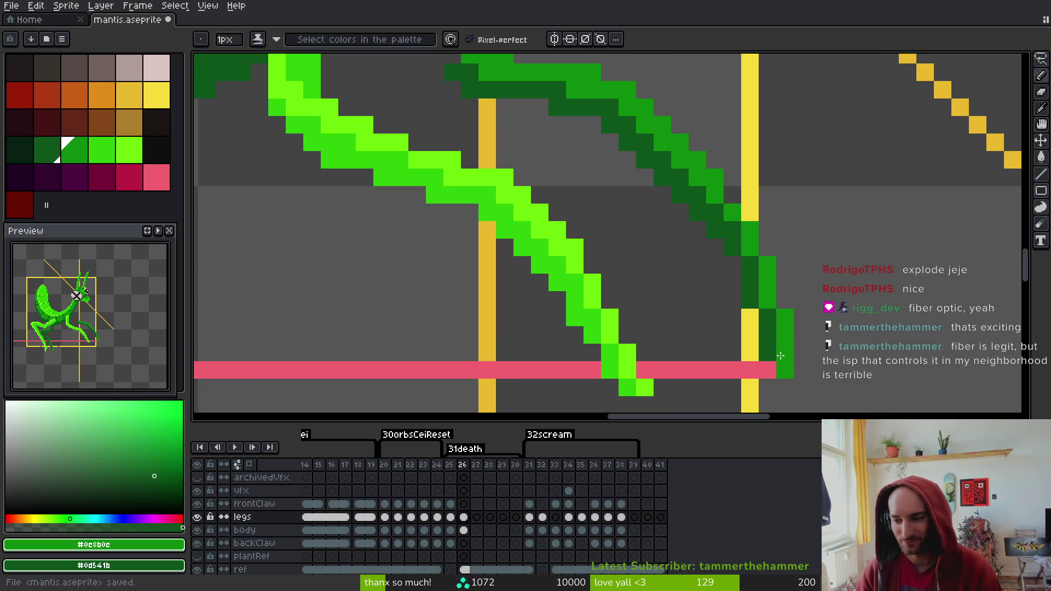
drag(797, 333, 768, 307)
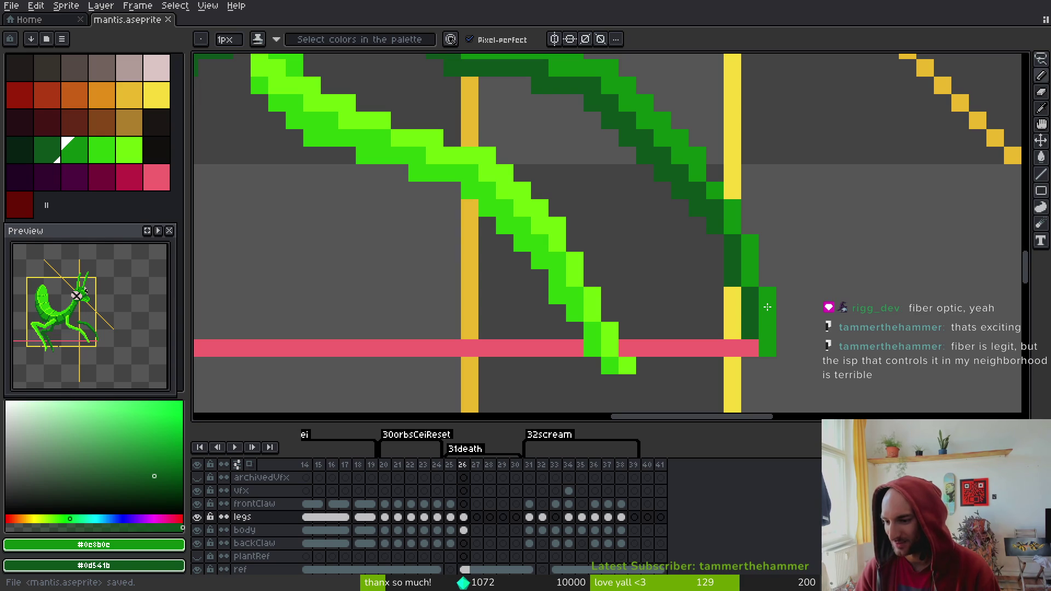
click(791, 301)
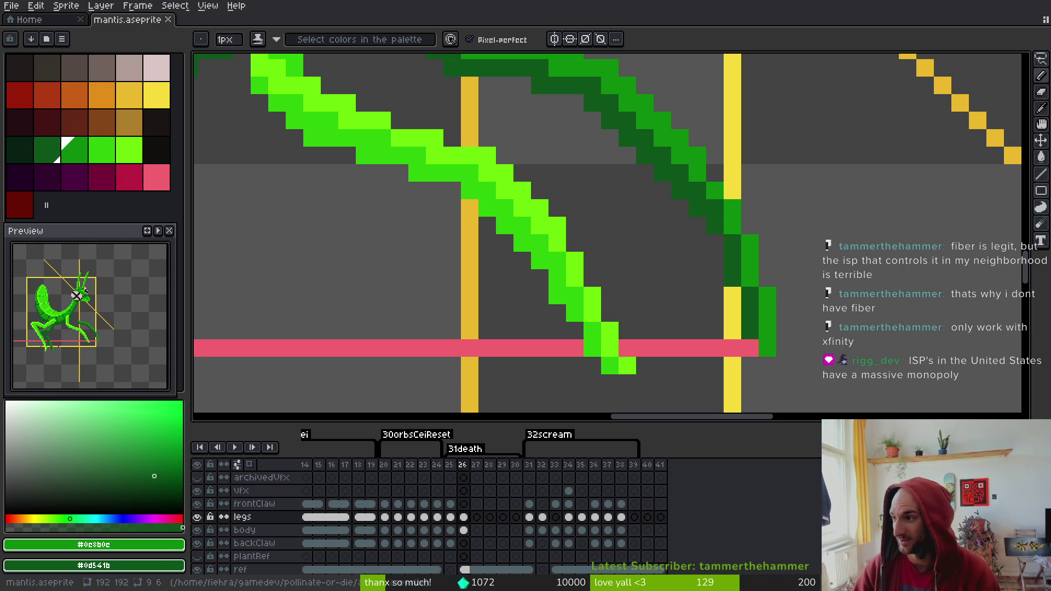
key(alt+Tab)
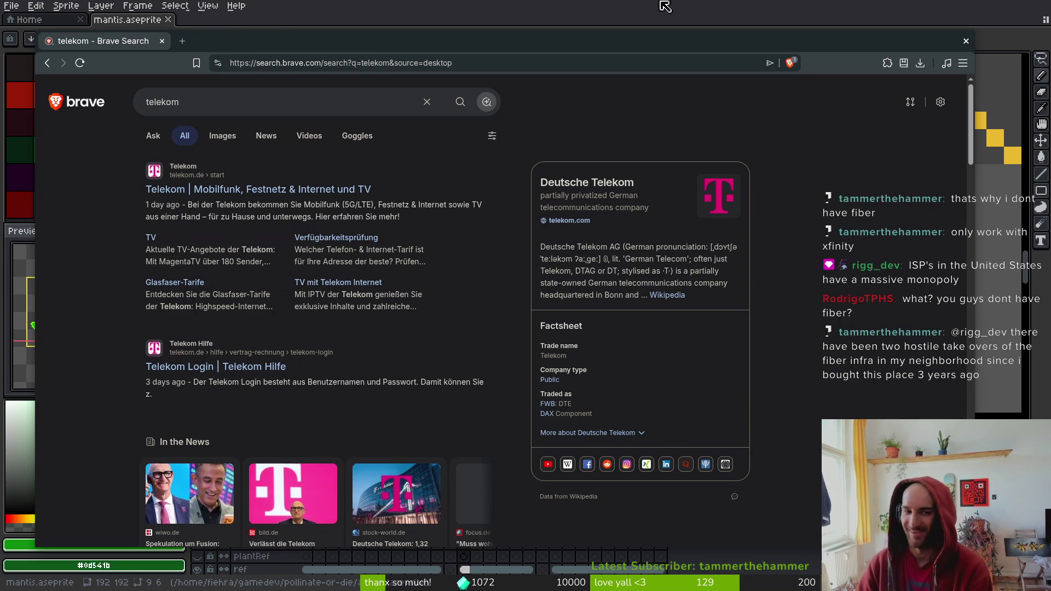
Close the Brave telekom search and add a dark green pixel to the leg in Aseprite
key(ctrl+w)
click(375, 97)
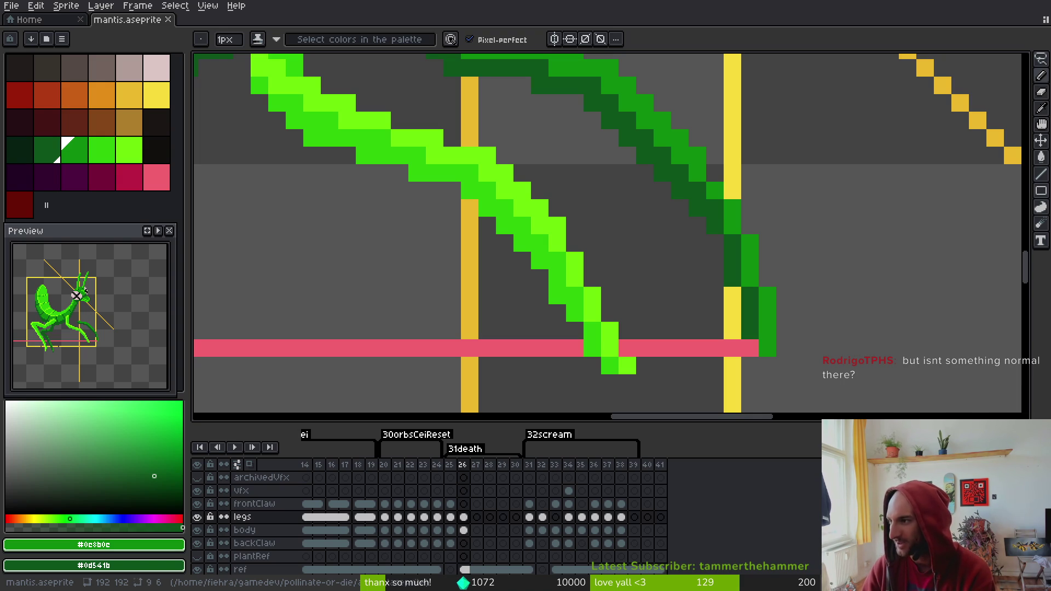
drag(1050, 257, 979, 259)
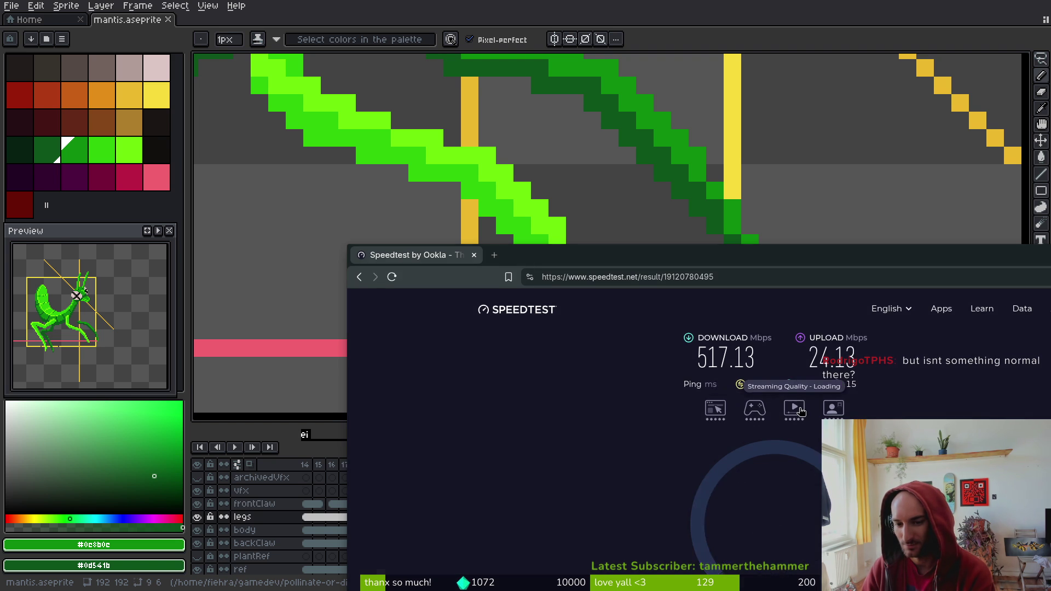
mouse_move(798, 442)
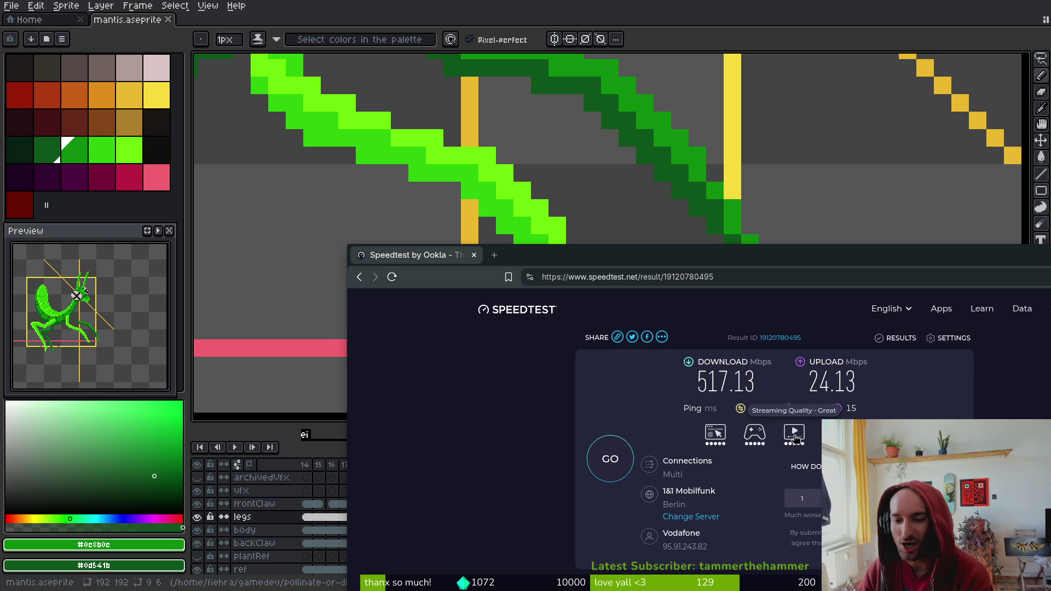
mouse_move(753, 436)
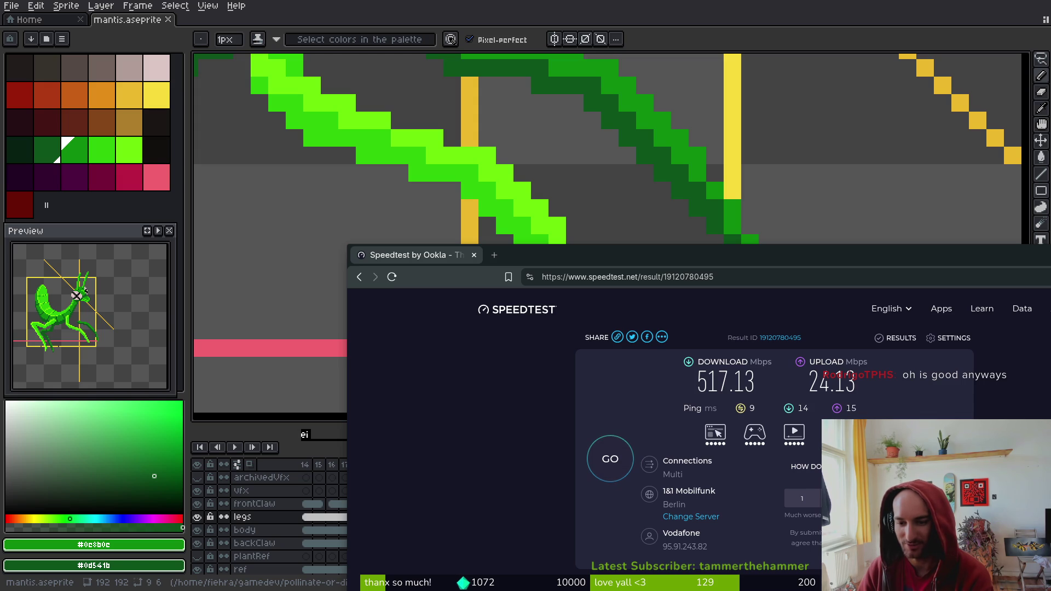
key(super+h)
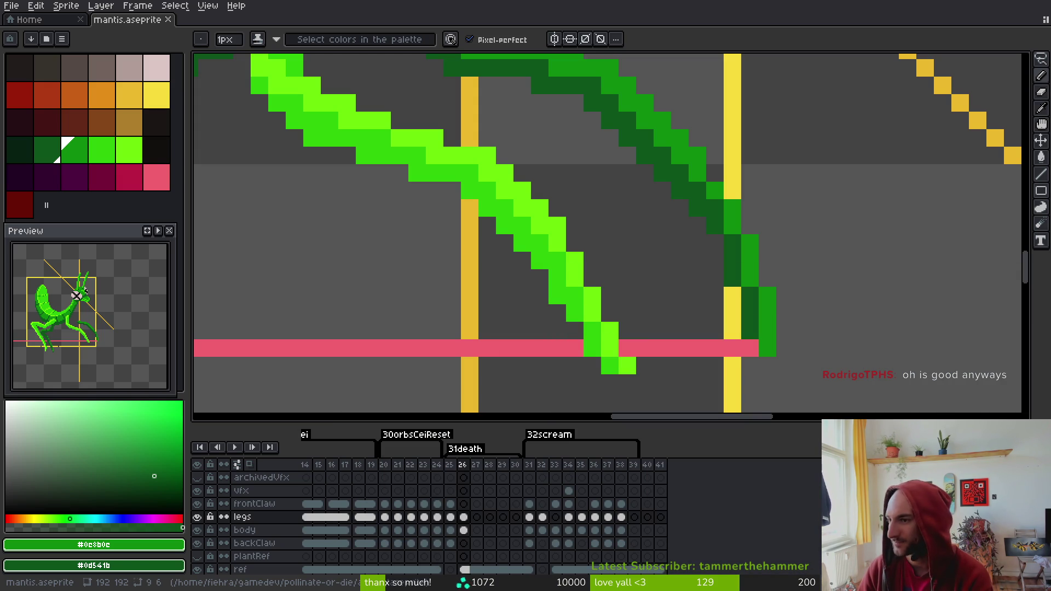
Paint one dark green pixel on the bright green leg's edge beside the claw
click(550, 220)
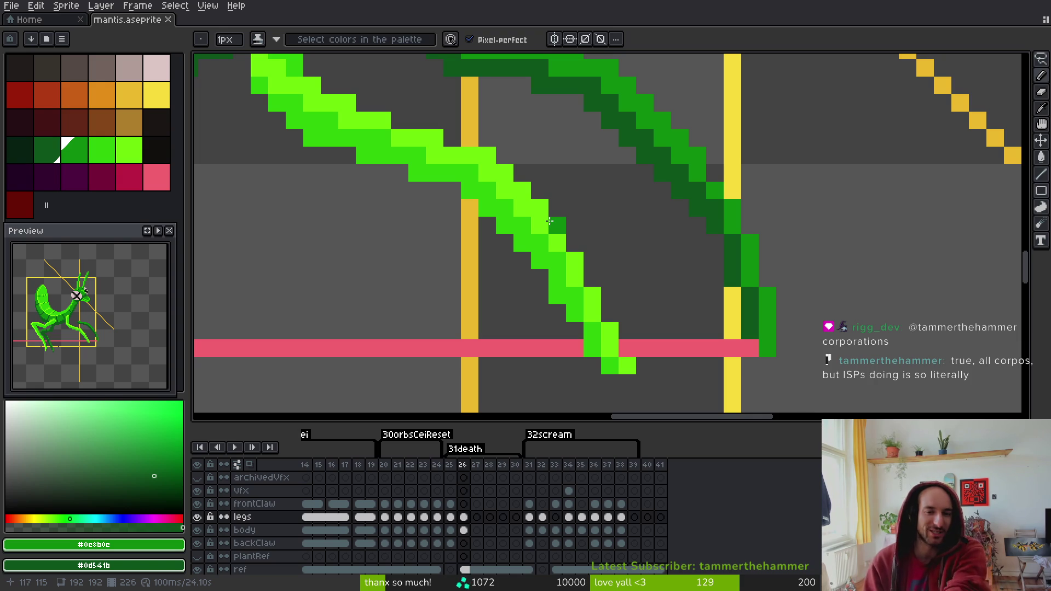
Darken the limb's diagonal edge, restore one mid-green #0c8b0c pixel, and save
scroll(549, 221, down, 3)
scroll(567, 260, up, 2)
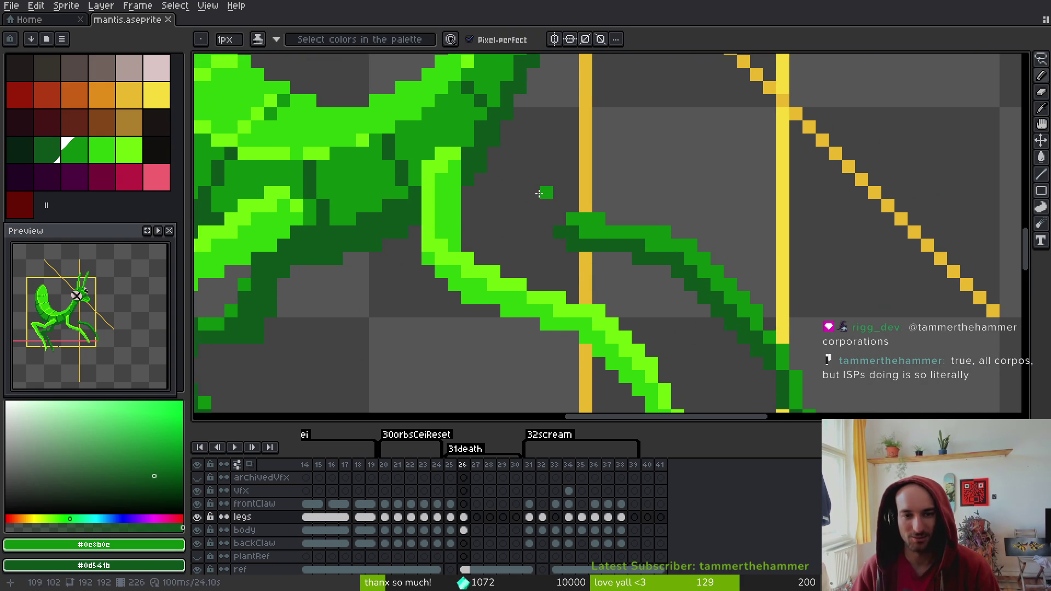
scroll(569, 241, down, 3)
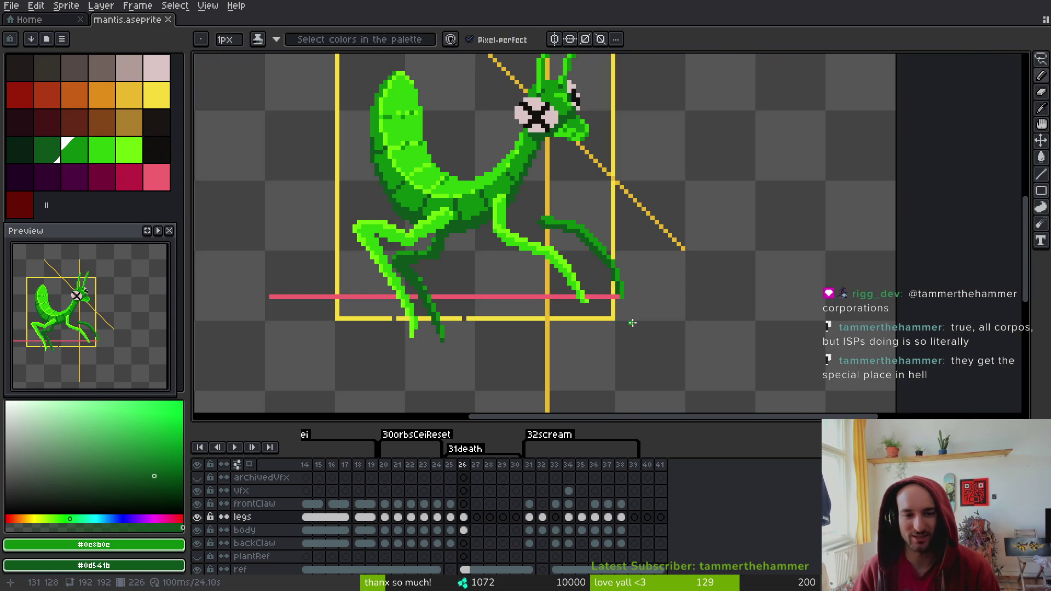
scroll(629, 320, up, 3)
click(586, 202)
drag(572, 189, 645, 264)
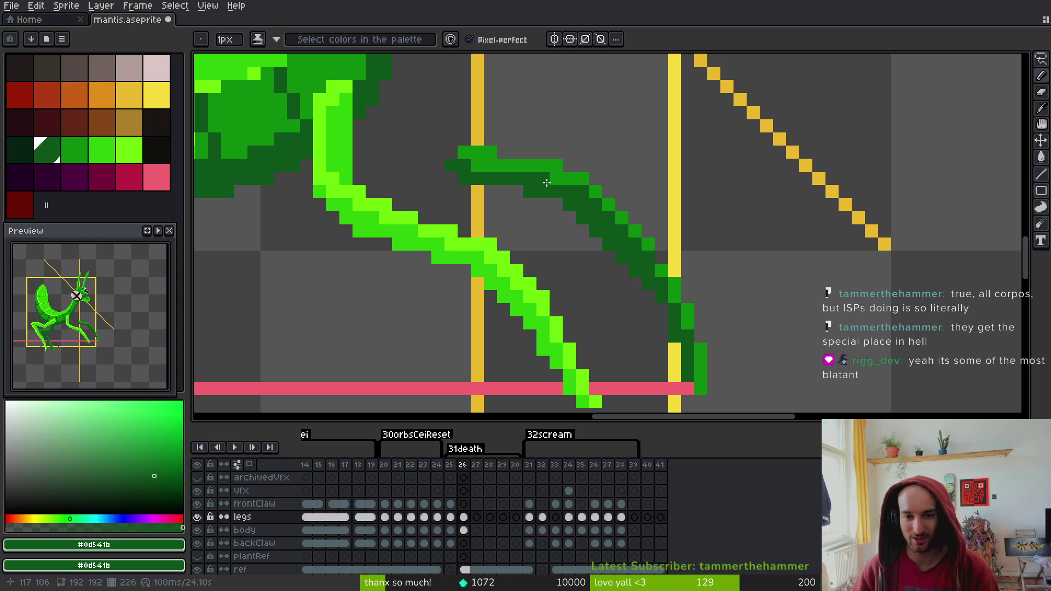
drag(517, 166, 482, 167)
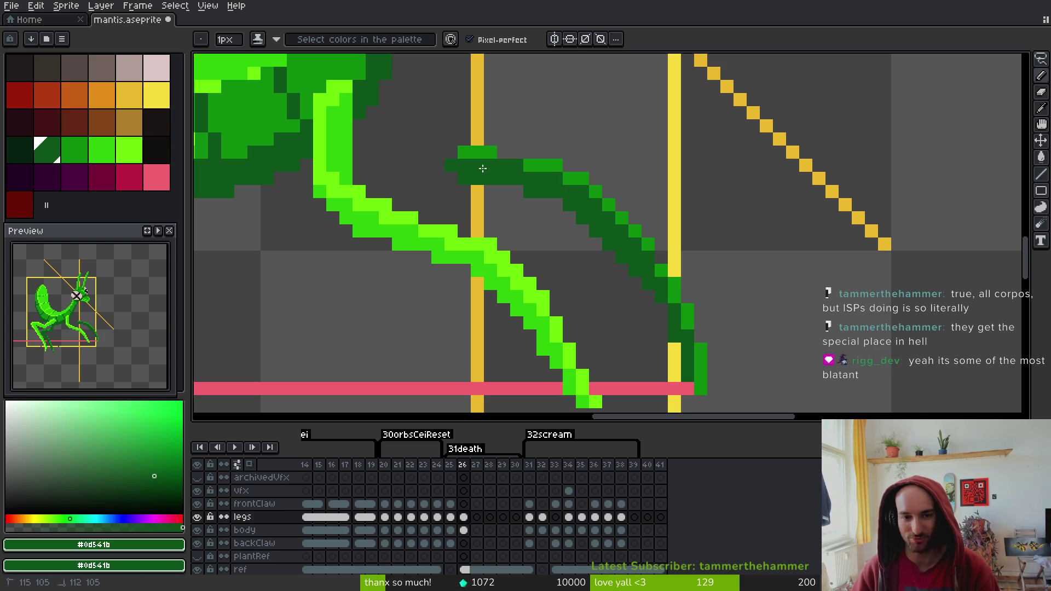
alt+click(546, 164)
click(503, 166)
key(ctrl+s)
Place a dark green pixel near the limb's top, undoing a stray one below it
drag(547, 213, 710, 318)
alt+click(712, 293)
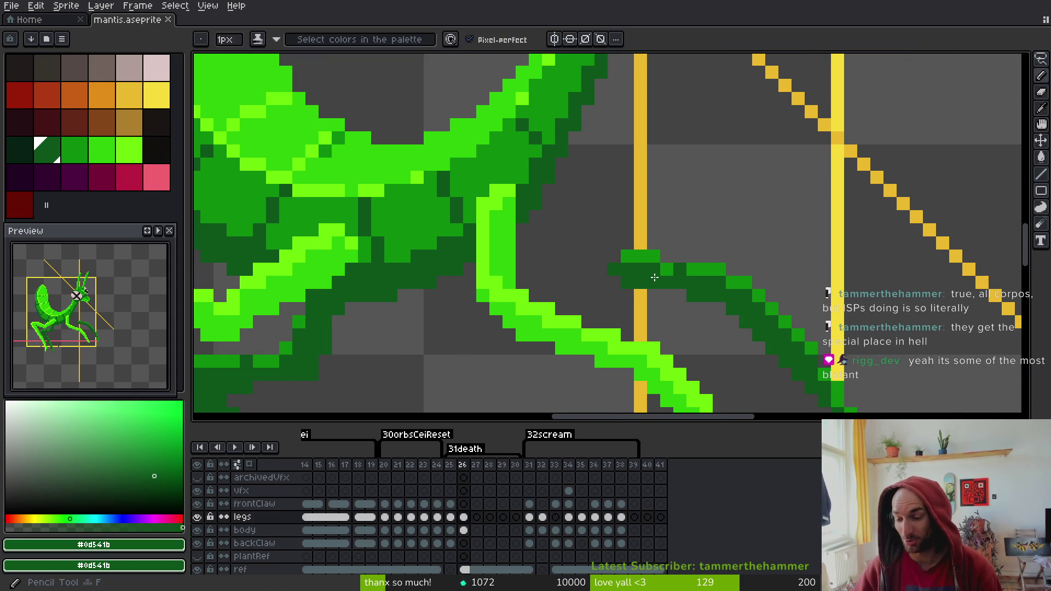
click(684, 313)
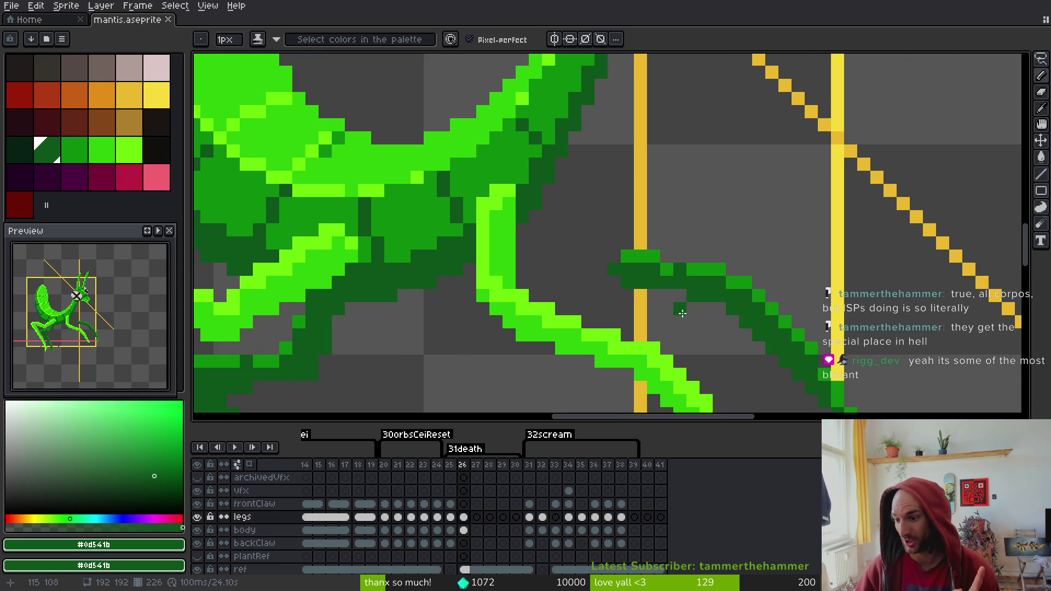
key(ctrl+z)
click(612, 248)
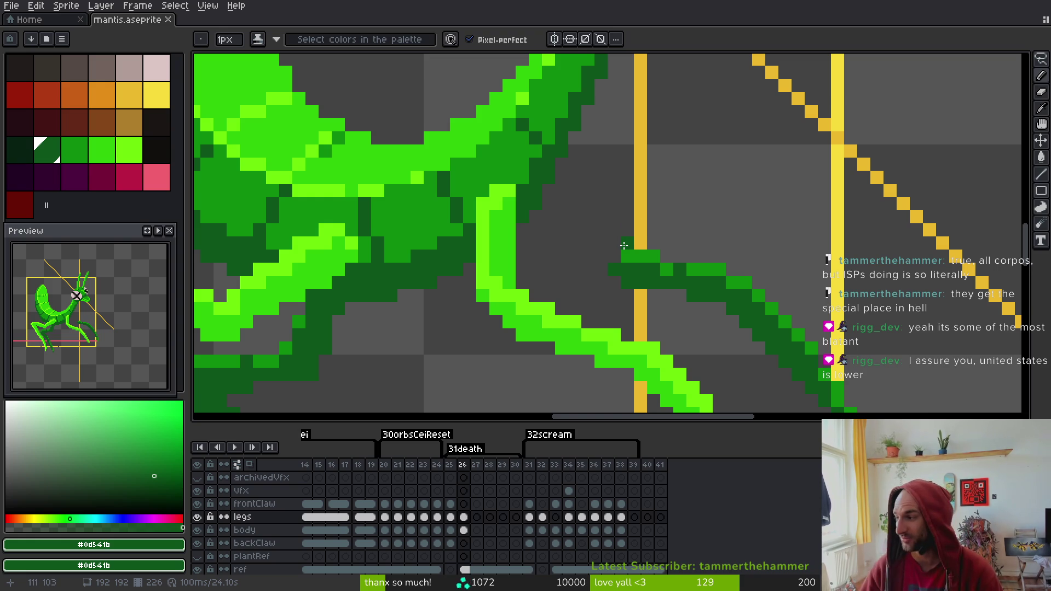
alt+click(616, 244)
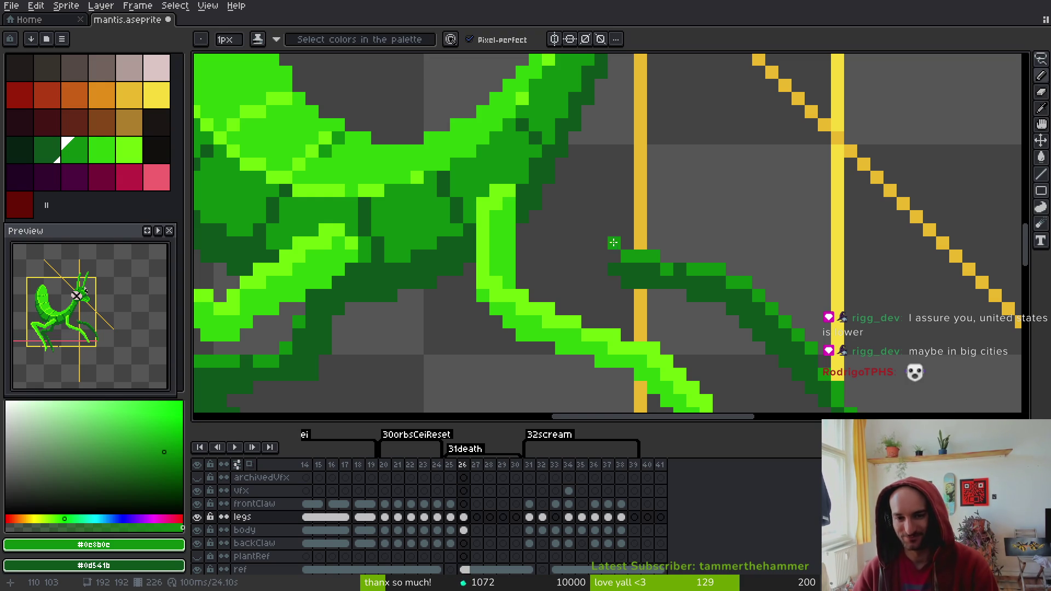
Draw and thicken a dark diagonal joint from the limb up toward the body
drag(612, 225, 588, 191)
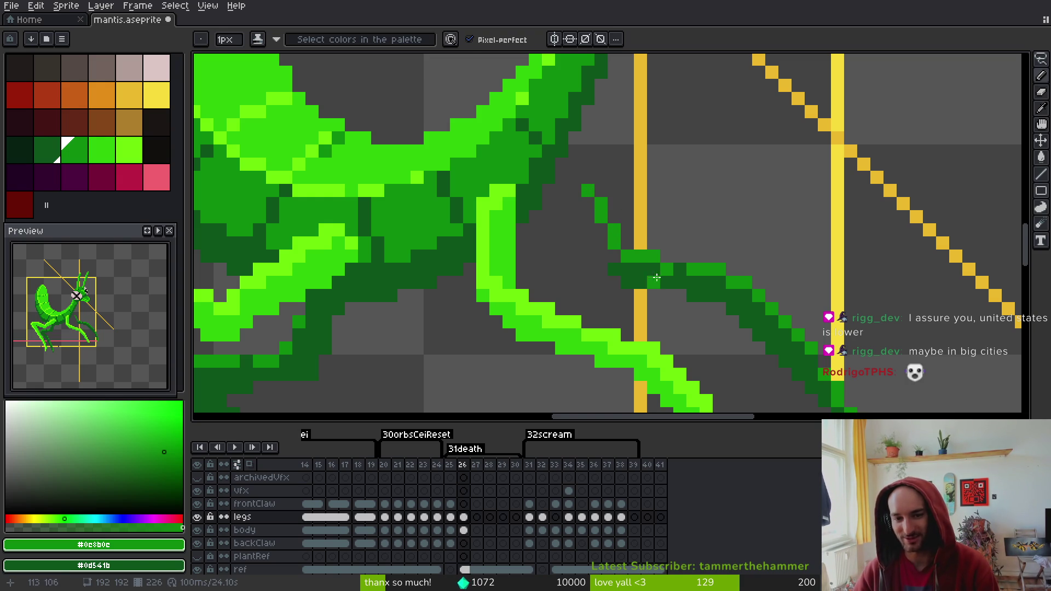
alt+click(609, 257)
mouse_move(602, 260)
mouse_down()
mouse_move(601, 234)
mouse_move(609, 278)
mouse_move(563, 177)
mouse_up()
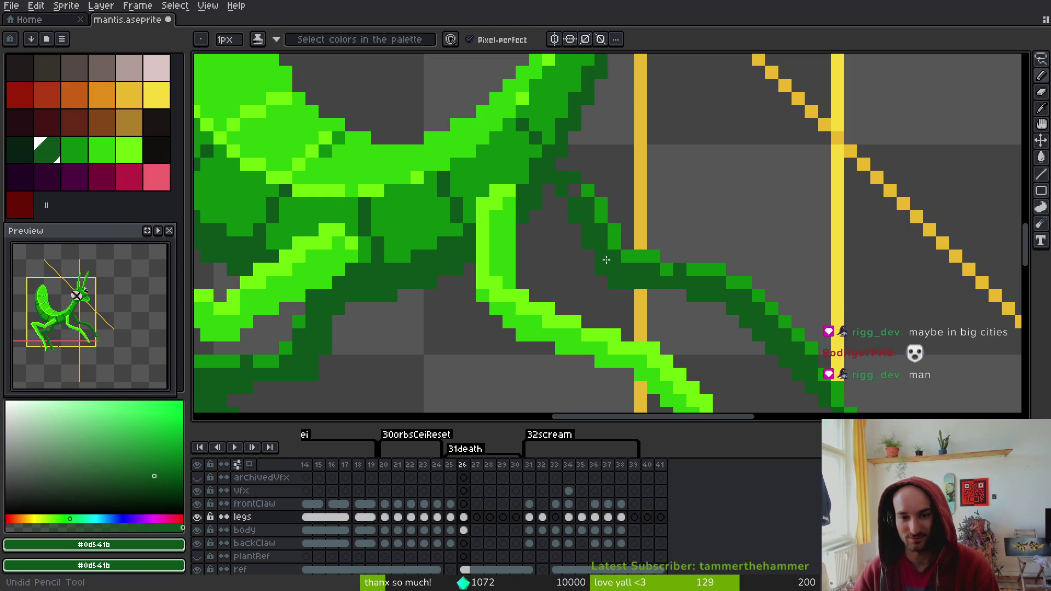
scroll(562, 206, down, 1)
scroll(580, 191, up, 1)
Lasso the new diagonal joint and nudge it one pixel left
key(shift+w)
mouse_move(570, 176)
mouse_down()
mouse_move(597, 176)
mouse_move(531, 230)
mouse_move(582, 277)
mouse_move(602, 213)
mouse_up()
key(Left)
key(ctrl+d)
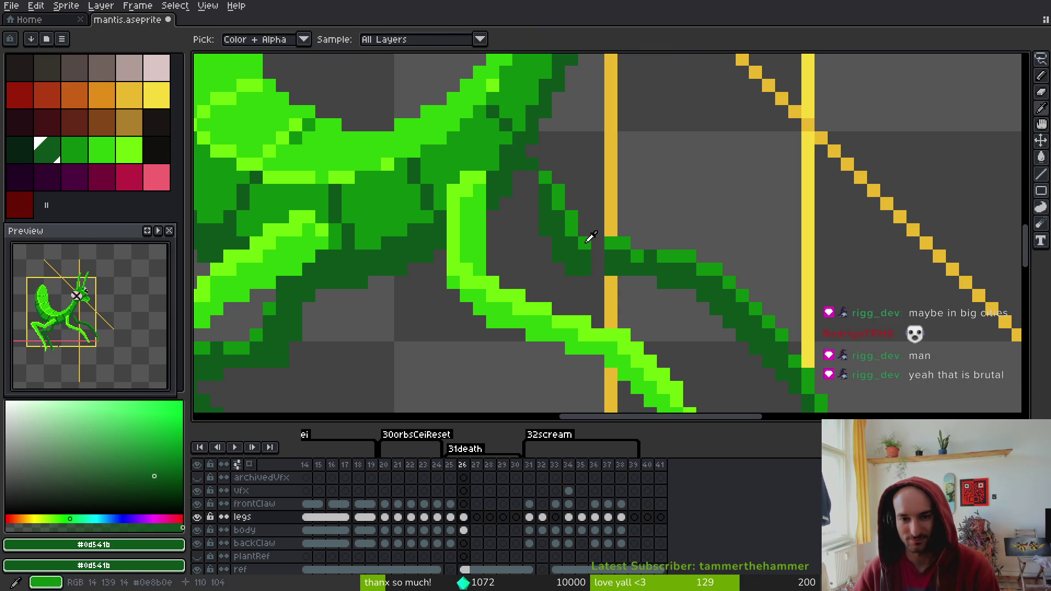
key(b)
key(alt)
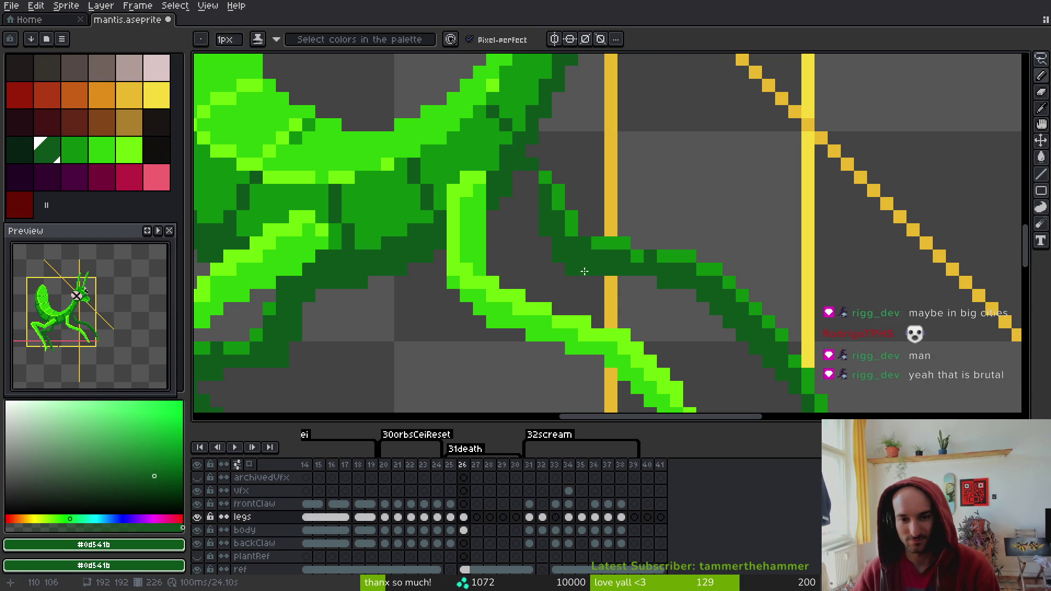
Extend the limb outline with two dark pixels and save the sprite
drag(532, 152, 533, 165)
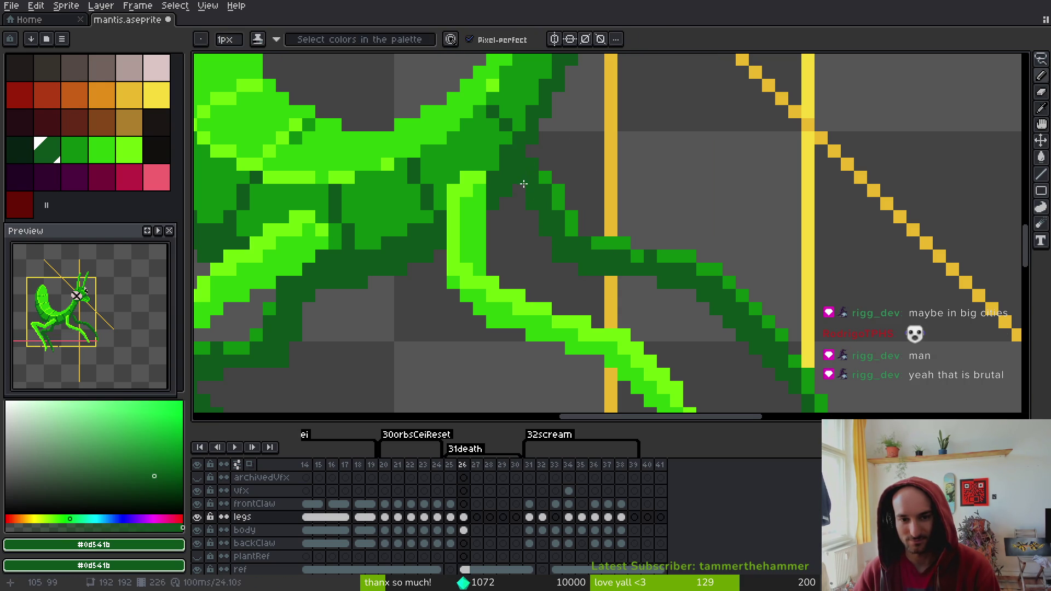
scroll(624, 257, down, 2)
key(ctrl+s)
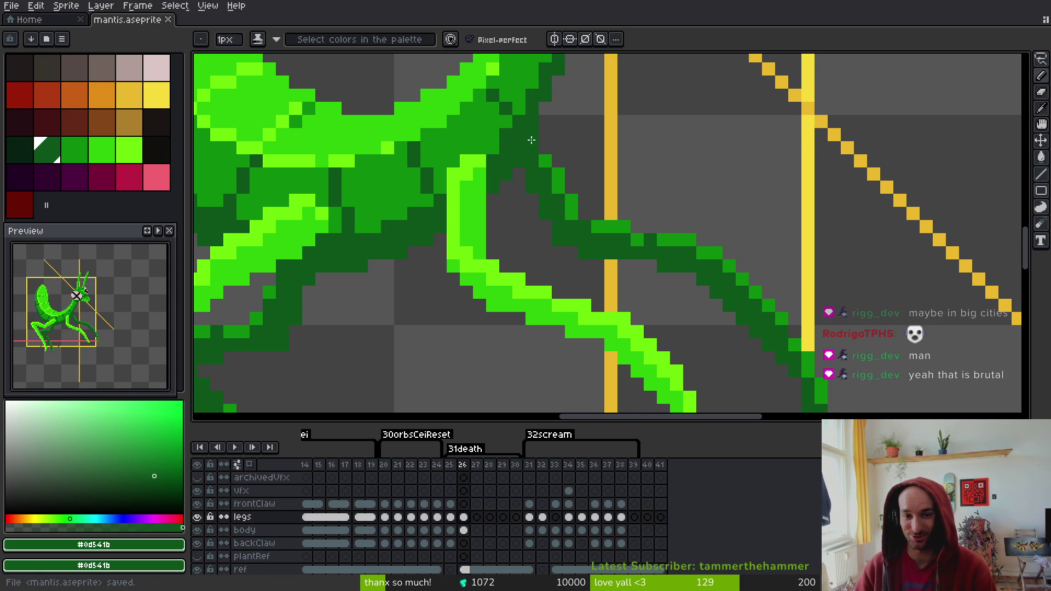
key(ctrl+s)
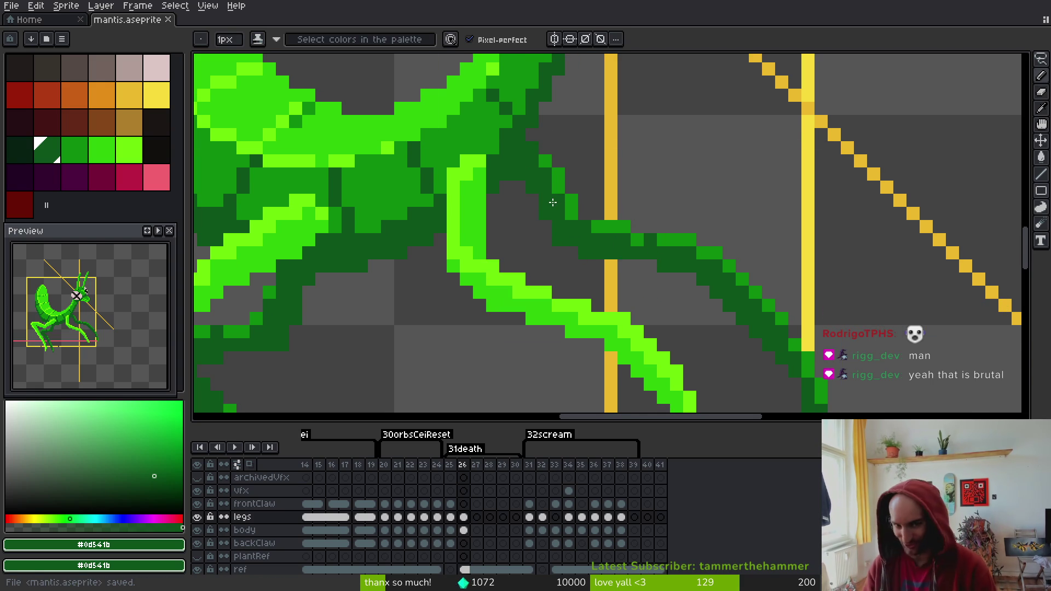
scroll(566, 209, down, 4)
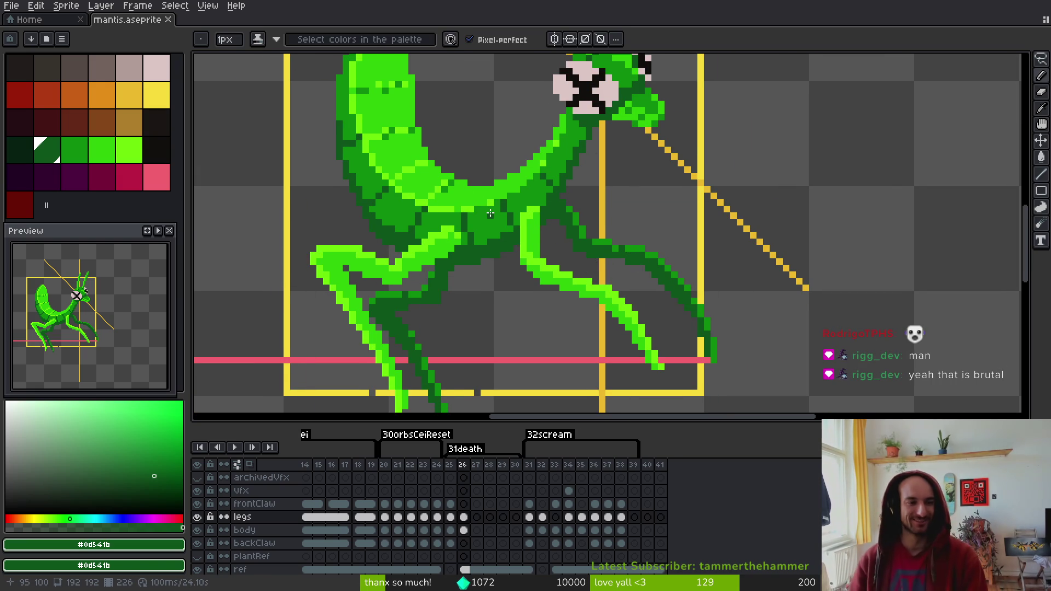
scroll(651, 253, down, 2)
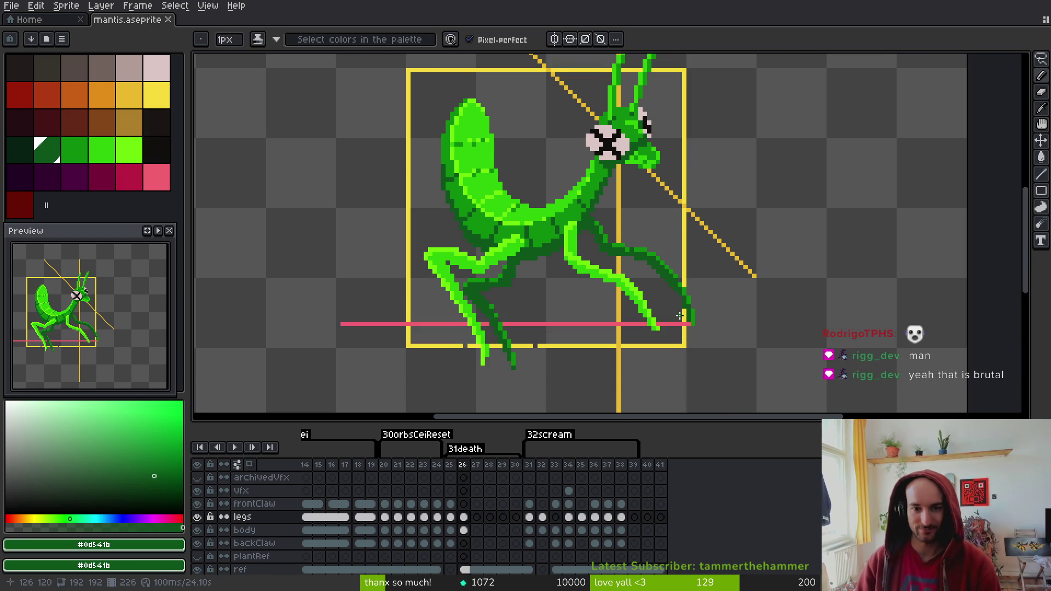
scroll(598, 213, down, 3)
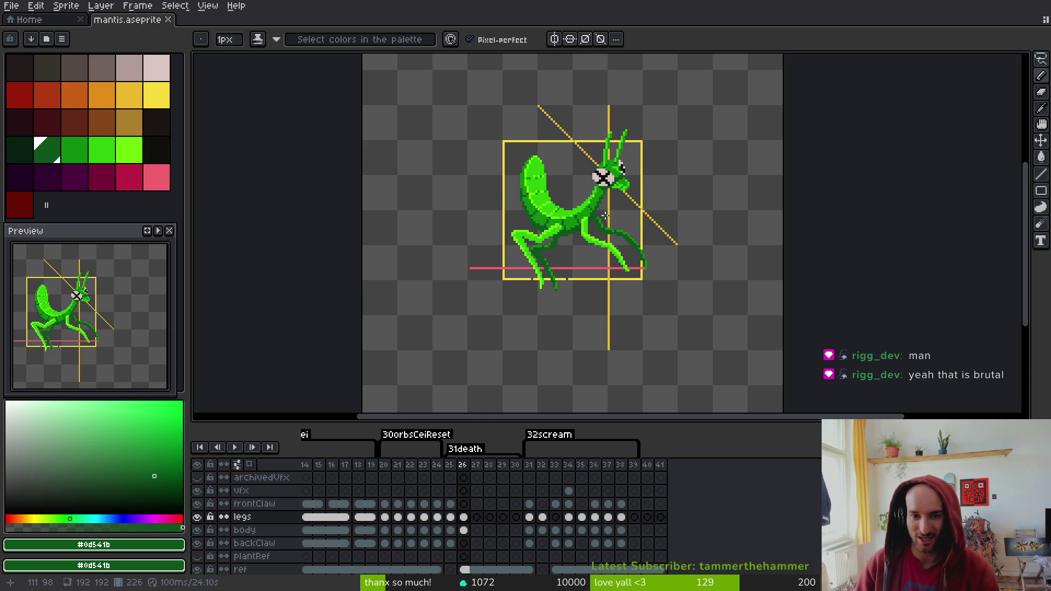
scroll(607, 217, up, 2)
scroll(533, 306, down, 3)
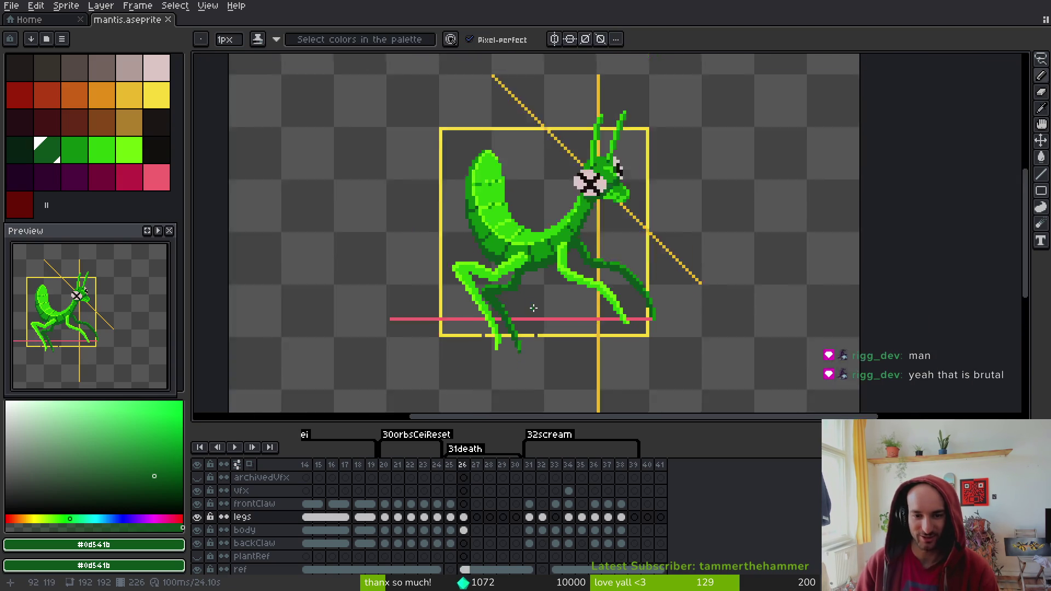
scroll(580, 246, up, 3)
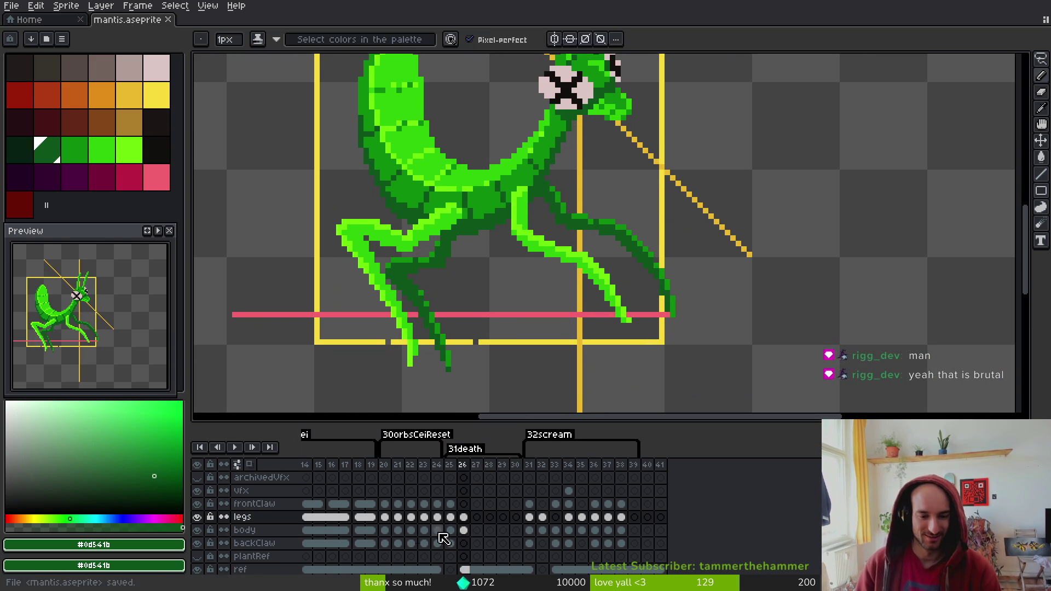
drag(643, 295, 657, 346)
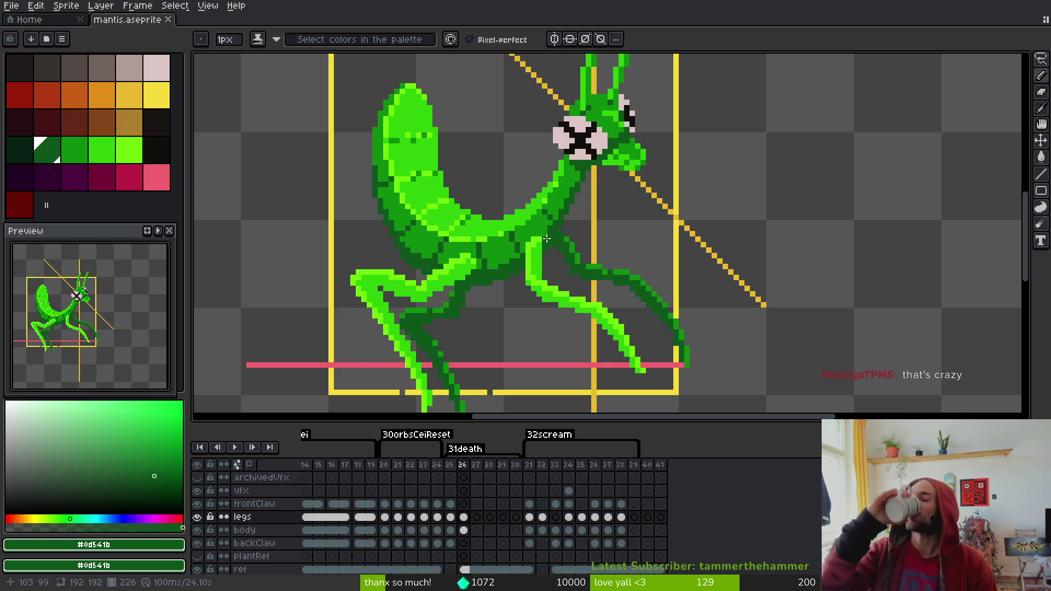
scroll(646, 301, up, 4)
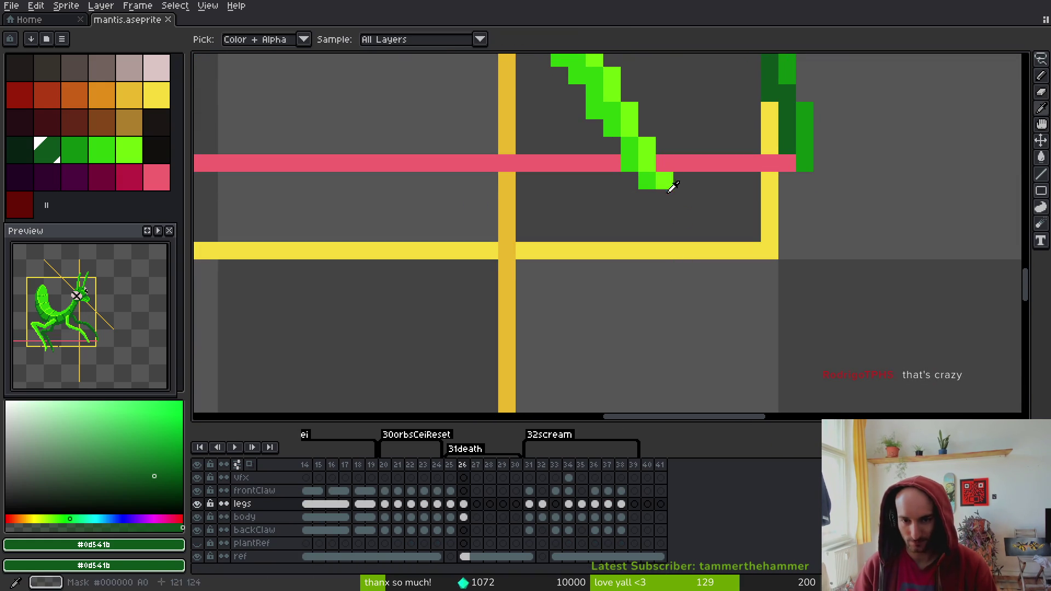
Pick the lime green from the leg tip and save the sprite
alt+click(668, 199)
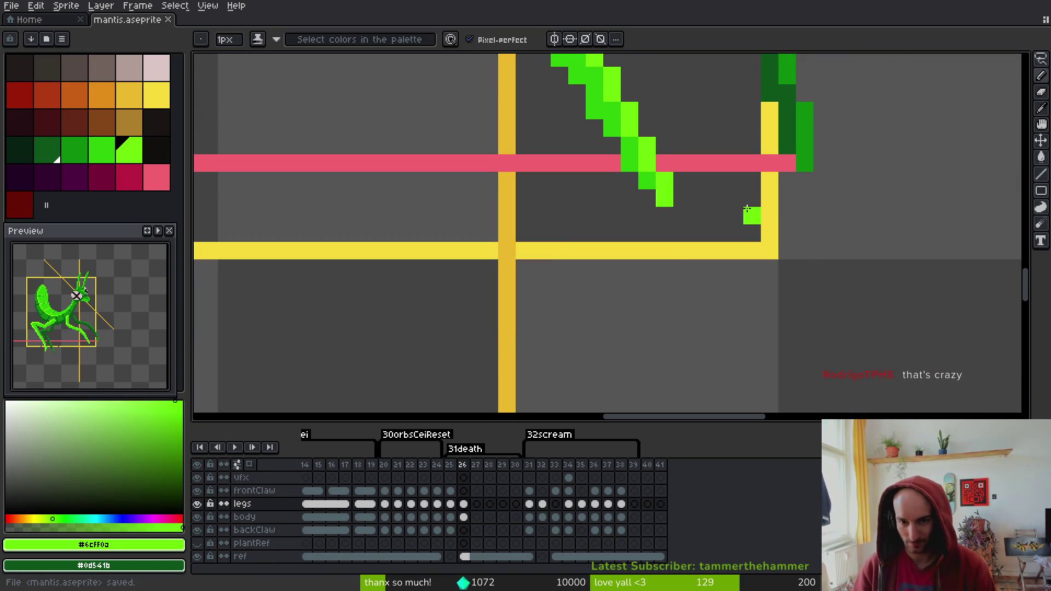
scroll(662, 228, down, 5)
key(ctrl+s)
scroll(662, 228, down, 3)
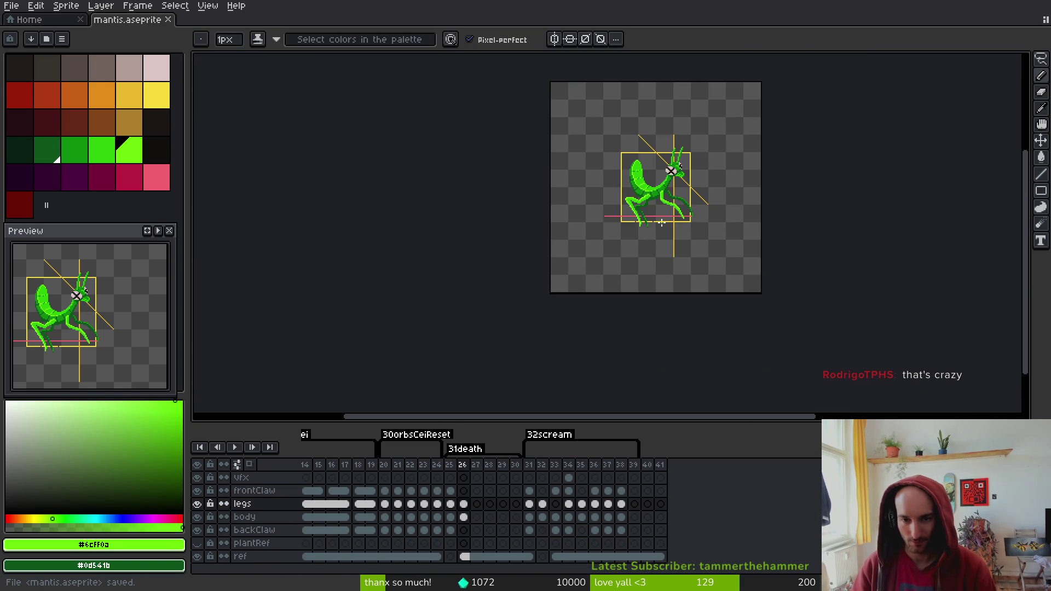
scroll(653, 223, up, 5)
scroll(668, 237, down, 2)
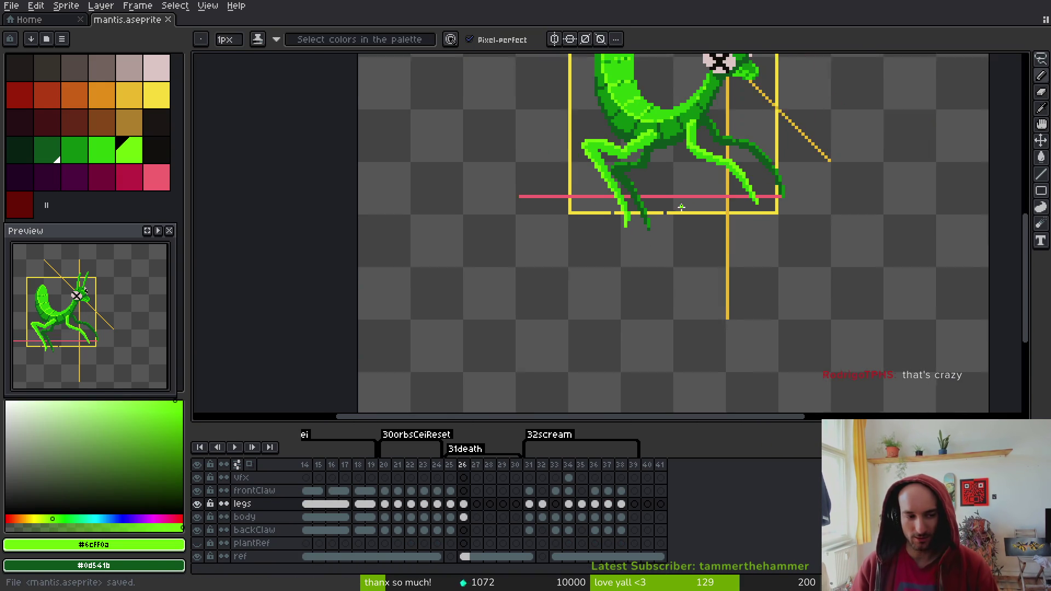
scroll(637, 195, up, 3)
Try a dark green leg pixel, undo it, save, and step back to frame 25
alt+click(588, 173)
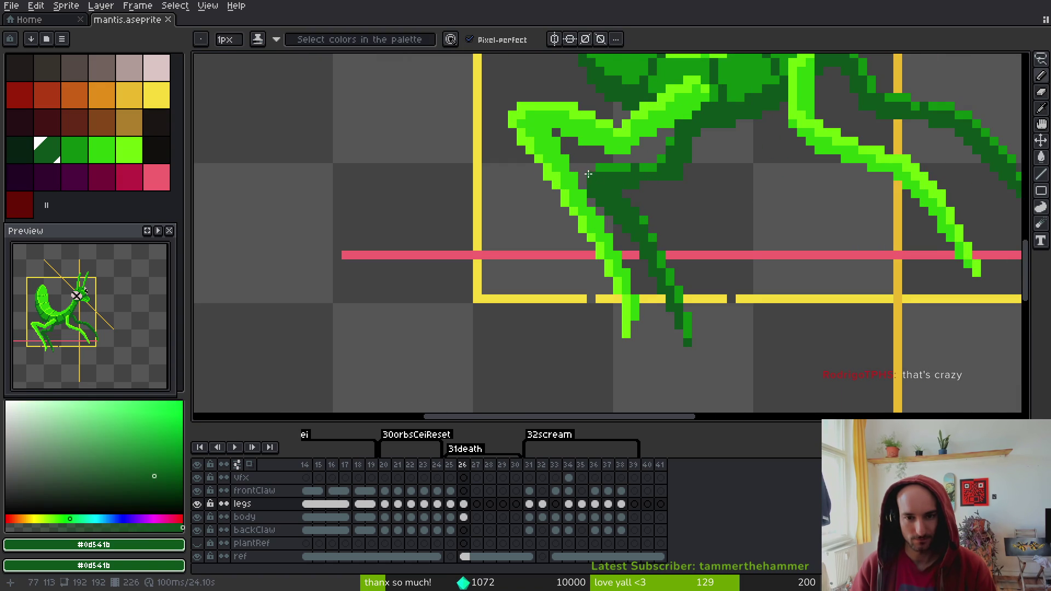
click(597, 174)
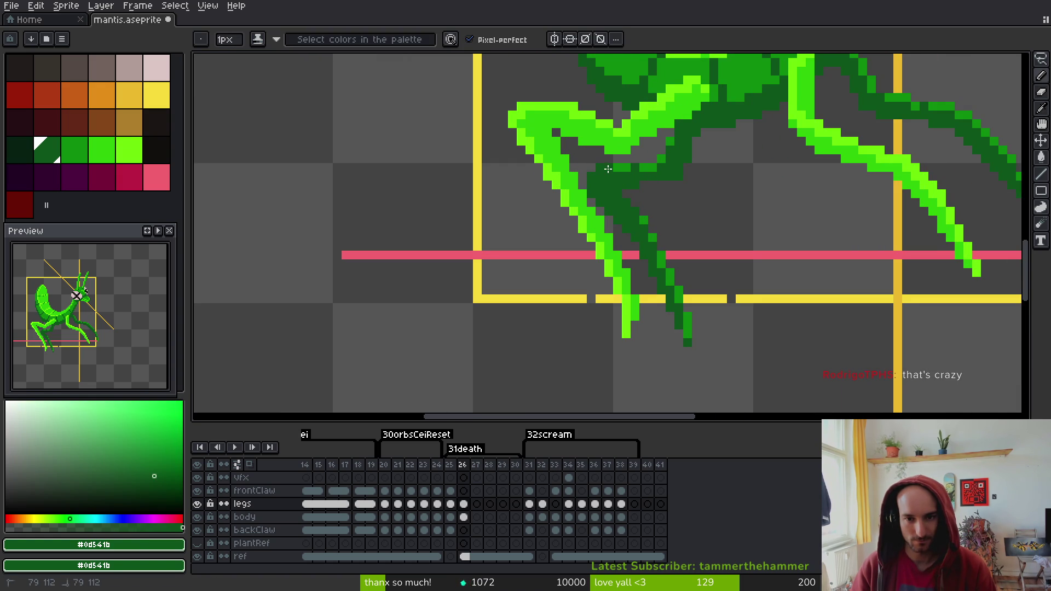
key(ctrl+z)
key(ctrl+s)
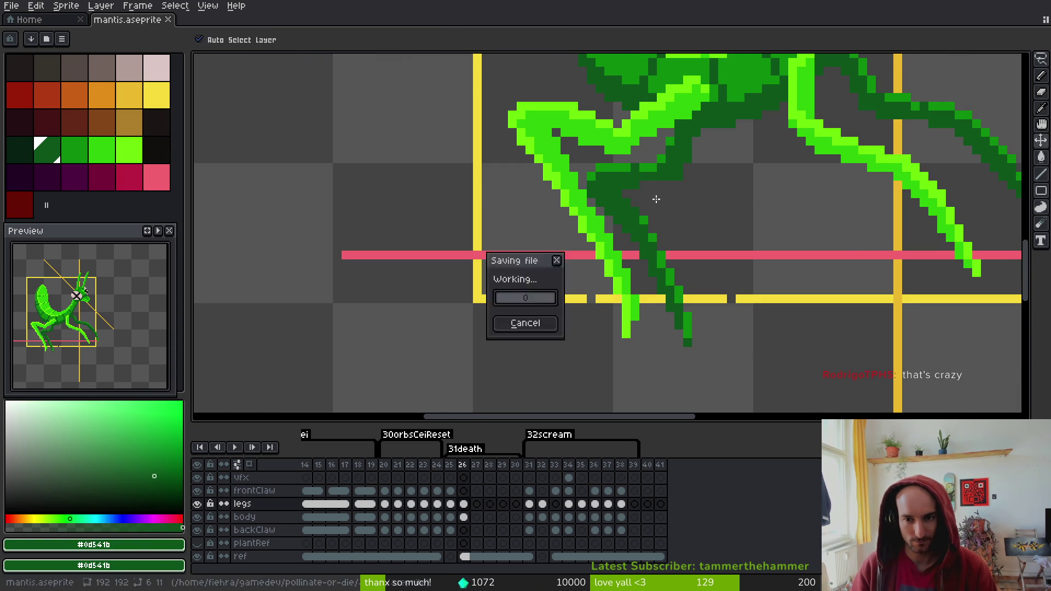
scroll(653, 206, down, 3)
key(comma)
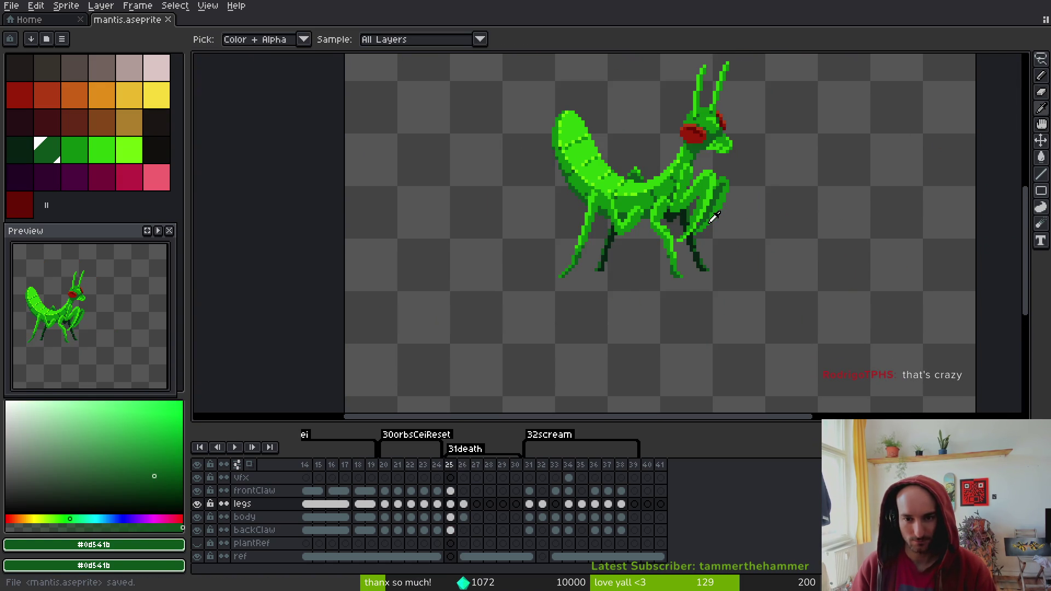
Compare frames 25, 20 and 31, return to frame 26, and pick medium green #0c8b0c
key(period)
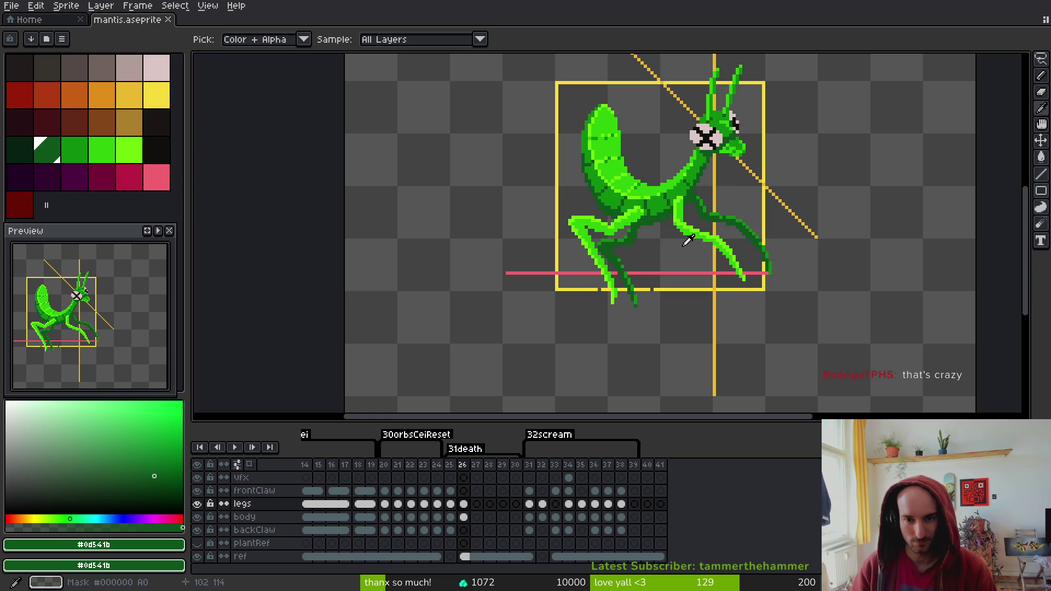
key(comma)
key(period)
key(period)
key(period)
key(period)
key(period)
key(period)
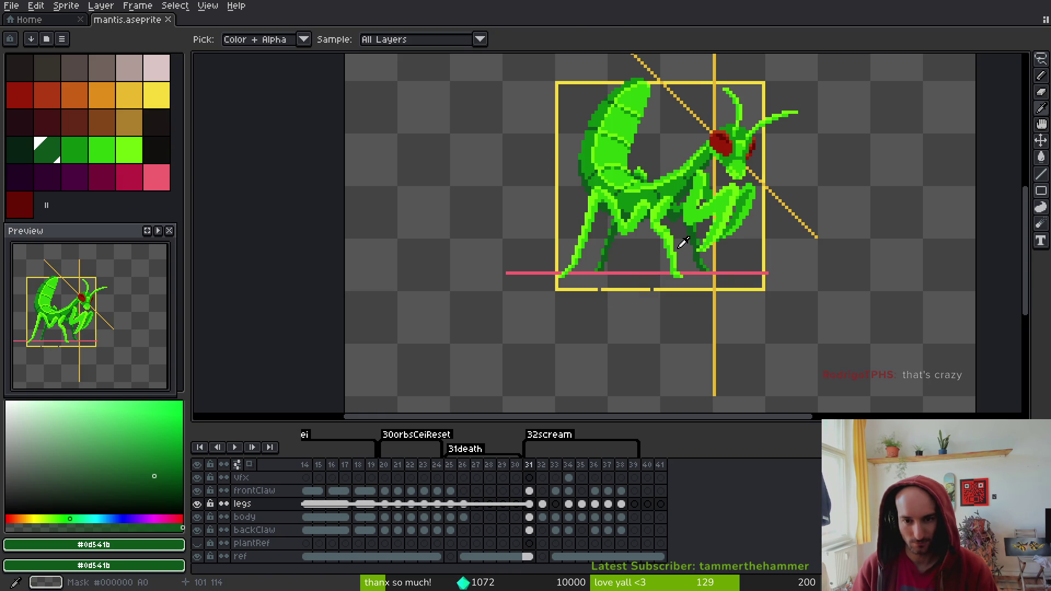
click(387, 503)
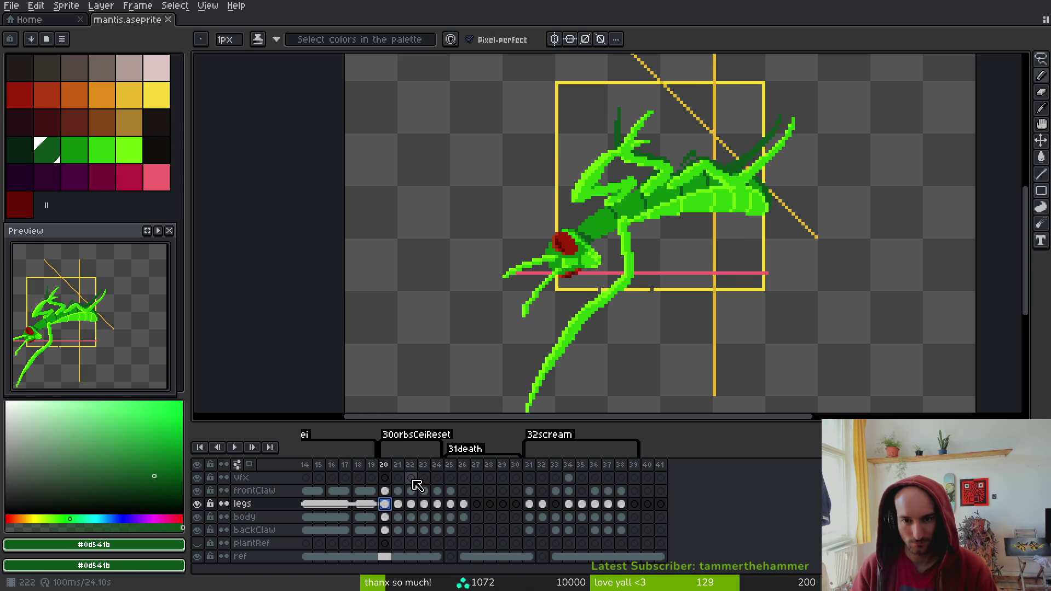
click(530, 504)
key(comma)
key(comma)
key(comma)
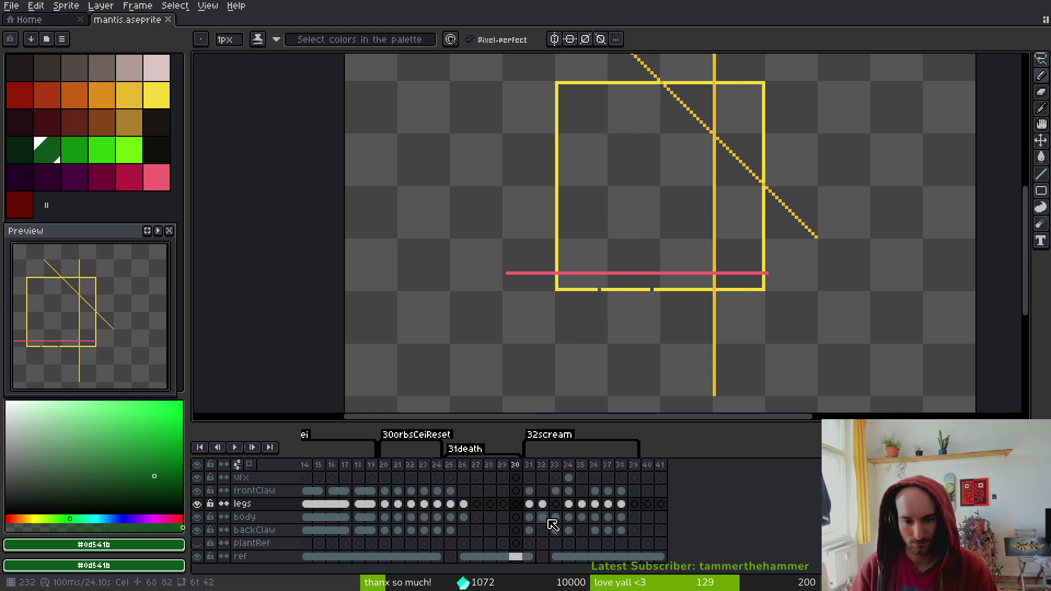
key(period)
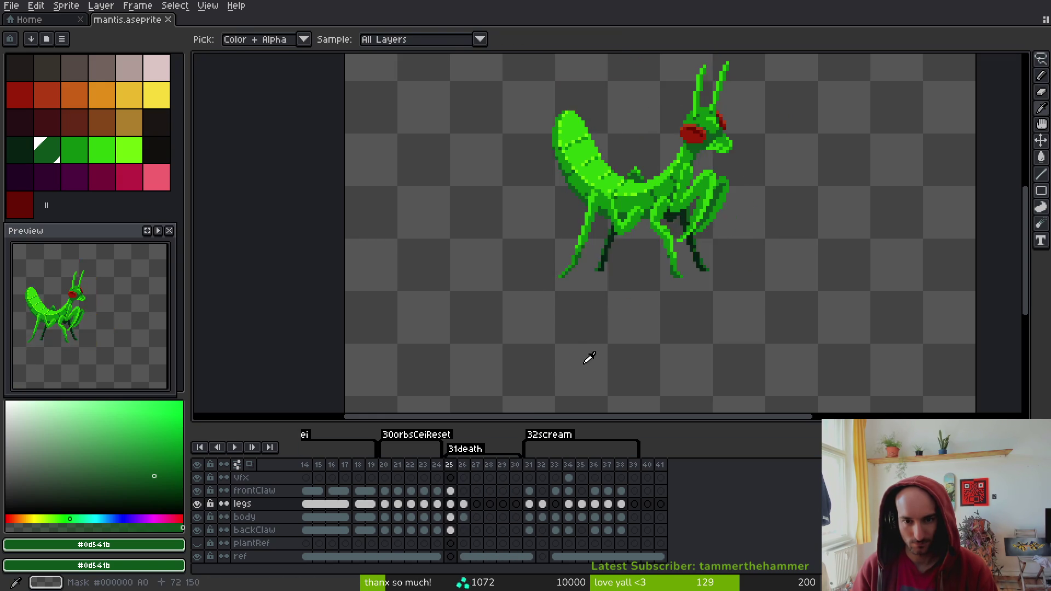
scroll(649, 219, up, 3)
alt+click(629, 212)
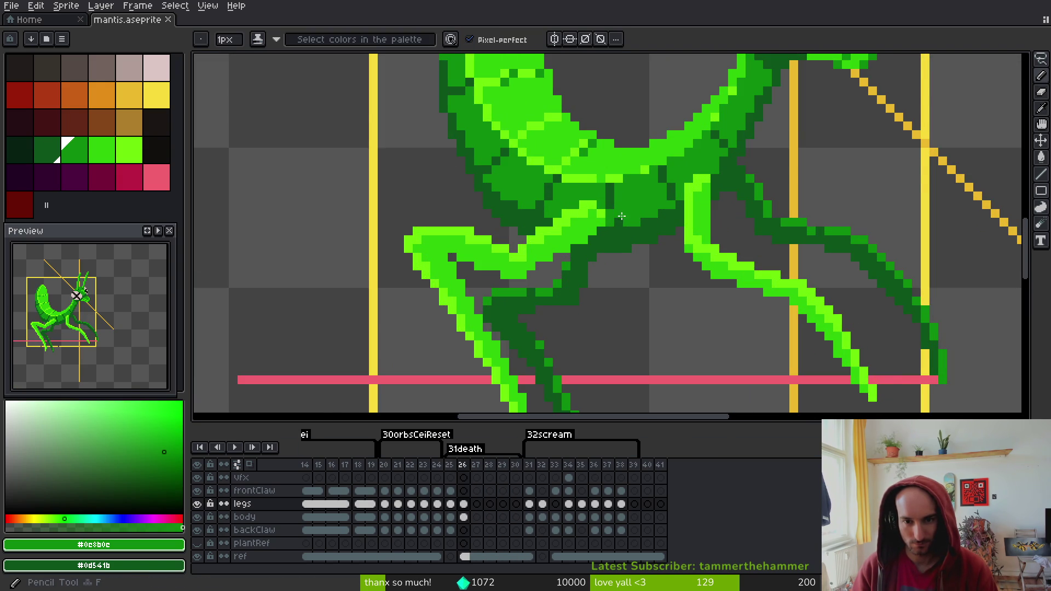
Save, then lasso the lower legs and nudge them one pixel right
scroll(605, 189, down, 4)
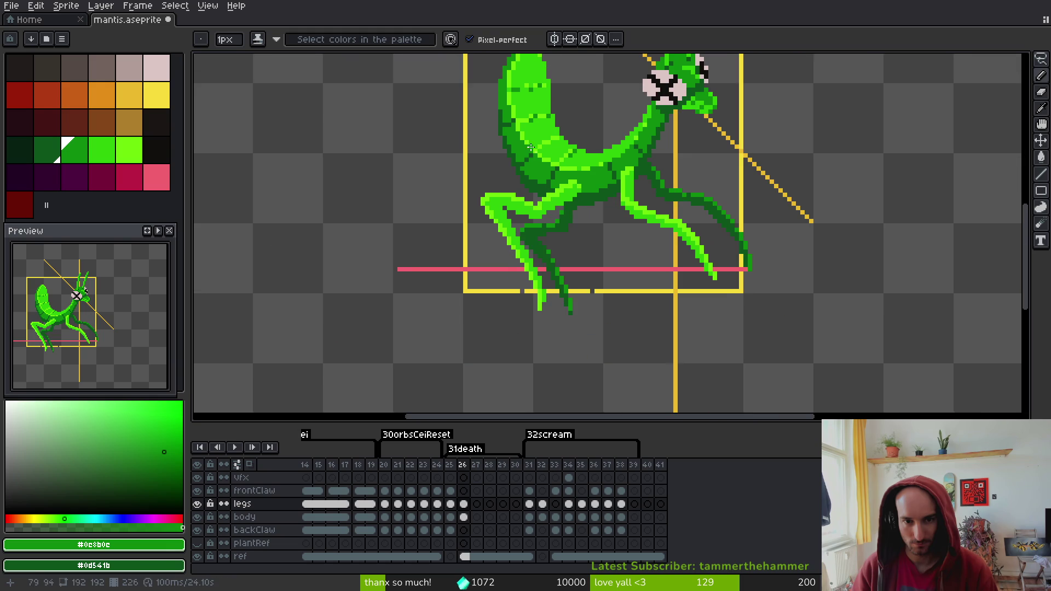
scroll(577, 196, up, 1)
scroll(602, 199, down, 3)
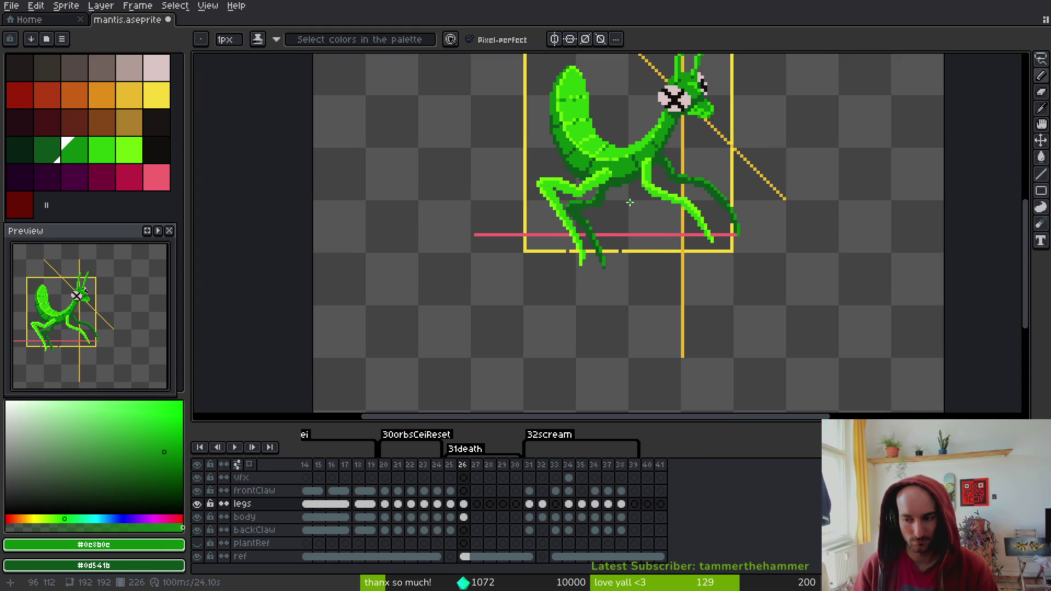
key(ctrl+s)
scroll(629, 198, down, 1)
scroll(629, 198, up, 3)
key(q)
mouse_move(606, 130)
mouse_down()
mouse_move(488, 135)
mouse_move(642, 305)
mouse_move(606, 133)
mouse_up()
drag(593, 189, 593, 188)
key(Return)
scroll(569, 132, up, 3)
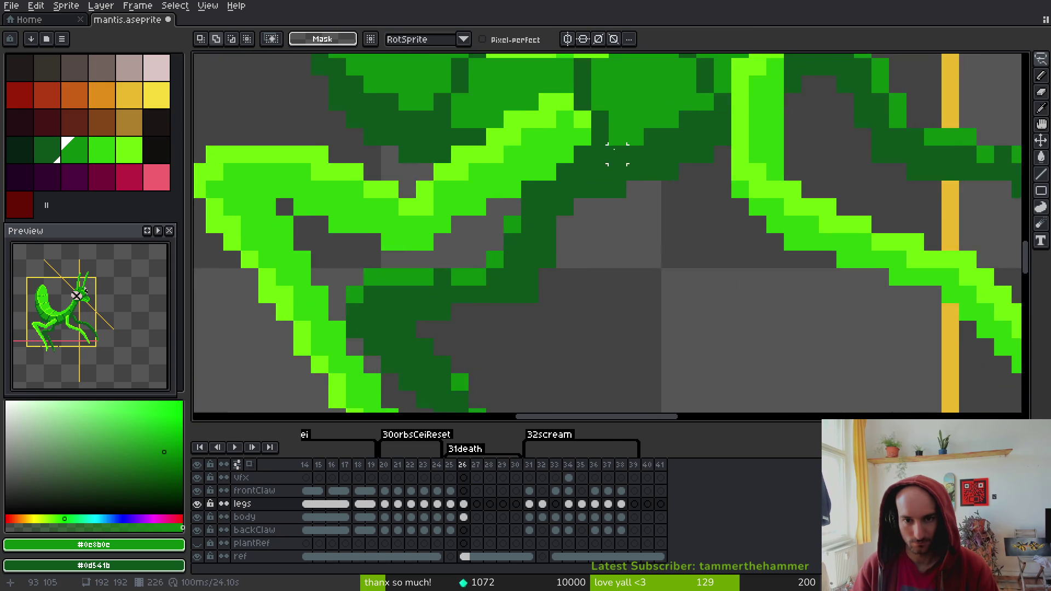
Toggle the body layer's visibility around a save, then select the body cel in frame 32
click(197, 517)
key(b)
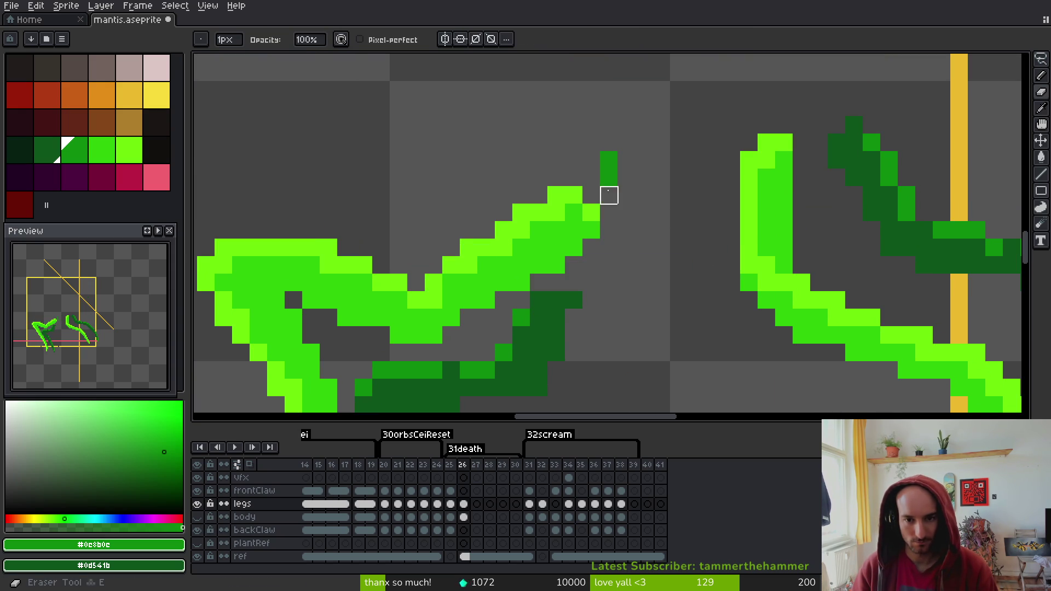
key(ctrl+s)
click(197, 517)
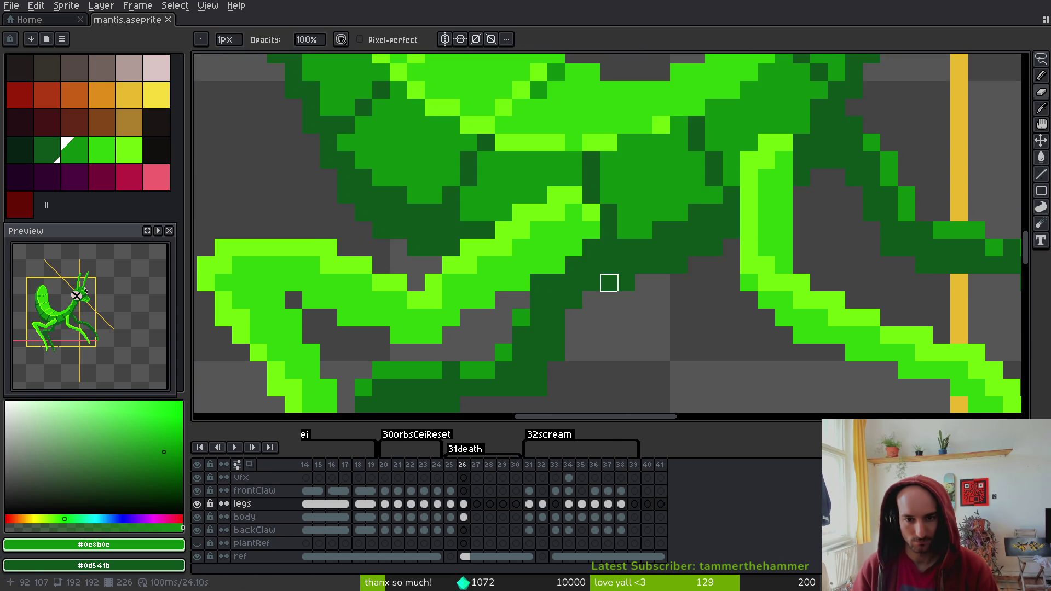
key(v)
click(529, 503)
click(542, 517)
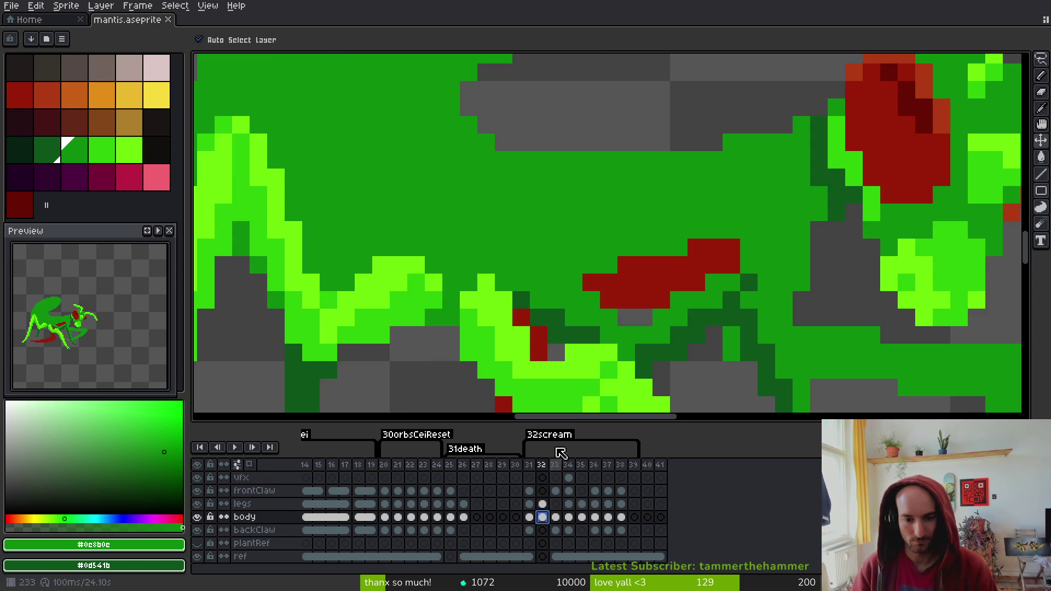
On frame 26's body cel, repaint two dark pixels medium green with the pencil and save
key(b)
click(463, 517)
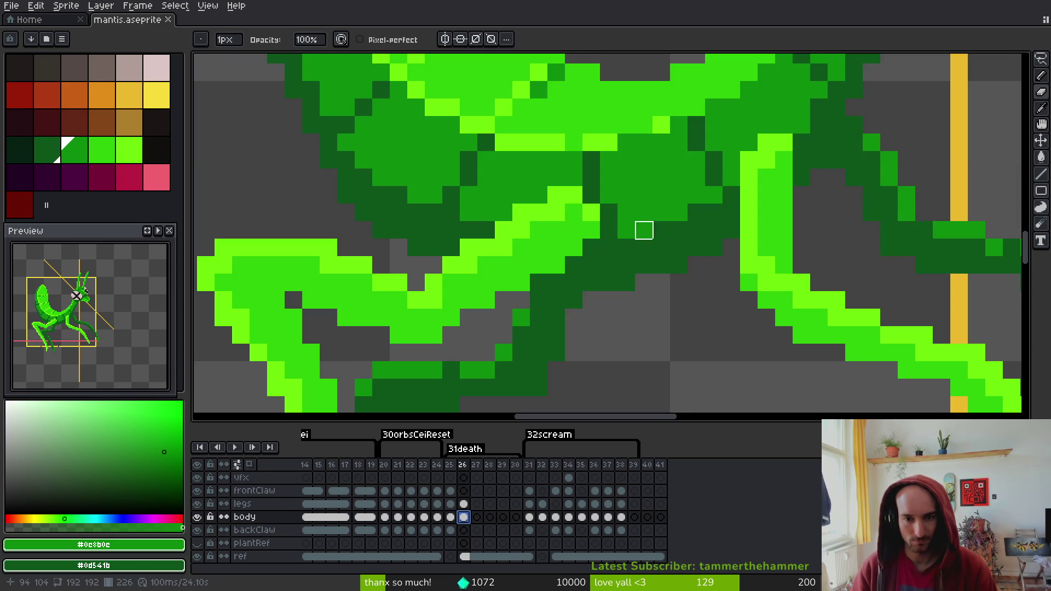
drag(592, 195, 591, 158)
key(ctrl+s)
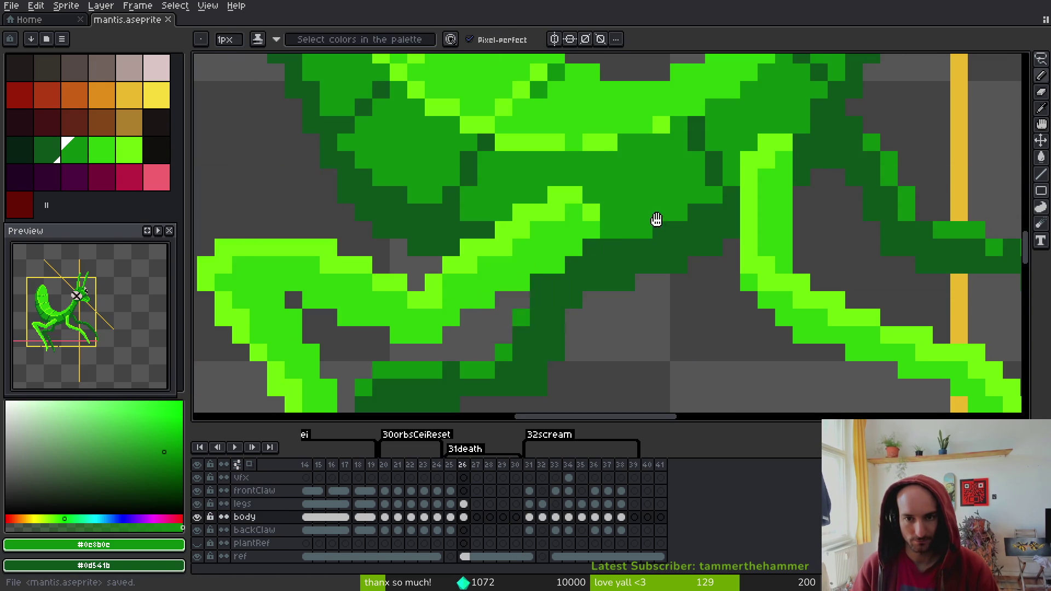
Sample bright green #6cff0a and brighten the arm's edge, filling gaps in its highlight
scroll(673, 185, up, 2)
alt+click(691, 181)
click(685, 167)
click(697, 188)
scroll(697, 188, down, 4)
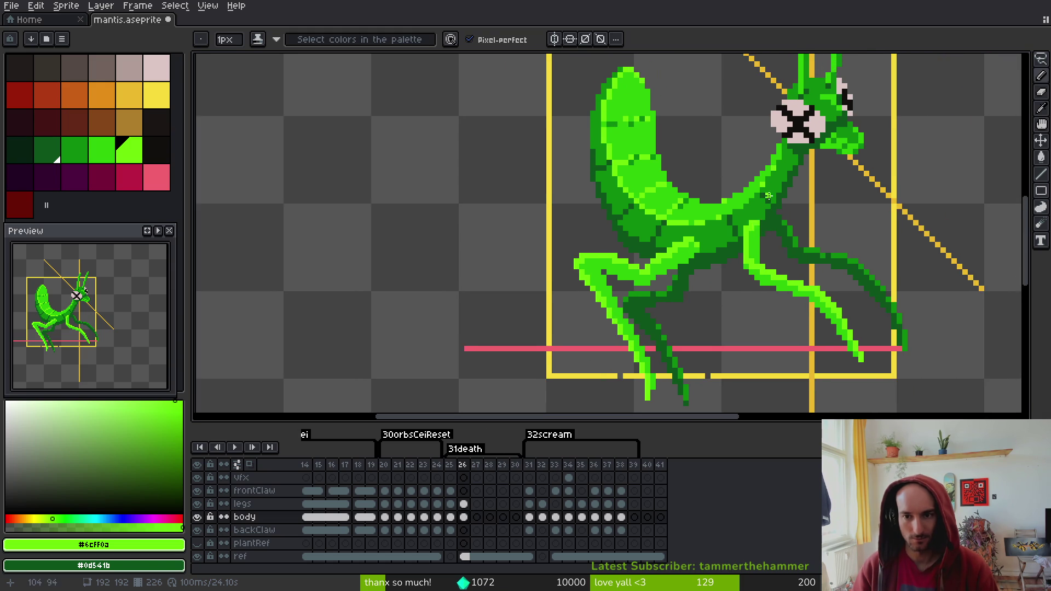
scroll(758, 184, up, 1)
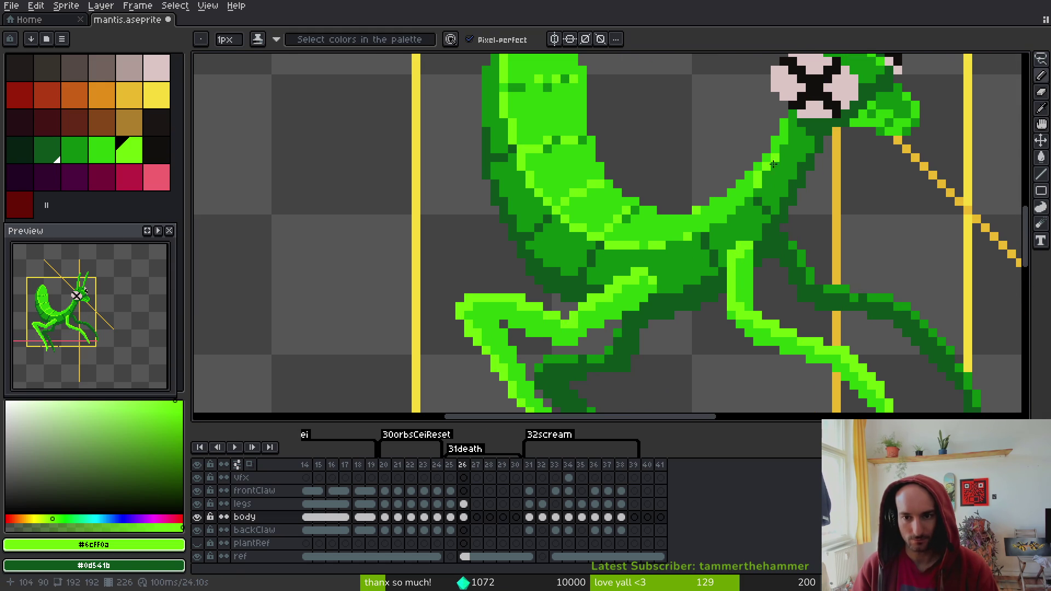
scroll(745, 192, up, 2)
click(727, 212)
click(709, 230)
click(695, 245)
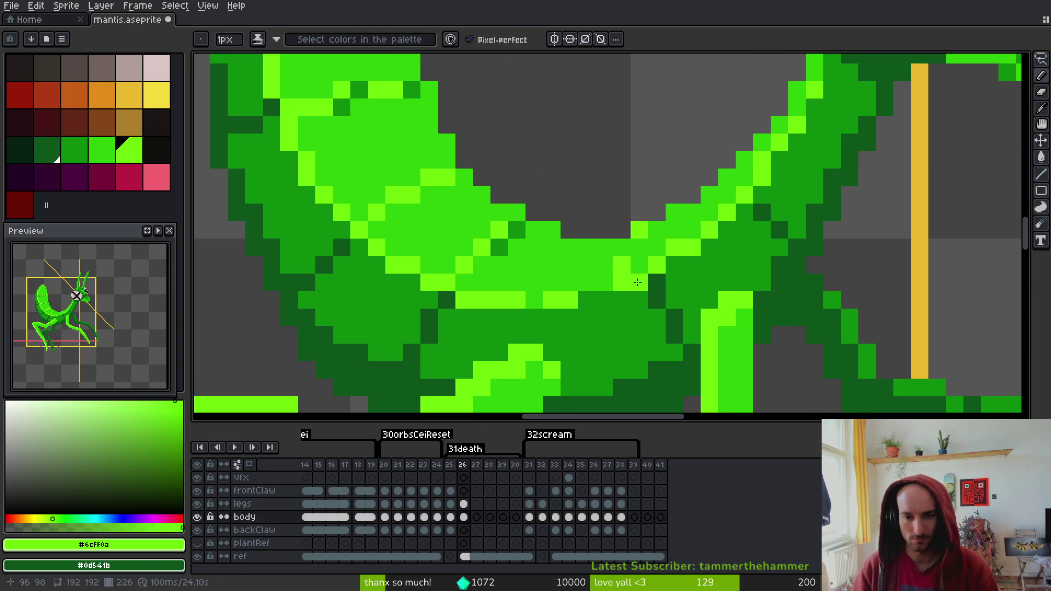
Add bright-green highlight pixels to the body, resample #2fc809 and #6cff0a, and save
click(604, 282)
click(587, 282)
alt+click(654, 233)
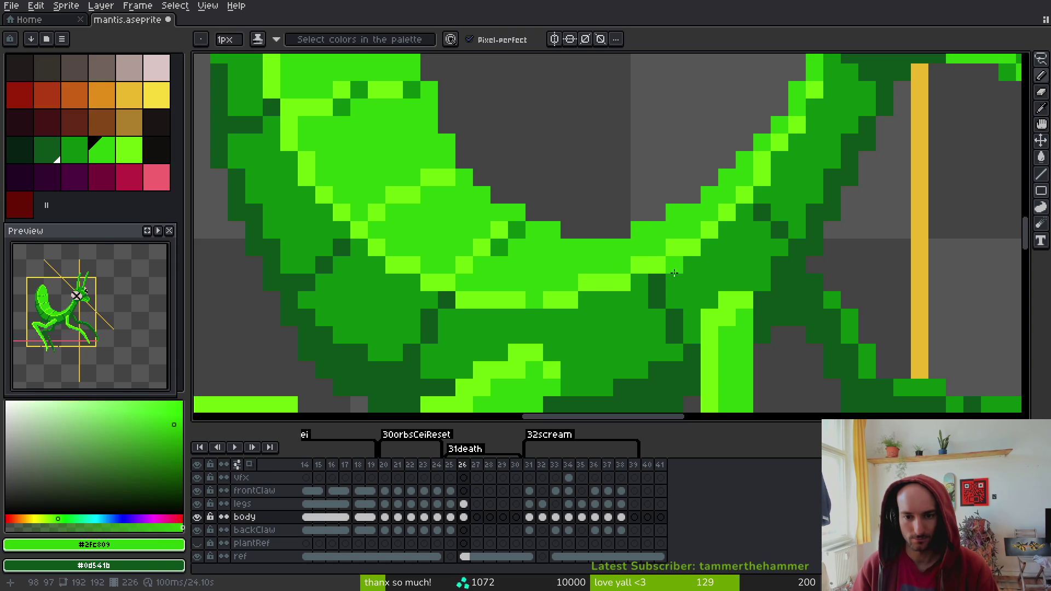
alt+click(655, 236)
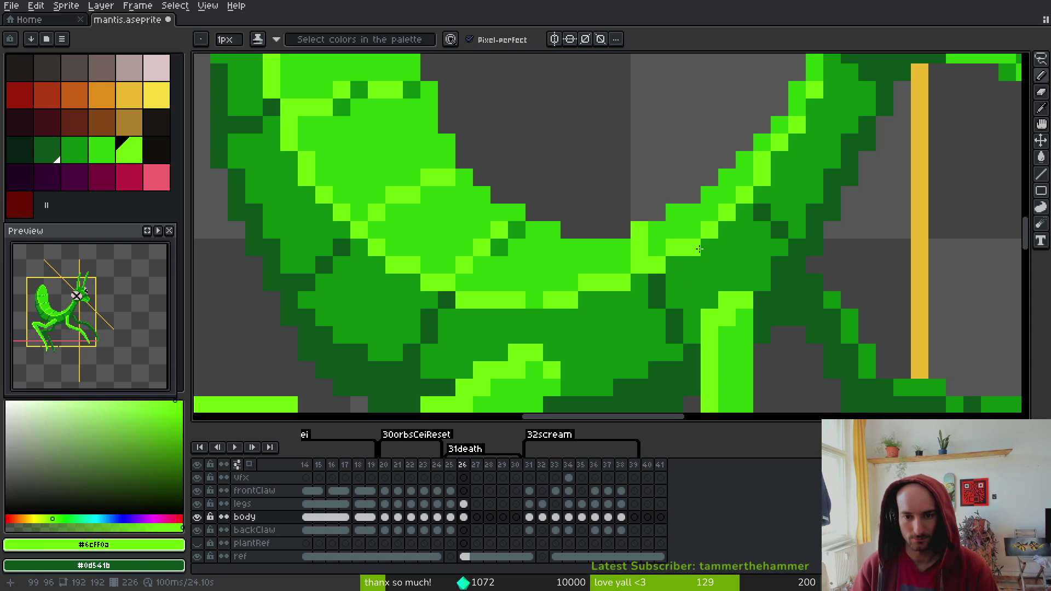
scroll(648, 249, down, 5)
scroll(697, 245, up, 3)
key(ctrl+s)
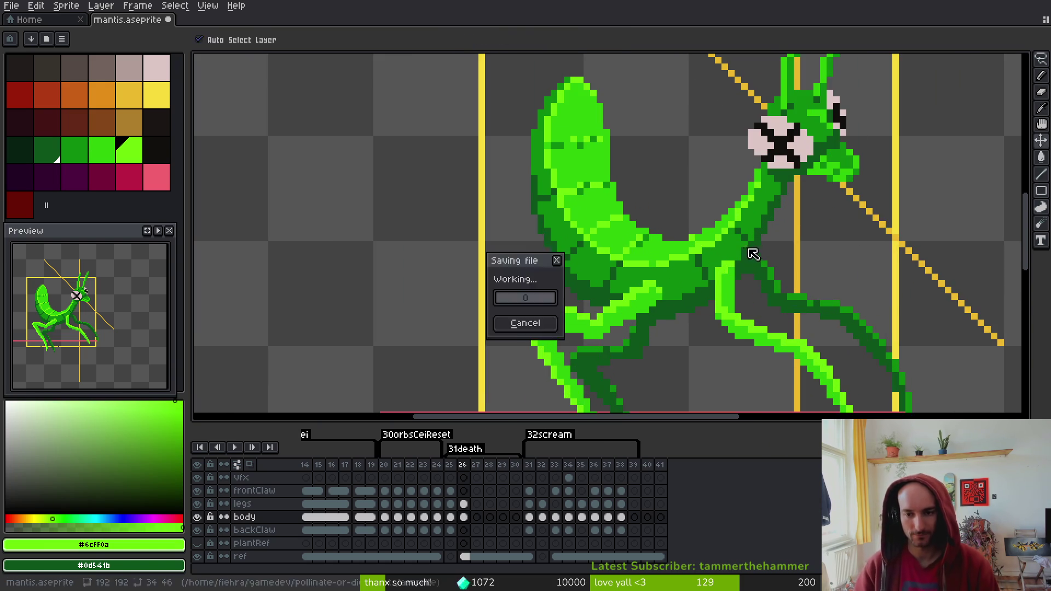
scroll(698, 247, down, 3)
scroll(699, 249, up, 3)
scroll(699, 250, up, 3)
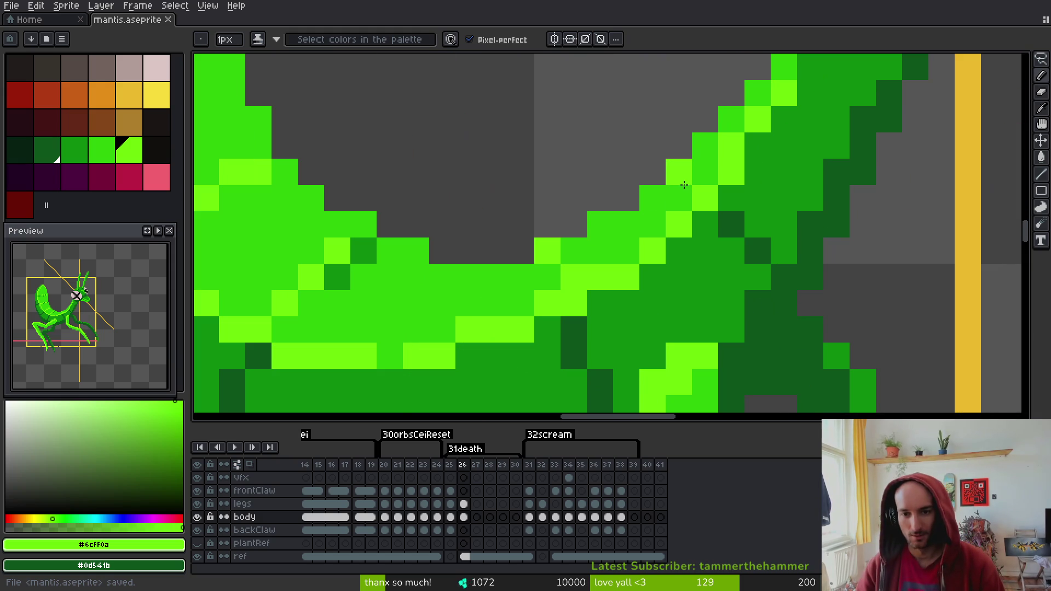
scroll(646, 290, down, 4)
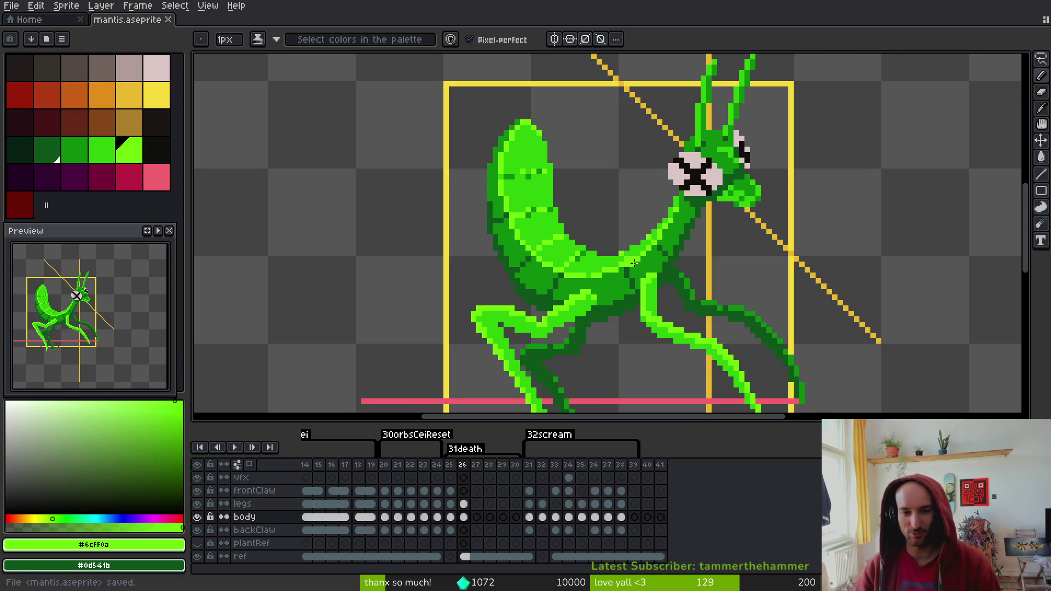
scroll(624, 268, up, 2)
scroll(553, 145, up, 1)
Repaint stray body pixels, then add dark-green #0c8b0c shading to the body and save
key(alt)
click(541, 153)
alt+click(523, 171)
click(538, 171)
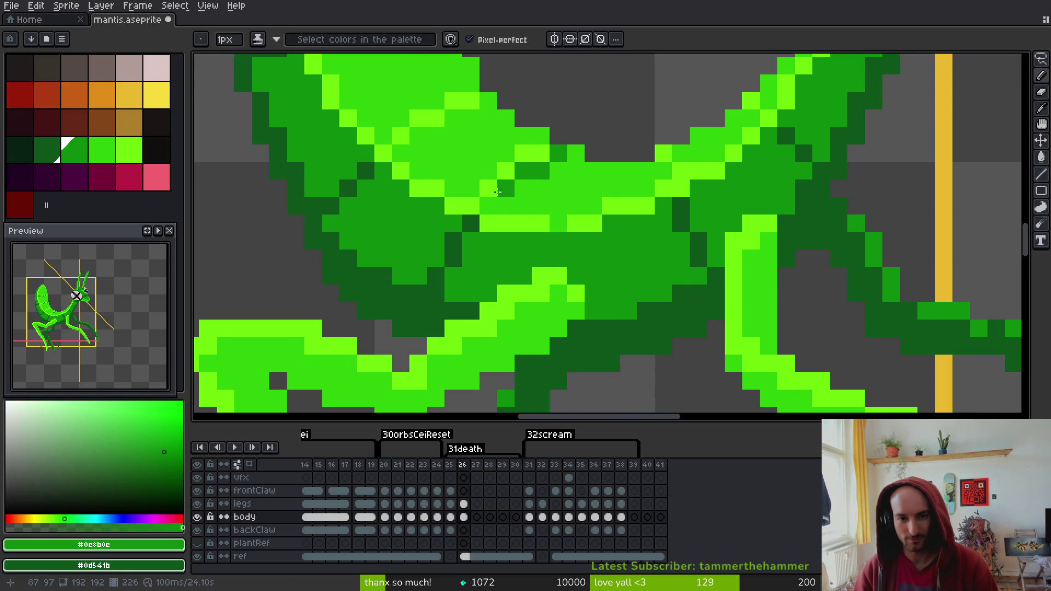
drag(514, 186, 594, 262)
click(569, 177)
click(533, 195)
key(ctrl+s)
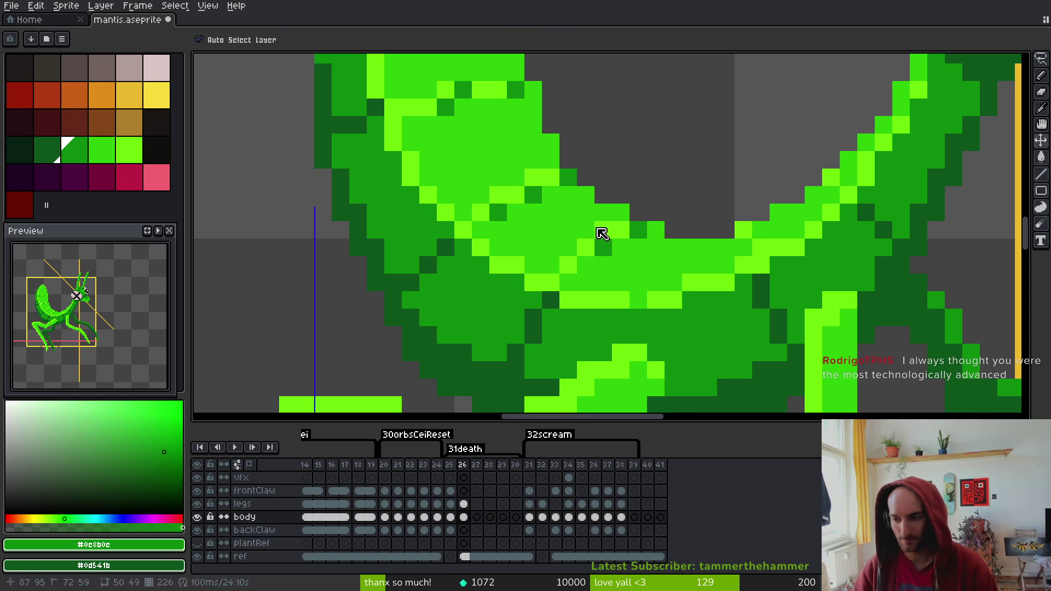
Pan across the retouched mantis, save mantis.aseprite again, and zoom out
drag(611, 227, 624, 191)
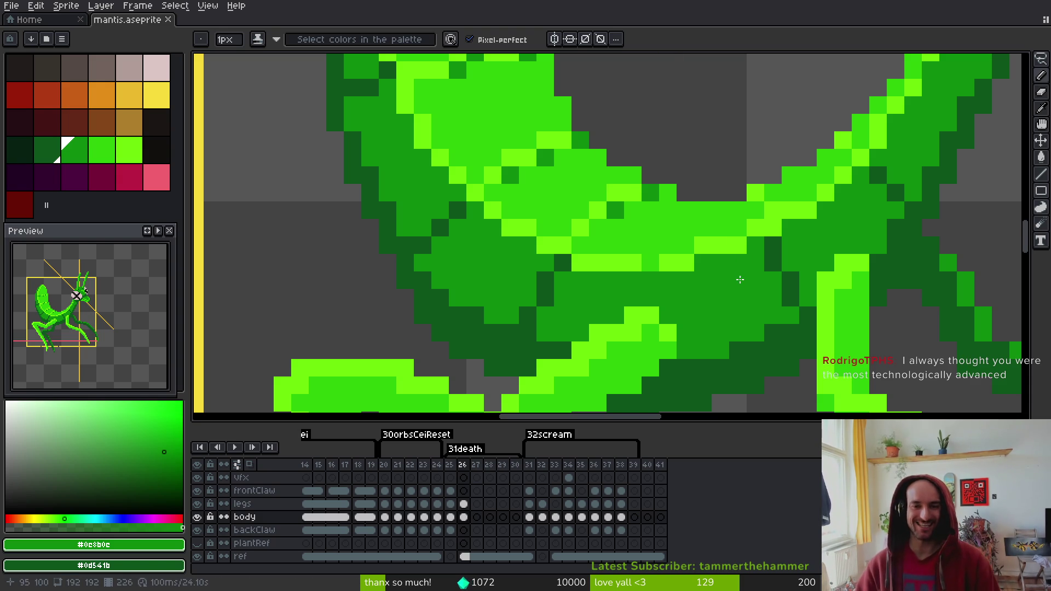
key(ctrl+s)
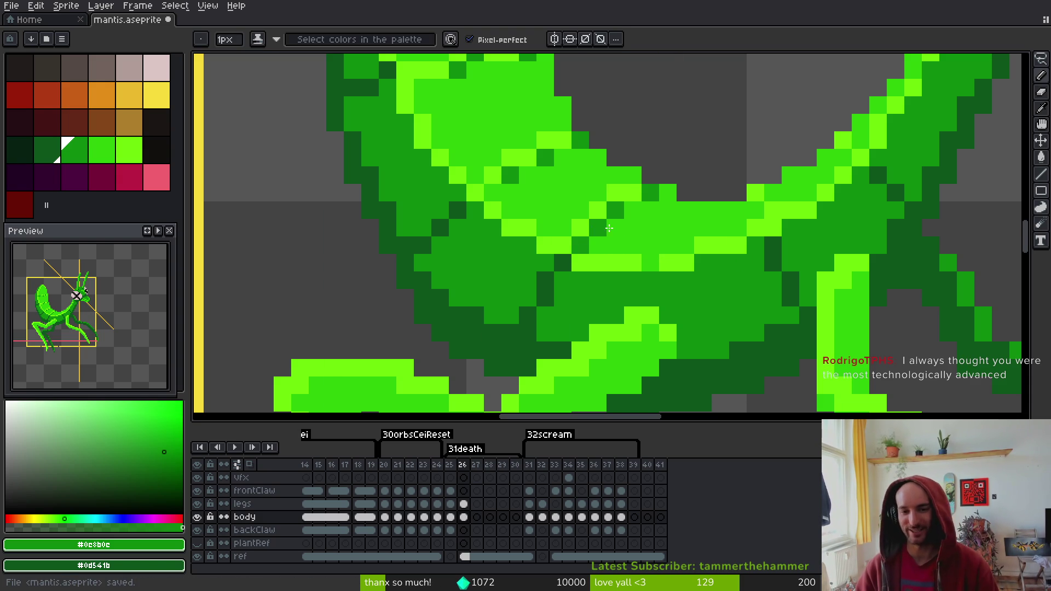
scroll(664, 221, down, 3)
scroll(664, 221, down, 2)
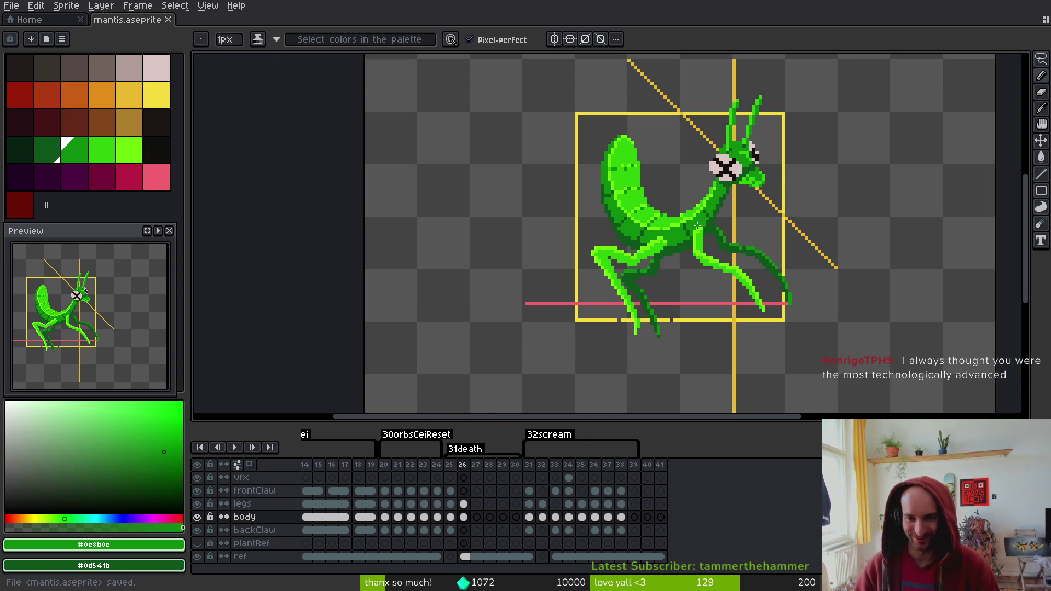
scroll(708, 240, down, 3)
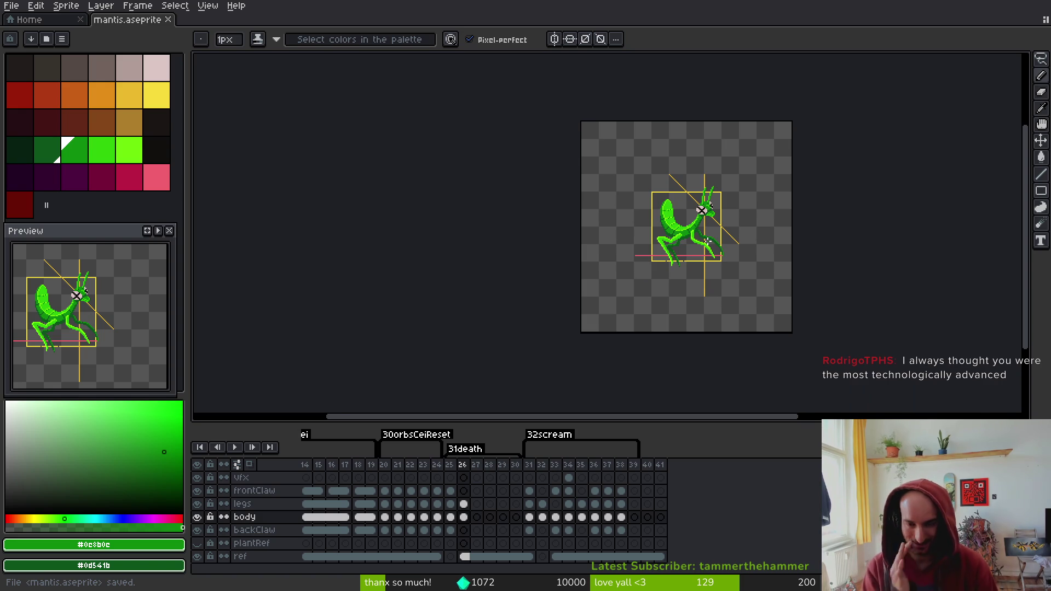
Touch up a leg pixel, undo the stray edits, and return to the pencil
scroll(668, 175, up, 8)
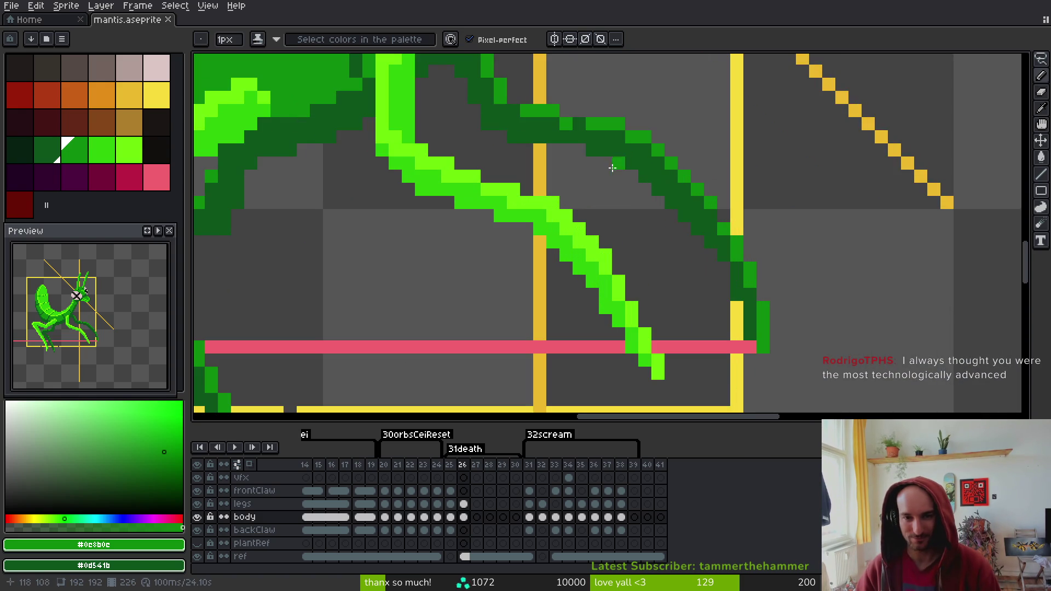
alt+click(584, 129)
click(584, 130)
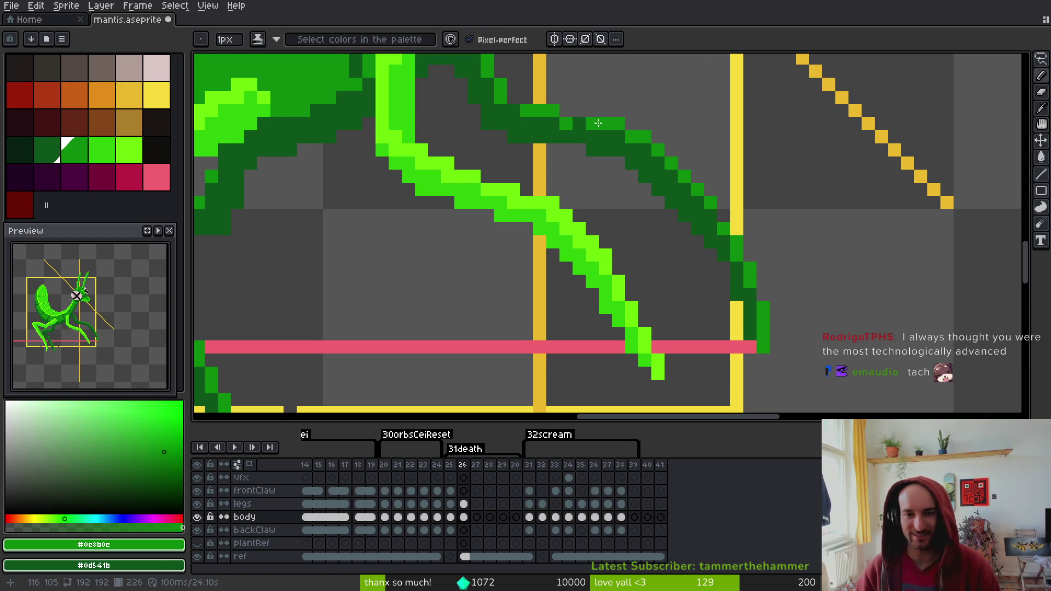
key(ctrl+z)
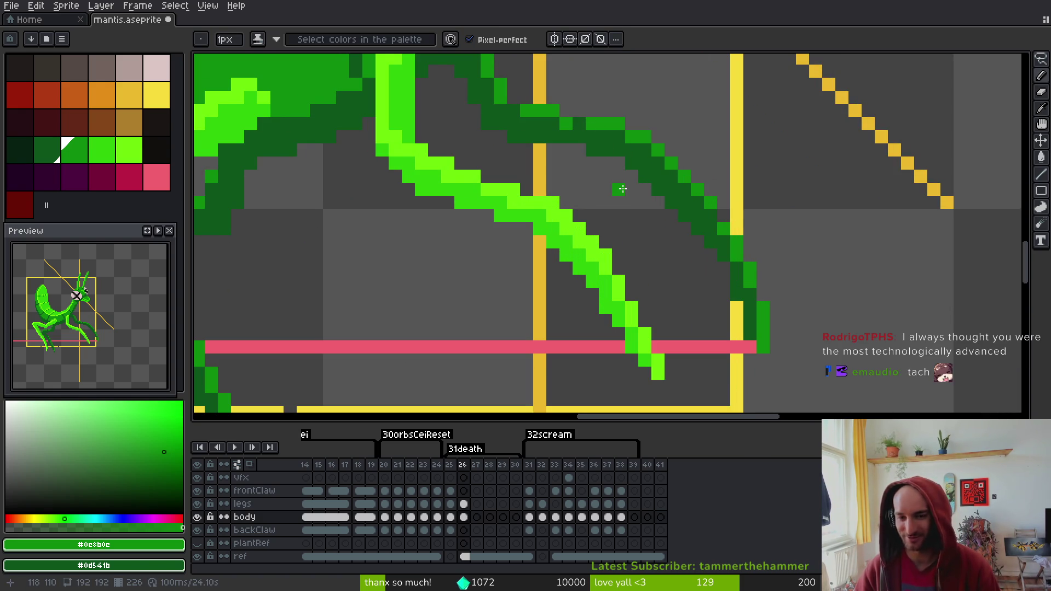
key(v)
key(b)
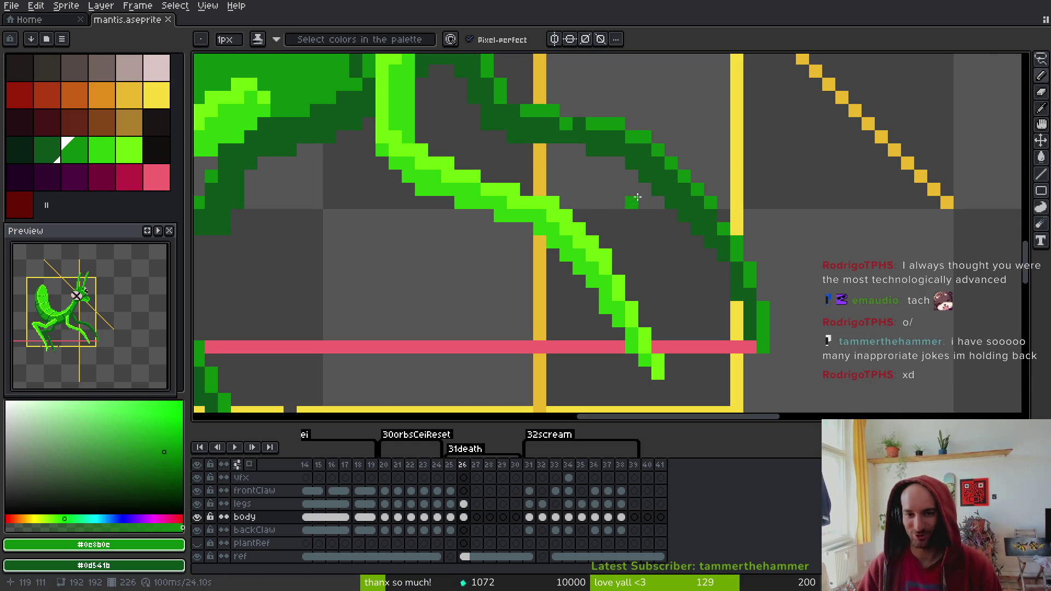
Save mantis.aseprite, sample the bright leg green #6cff0a, and select frame 26's legs cel
scroll(648, 205, down, 2)
scroll(535, 312, up, 4)
key(ctrl+s)
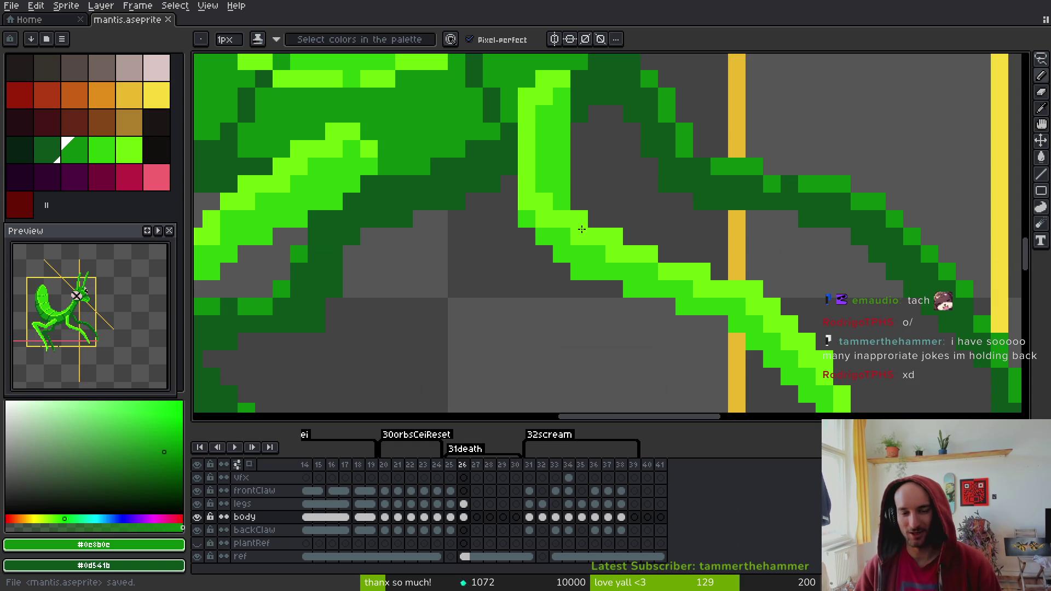
alt+click(650, 251)
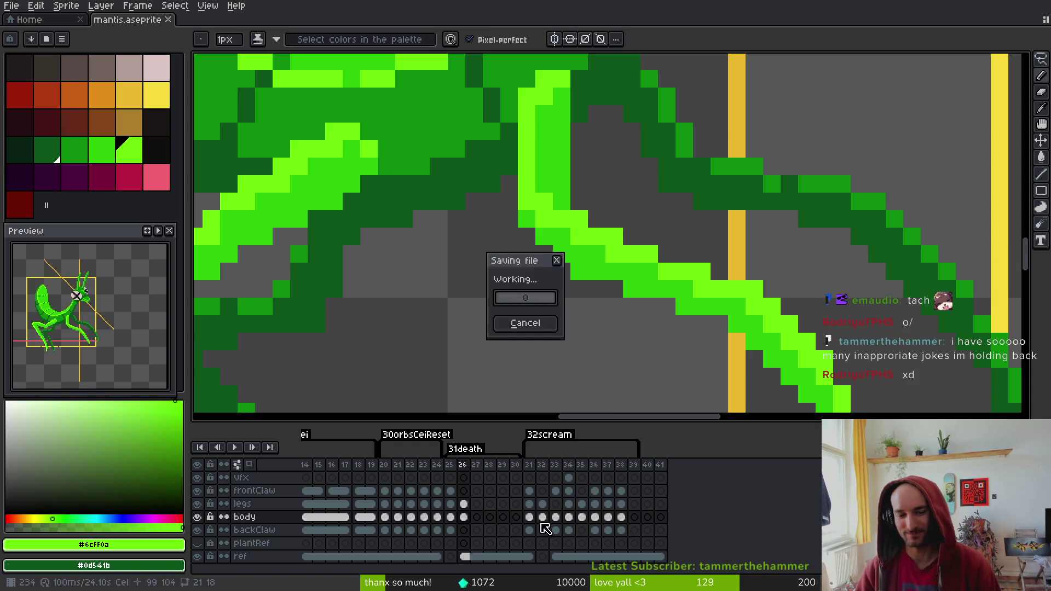
click(464, 504)
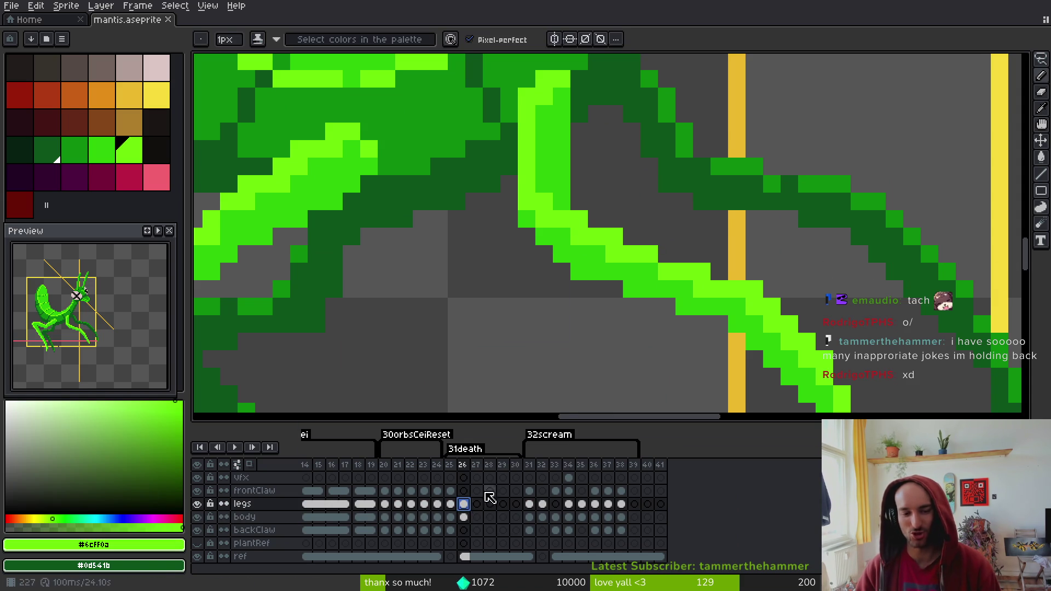
Zoom out to the whole mantis, save mantis.aseprite, and switch to the Perplexity browser
scroll(650, 252, down, 2)
key(ctrl+s)
scroll(734, 243, down, 2)
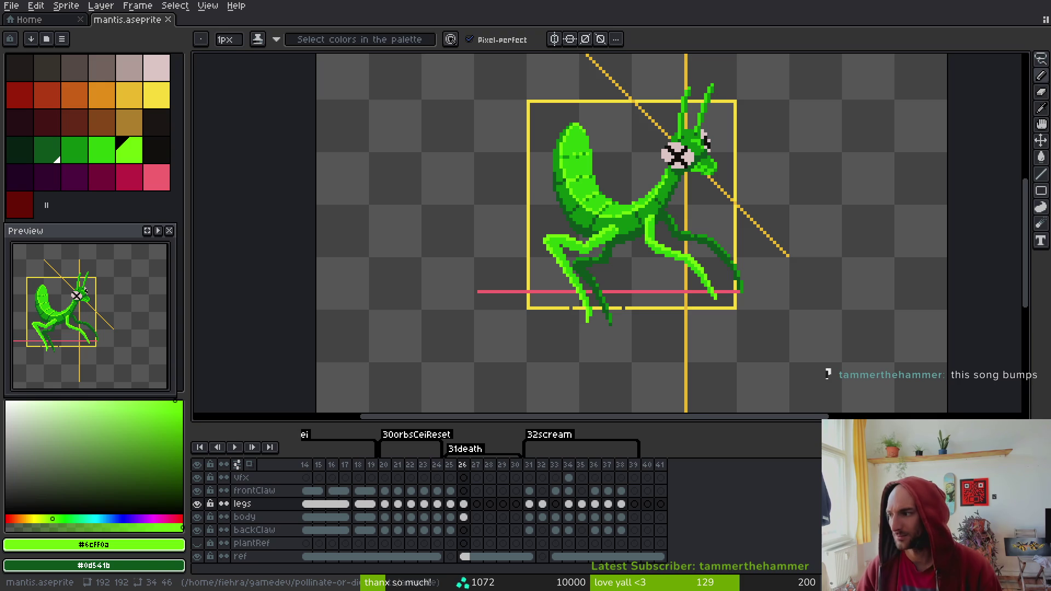
key(alt+Tab)
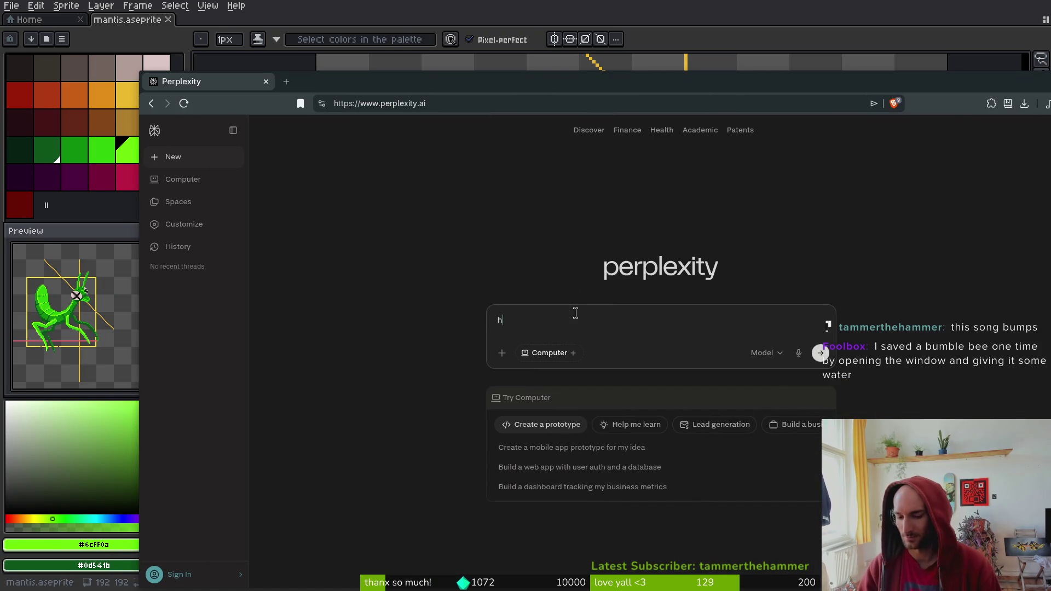
Ask Perplexity 'how long until bumblebee starves'
text(how long until bumblebee st)
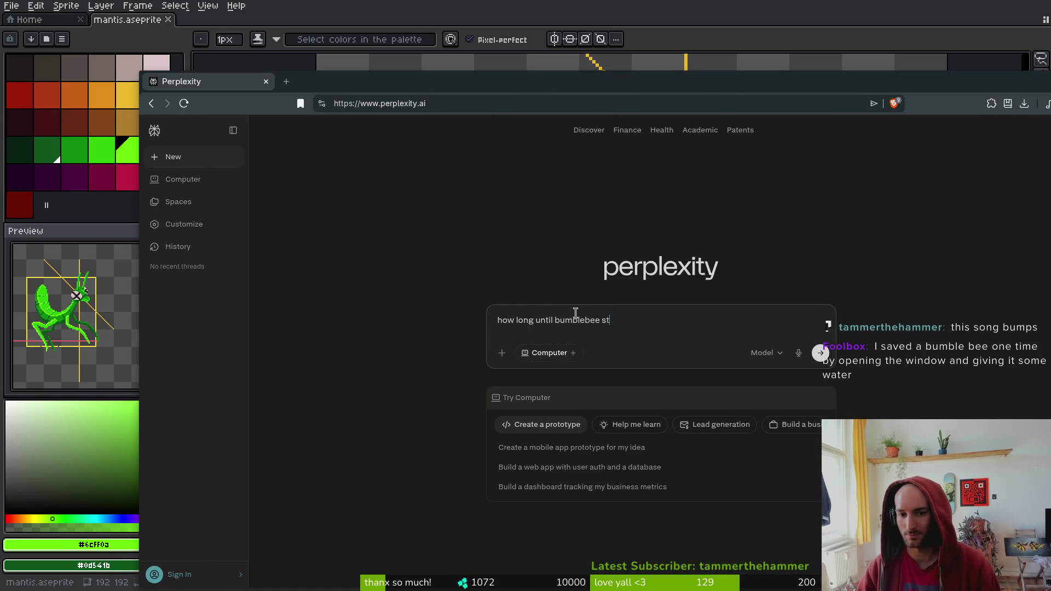
key(BackSpace)
key(BackSpace)
key(BackSpace)
text(arves)
key(Return)
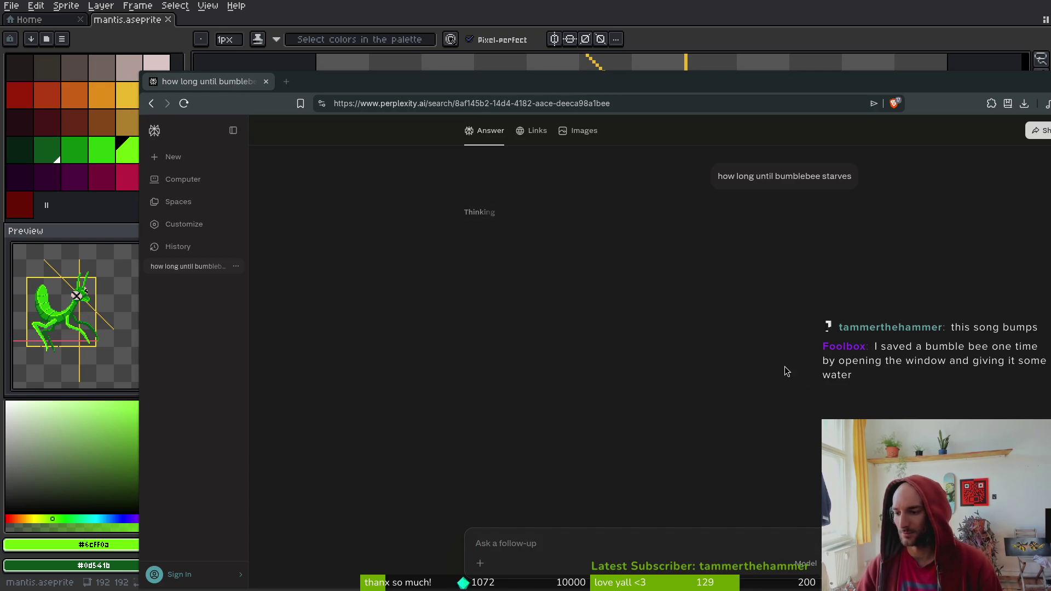
Bring the YouTube window forward, move it up and right, and open the video's context menu
key(alt+Tab)
drag(353, 82, 408, 57)
right_click(280, 476)
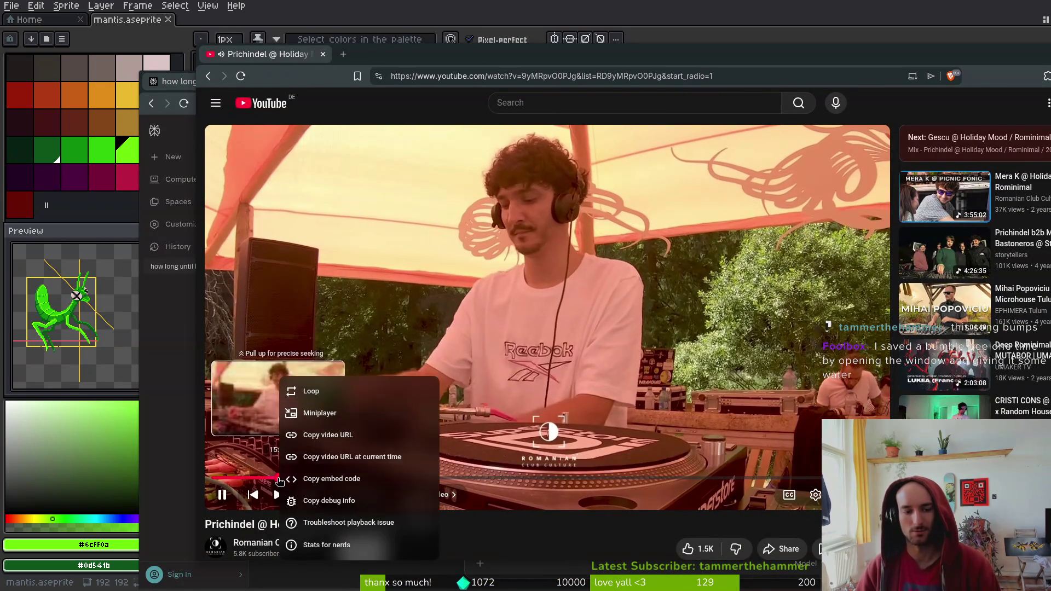
Copy the DJ mix video's URL
click(350, 434)
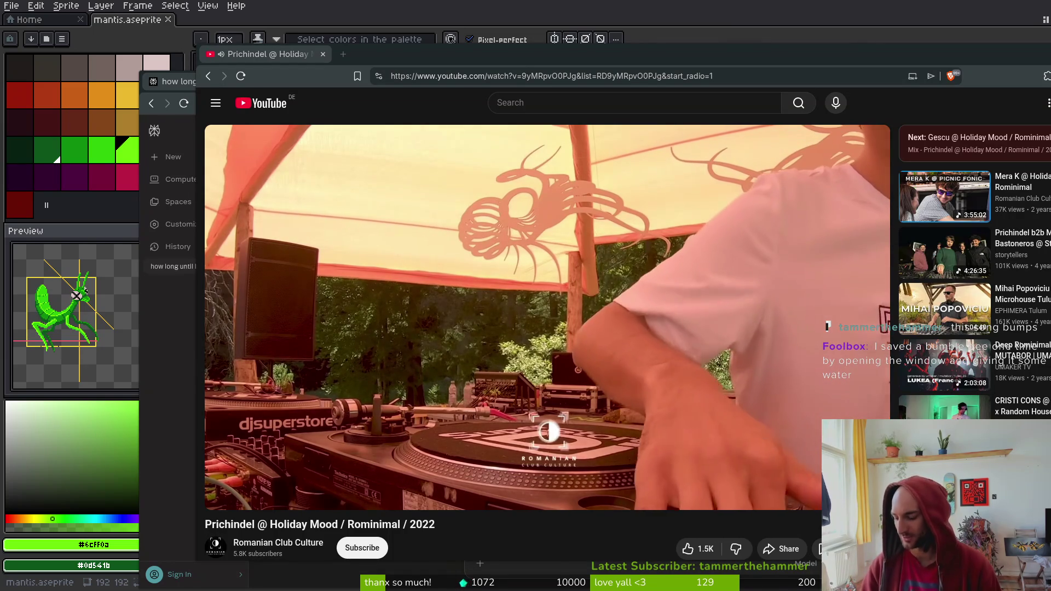
mouse_move(323, 433)
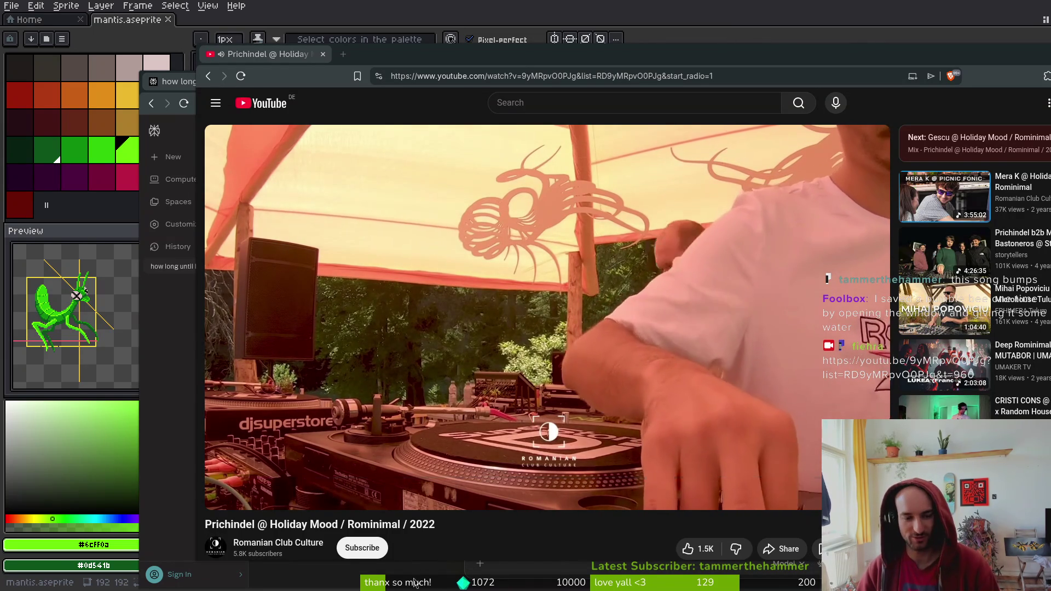
scroll(323, 433, down, 7)
Expand the description to review the tracklist, then close the YouTube tab
click(385, 230)
scroll(386, 230, down, 6)
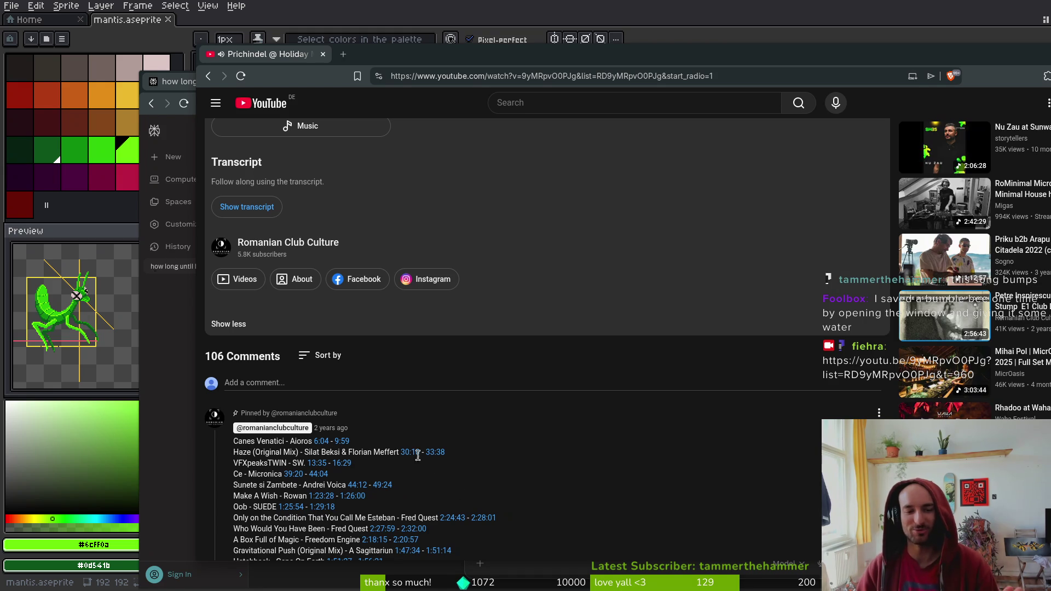
scroll(327, 444, down, 2)
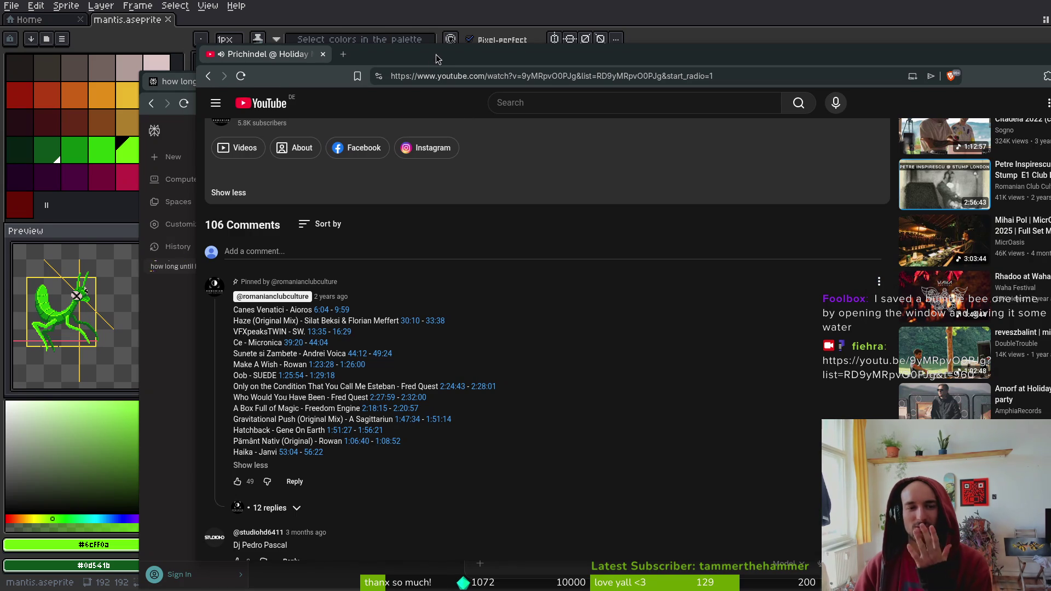
click(323, 55)
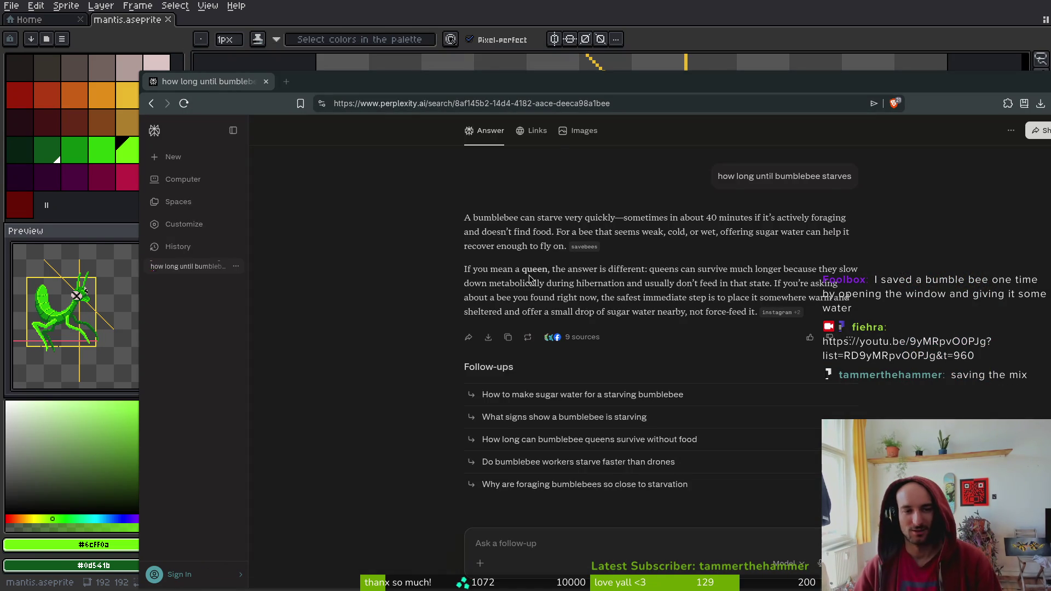
Reopen and re-close the YouTube tab, highlight the 'about 40 minutes' figure, and open a new tab
key(ctrl+shift+t)
key(ctrl+w)
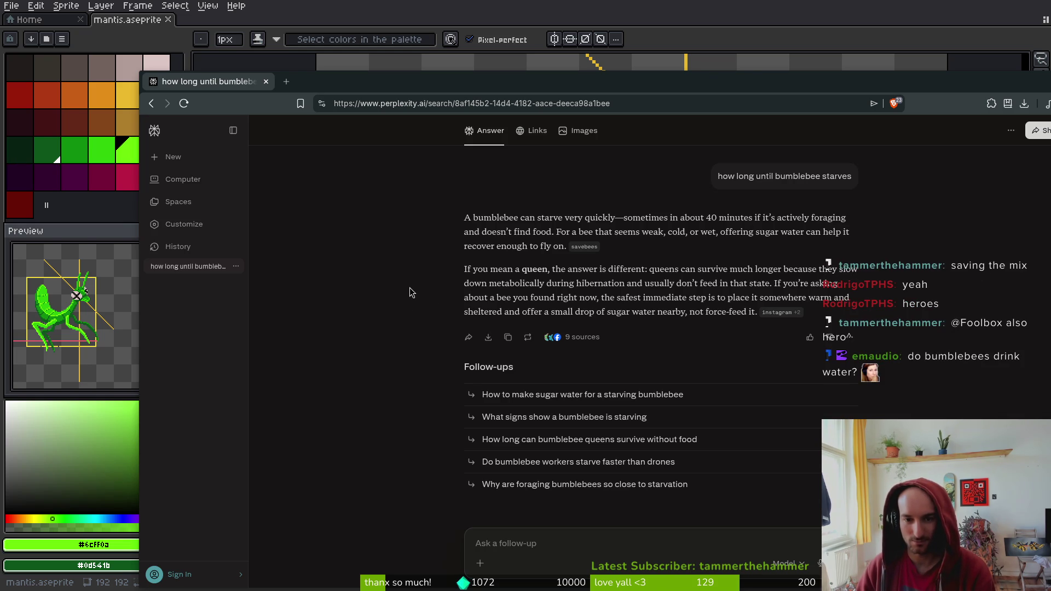
drag(744, 218, 694, 216)
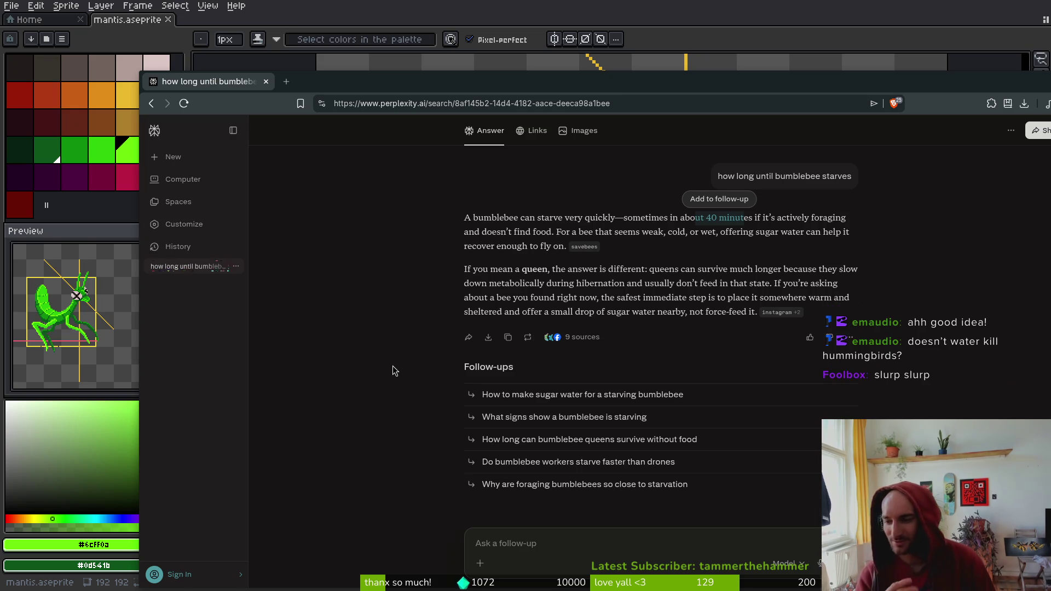
key(ctrl+t)
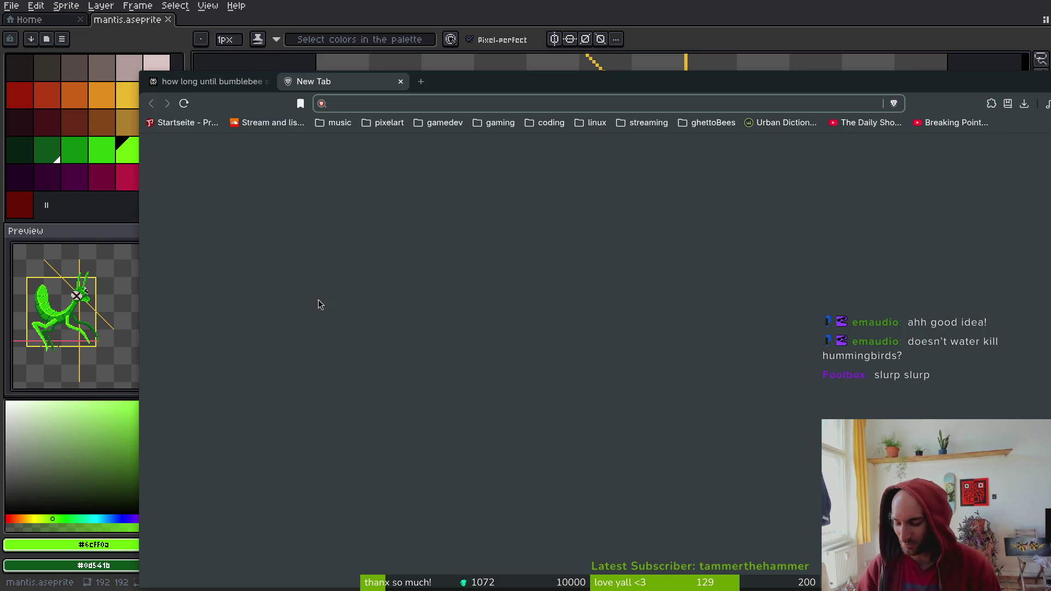
Search Brave for 'hummingbird water', then refine the query to 'hummingbird water toxic?'
text(hummingbird water)
key(Return)
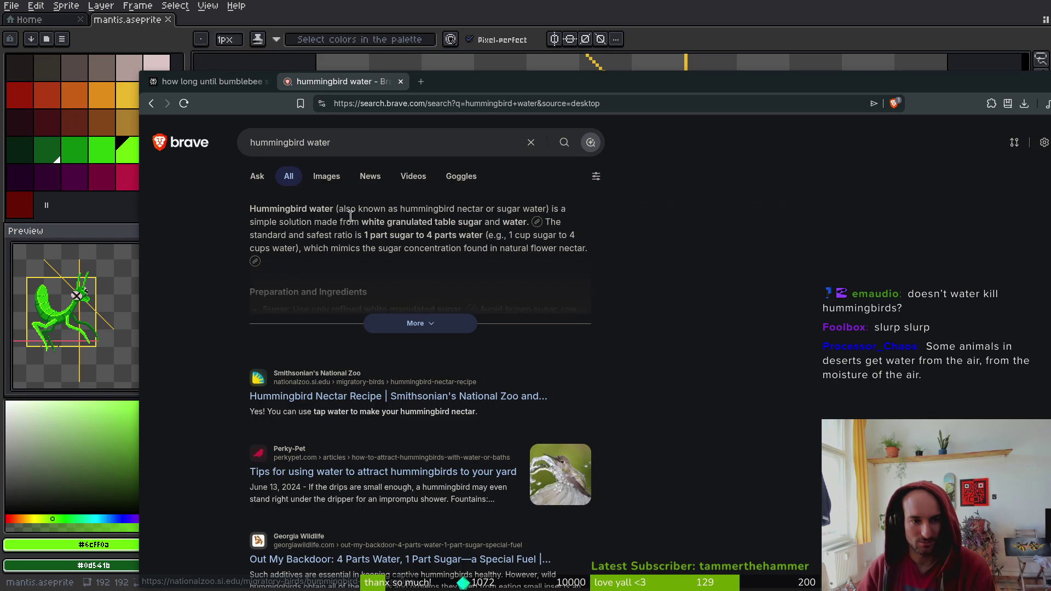
click(328, 142)
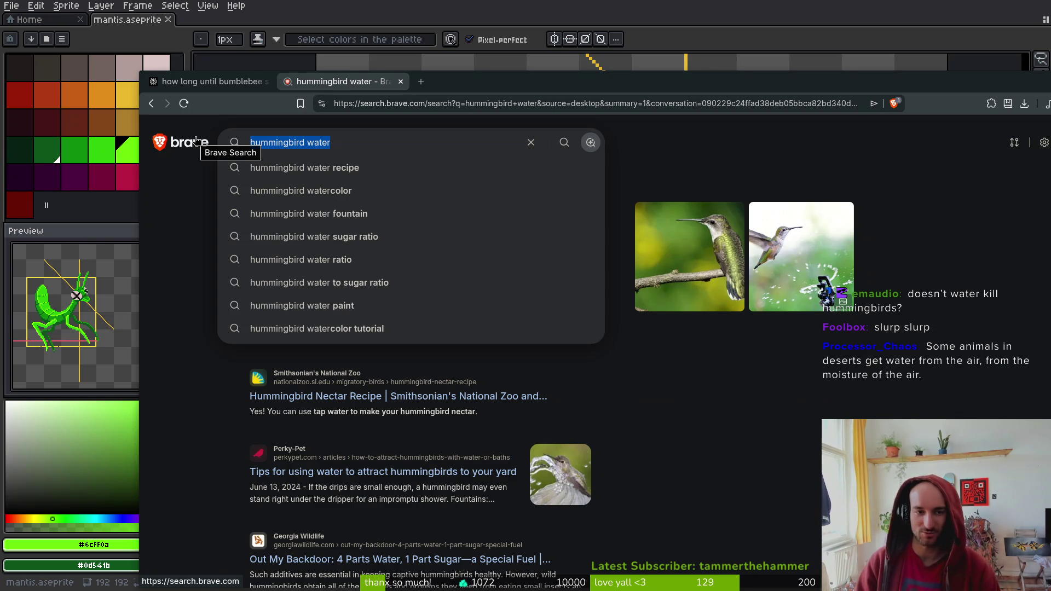
text(humingbi)
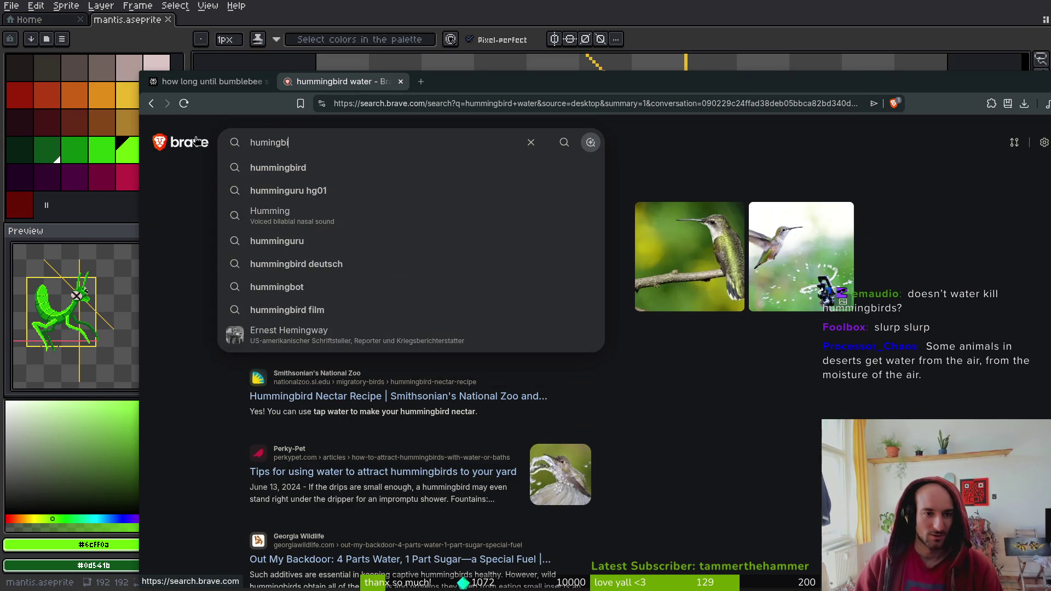
key(ctrl+BackSpace)
text(hummingbird)
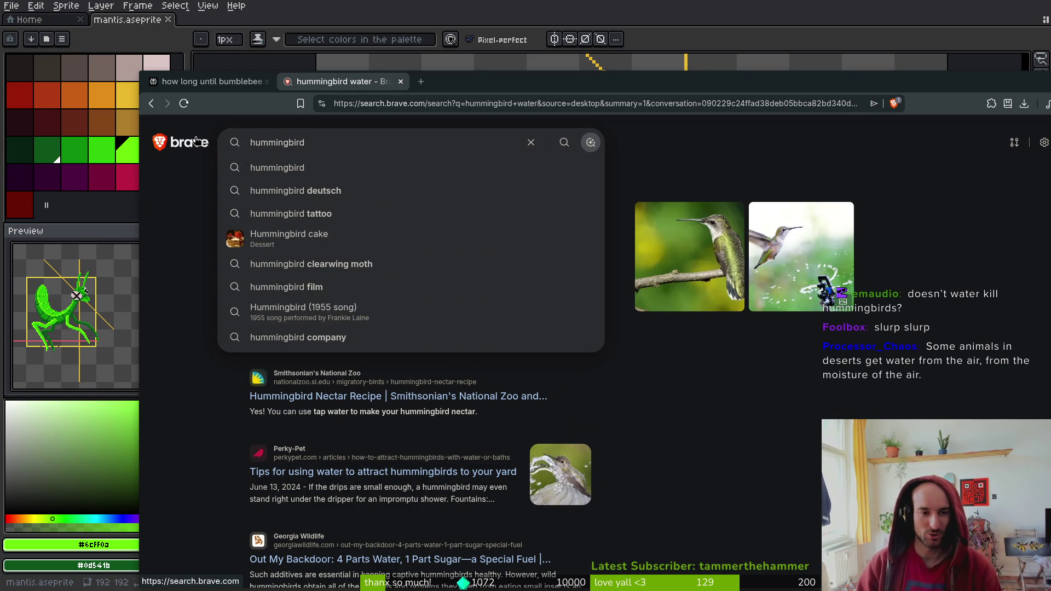
text( water toxic?)
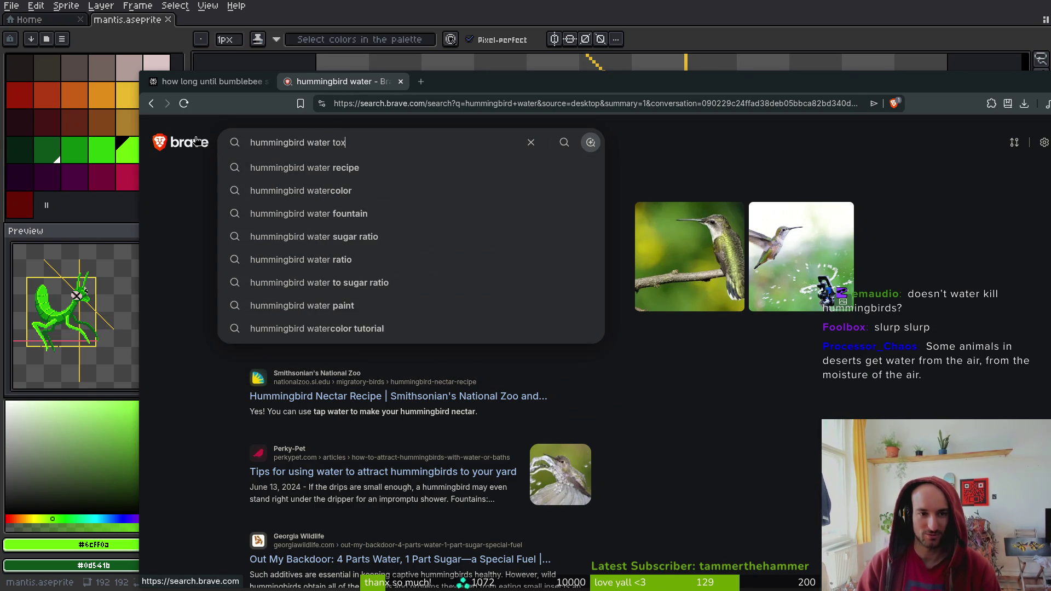
key(Return)
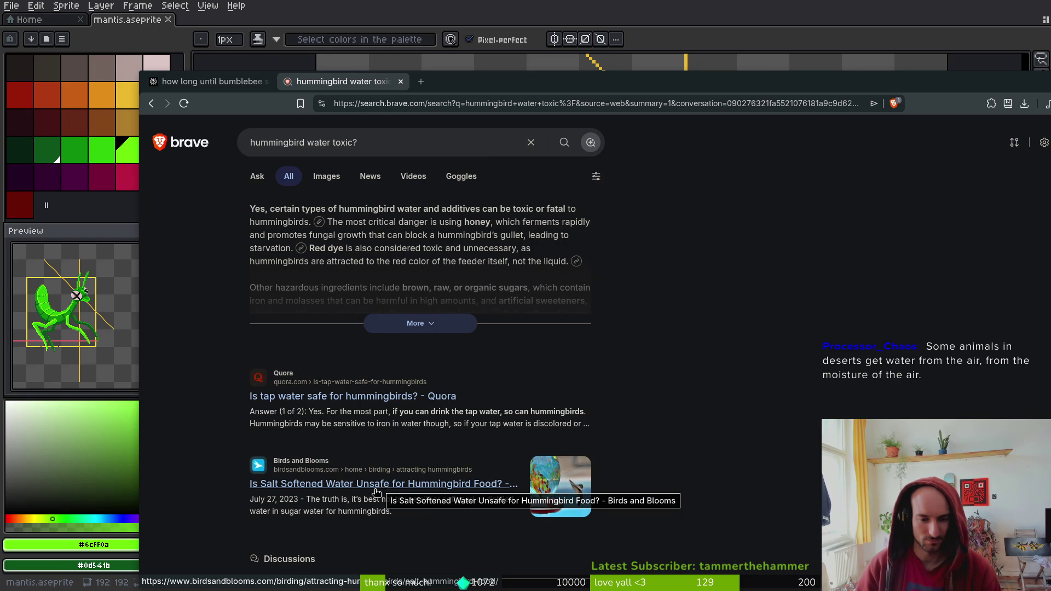
Read through the results, expanding the Hummingbird drinking water discussion, then open a blank tab
scroll(382, 487, down, 2)
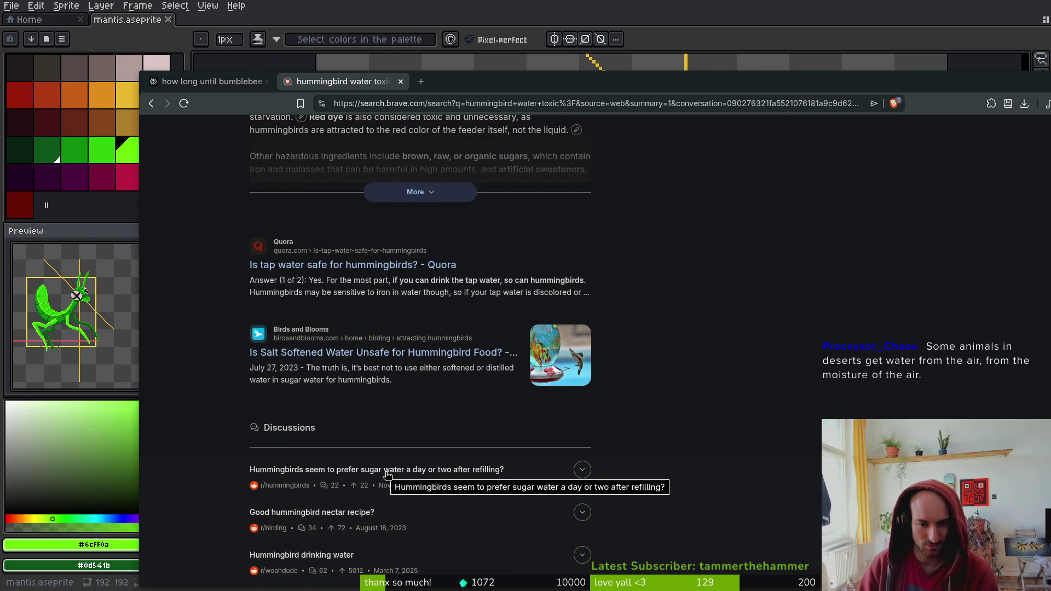
scroll(387, 474, down, 1)
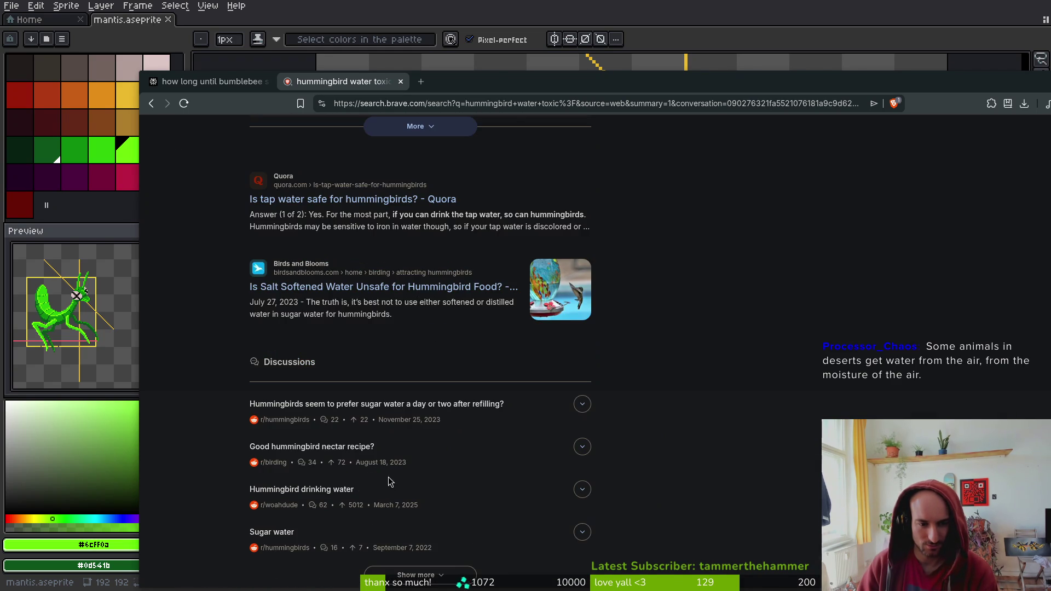
click(312, 495)
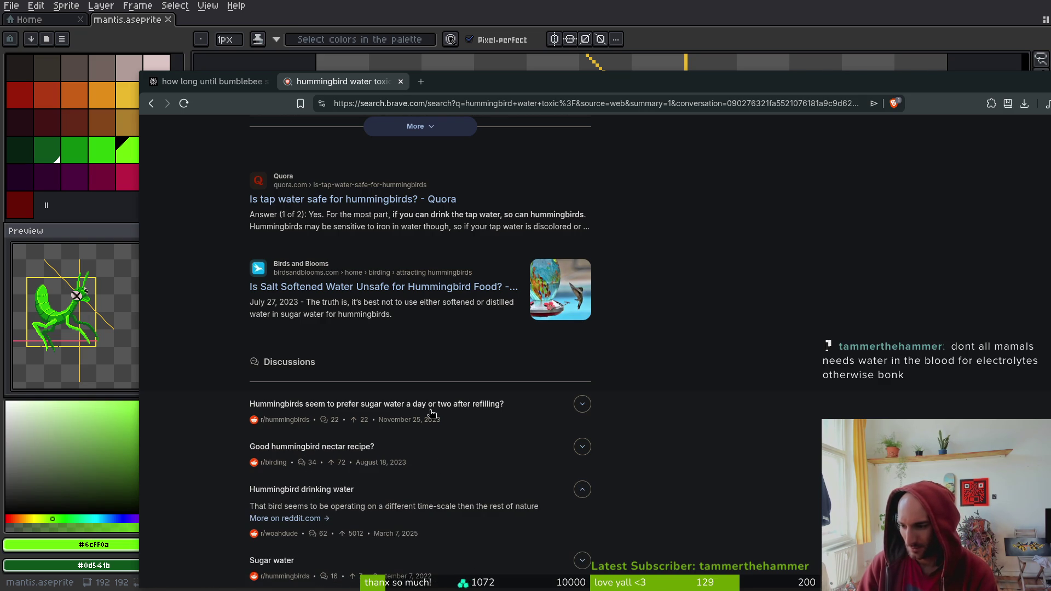
scroll(430, 417, down, 3)
scroll(430, 369, down, 1)
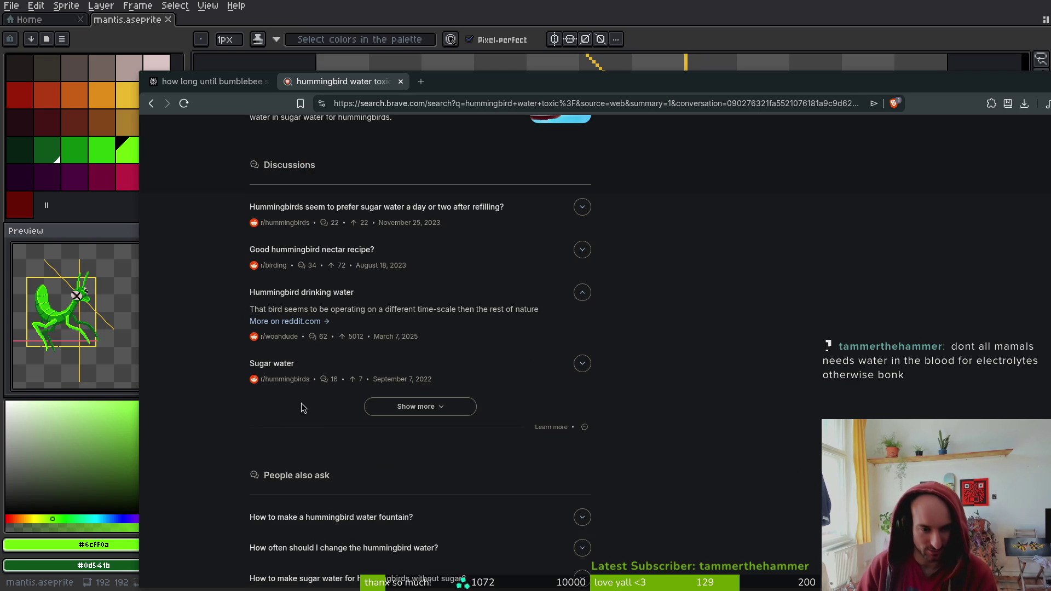
scroll(302, 405, down, 5)
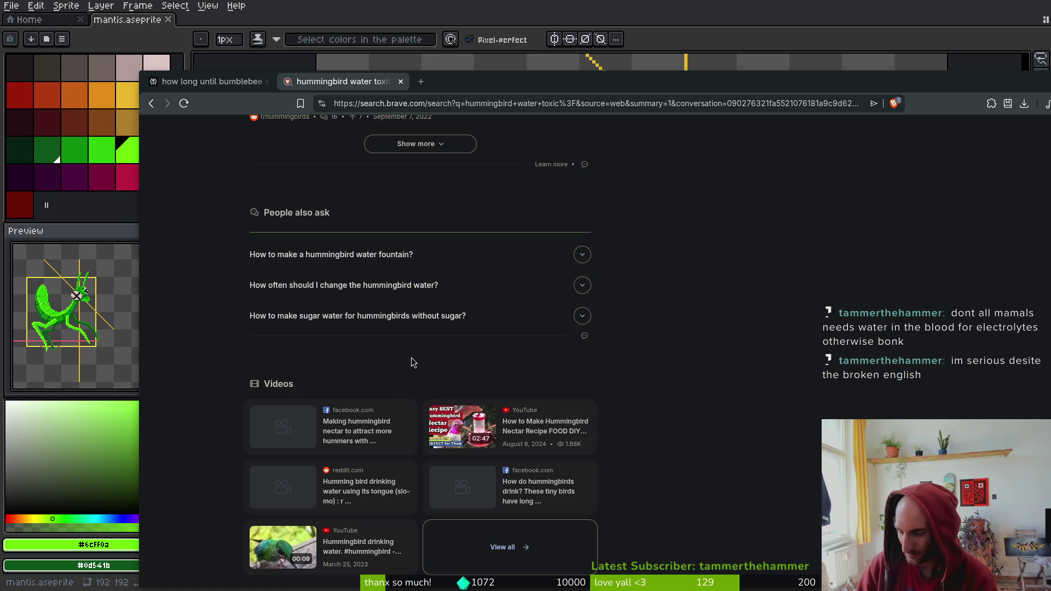
scroll(412, 358, down, 2)
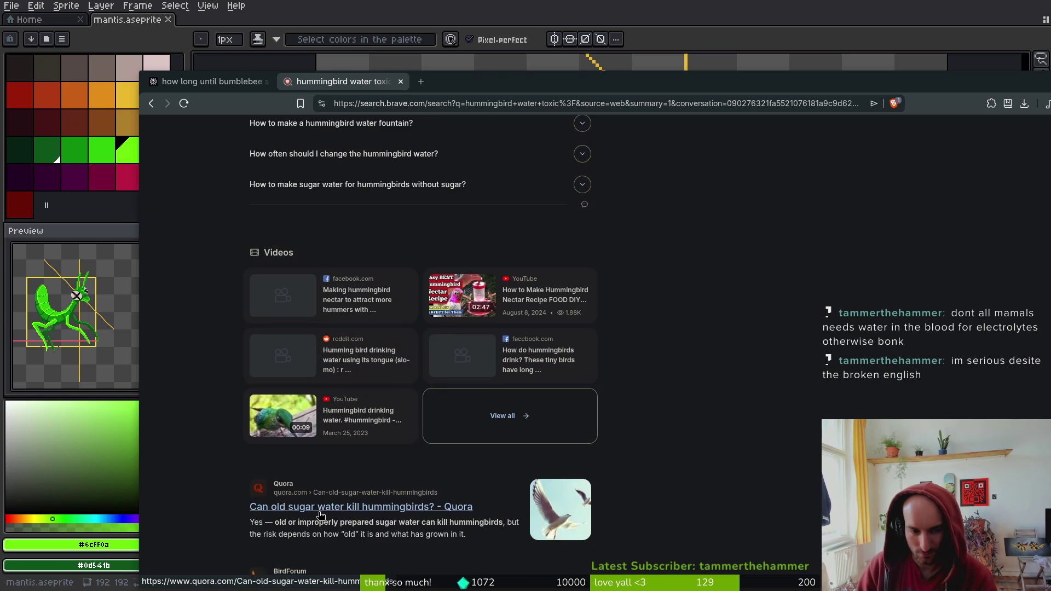
scroll(320, 511, down, 5)
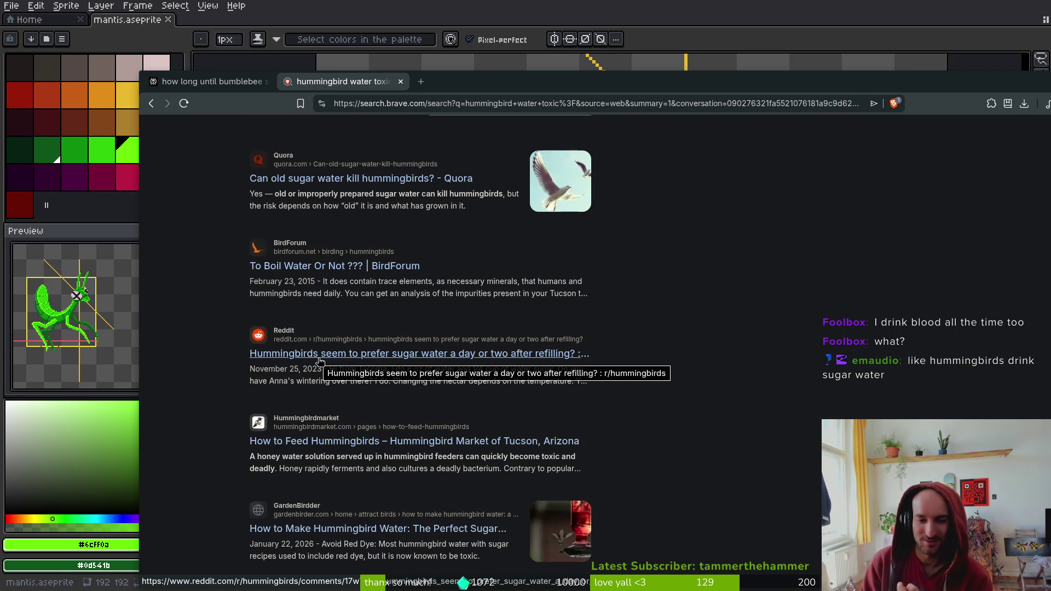
scroll(549, 382, down, 4)
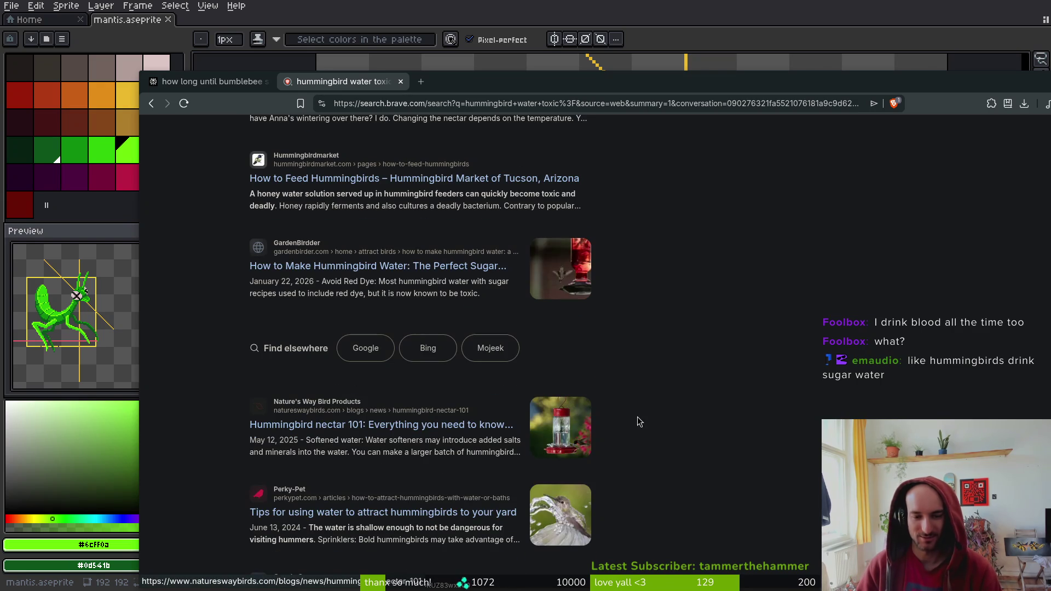
scroll(622, 376, up, 3)
key(ctrl+t)
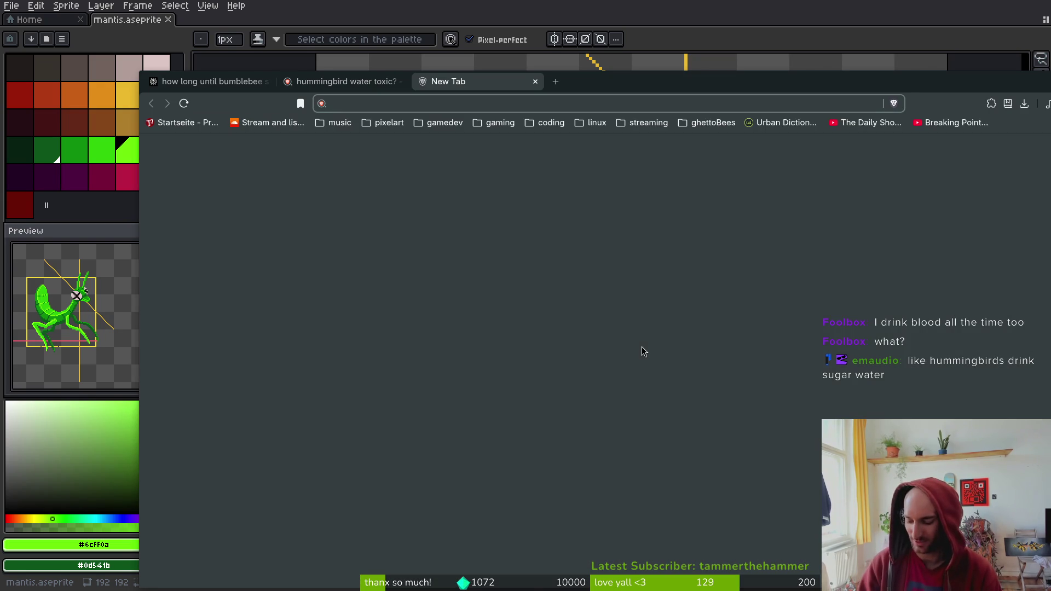
Search 'hummingbird' and open the English Wikipedia Hummingbird article
text(hummingbird)
key(Return)
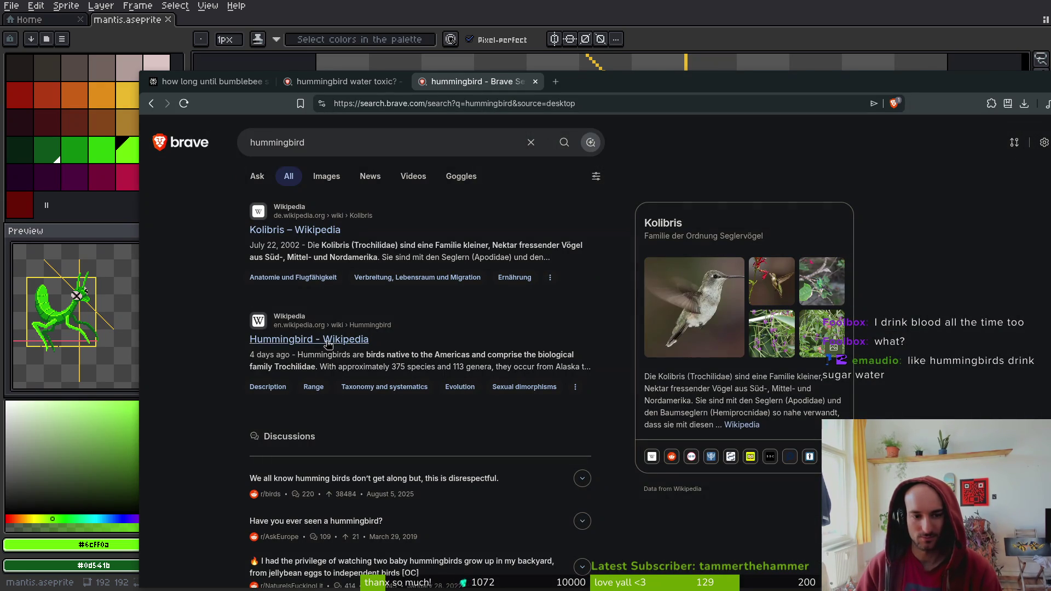
click(323, 233)
key(alt+Left)
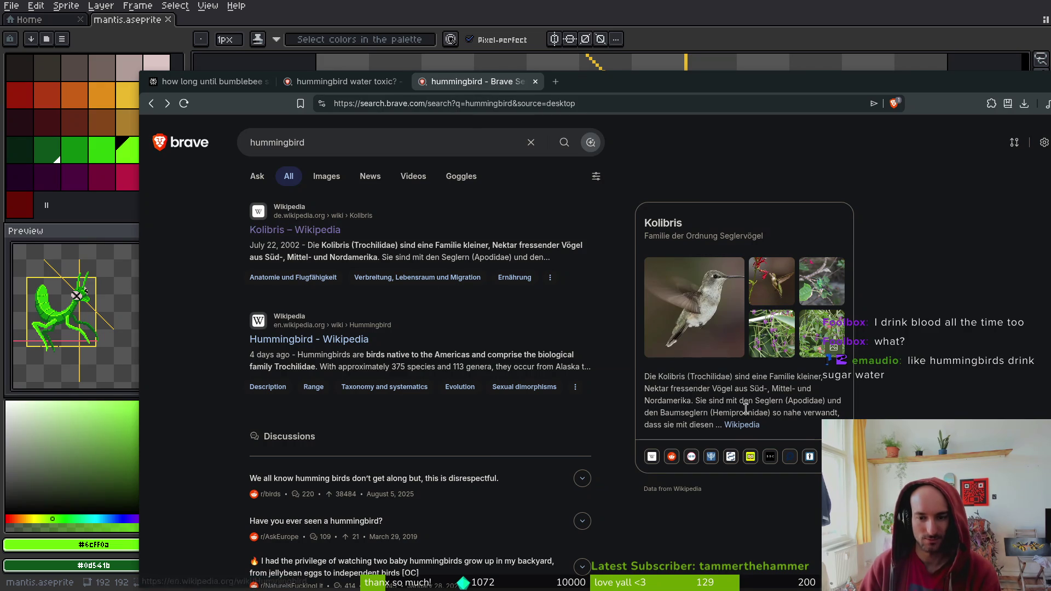
click(323, 340)
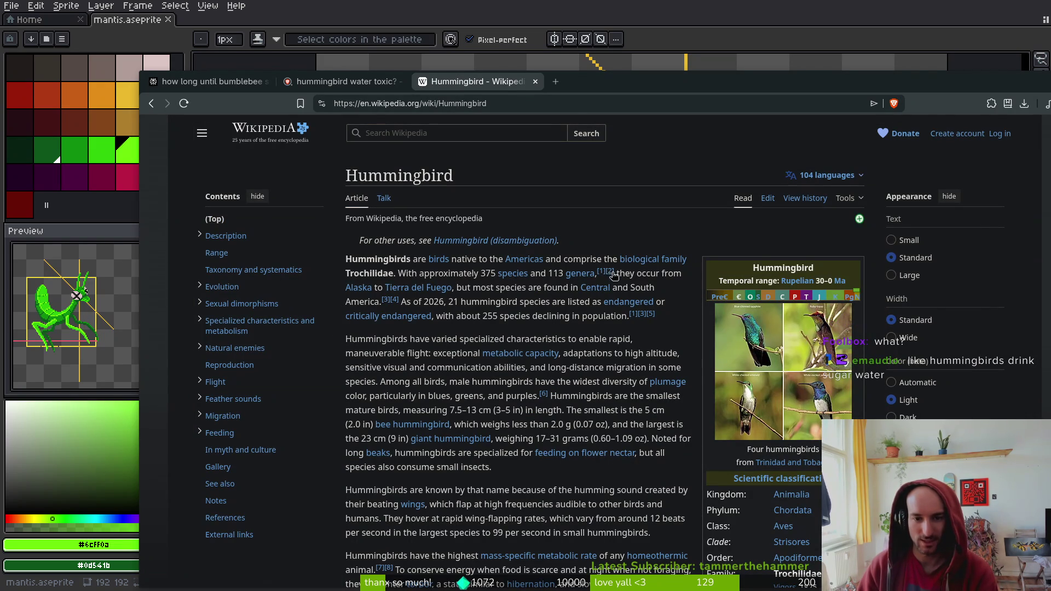
Enlarge the infobox's Trinidad and Tobago hummingbirds photo and move the browser window up-left
mouse_move(594, 288)
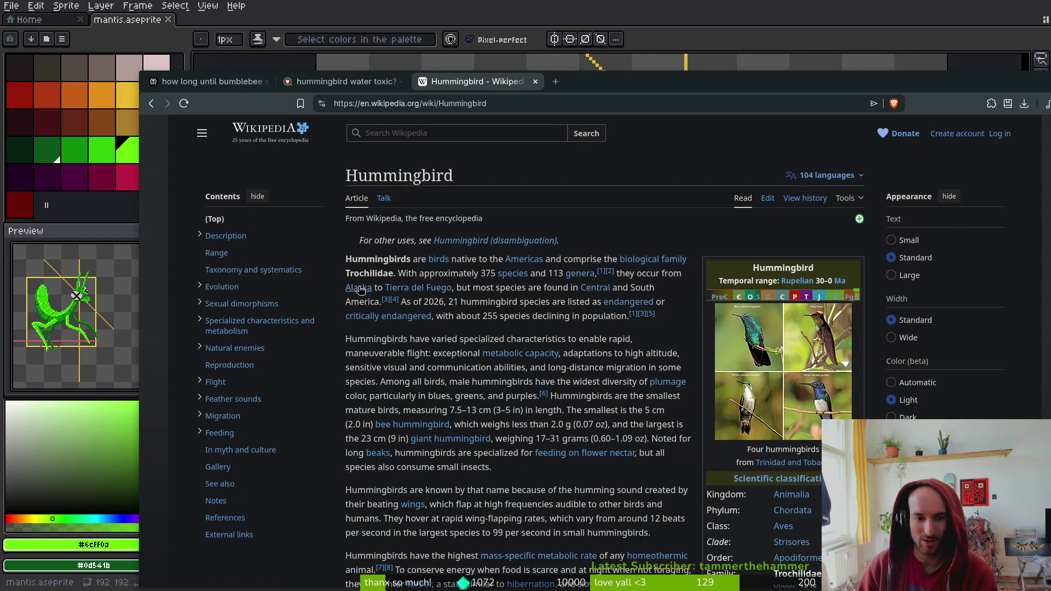
mouse_move(361, 293)
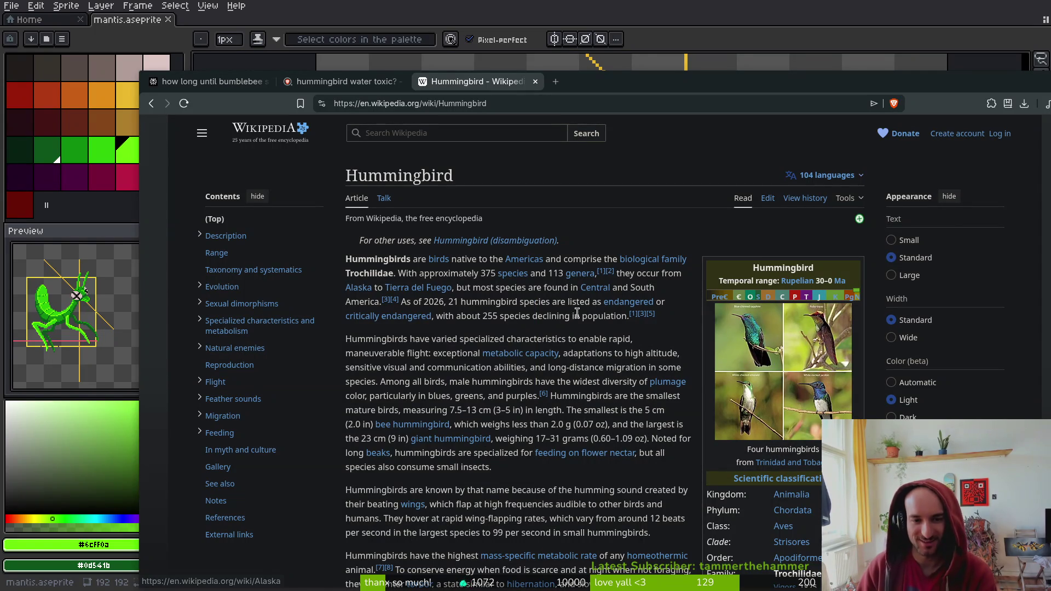
click(744, 334)
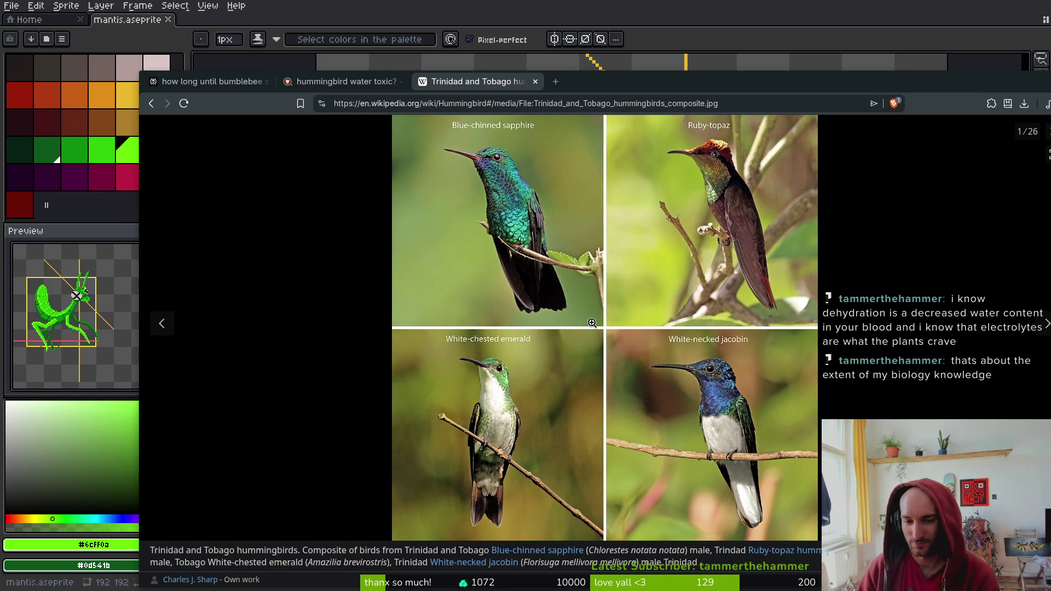
scroll(652, 340, down, 1)
scroll(654, 345, up, 1)
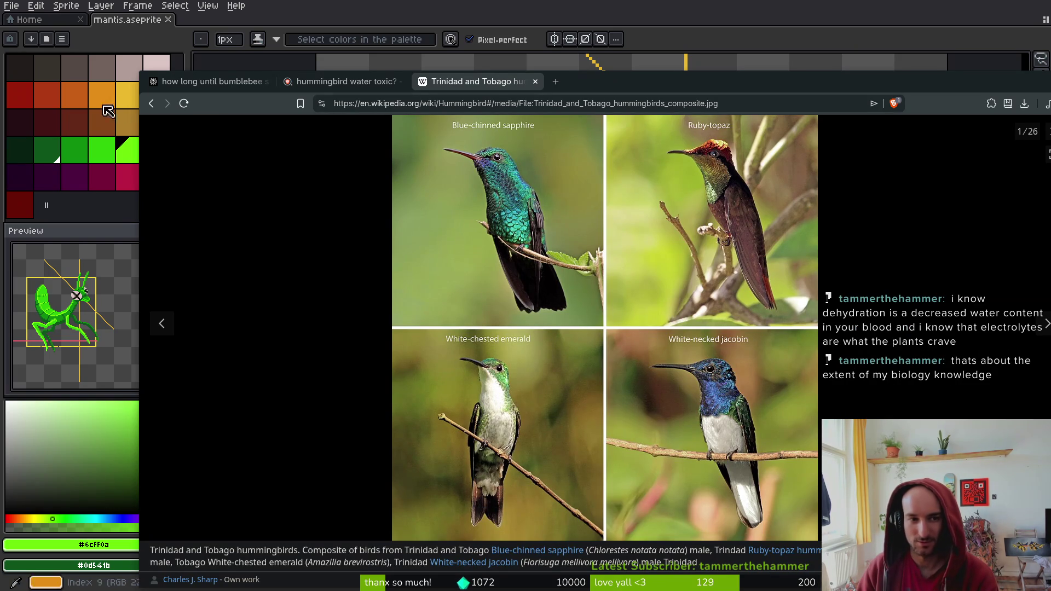
drag(927, 88, 850, 36)
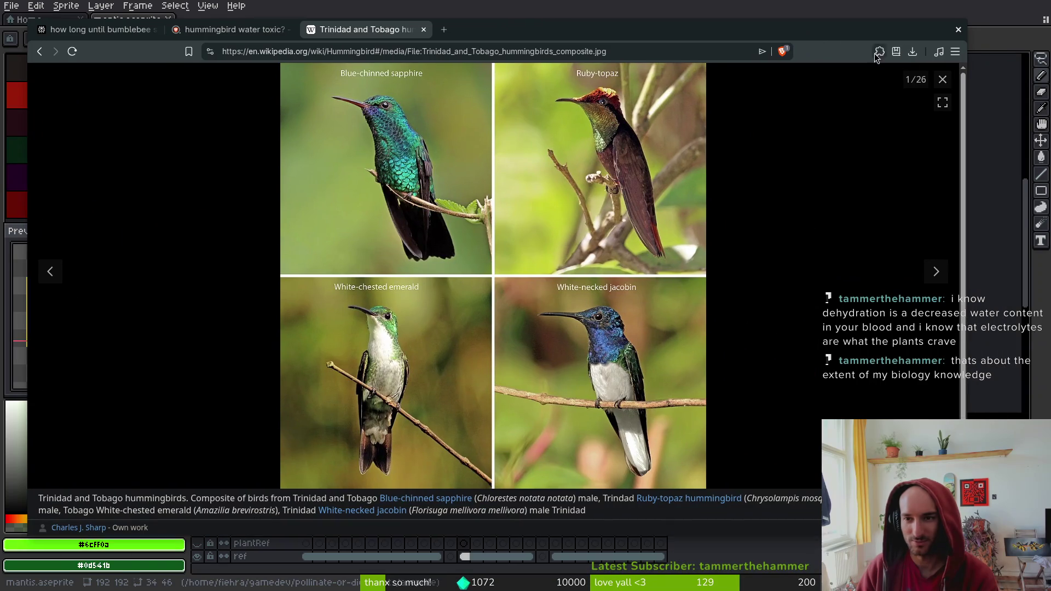
Close the media viewer and briefly select the article text about communication abilities
key(Escape)
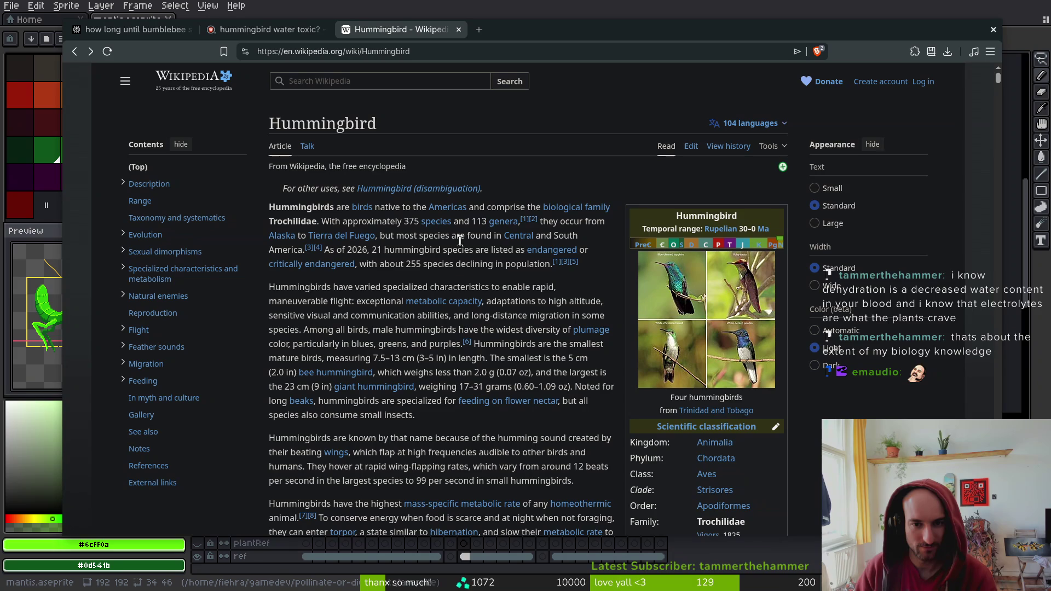
mouse_move(332, 240)
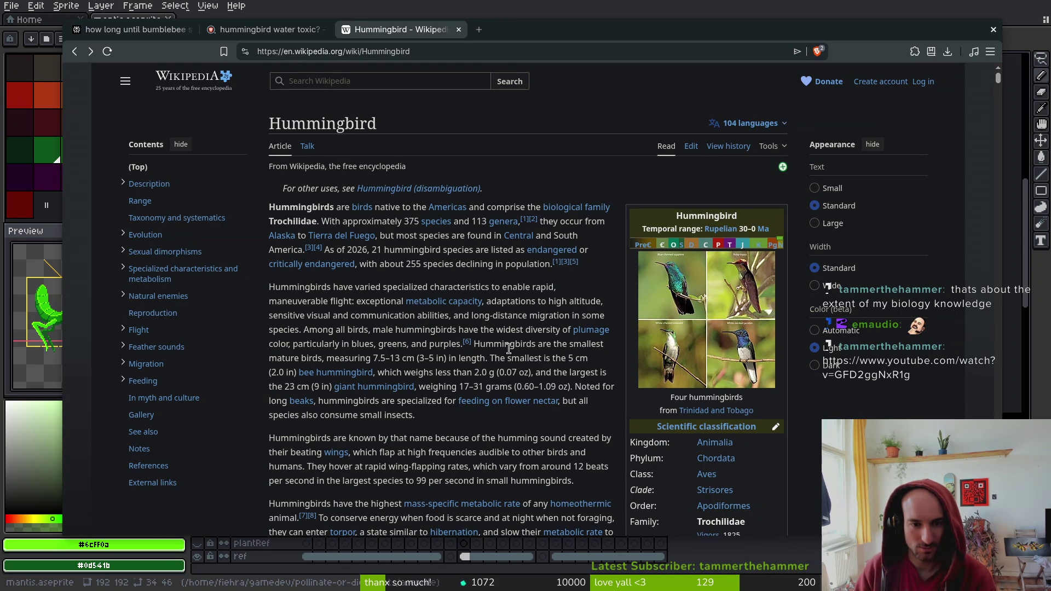
drag(450, 316, 351, 316)
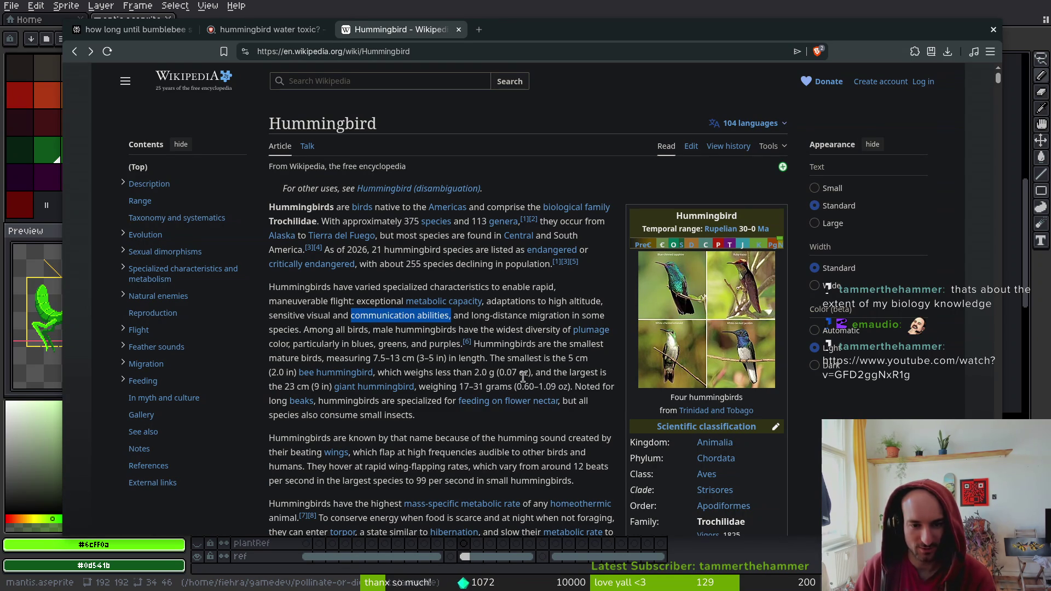
click(320, 346)
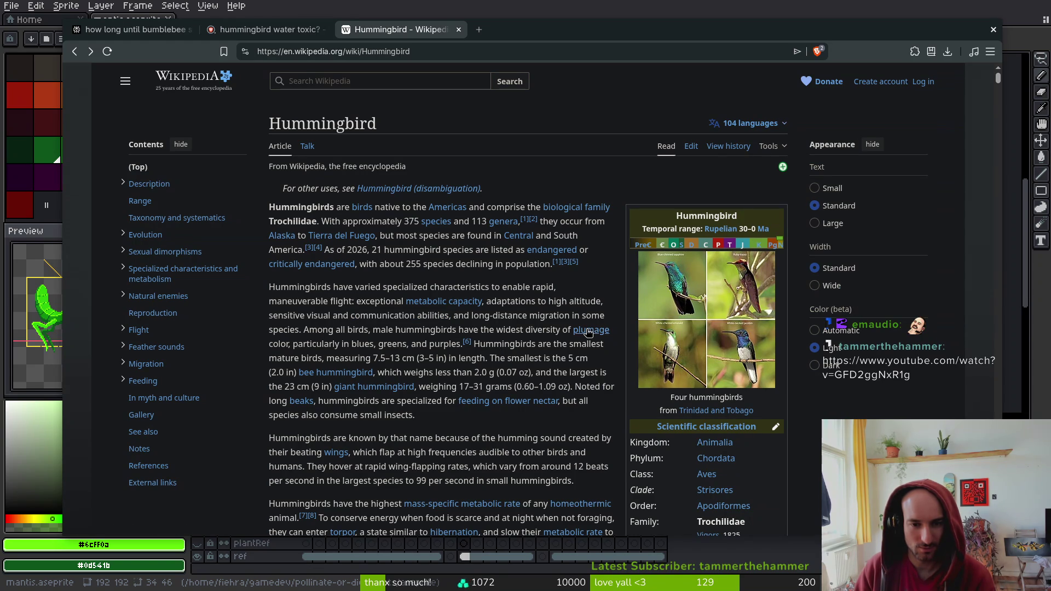
Highlight 'Hummingbirds are the smallest mature birds', then clear the selection
mouse_move(588, 332)
mouse_move(474, 346)
mouse_down()
mouse_move(572, 346)
mouse_move(322, 360)
mouse_up()
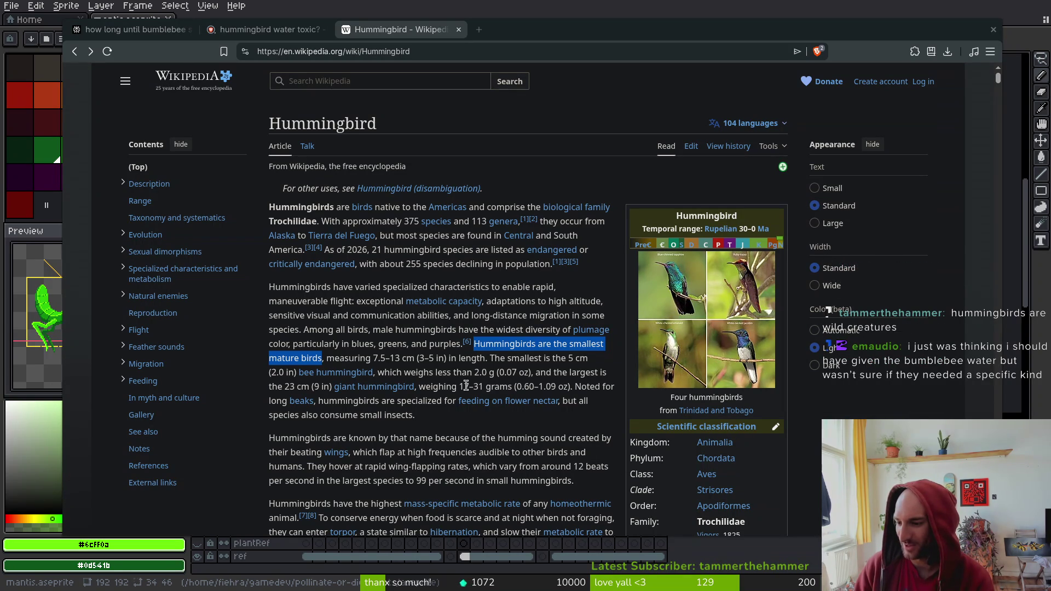
click(446, 346)
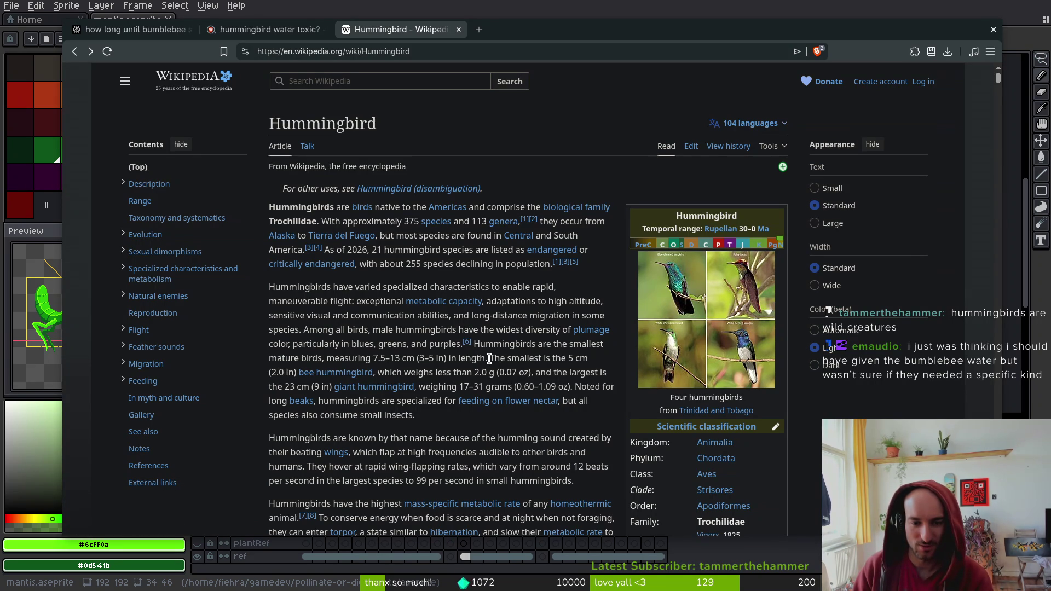
click(125, 27)
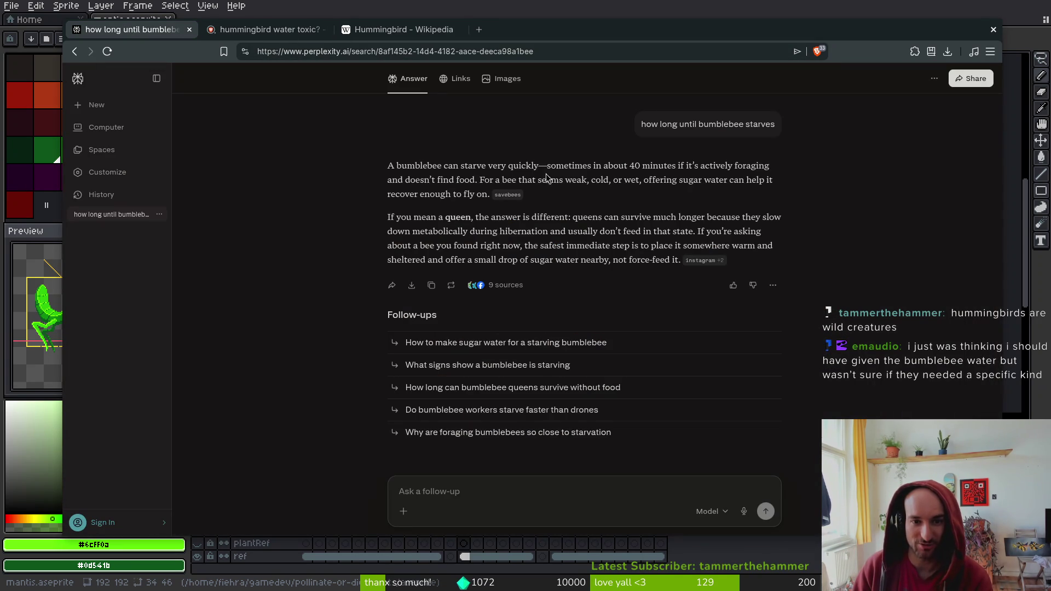
click(392, 31)
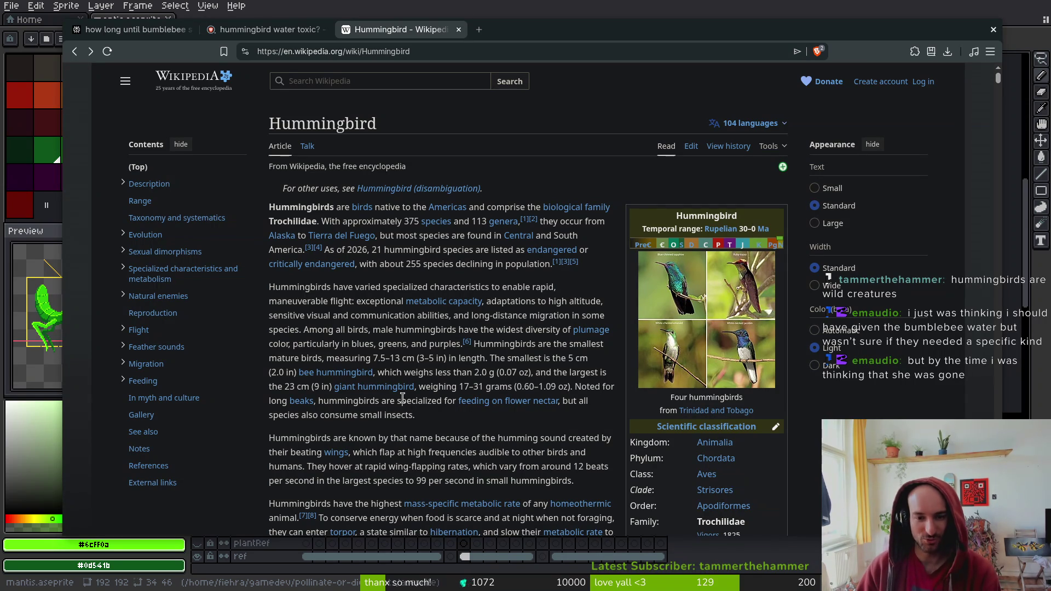
Open the Bee hummingbird article in a new tab and switch to it
mouse_move(340, 375)
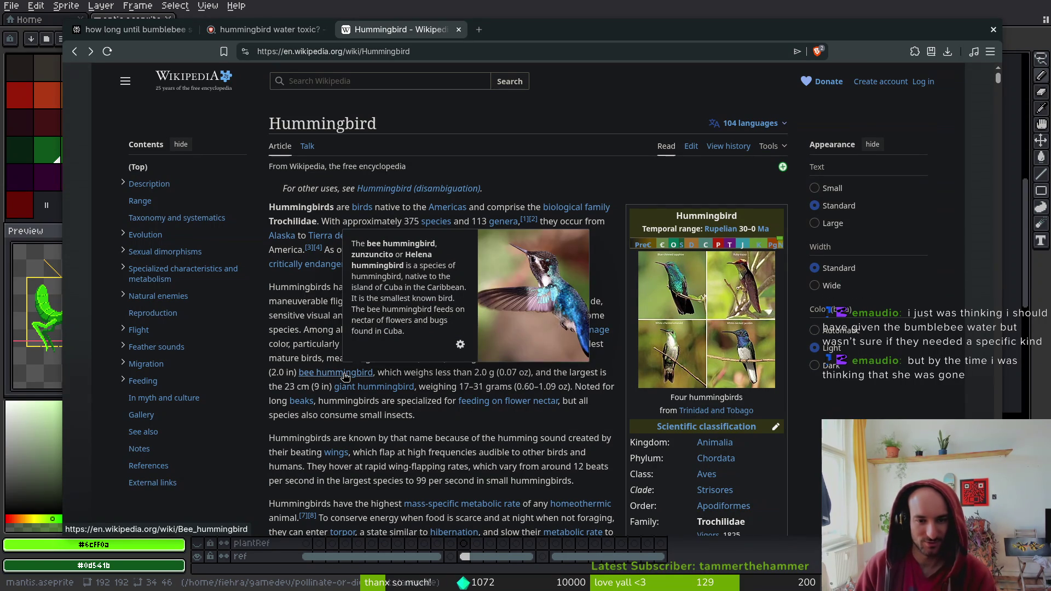
middle_click(345, 377)
click(539, 29)
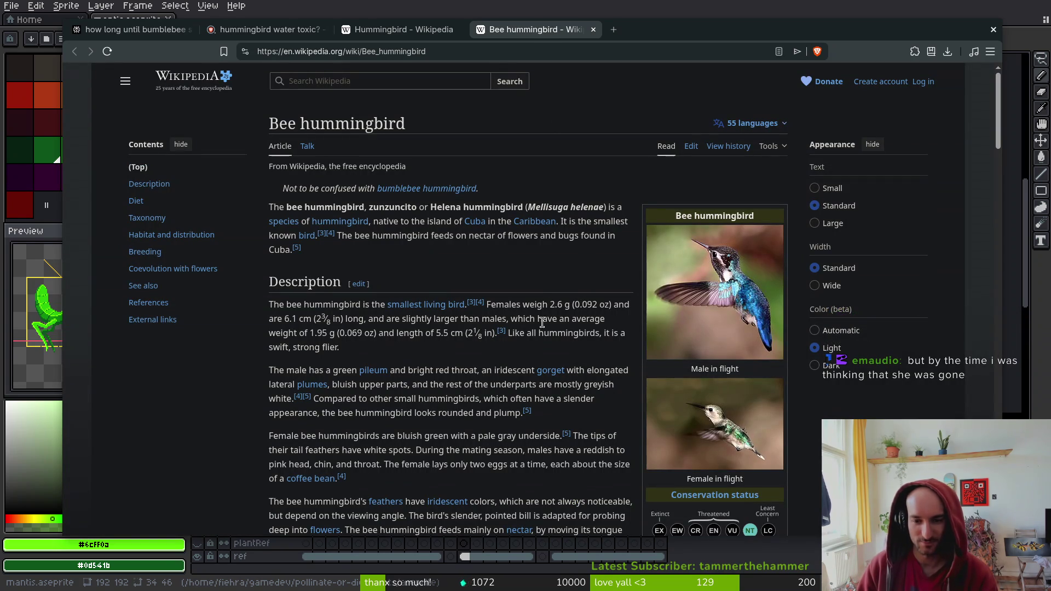
View the enlarged conservation status graphic, then go to the Near Threatened article
scroll(739, 299, down, 2)
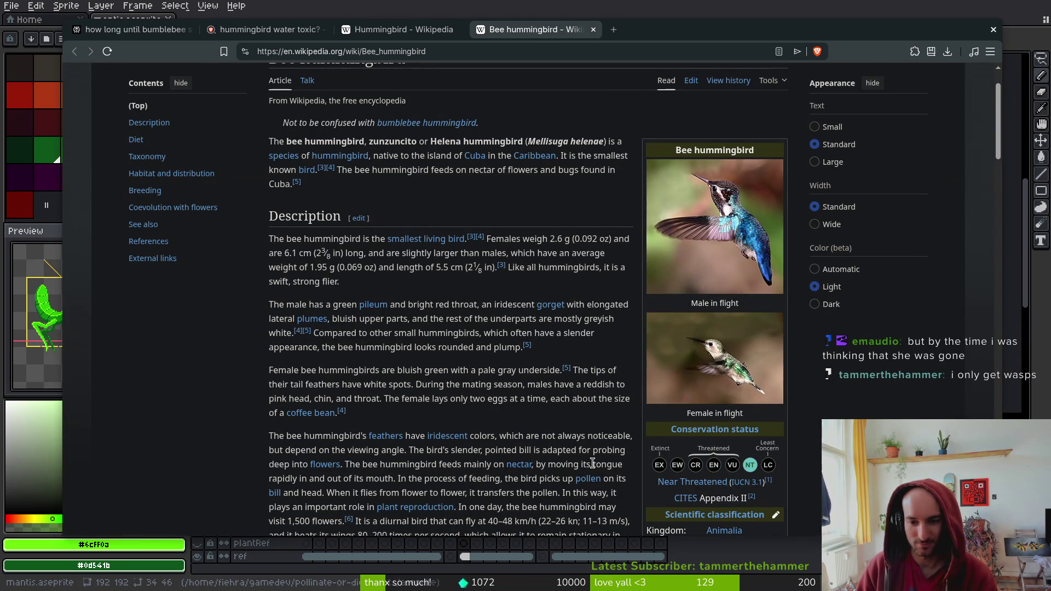
mouse_move(709, 487)
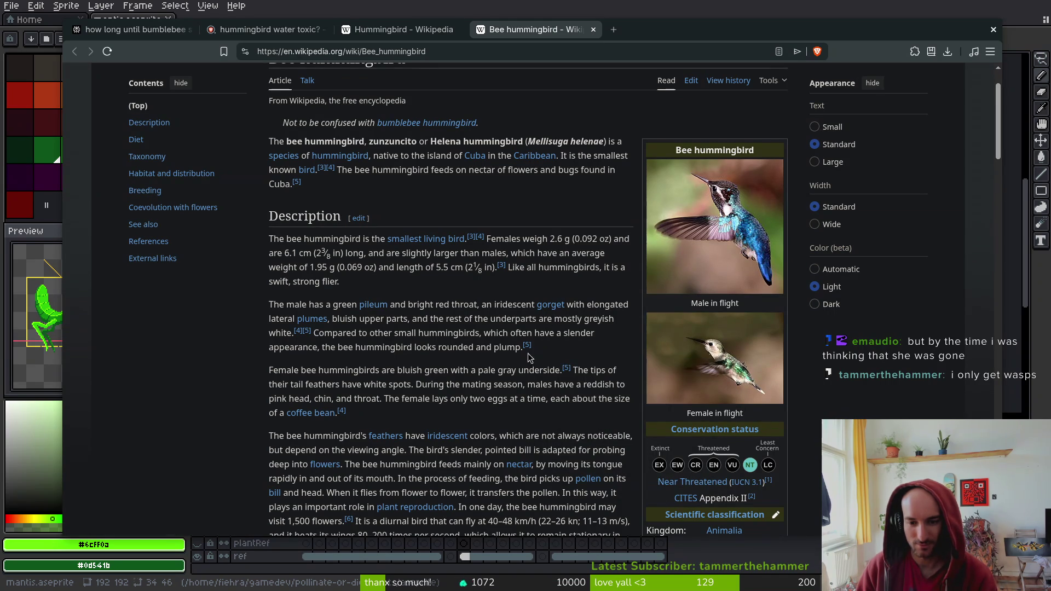
click(680, 466)
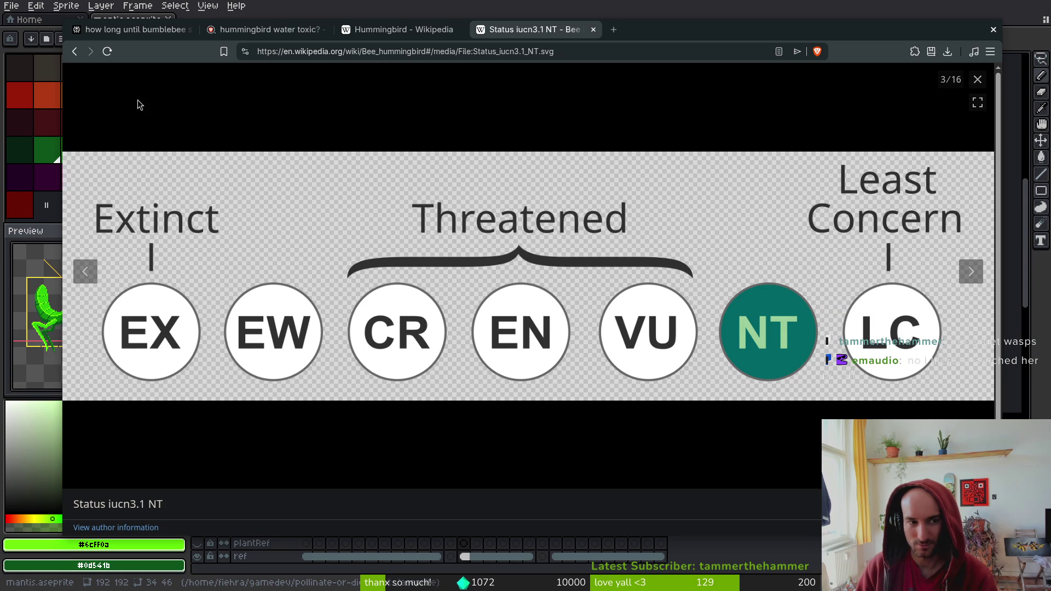
click(978, 80)
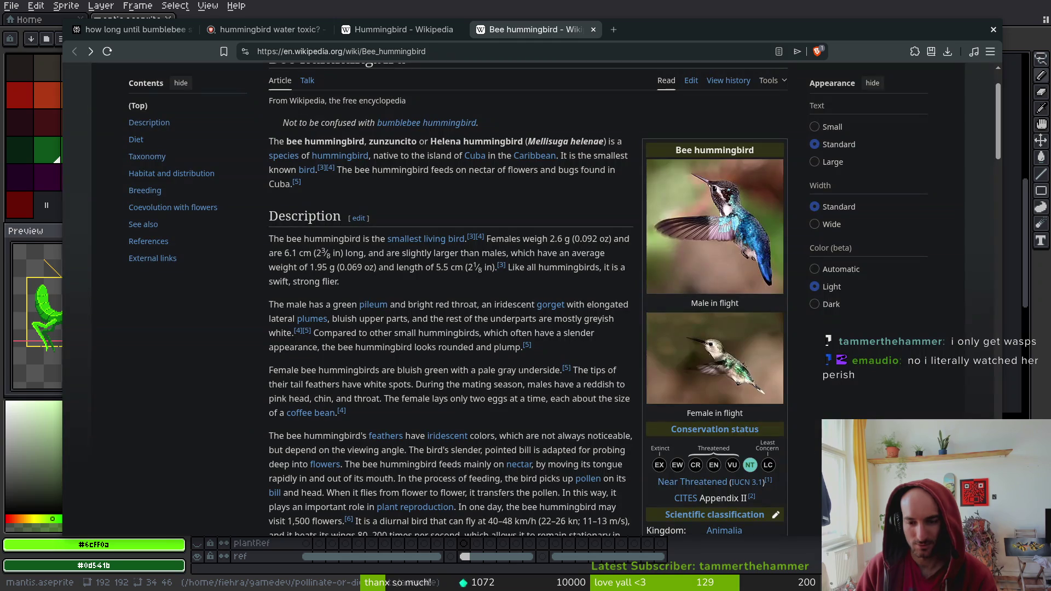
click(693, 482)
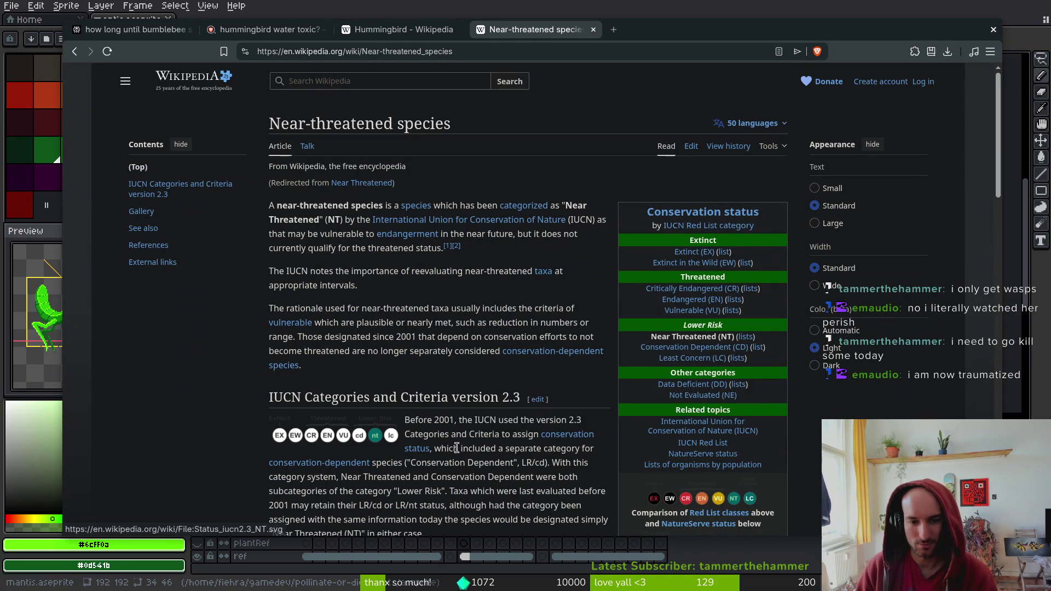
scroll(297, 314, down, 10)
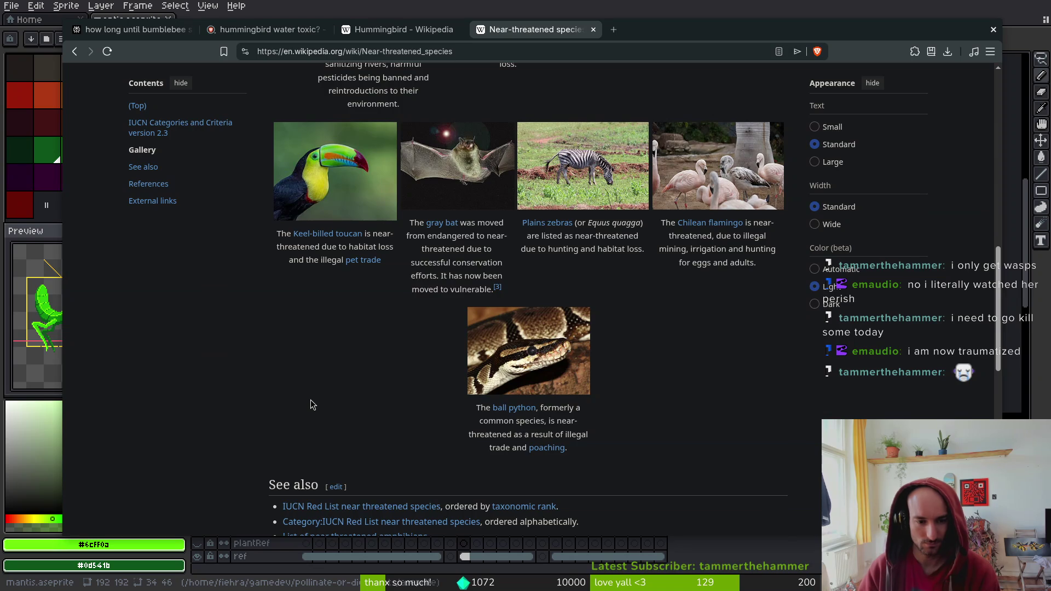
scroll(310, 405, down, 5)
scroll(388, 377, up, 15)
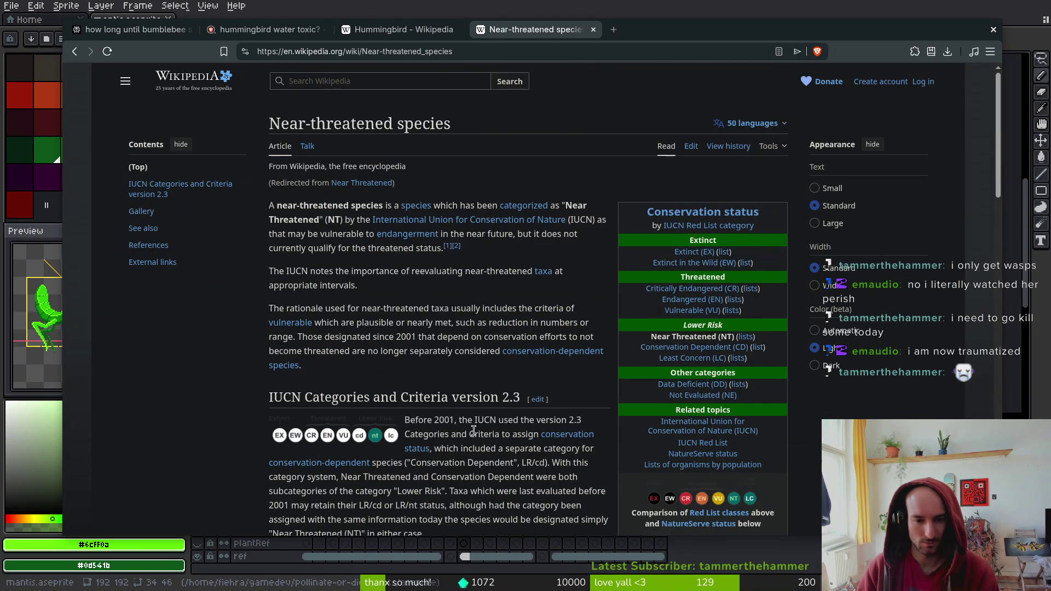
scroll(447, 427, down, 2)
click(421, 386)
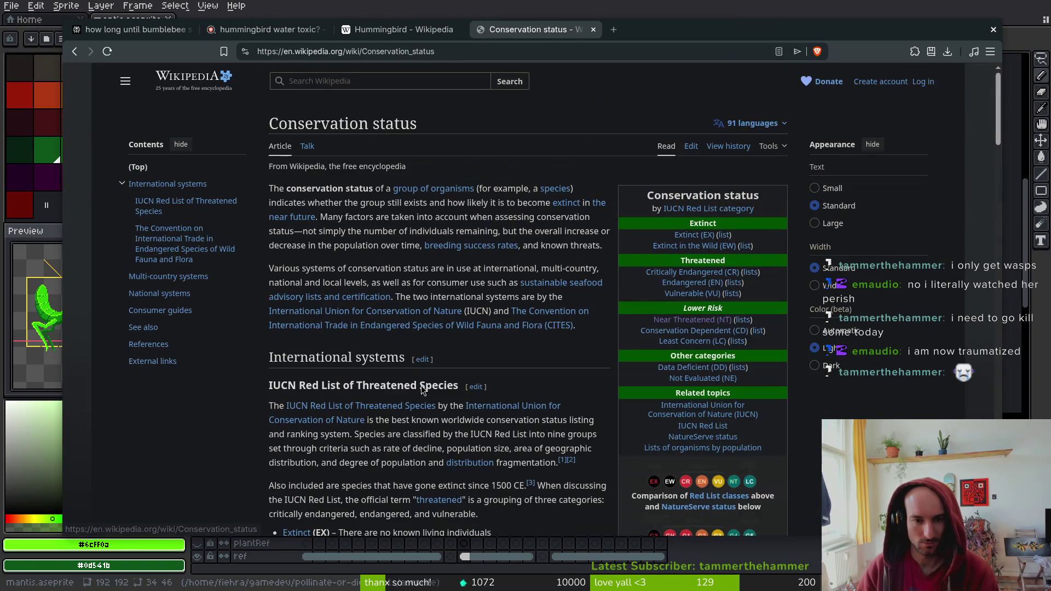
scroll(439, 367, down, 5)
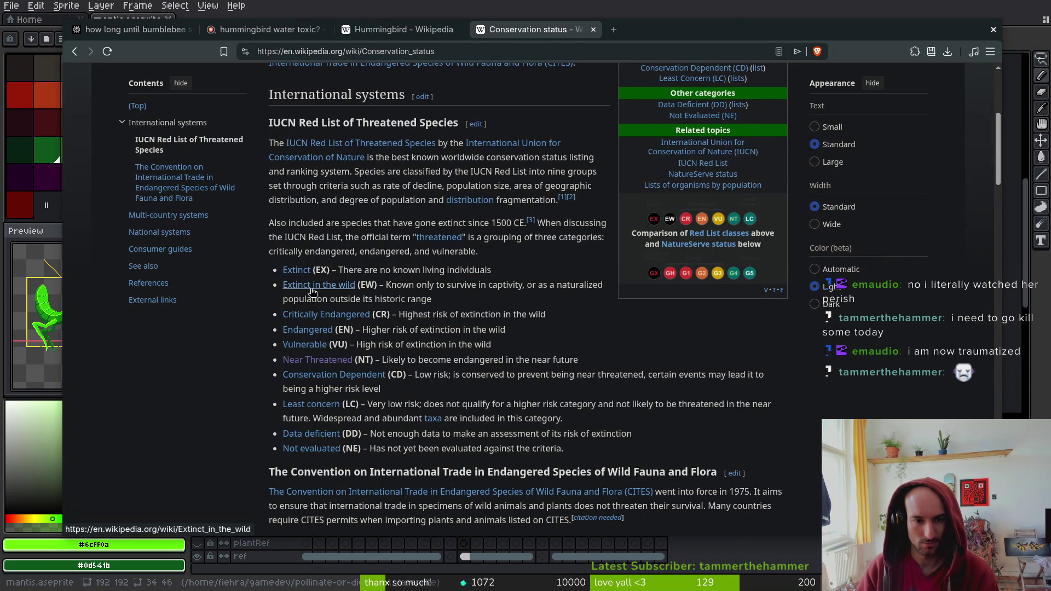
click(339, 317)
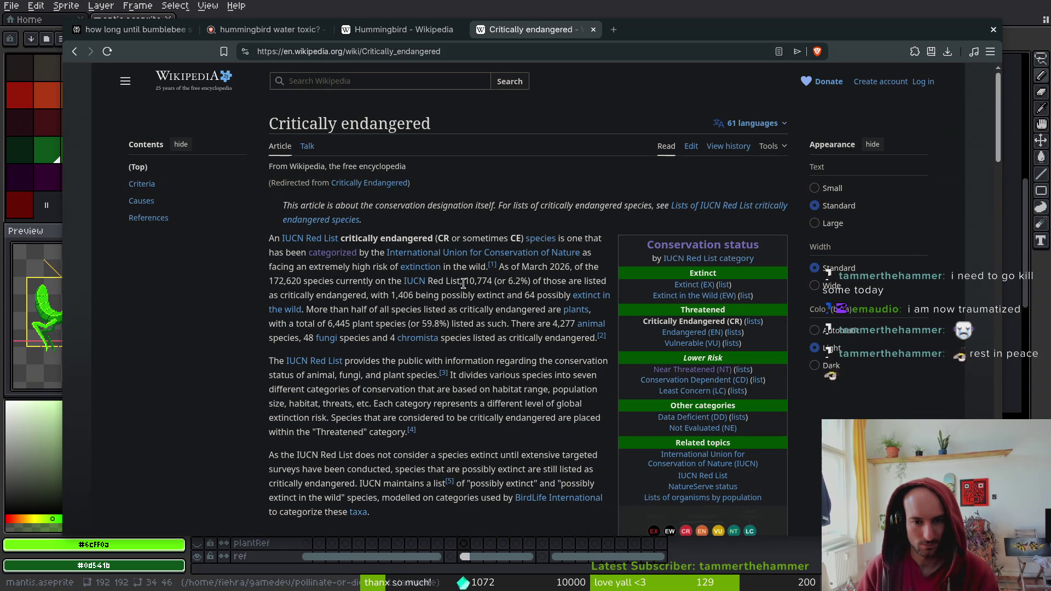
Highlight the species total 172,620 and read down through the Criteria section
drag(268, 280, 301, 281)
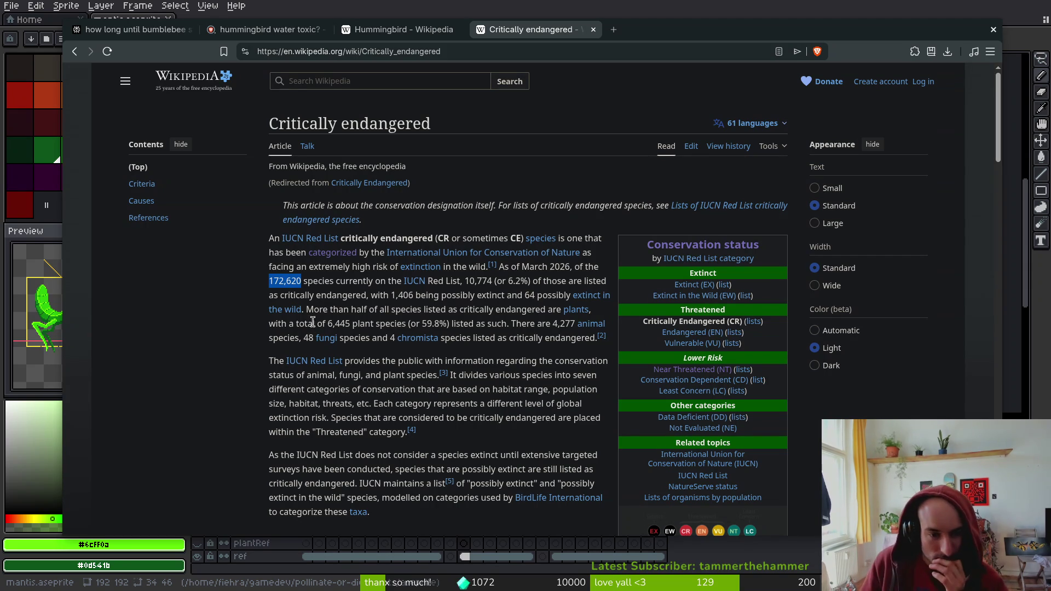
mouse_move(327, 340)
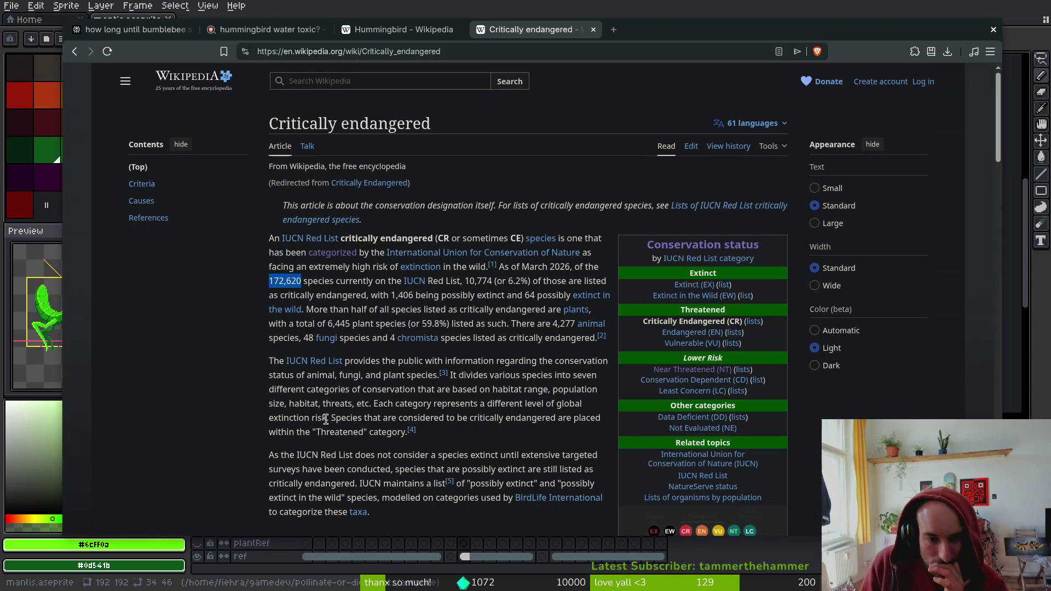
mouse_move(422, 345)
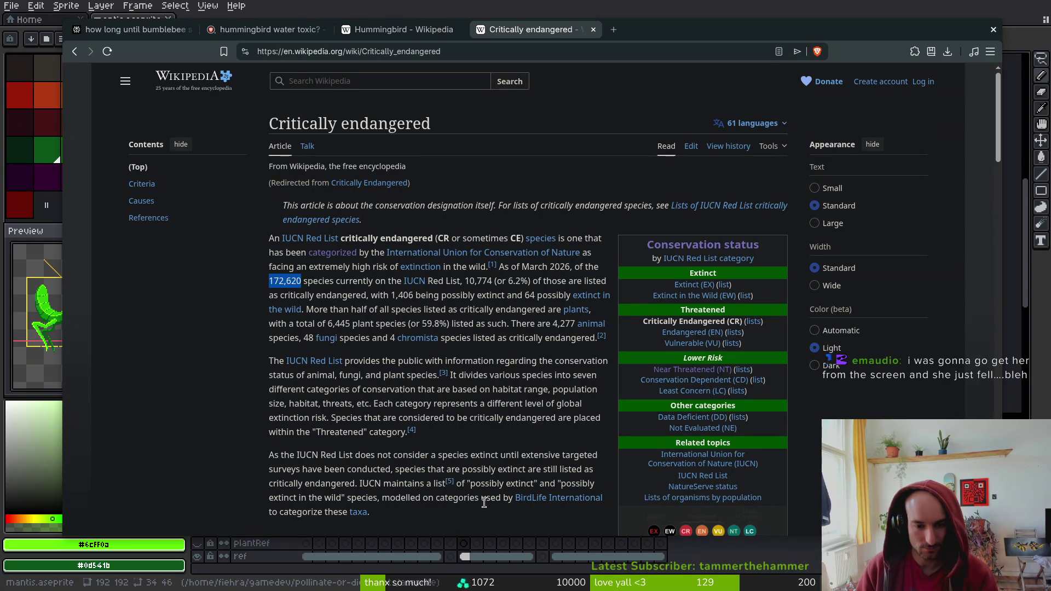
scroll(249, 470, down, 2)
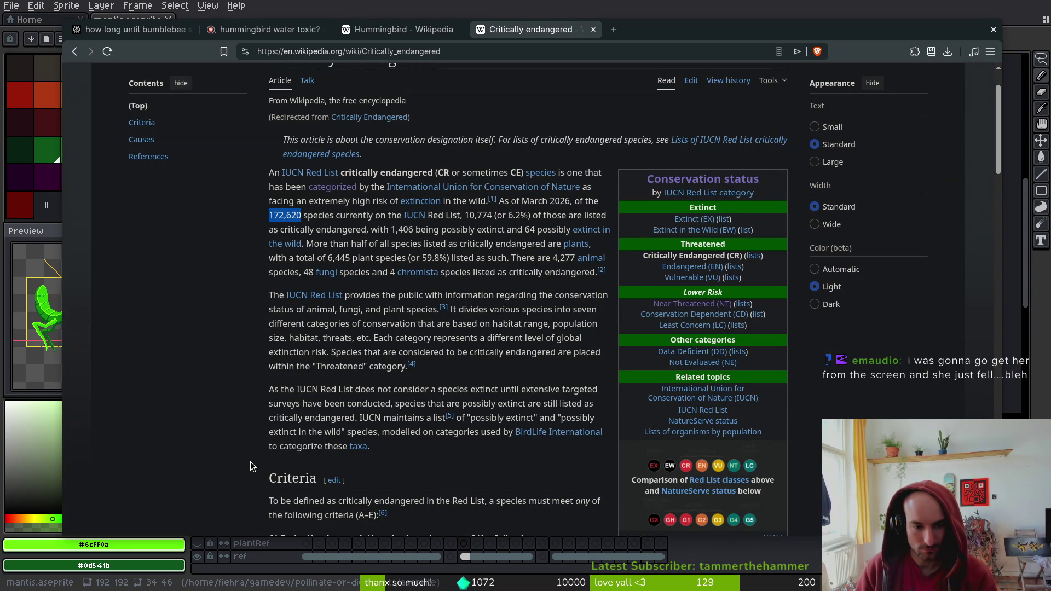
scroll(249, 466, down, 2)
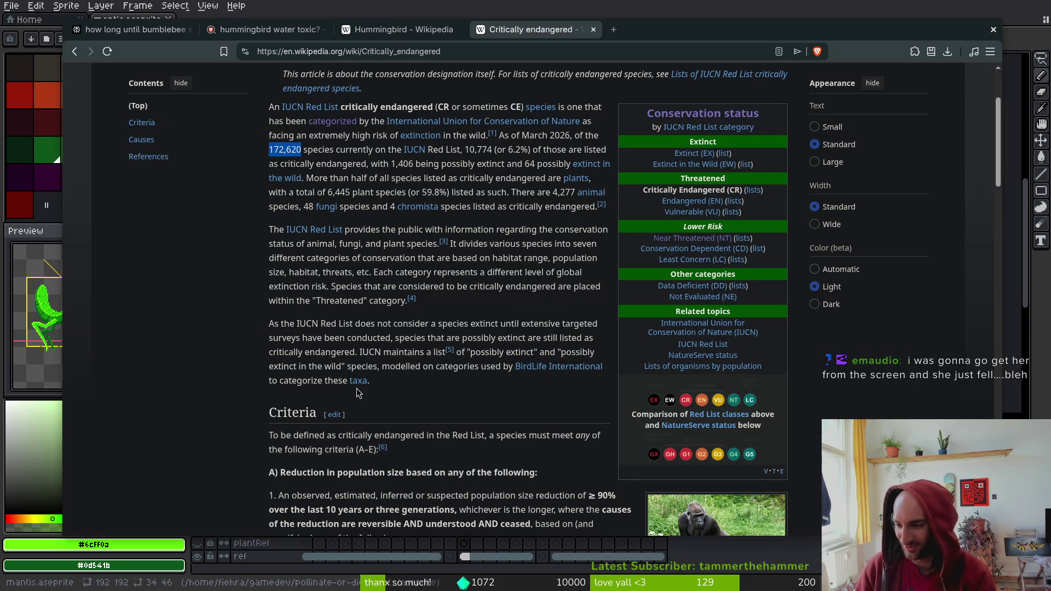
scroll(501, 407, down, 2)
scroll(501, 407, down, 2)
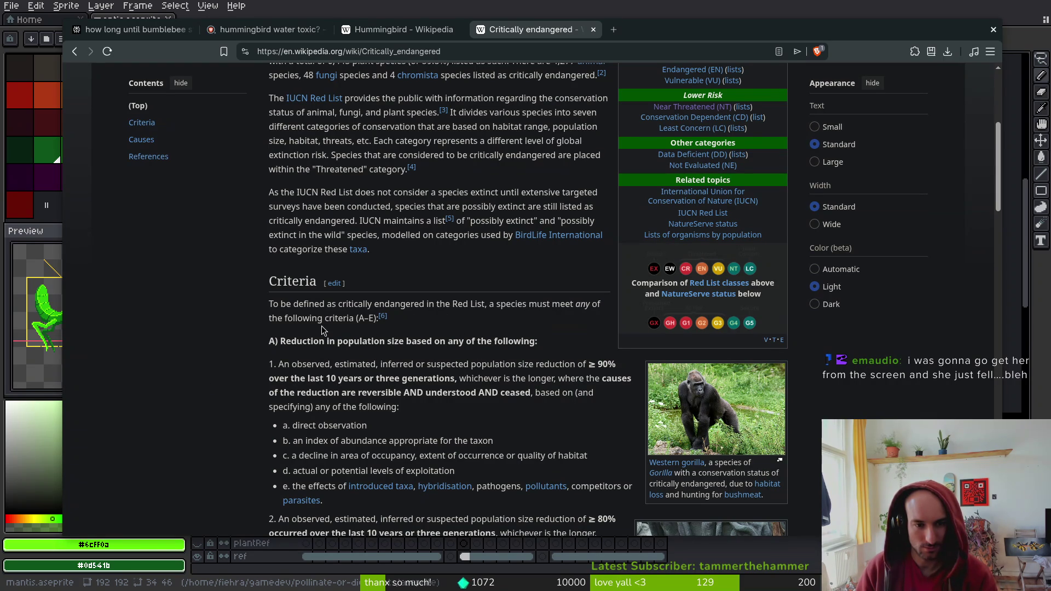
scroll(241, 419, down, 2)
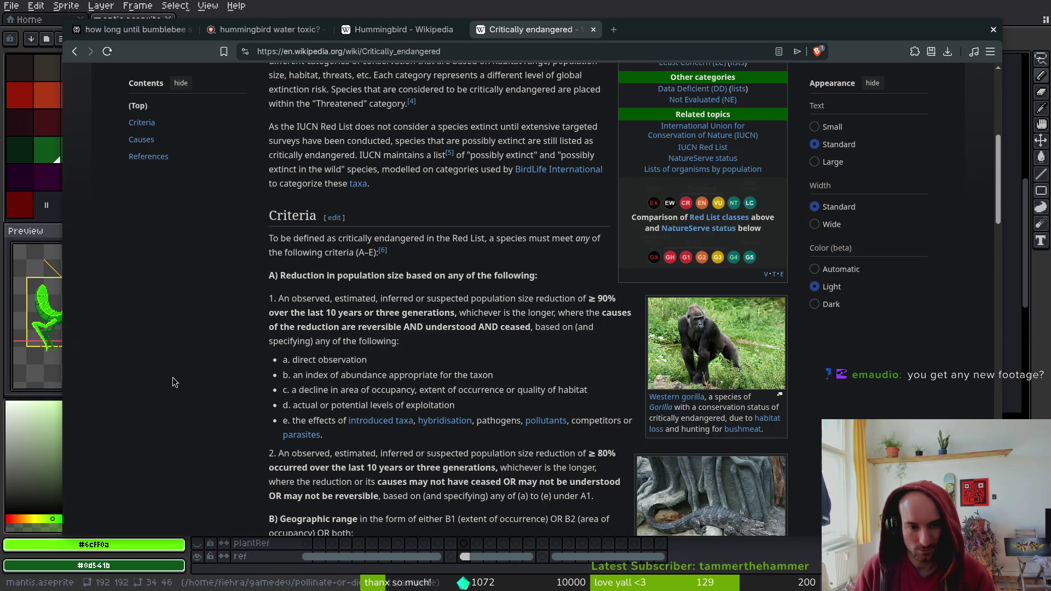
Go back to the Conservation status article and close the browser
key(alt+Left)
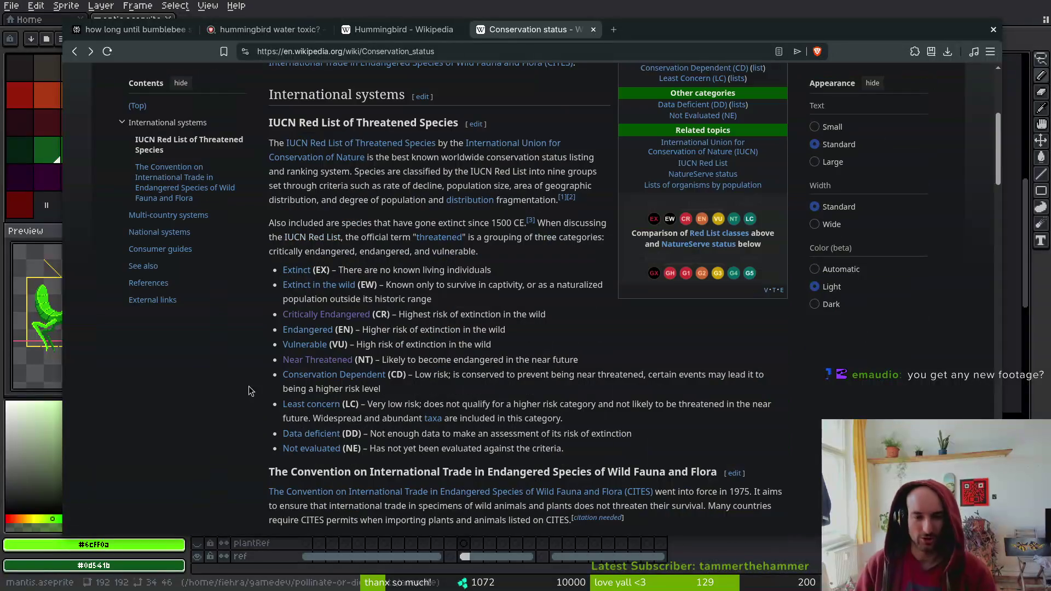
key(ctrl+w)
key(ctrl+w)
key(ctrl+w)
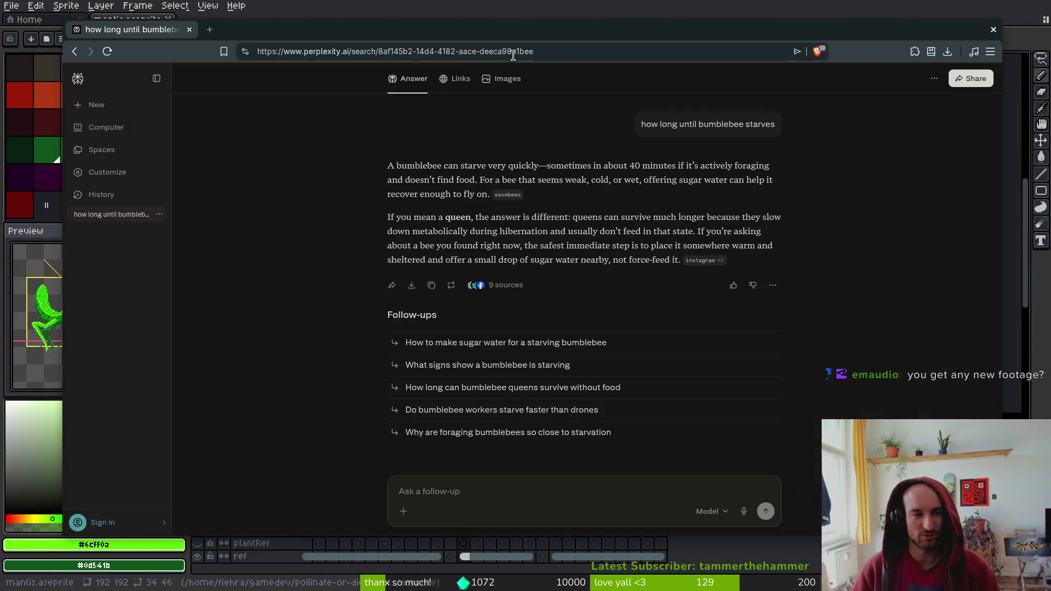
scroll(666, 210, right, 1)
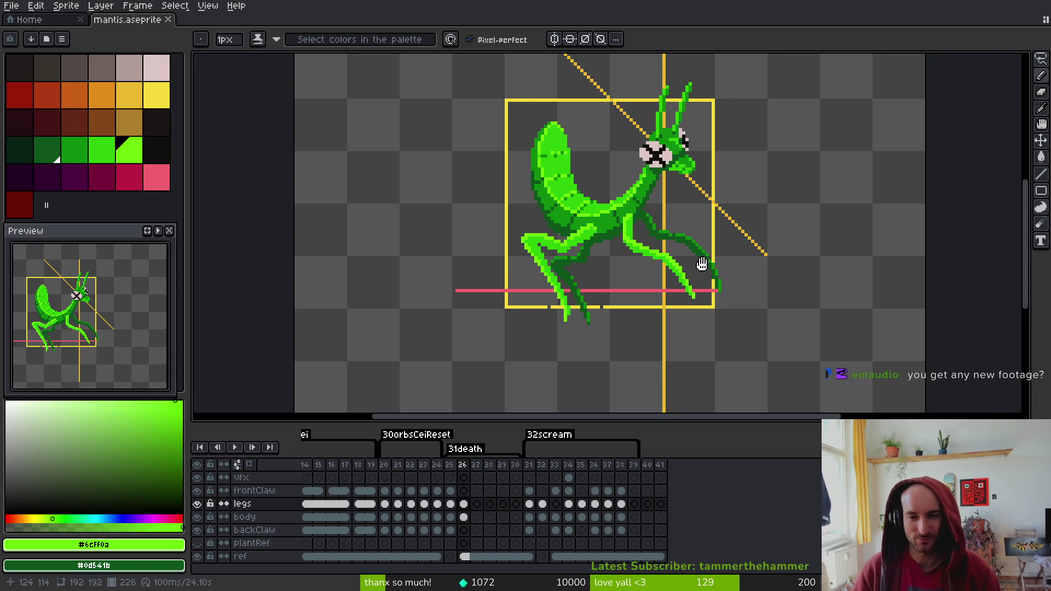
Pick the mantis's dark green, test-paint a leg pixel, undo it, and save
scroll(662, 213, up, 6)
key(i)
click(663, 213)
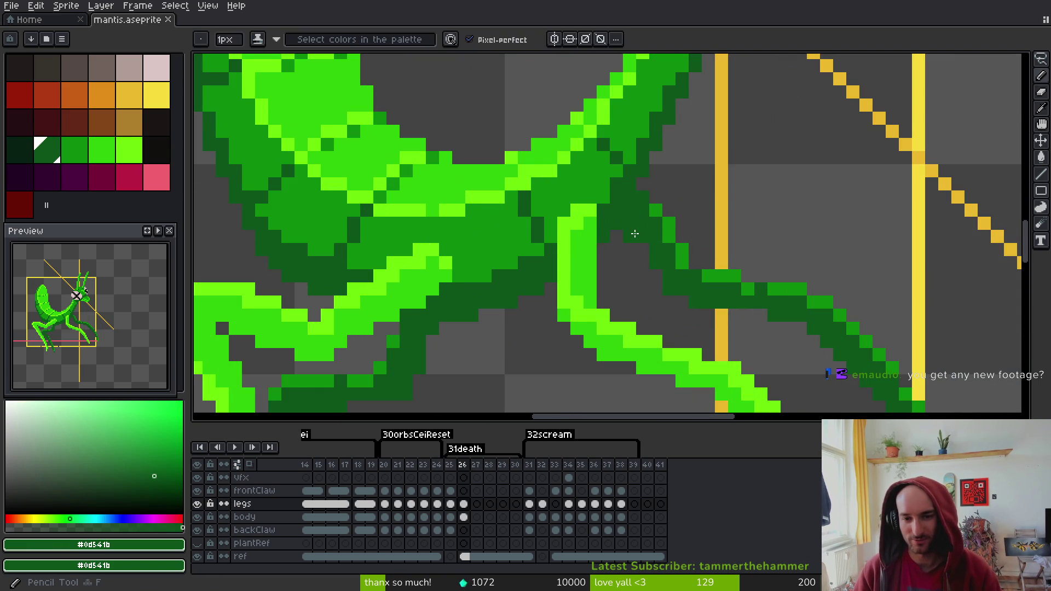
key(ctrl+s)
scroll(684, 279, down, 3)
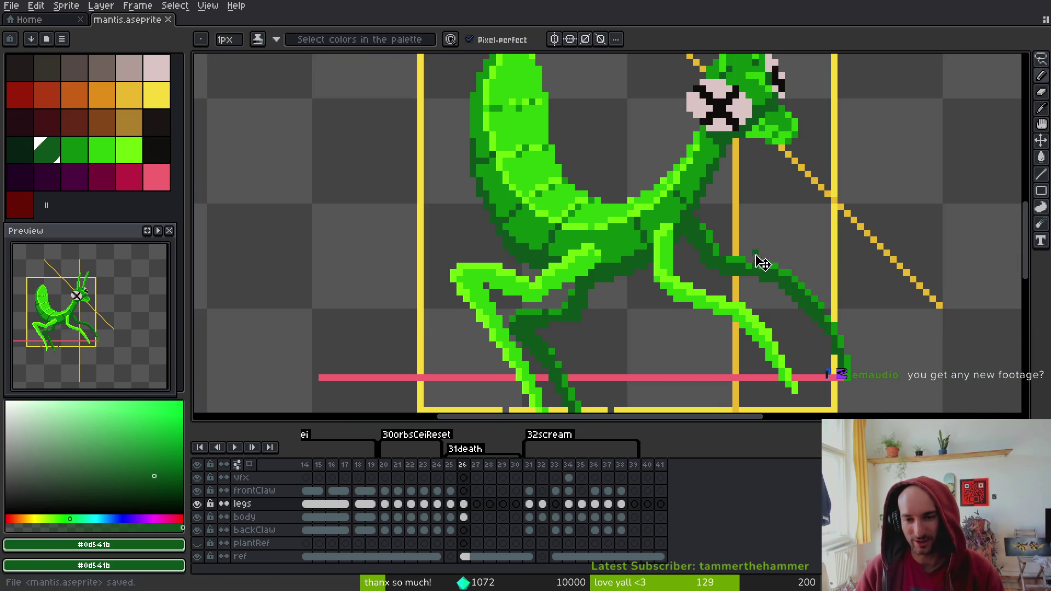
scroll(664, 199, up, 3)
key(i)
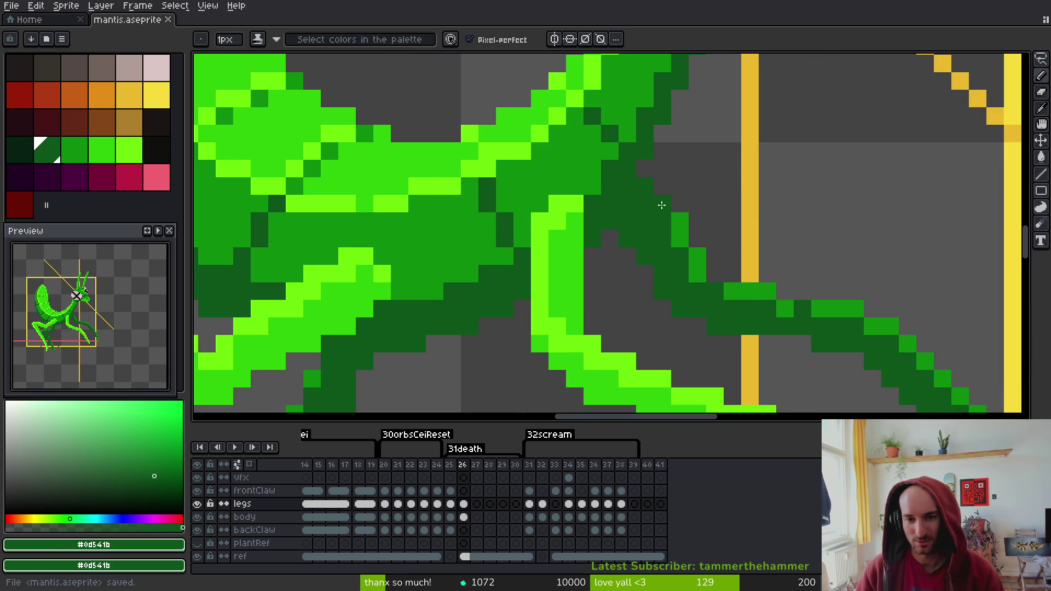
click(672, 239)
scroll(673, 239, down, 3)
key(ctrl+z)
key(ctrl+s)
scroll(624, 267, down, 2)
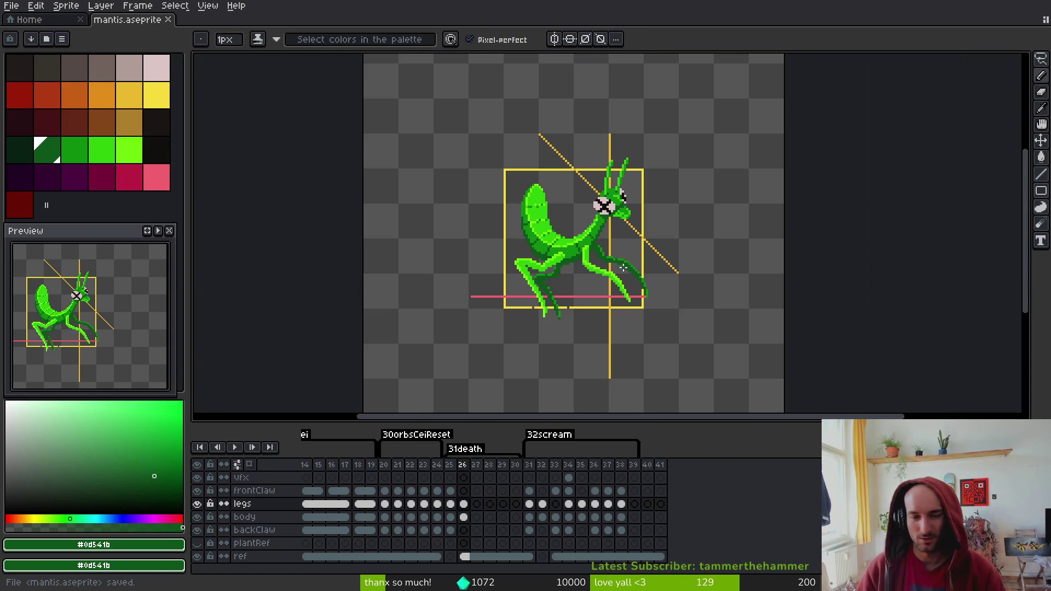
Shift the top and right antenna pixels one pixel left with a rectangular selection
key(alt)
scroll(617, 251, left, 1)
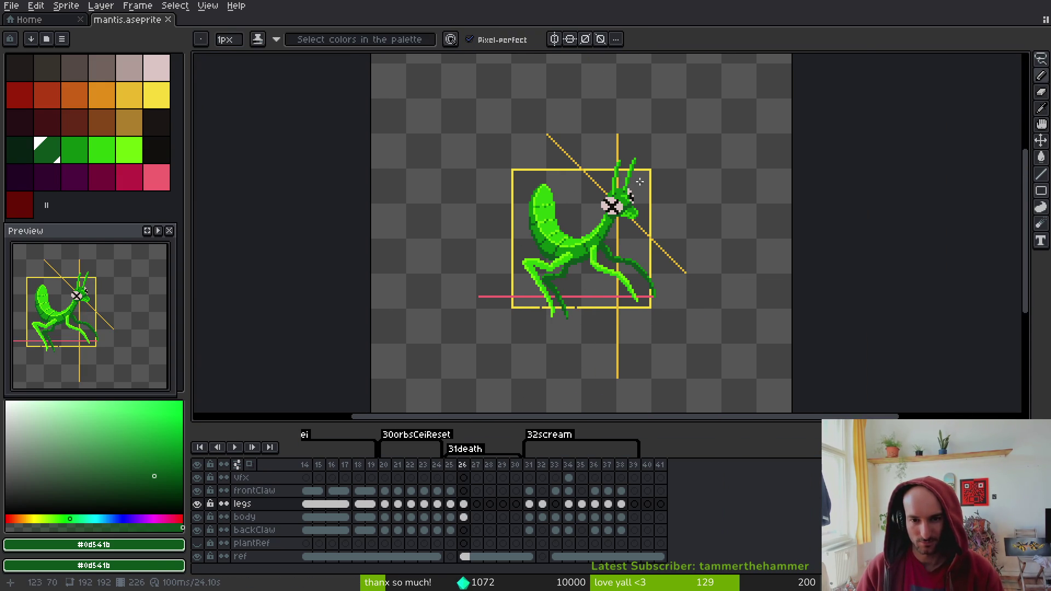
scroll(643, 190, up, 3)
scroll(642, 190, up, 5)
key(m)
drag(527, 117, 618, 247)
click(467, 517)
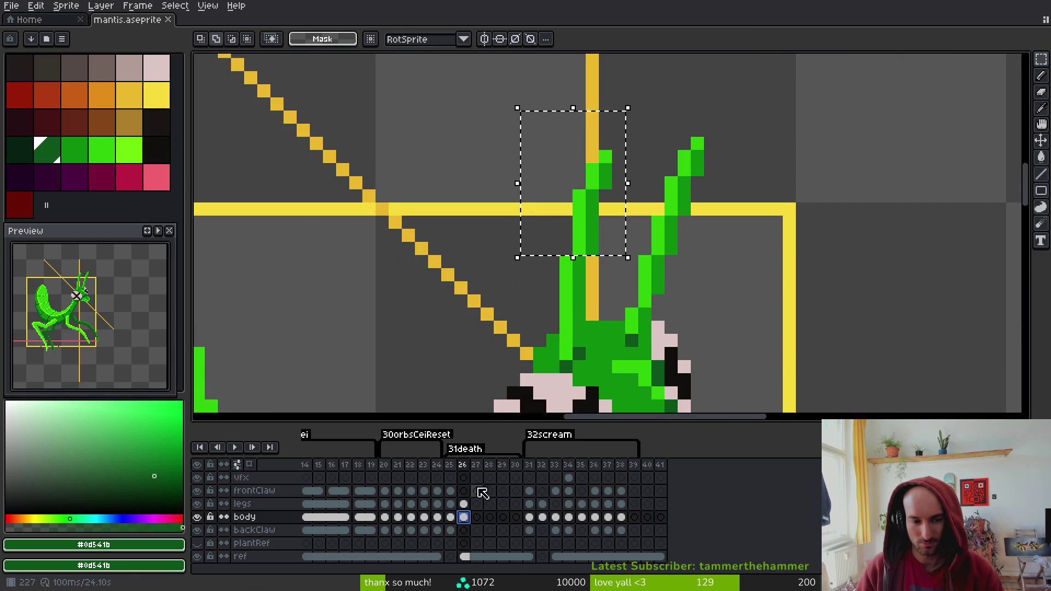
key(Left)
mouse_move(592, 105)
mouse_down()
mouse_move(736, 249)
mouse_move(755, 253)
mouse_up()
key(Left)
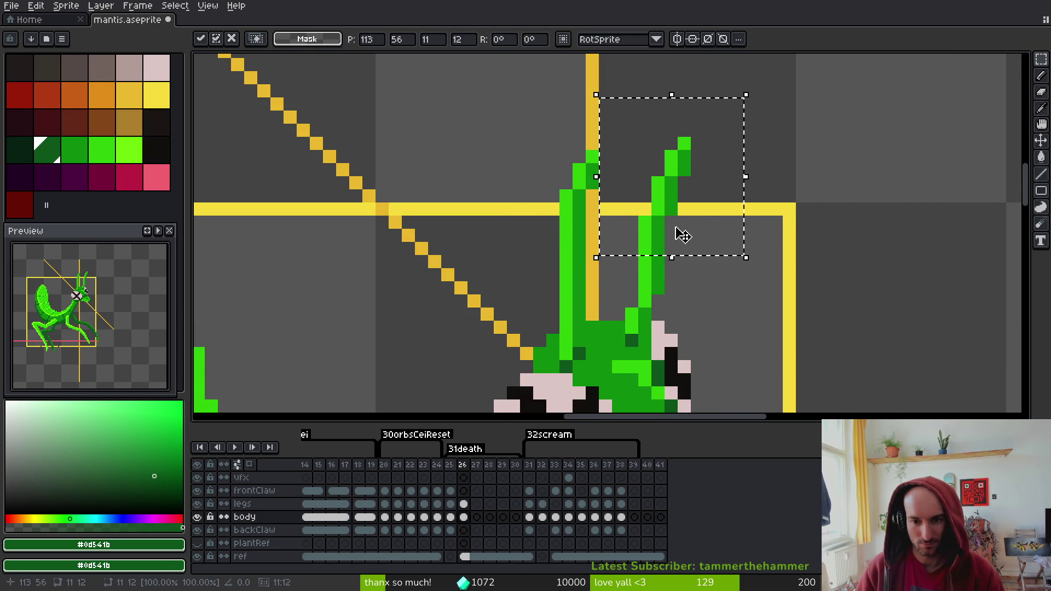
key(Return)
Nudge the 2x2 lower stem block one pixel left and pick the darker green #0c8b0c
drag(635, 279, 662, 310)
key(Left)
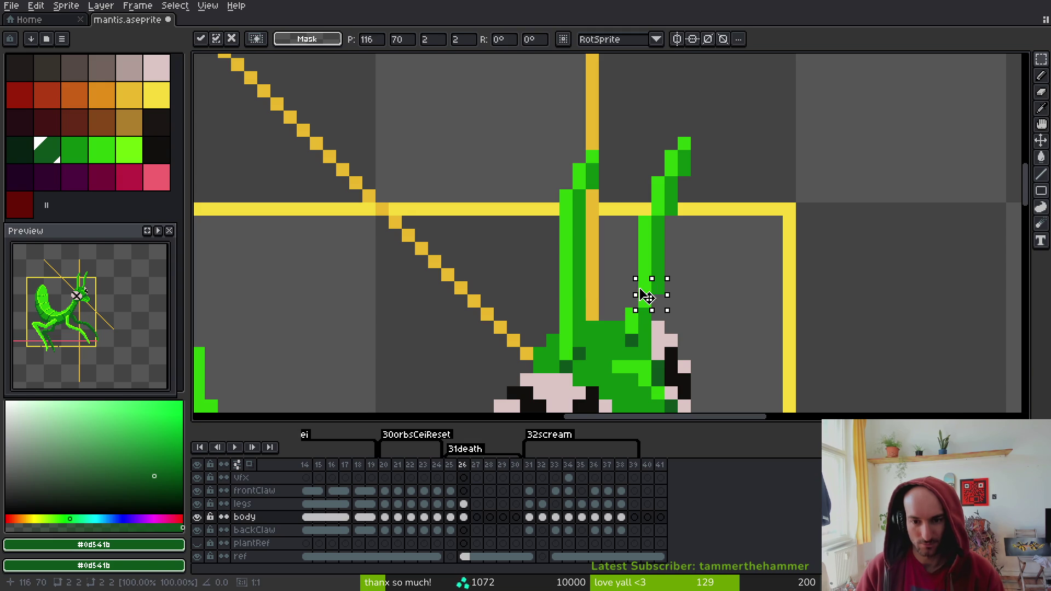
key(ctrl+d)
key(b)
alt+click(661, 265)
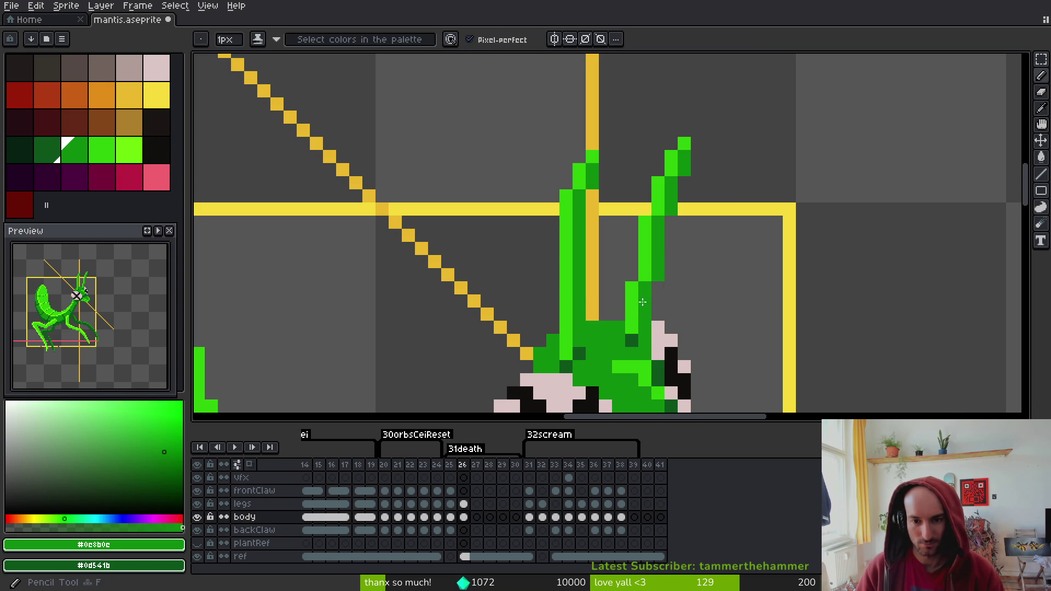
Nudge the antenna tip one pixel left, reselecting it for a second nudge
key(m)
scroll(697, 196, down, 3)
scroll(676, 125, up, 3)
drag(645, 106, 721, 207)
key(Left)
key(ctrl+d)
drag(614, 105, 699, 178)
drag(644, 106, 710, 145)
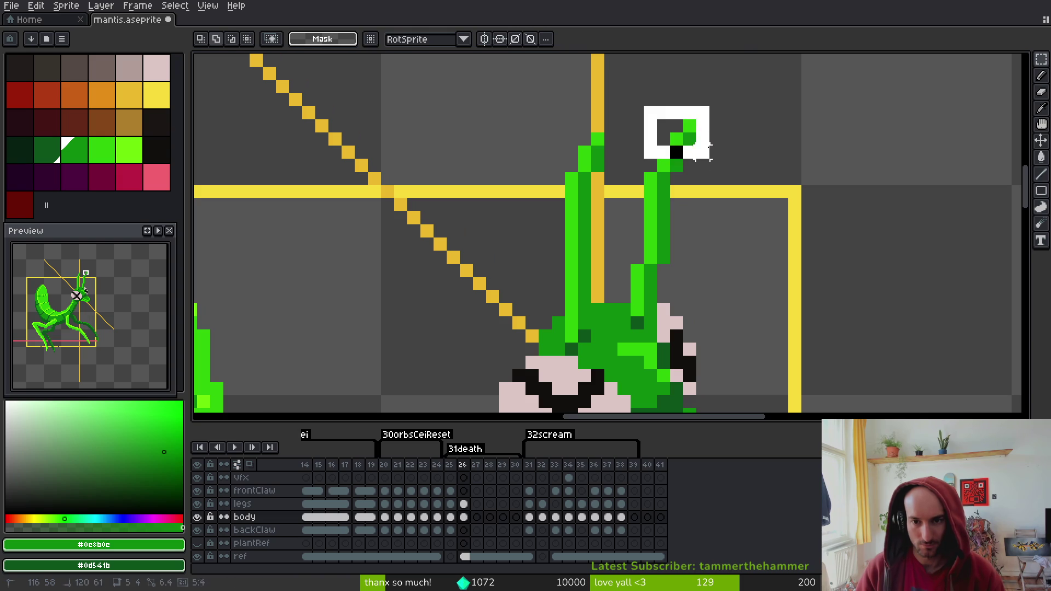
key(Left)
key(ctrl+d)
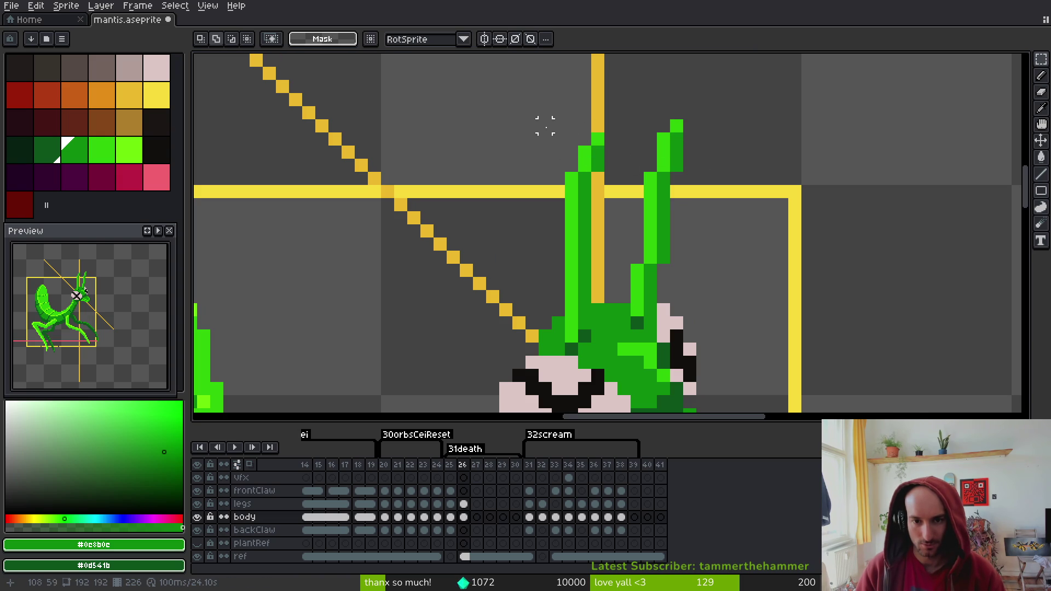
Select a 2x2 block on the left antenna and save the sprite
drag(563, 170, 594, 200)
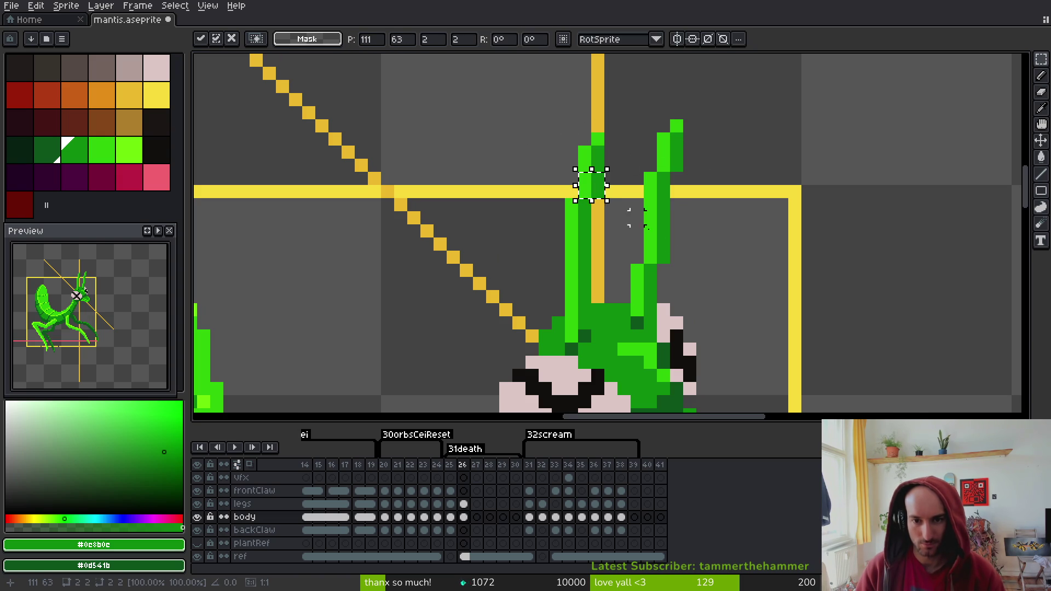
key(ctrl+s)
scroll(703, 246, down, 3)
key(m)
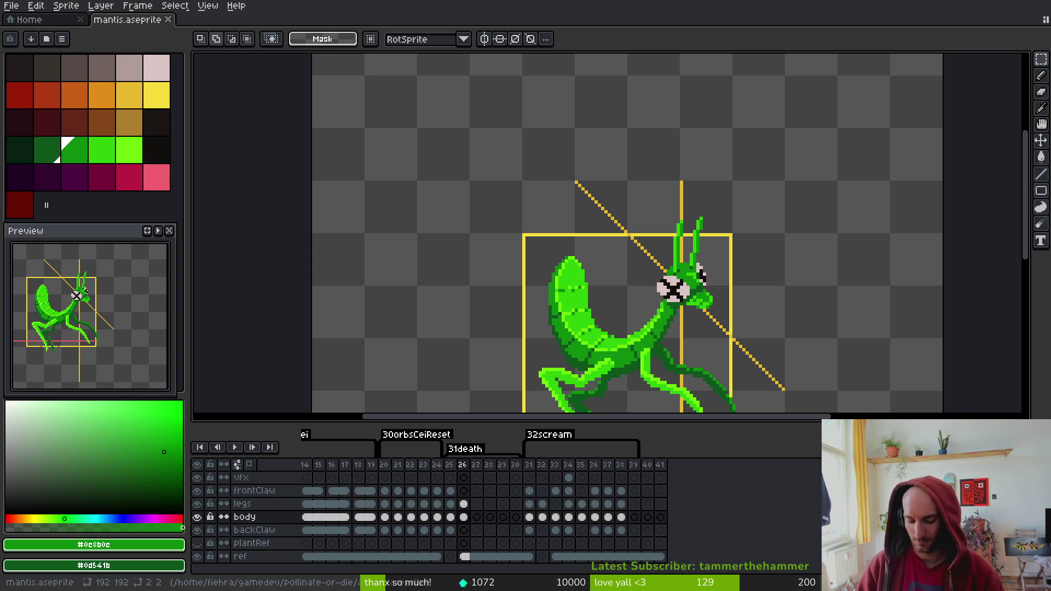
key(super)
key(super)
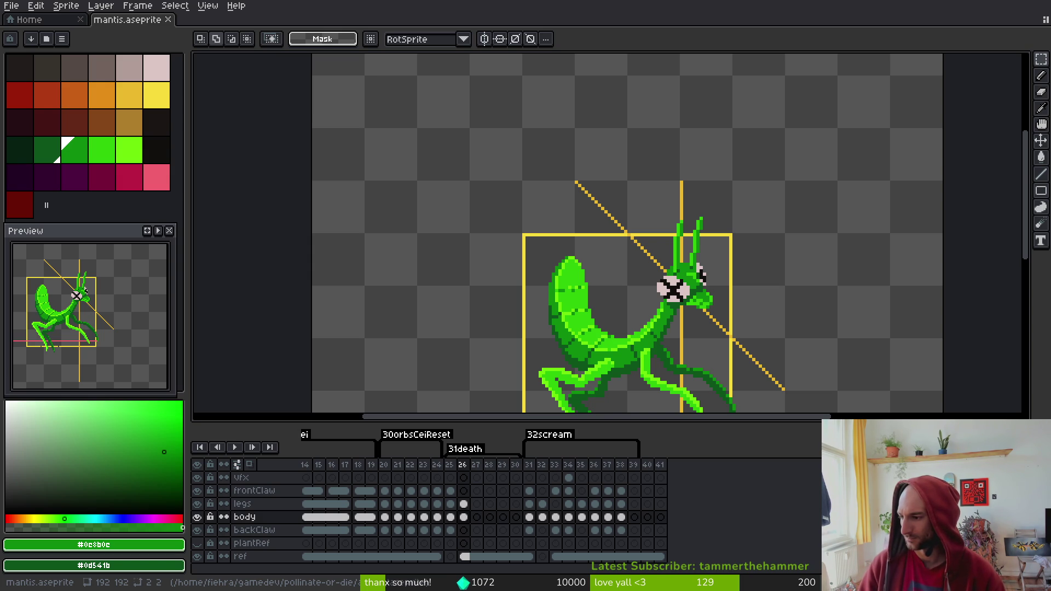
key(alt+Tab)
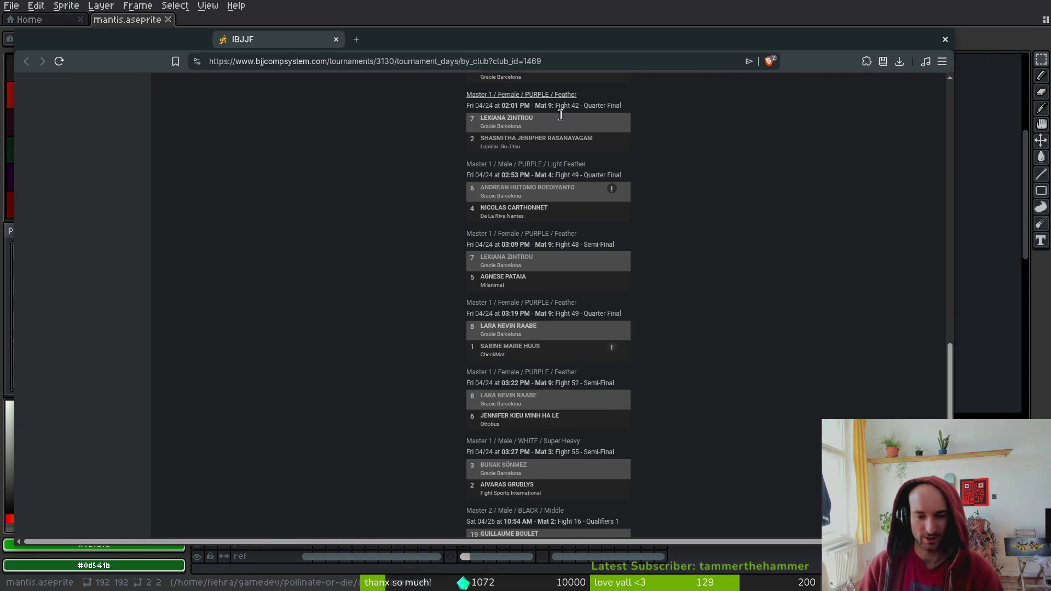
Open the Master 2 Female Purple Feather and Light Feather brackets from the fight list
scroll(399, 411, down, 5)
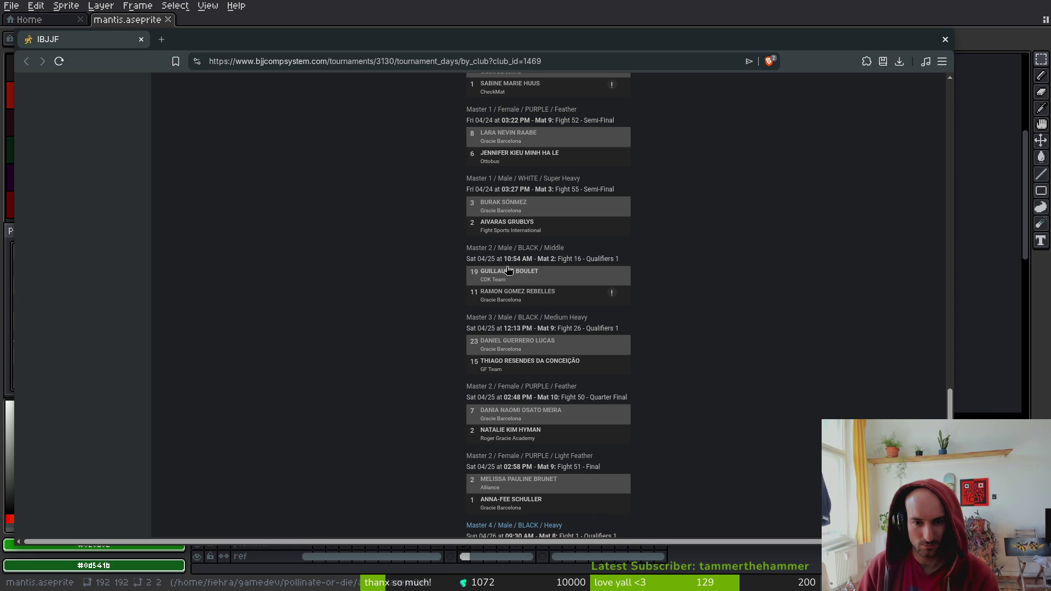
middle_click(506, 386)
scroll(430, 431, down, 1)
click(511, 393)
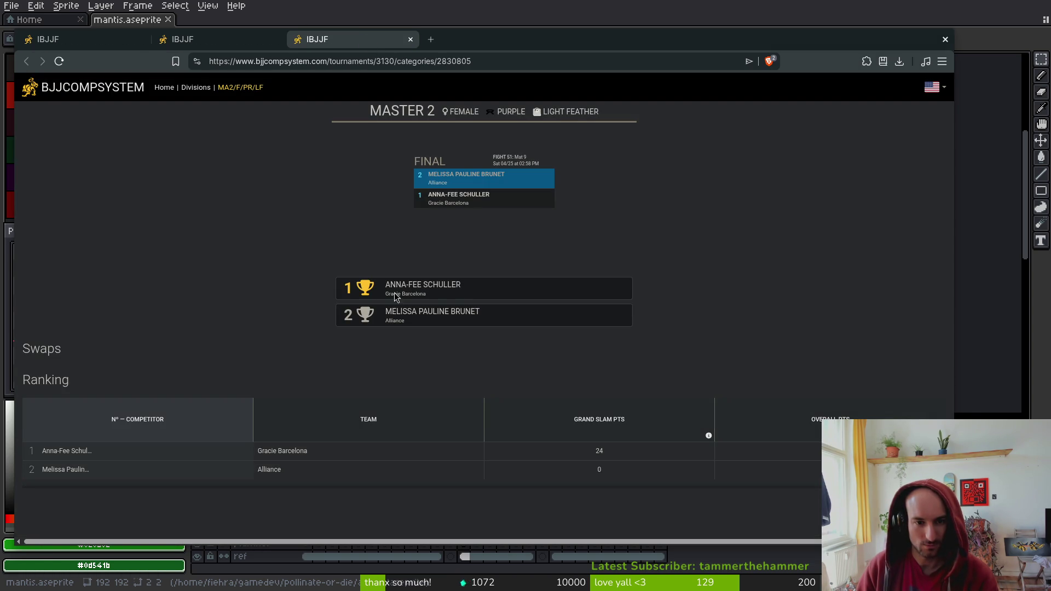
Close both bracket pages and the browser window
click(410, 39)
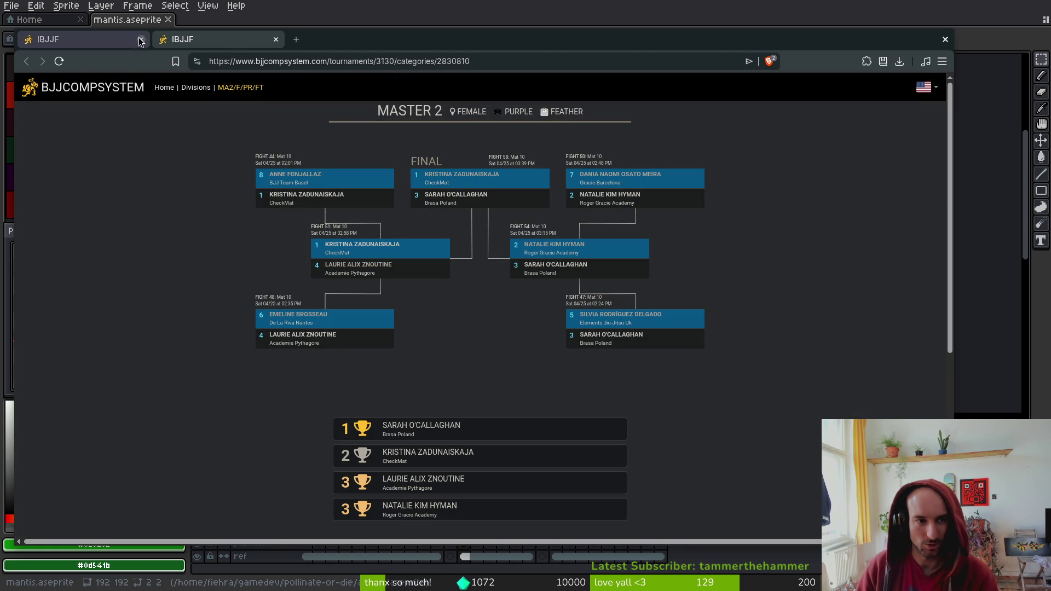
click(275, 39)
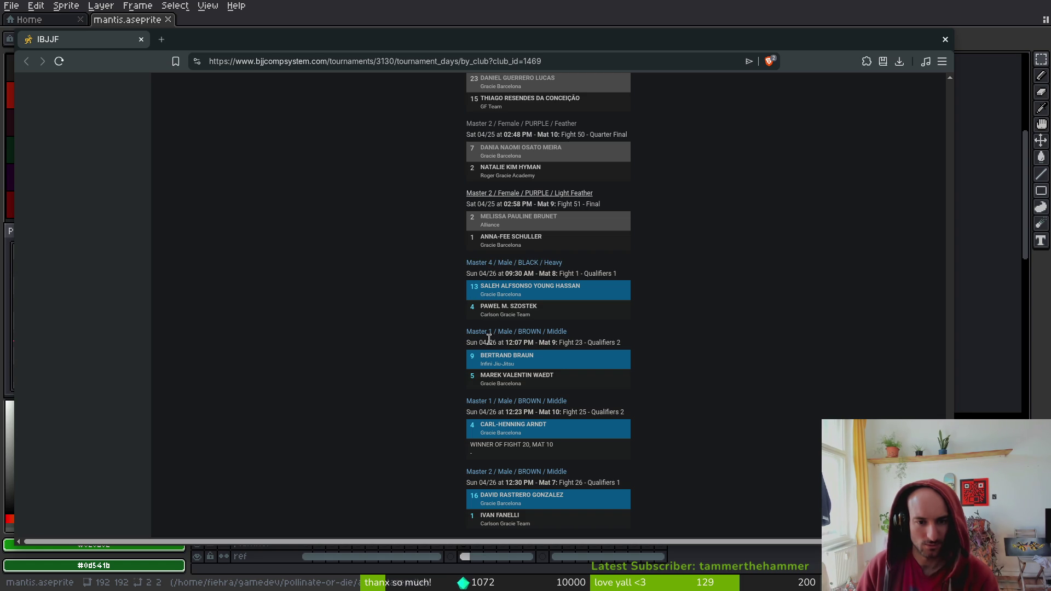
click(141, 39)
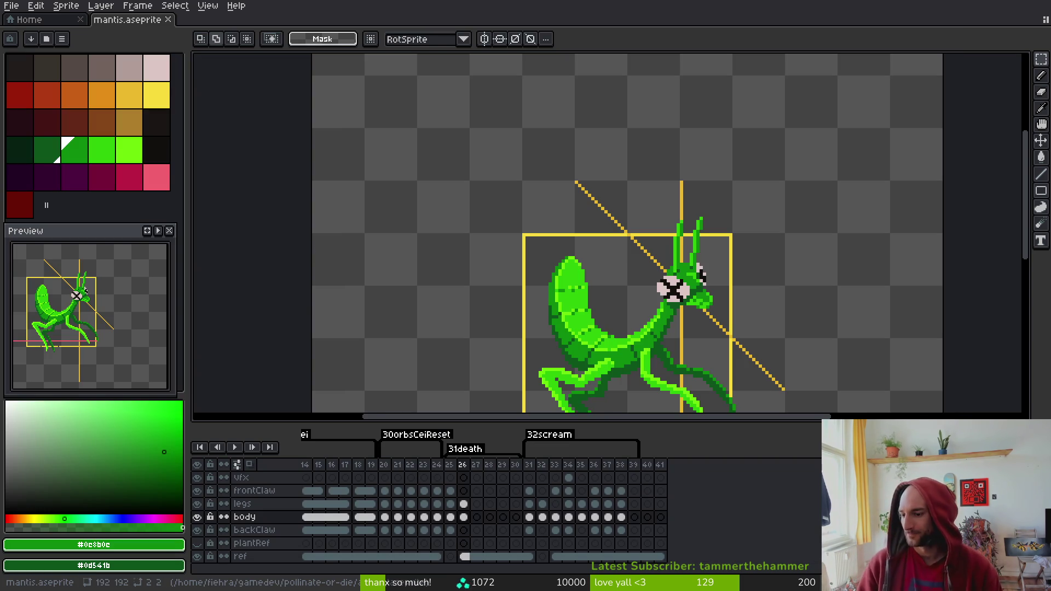
Pick the dark leg green with the Pencil and save mantis.aseprite
drag(725, 412, 781, 193)
key(b)
alt+click(715, 232)
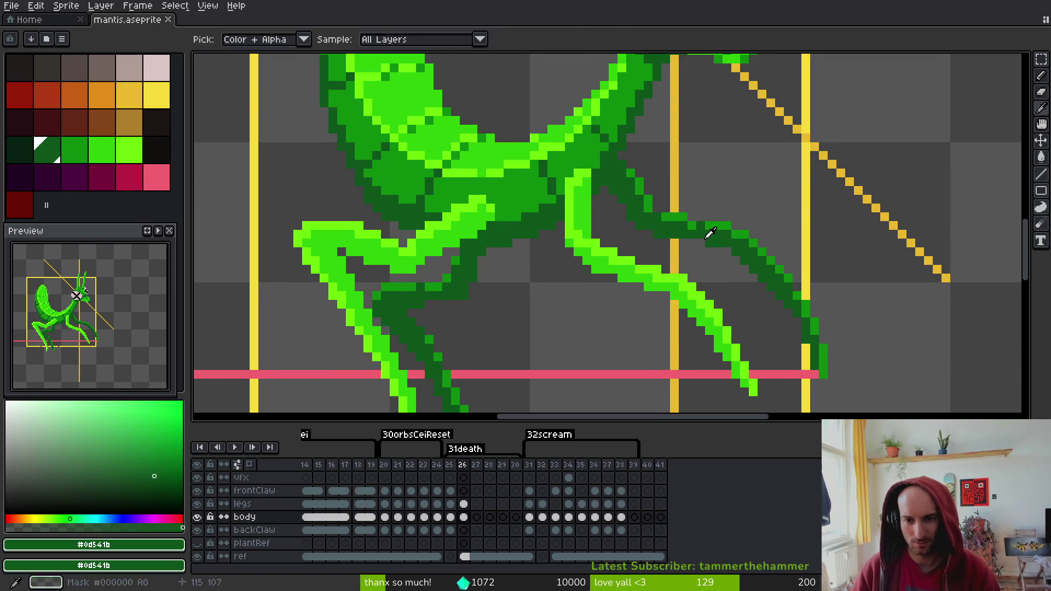
key(ctrl+s)
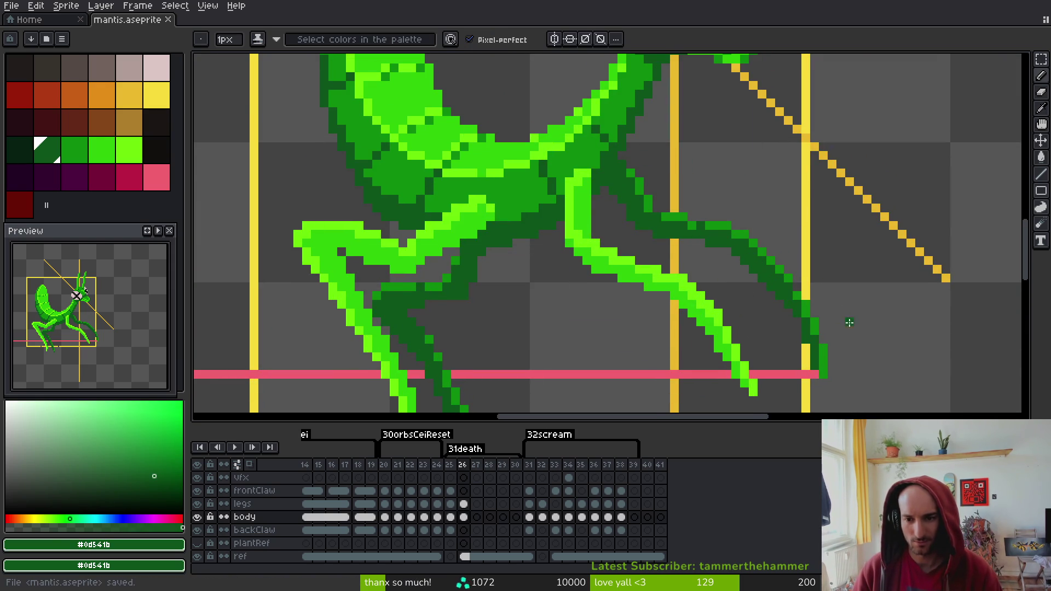
Pick the darker leg green, then briefly hide the legs layer to view the body alone
scroll(851, 319, up, 1)
scroll(777, 305, down, 2)
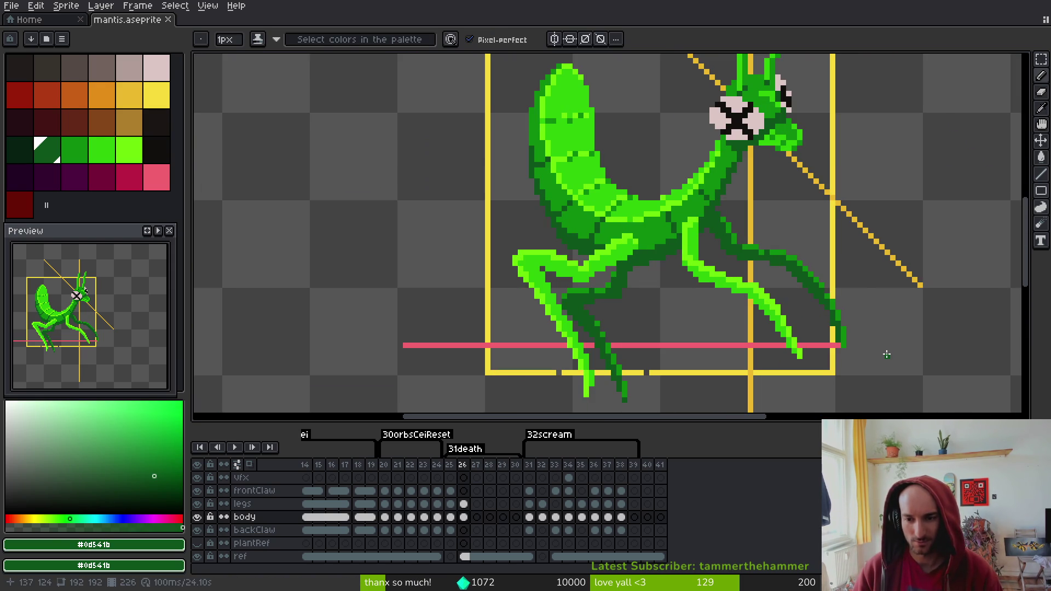
drag(828, 345, 760, 313)
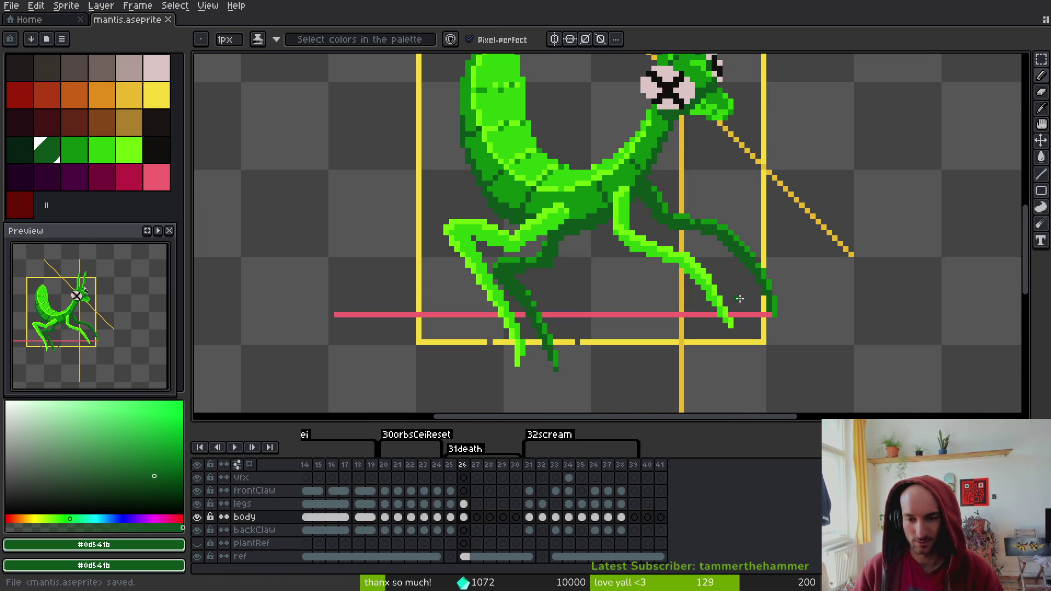
scroll(751, 296, up, 2)
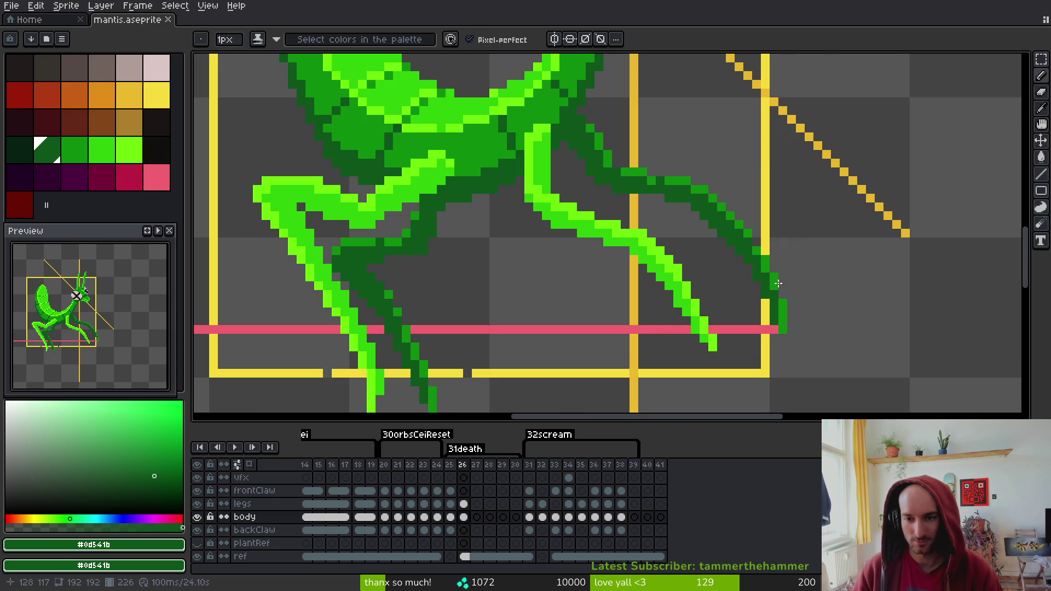
alt+click(774, 282)
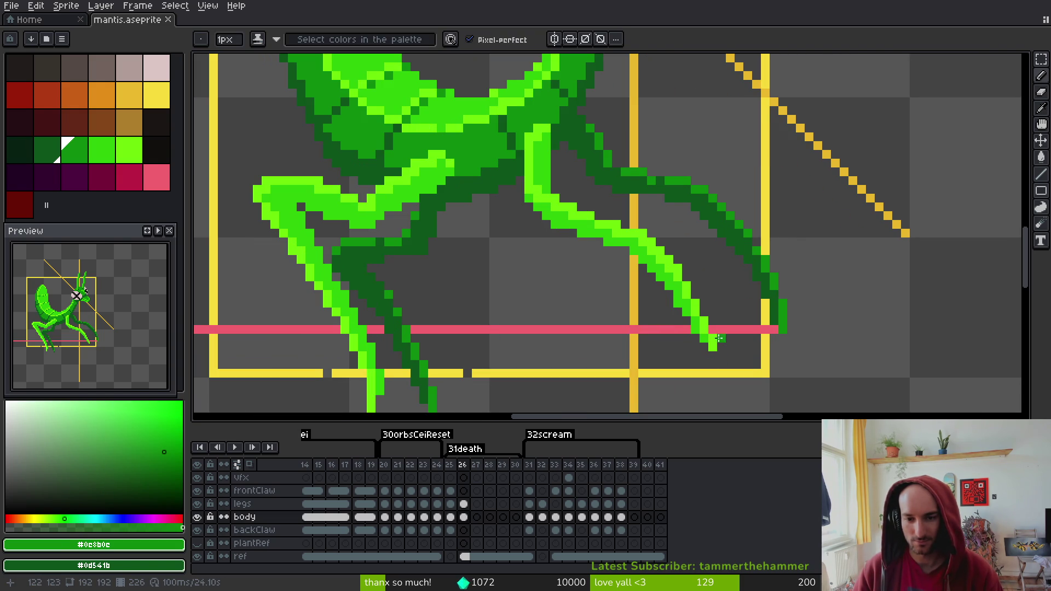
click(200, 507)
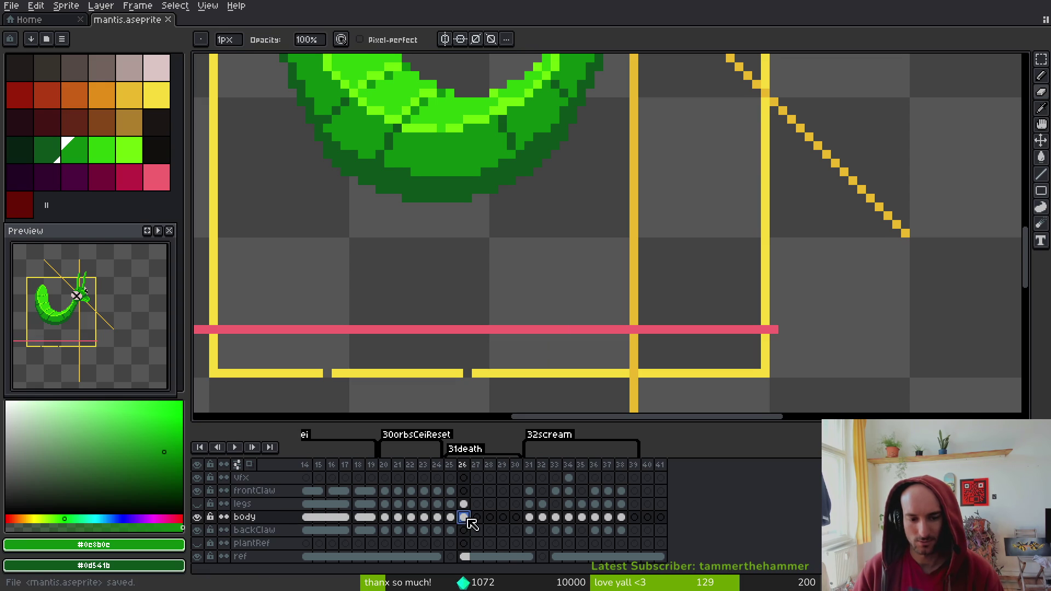
click(198, 505)
Select the frontClaw cel on frame 26, center the mantis, and compare with the previous frame
click(463, 491)
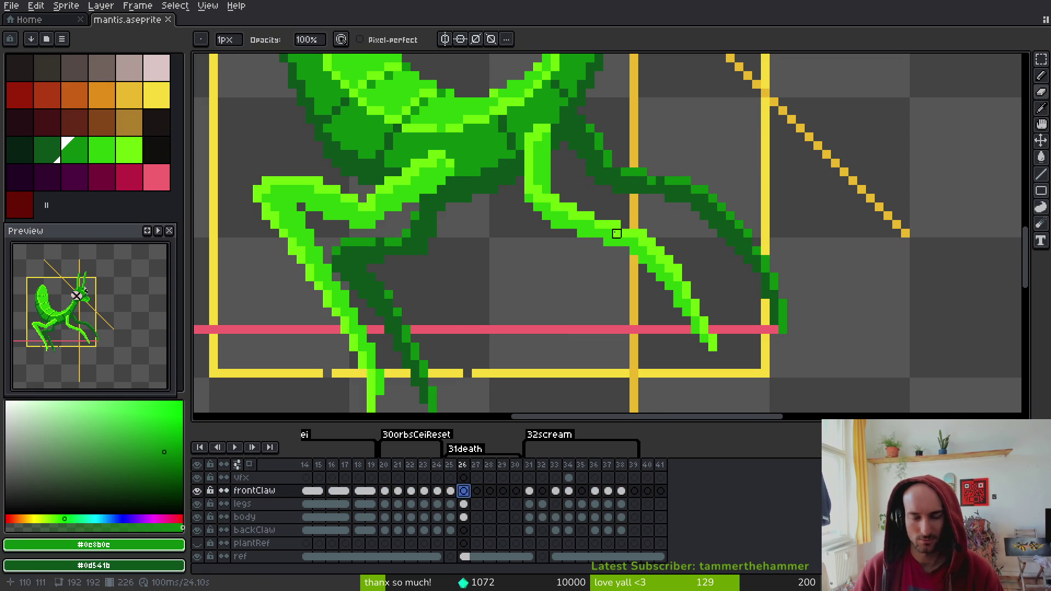
scroll(690, 231, down, 2)
drag(666, 202, 669, 205)
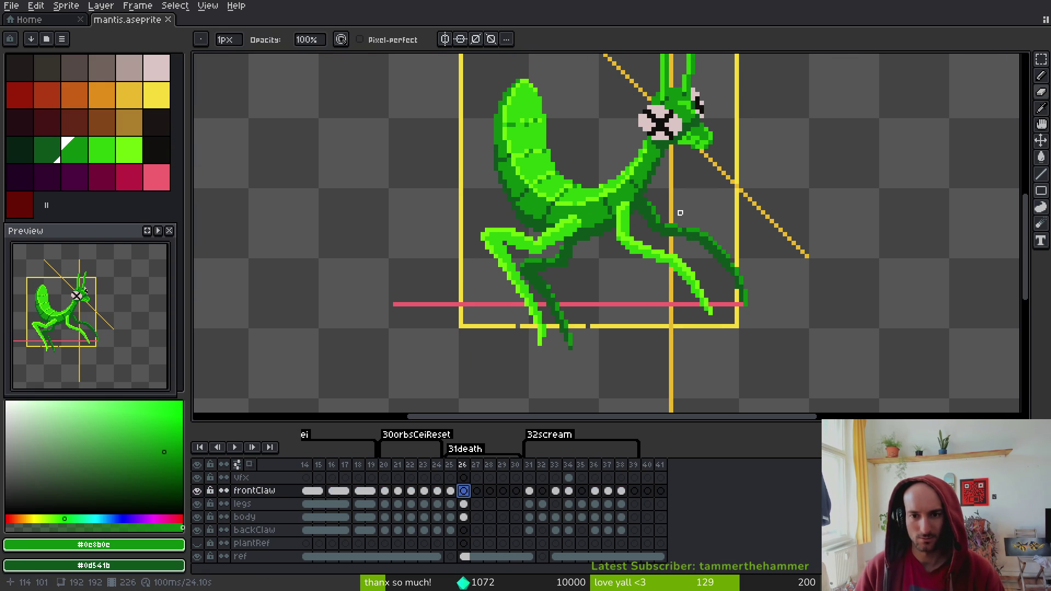
drag(676, 196, 625, 221)
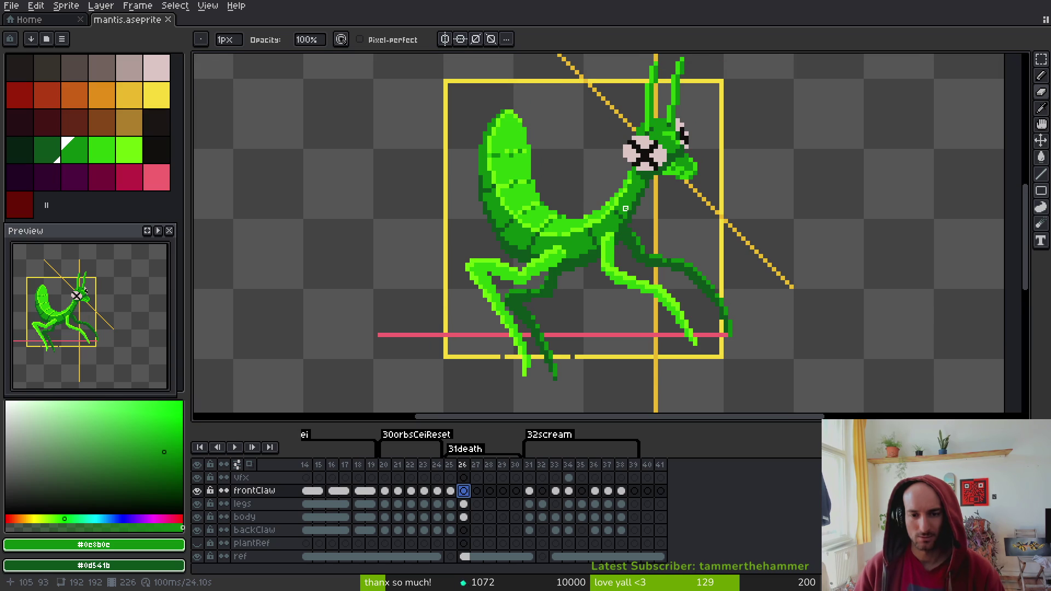
key(Left)
key(Right)
key(Left)
Freehand-select the front claw and shift it slightly right on frame 26
key(shift+w)
mouse_move(616, 296)
mouse_down()
mouse_move(746, 207)
mouse_move(712, 196)
mouse_up()
key(Right)
mouse_move(630, 246)
mouse_down()
mouse_move(664, 242)
mouse_move(649, 239)
mouse_up()
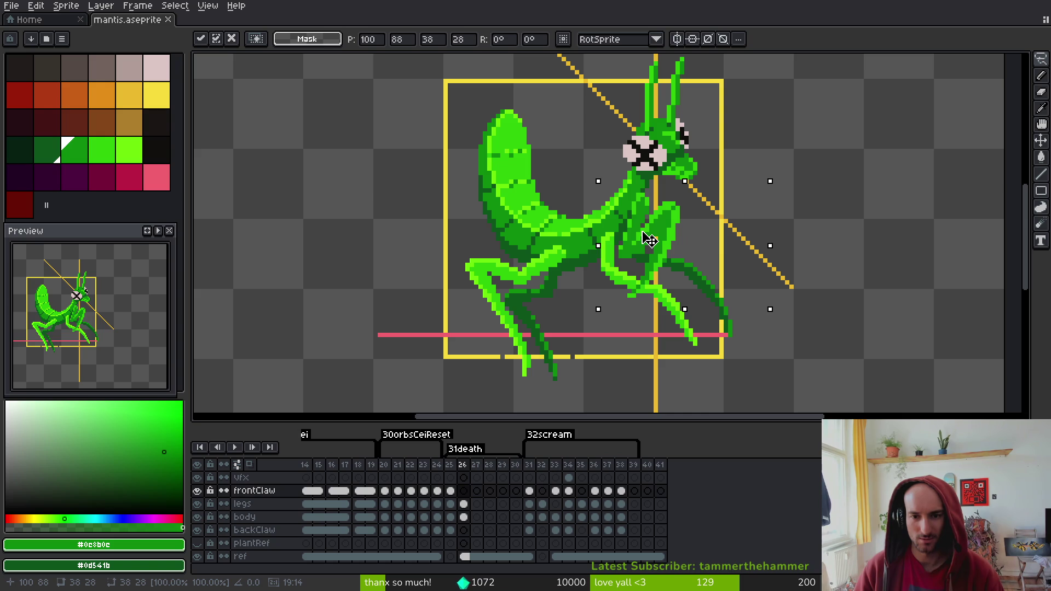
scroll(721, 248, down, 3)
scroll(712, 241, up, 3)
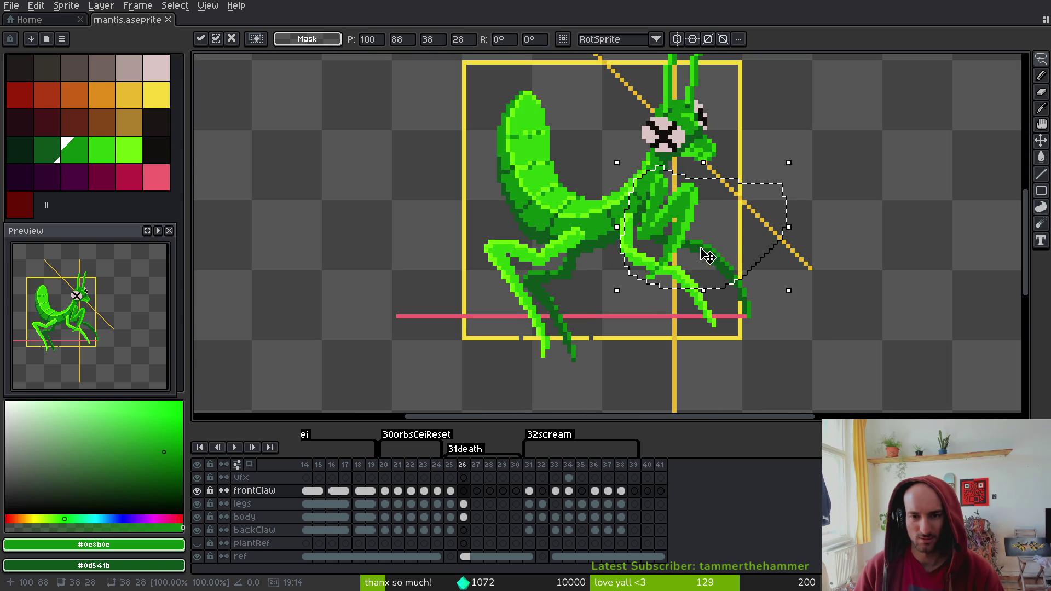
Undo a trial 30° rotation, then rotate the claw about 42° counter-clockwise and commit
drag(797, 298, 844, 232)
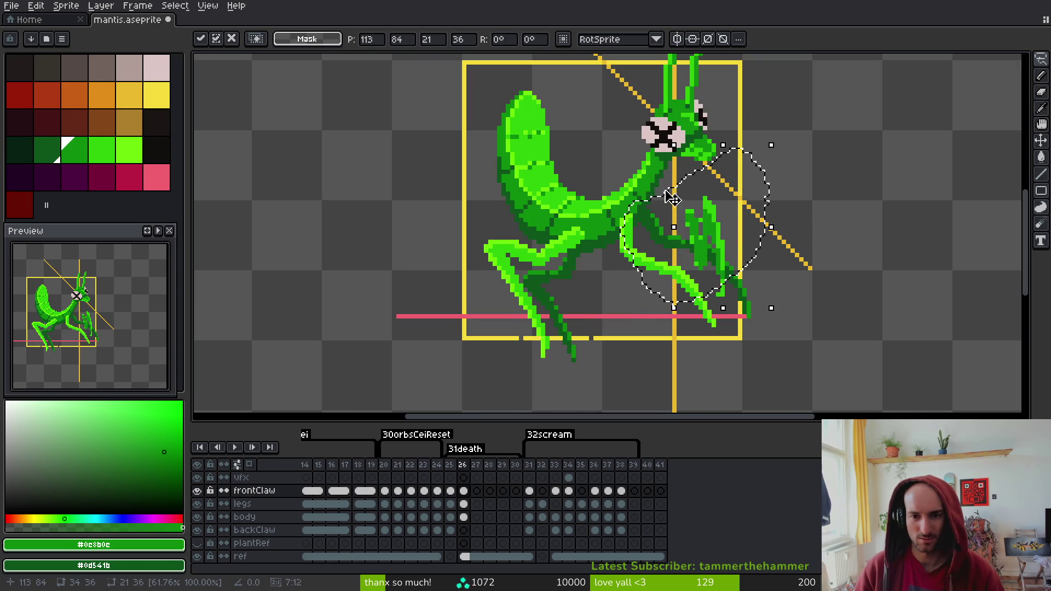
key(Return)
key(ctrl+z)
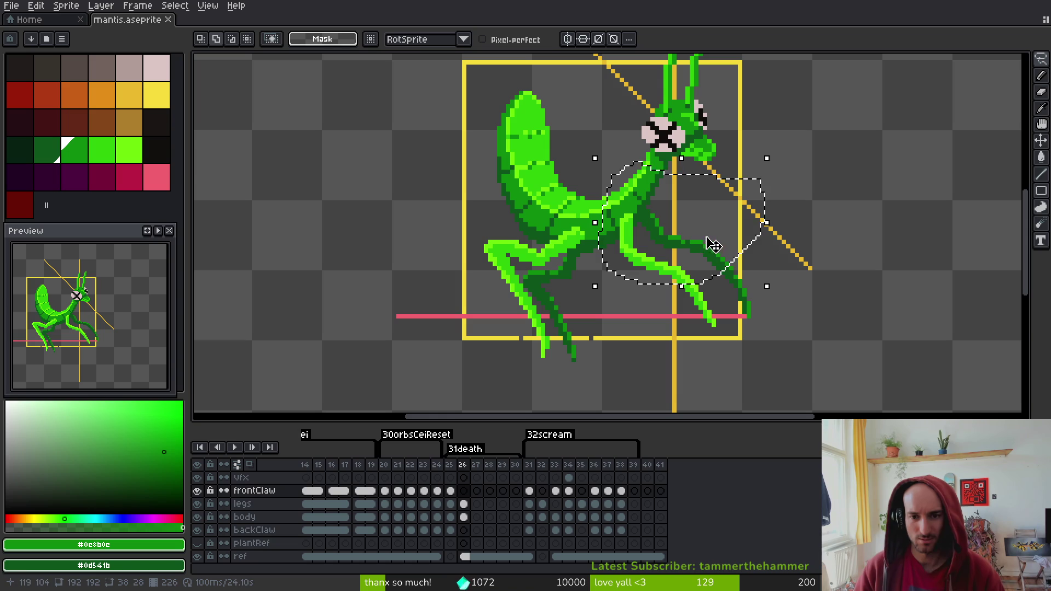
key(ctrl+z)
drag(771, 291, 812, 228)
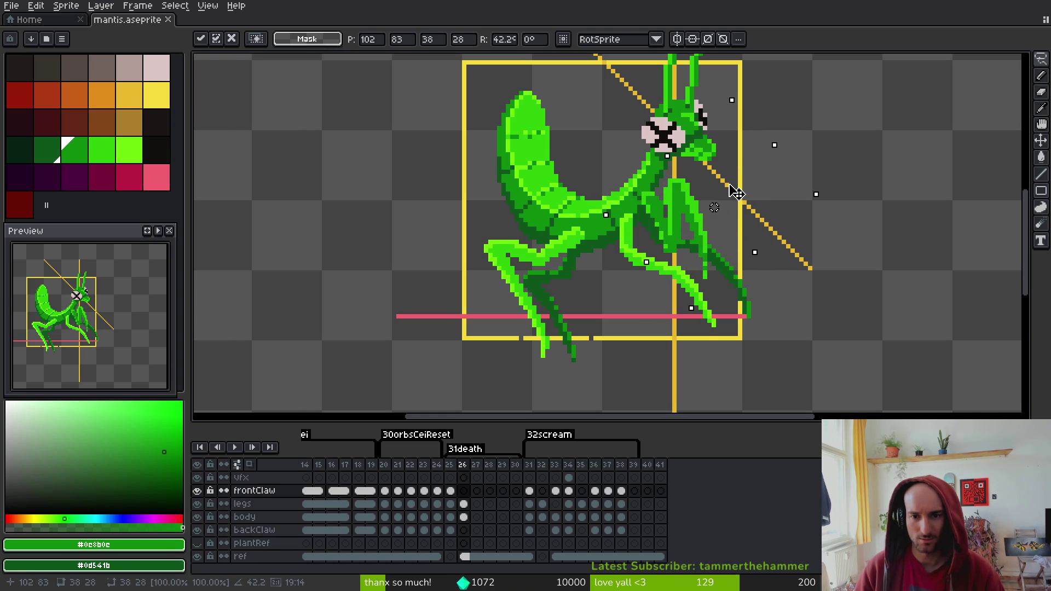
key(Return)
scroll(725, 247, down, 1)
scroll(717, 235, up, 2)
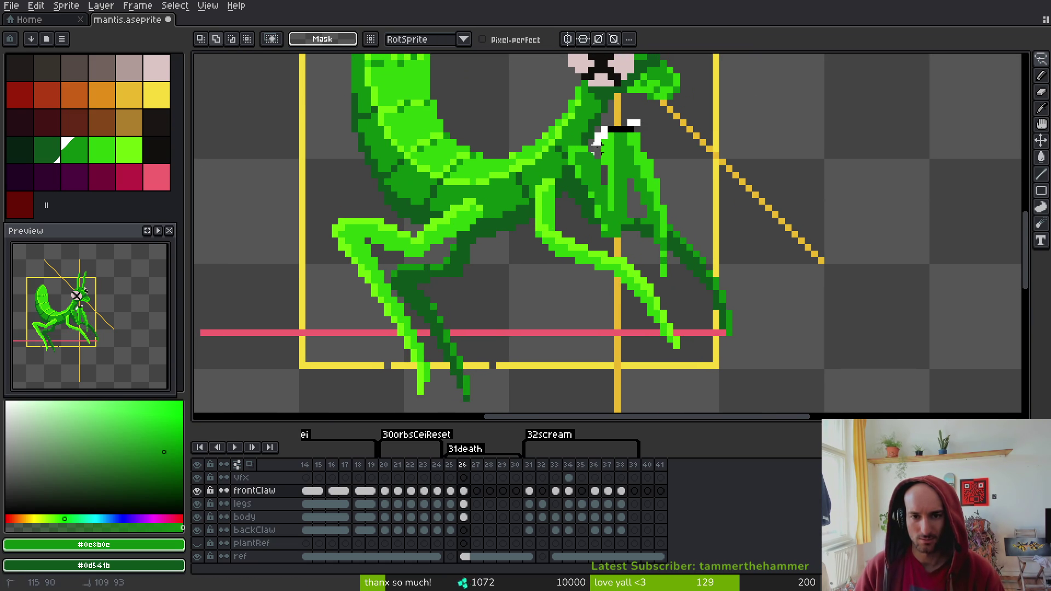
Move the front claw out to the right of the head after two undone attempts
mouse_move(650, 261)
mouse_down()
mouse_move(605, 170)
mouse_move(762, 152)
mouse_move(783, 133)
mouse_up()
key(ctrl+z)
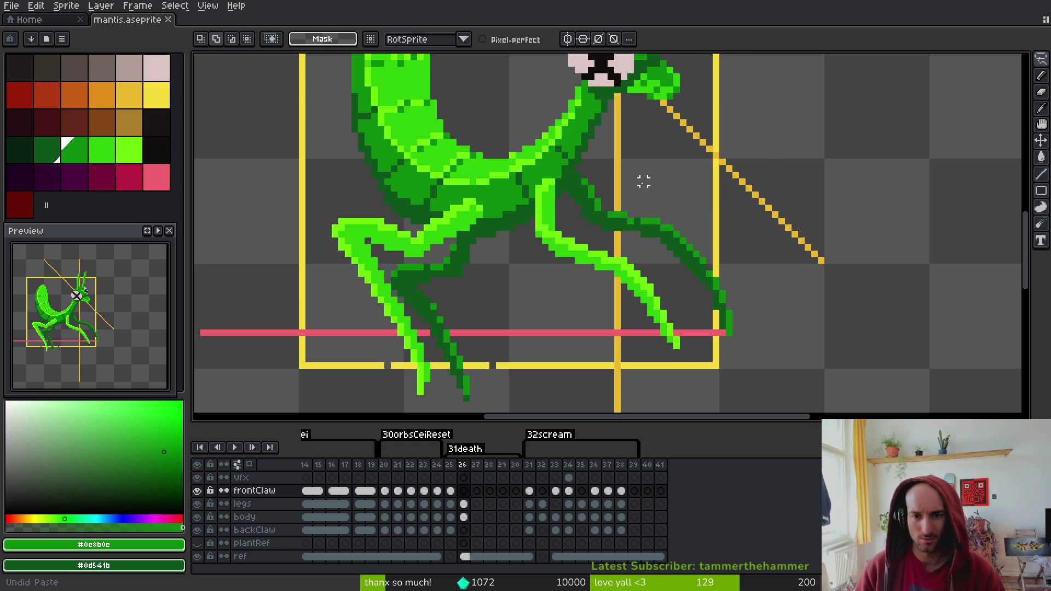
scroll(646, 208, up, 2)
drag(693, 245, 777, 132)
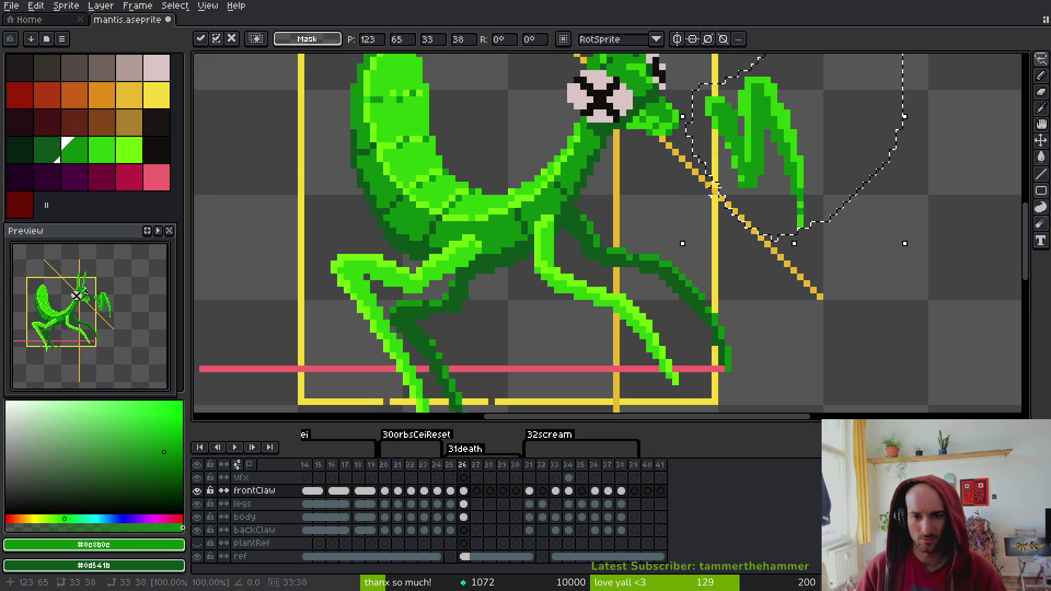
key(ctrl+z)
key(ctrl+z)
key(ctrl+z)
mouse_move(582, 230)
mouse_down()
mouse_move(673, 270)
mouse_move(838, 198)
mouse_up()
key(Return)
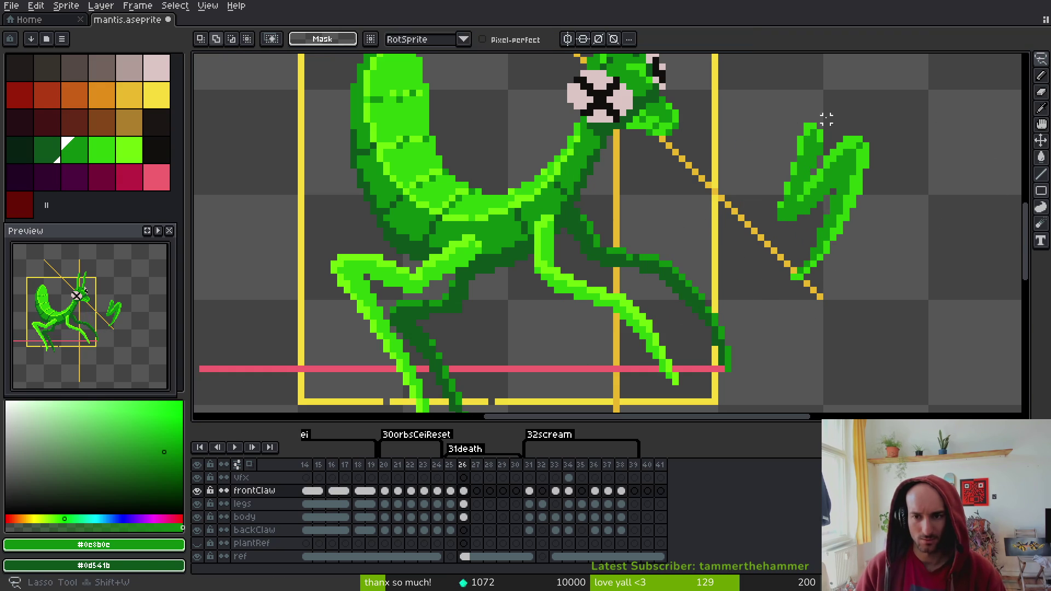
Rotate the claw's upper segment 90° and place it beside the body
drag(827, 105, 827, 107)
drag(813, 162, 764, 174)
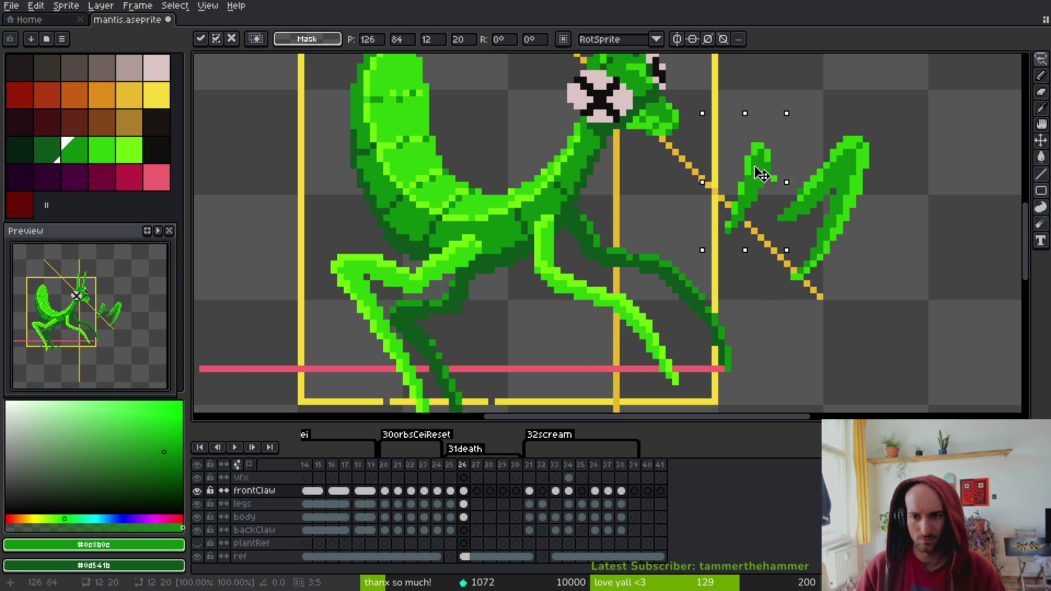
drag(827, 204, 760, 237)
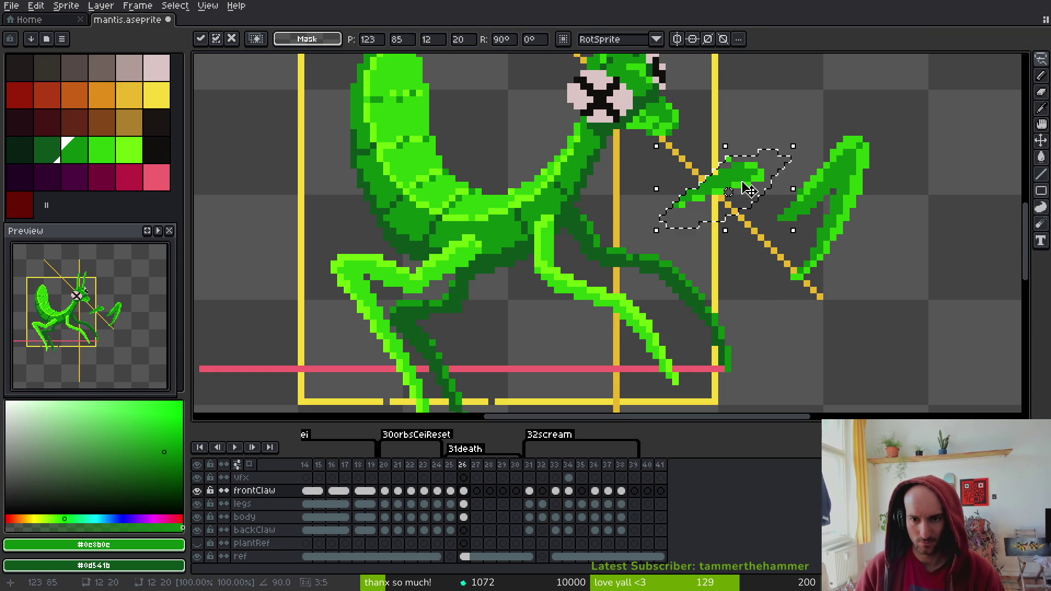
mouse_move(732, 211)
mouse_down()
mouse_move(606, 235)
mouse_move(599, 223)
mouse_move(694, 216)
mouse_move(704, 231)
mouse_move(617, 219)
mouse_move(634, 220)
mouse_up()
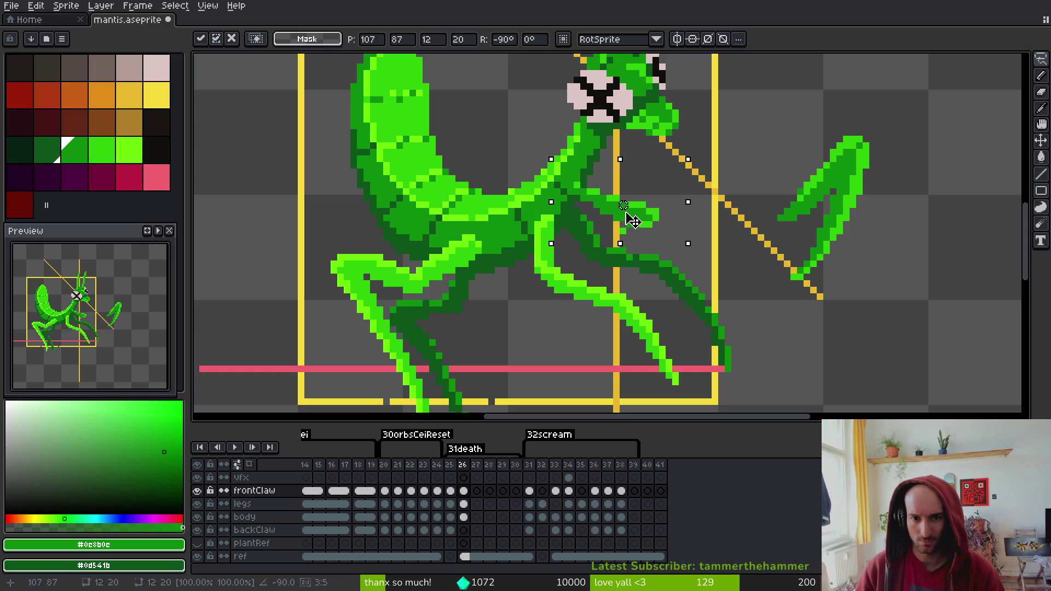
key(b)
scroll(633, 220, up, 3)
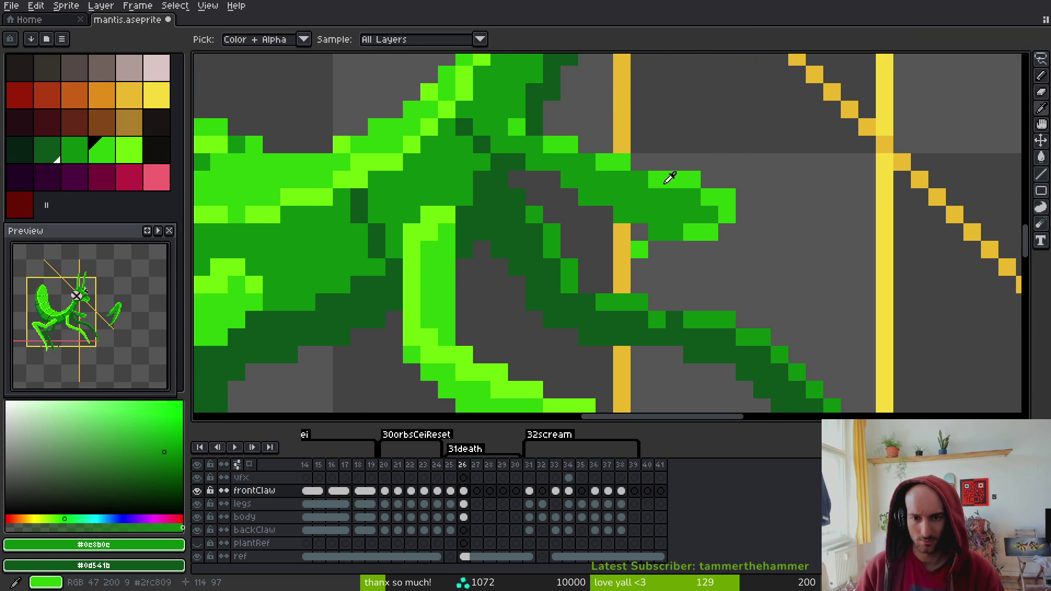
Fill gap pixels along the claw tip with bright green and dark green
alt+click(562, 164)
click(565, 171)
alt+click(604, 191)
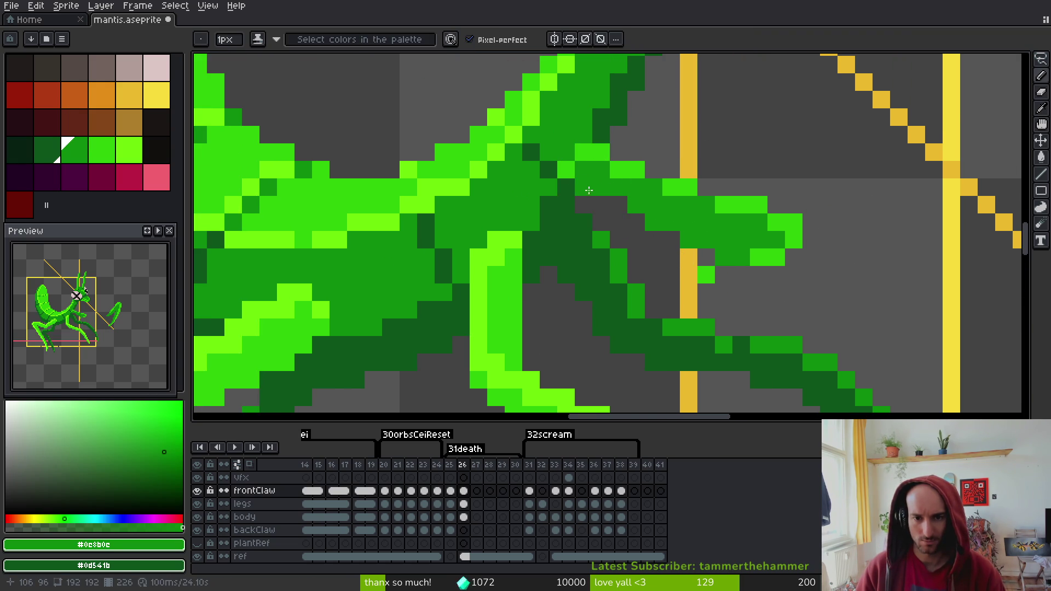
alt+click(566, 183)
drag(566, 182, 584, 187)
alt+click(622, 186)
click(618, 204)
Erase stray green pixels around the front claw and save mantis.aseprite
key(e)
mouse_move(777, 257)
mouse_down()
mouse_move(758, 274)
mouse_move(706, 277)
mouse_up()
drag(776, 274, 647, 305)
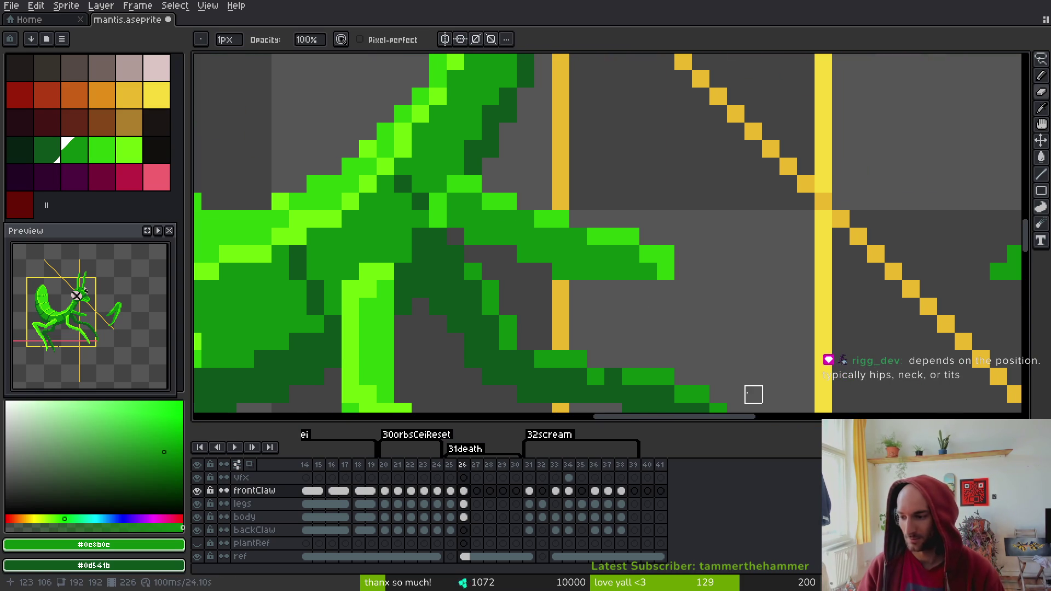
drag(649, 332, 637, 290)
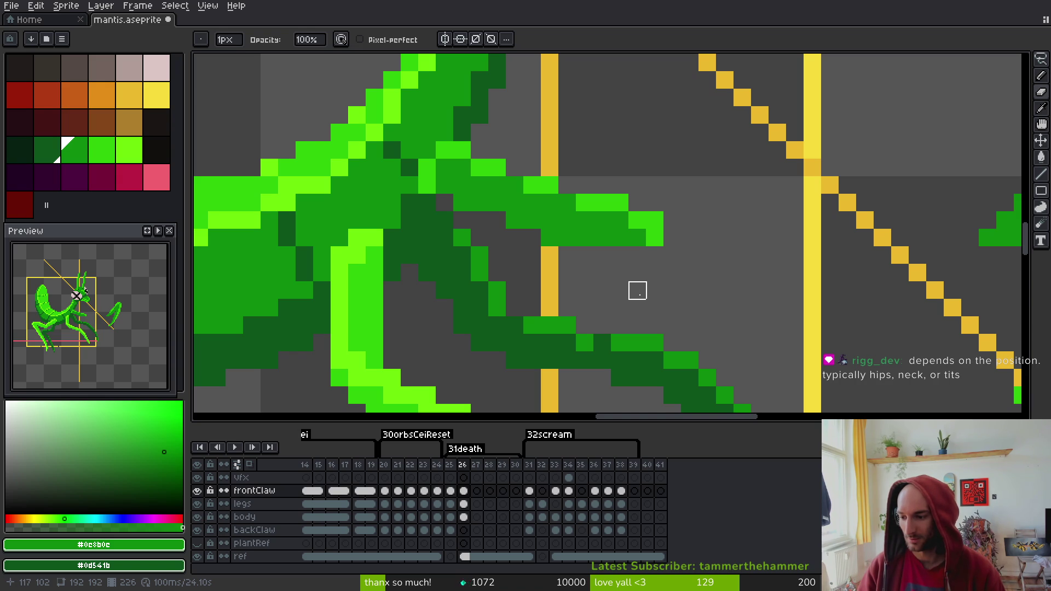
scroll(637, 308, down, 3)
scroll(637, 308, right, 2)
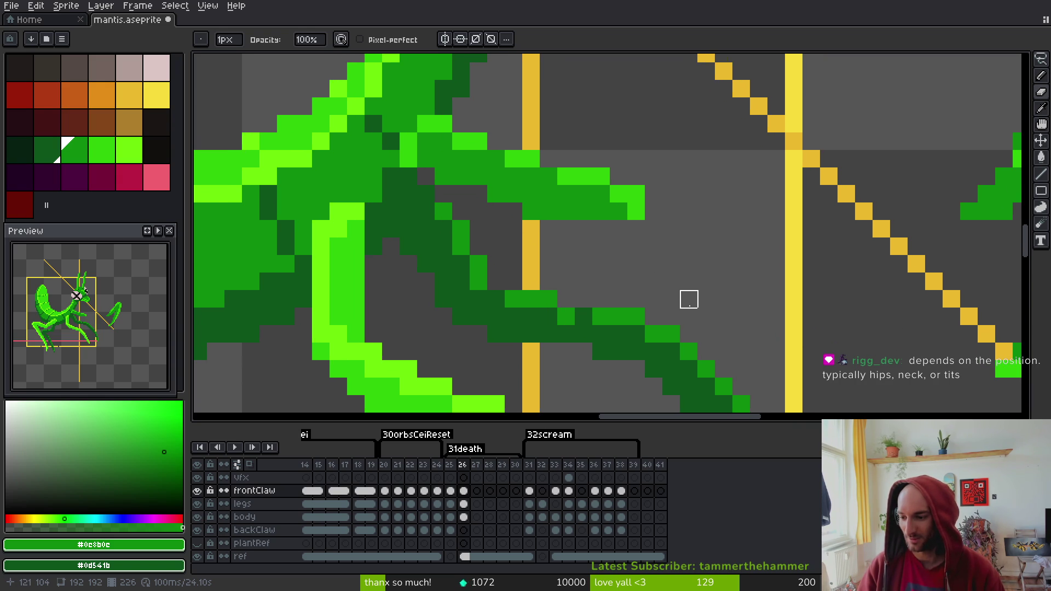
key(ctrl+s)
Resample the claw's bright and darker greens and save mantis.aseprite again
scroll(583, 240, up, 2)
scroll(583, 240, left, 2)
scroll(635, 293, down, 3)
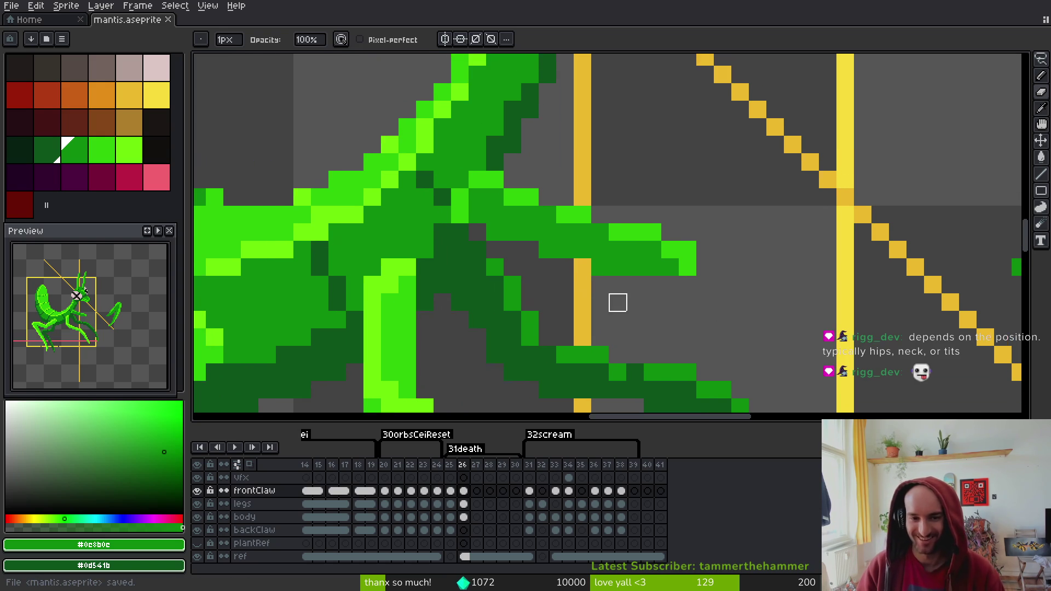
key(m)
scroll(605, 232, up, 3)
scroll(605, 233, down, 2)
scroll(606, 232, right, 2)
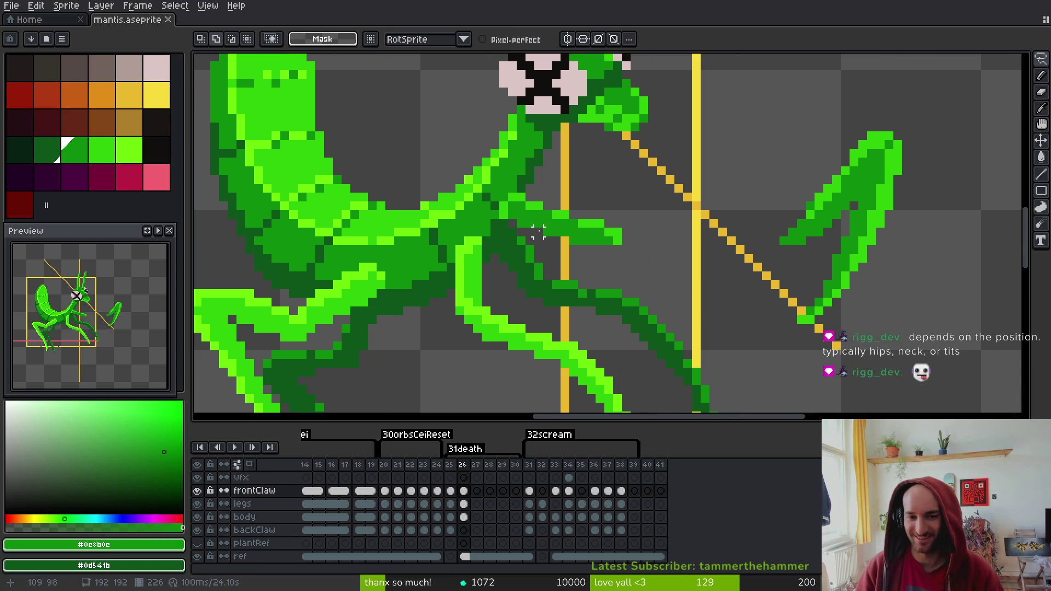
alt+click(506, 218)
key(b)
scroll(557, 225, up, 2)
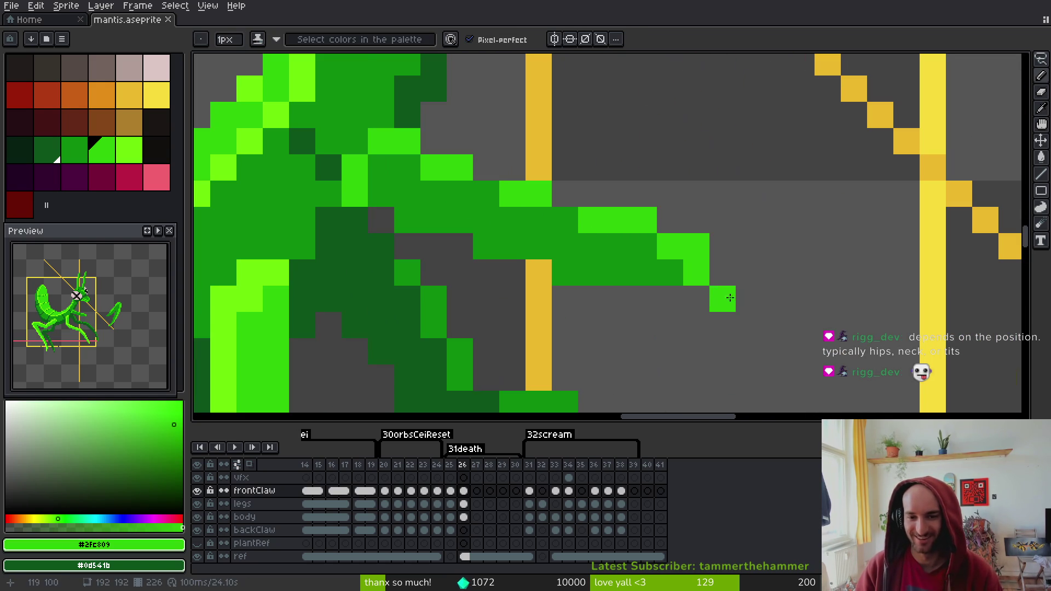
alt+click(622, 253)
scroll(622, 254, down, 3)
key(v)
key(ctrl+s)
scroll(939, 230, down, 2)
scroll(940, 230, right, 2)
Lasso a joint piece of the front claw and rotate it about 21° beside the body
key(q)
mouse_move(842, 132)
mouse_down()
mouse_move(735, 203)
mouse_move(787, 198)
mouse_move(689, 181)
mouse_up()
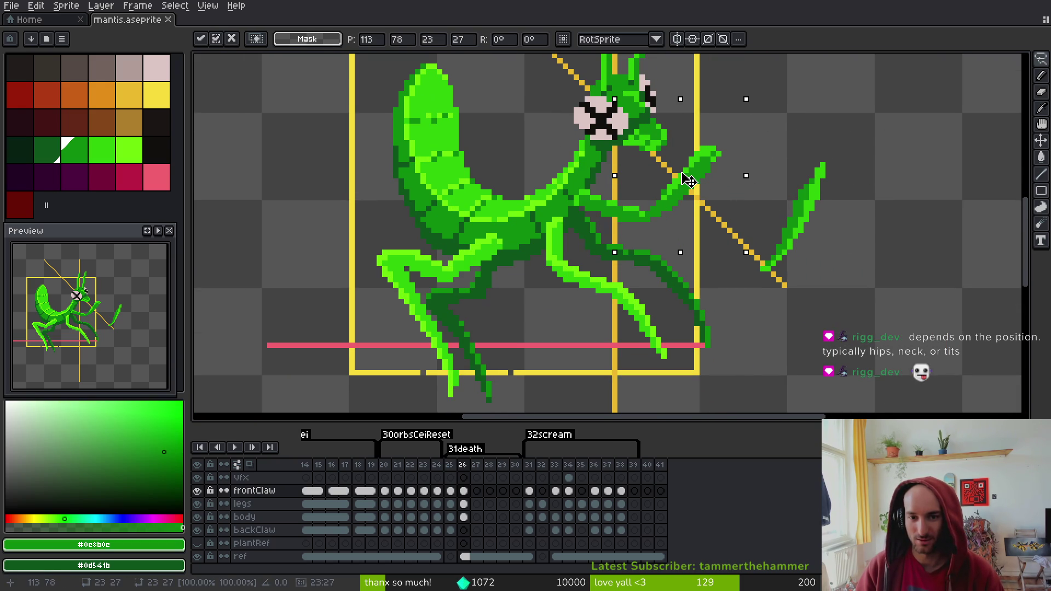
key(Return)
scroll(689, 180, up, 5)
mouse_move(615, 199)
mouse_down()
mouse_move(563, 276)
mouse_move(635, 198)
mouse_move(668, 317)
mouse_move(655, 336)
mouse_move(563, 246)
mouse_move(547, 282)
mouse_up()
key(Return)
Erase the stray green pixel where the claw joins the arm
key(b)
alt+click(478, 221)
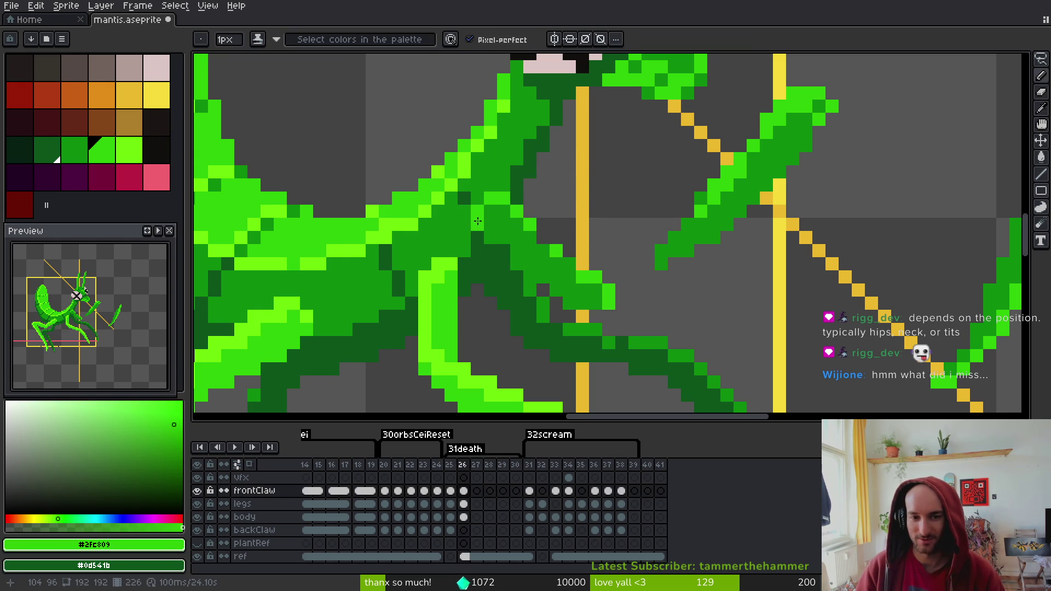
alt+click(506, 249)
key(e)
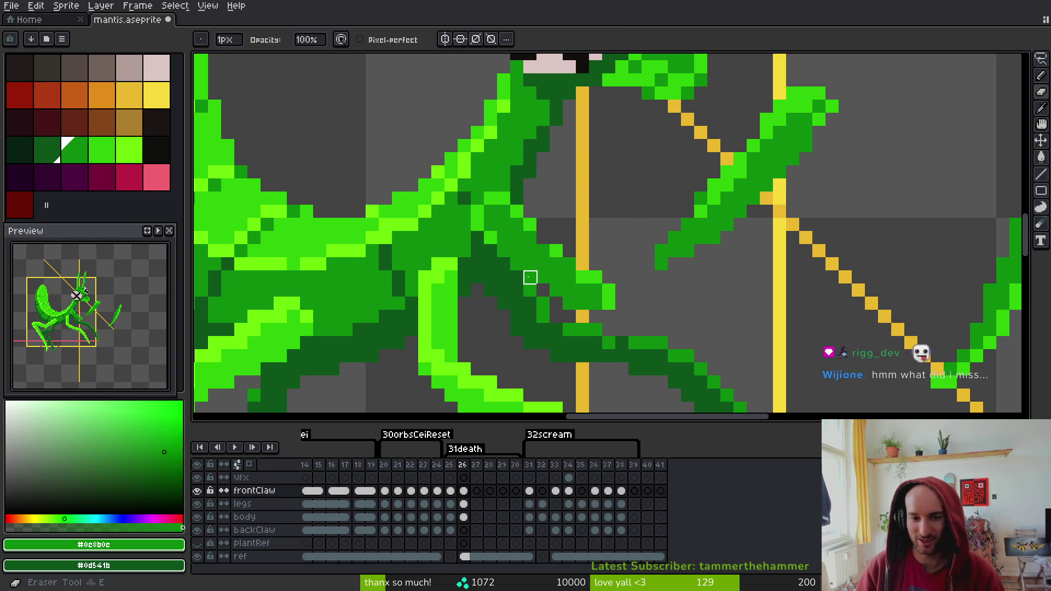
click(543, 290)
alt+click(530, 290)
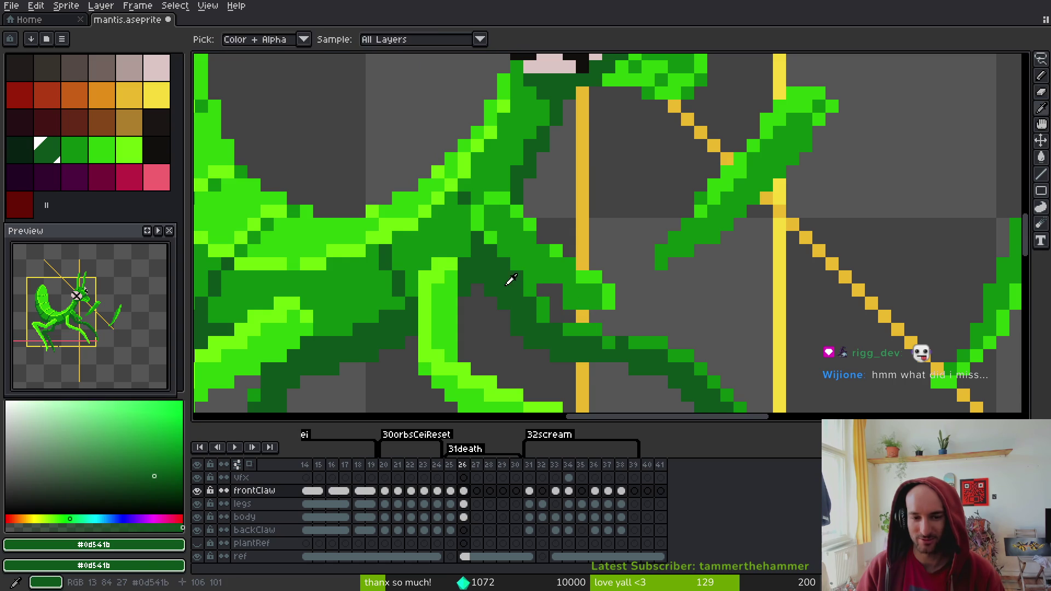
scroll(536, 312, up, 1)
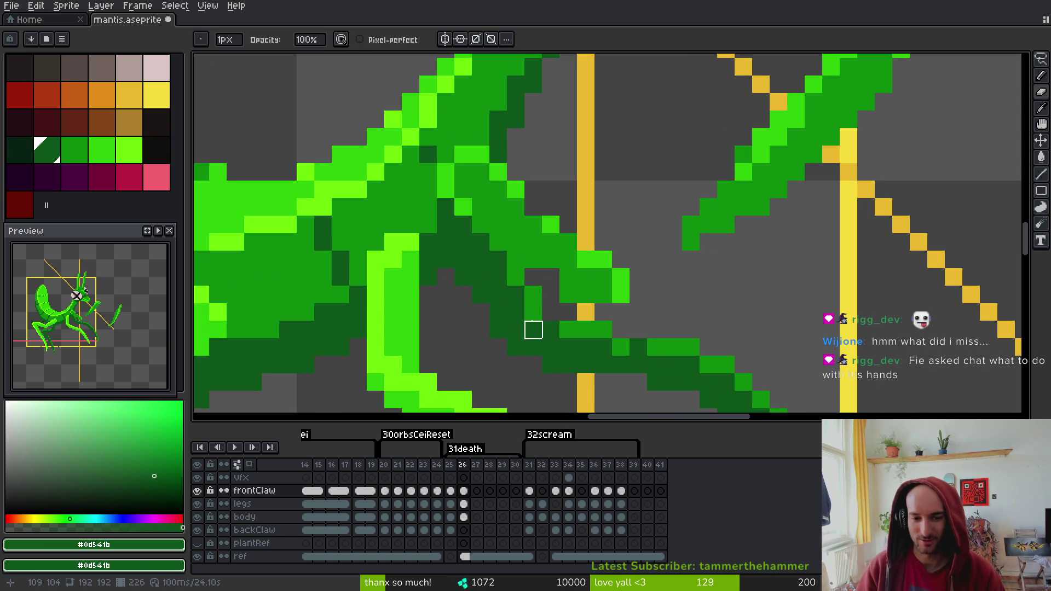
On the legs layer at frame 26, bucket-fill a gap pixel dark green and save
click(470, 507)
key(g)
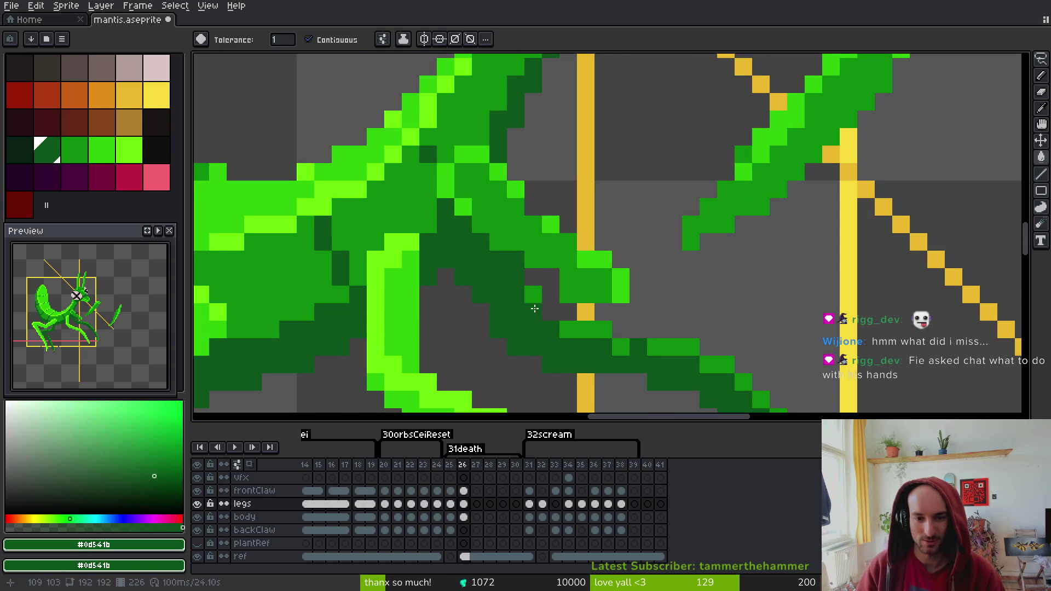
click(580, 333)
key(ctrl+s)
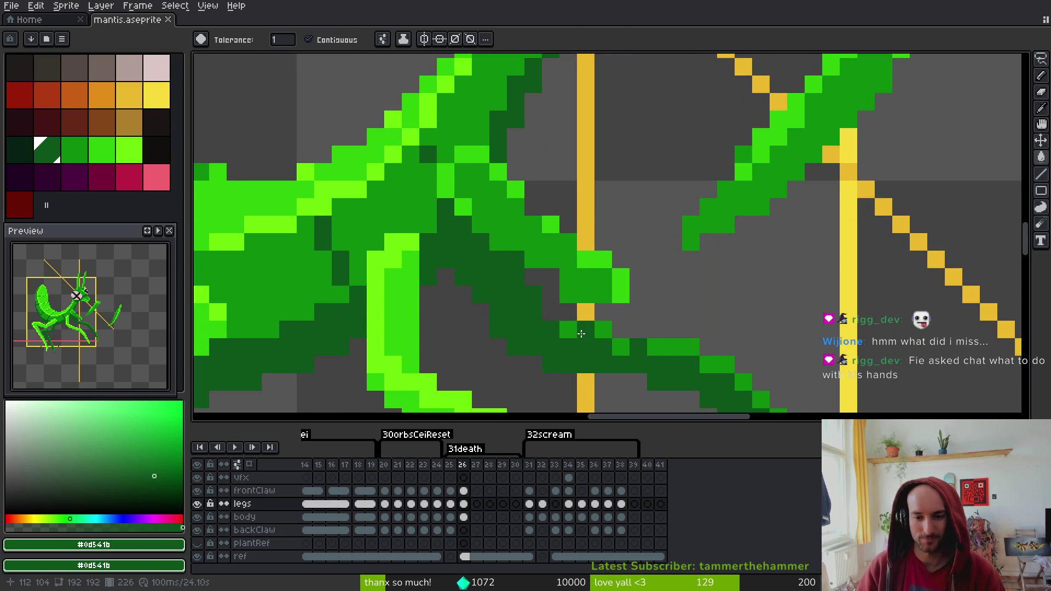
key(b)
scroll(686, 345, down, 5)
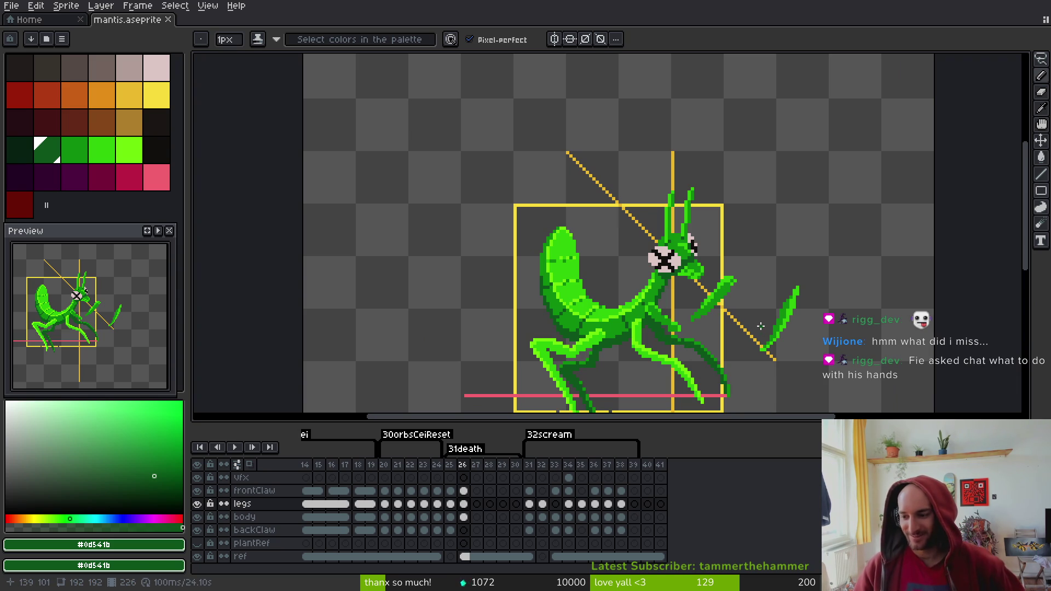
key(ctrl+s)
Erase two stray green pixels on the leg below the claw joint
scroll(680, 347, up, 3)
alt+click(644, 281)
scroll(648, 280, up, 3)
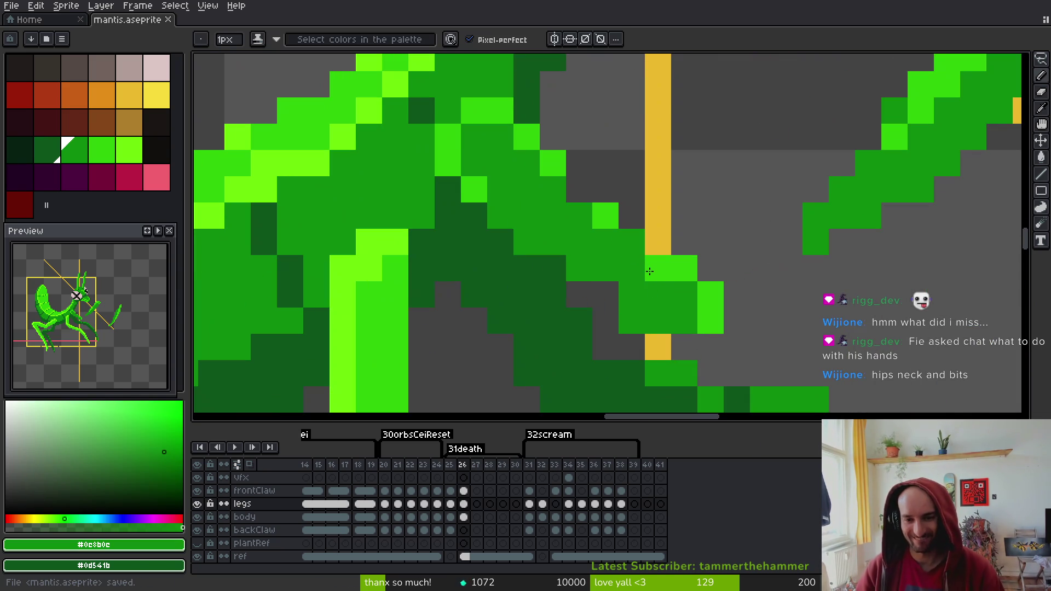
key(e)
click(581, 290)
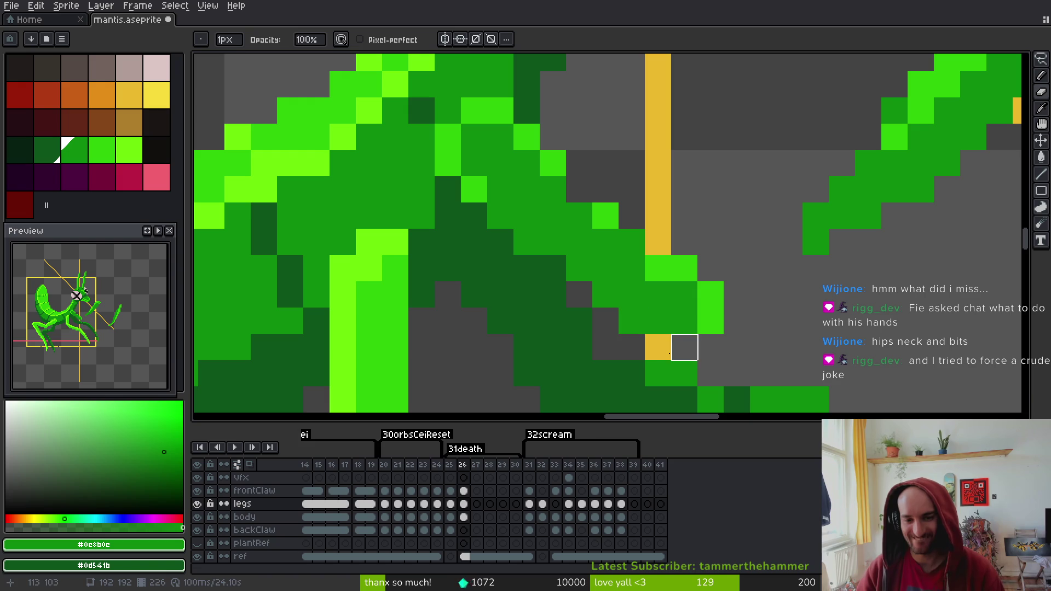
click(605, 295)
scroll(657, 383, down, 2)
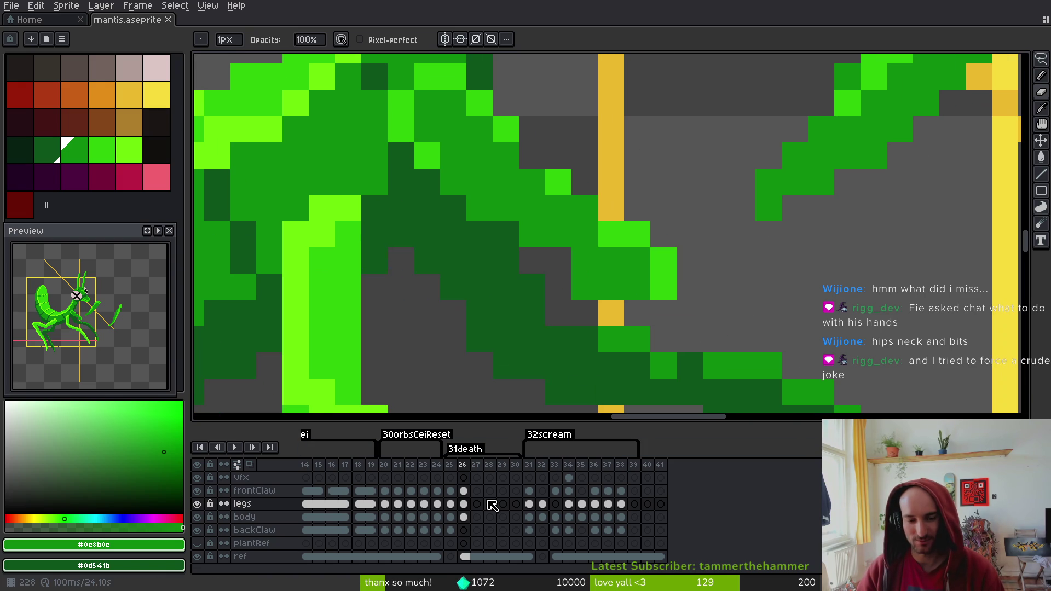
click(464, 490)
scroll(755, 279, down, 2)
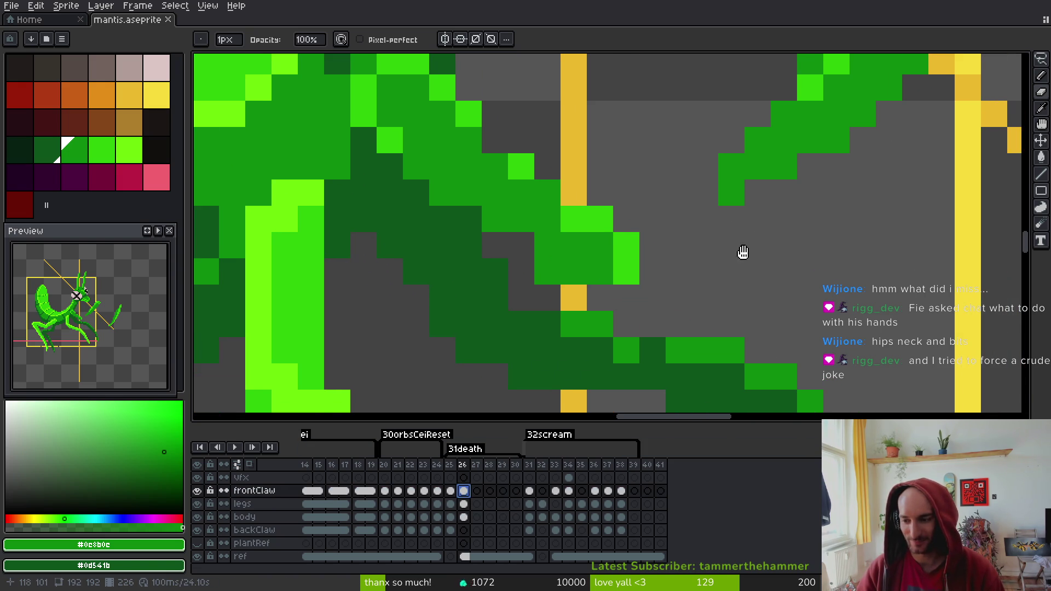
Add bright and mid green pixels along the front claw's edge and tip
click(555, 272)
key(alt)
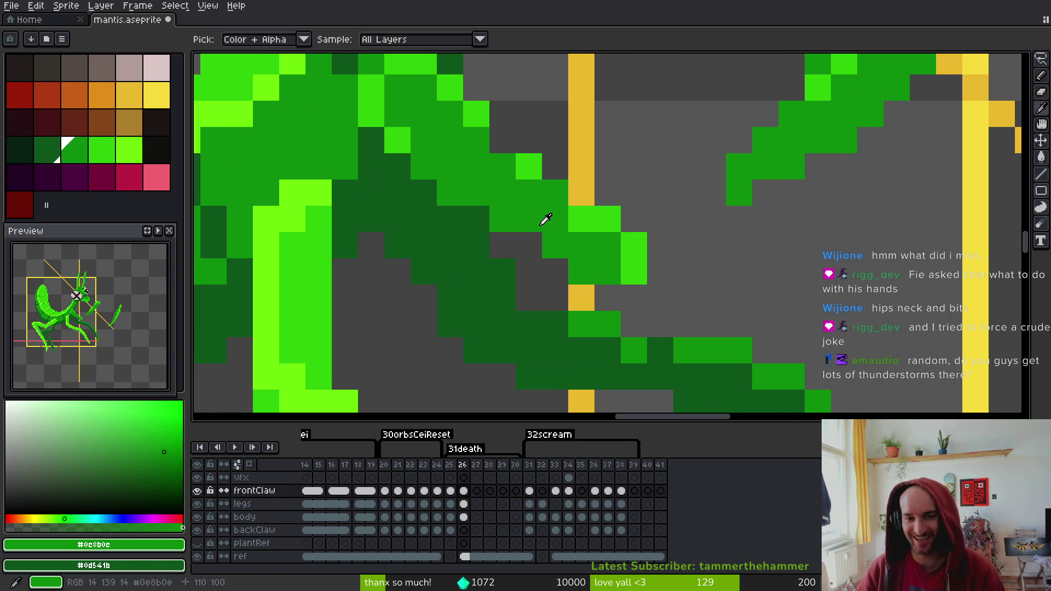
alt+click(586, 216)
click(503, 140)
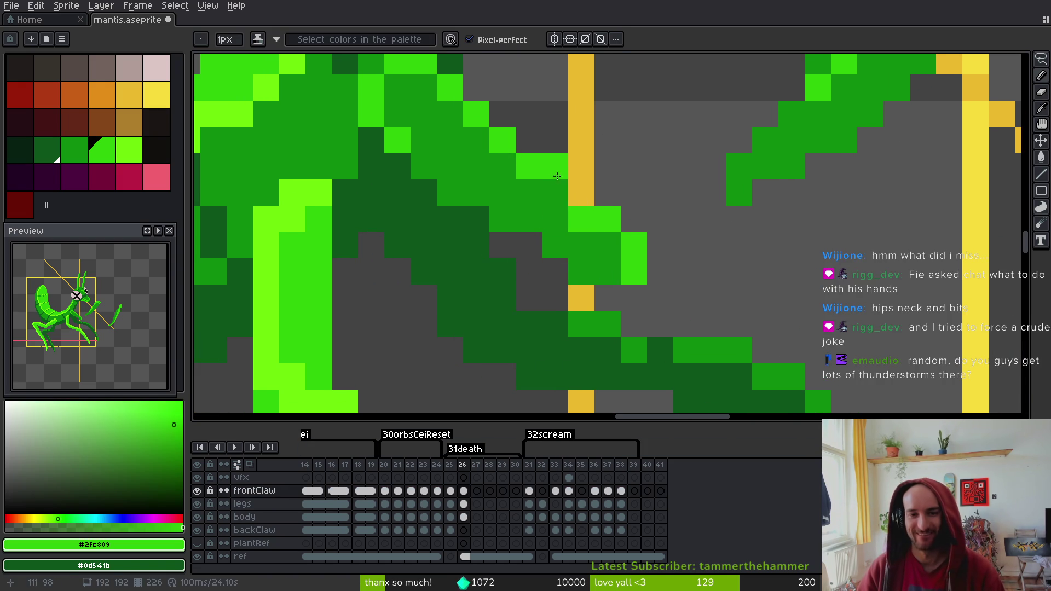
click(607, 193)
alt+click(596, 246)
click(608, 218)
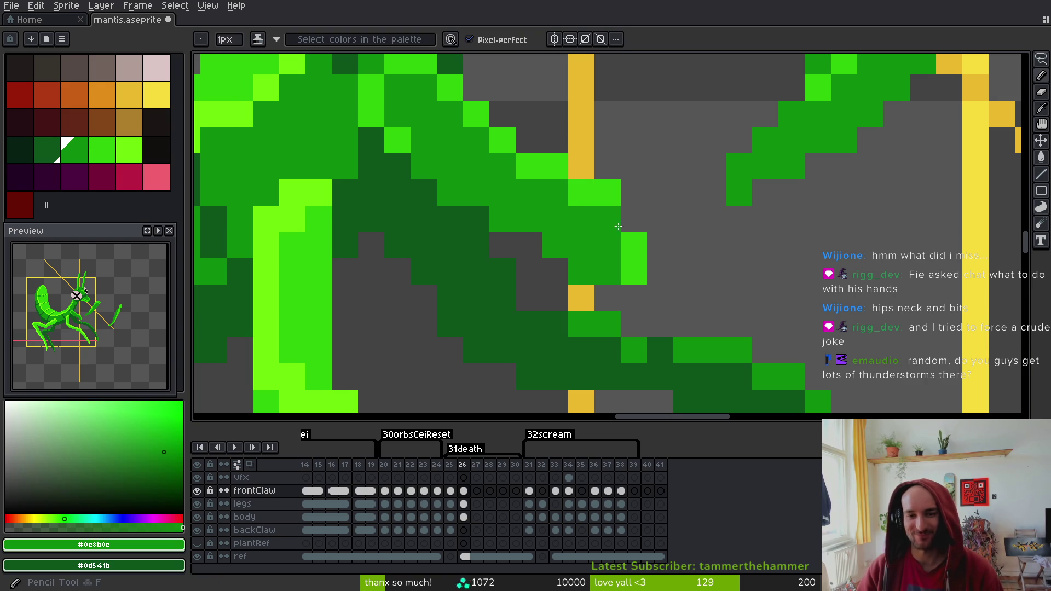
click(634, 246)
Erase leftover pixels at the claw tip and save mantis.aseprite
key(e)
drag(581, 272, 634, 272)
scroll(689, 289, up, 1)
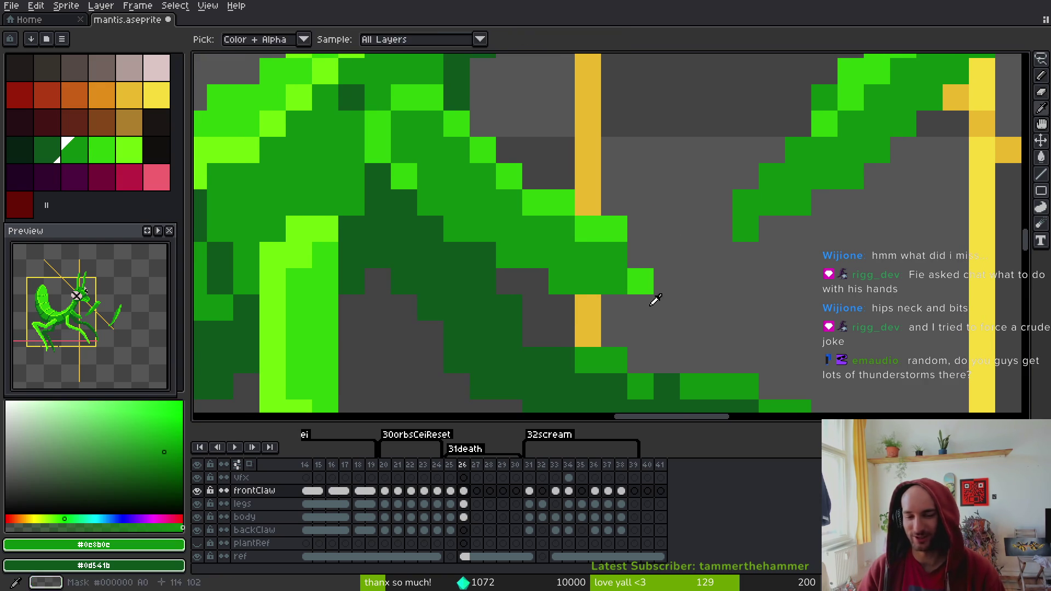
key(ctrl+s)
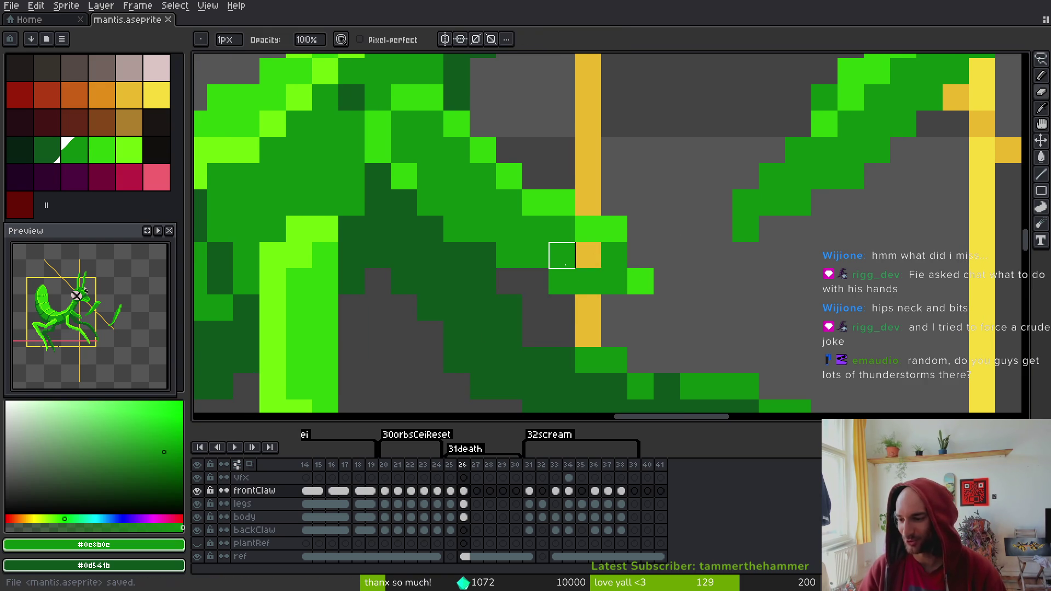
key(b)
key(ctrl+s)
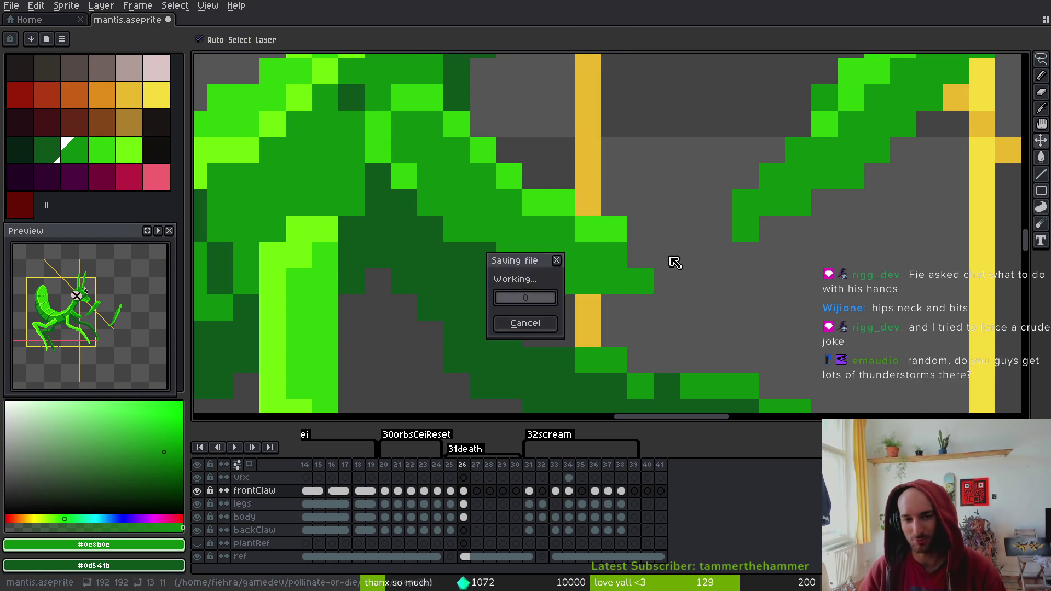
scroll(669, 270, down, 2)
scroll(683, 277, up, 1)
key(q)
mouse_move(832, 82)
mouse_down()
mouse_move(706, 172)
mouse_move(694, 306)
mouse_up()
Lasso the front claw, shift it down and left, and deselect
mouse_move(857, 85)
mouse_down()
mouse_move(692, 230)
mouse_move(728, 263)
mouse_up()
mouse_move(766, 181)
mouse_down()
mouse_move(746, 211)
mouse_move(704, 216)
mouse_move(715, 228)
mouse_up()
mouse_move(791, 131)
mouse_down()
mouse_move(774, 134)
mouse_move(646, 274)
mouse_move(792, 156)
mouse_up()
key(ctrl+d)
scroll(821, 181, down, 3)
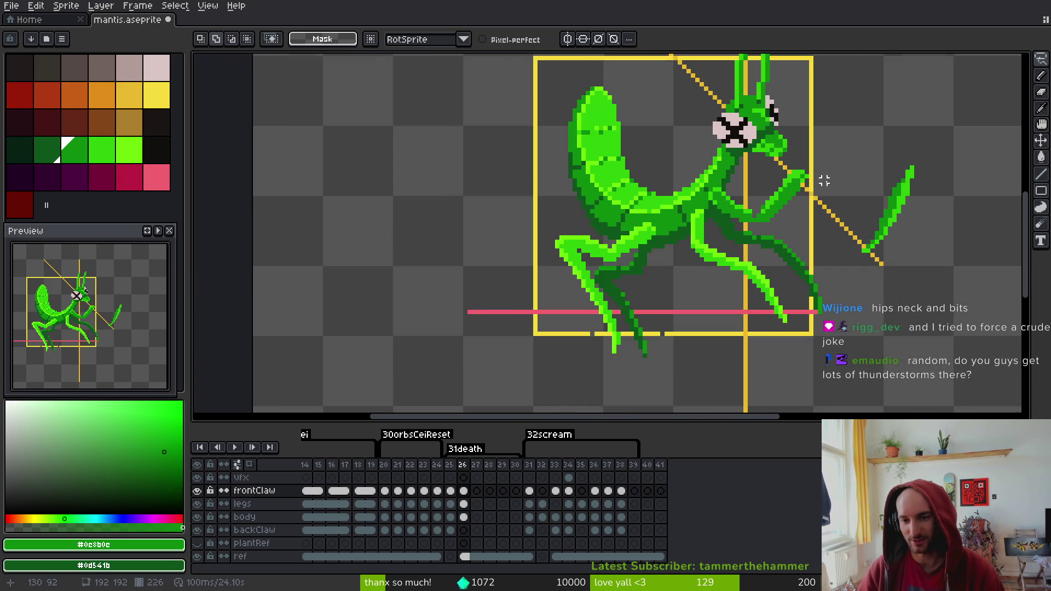
scroll(828, 171, up, 3)
scroll(829, 171, up, 2)
Nudge the claw tip one pixel left, move the claw left and down, and save
mouse_move(763, 98)
mouse_down()
mouse_move(845, 90)
mouse_move(771, 162)
mouse_up()
click(788, 162)
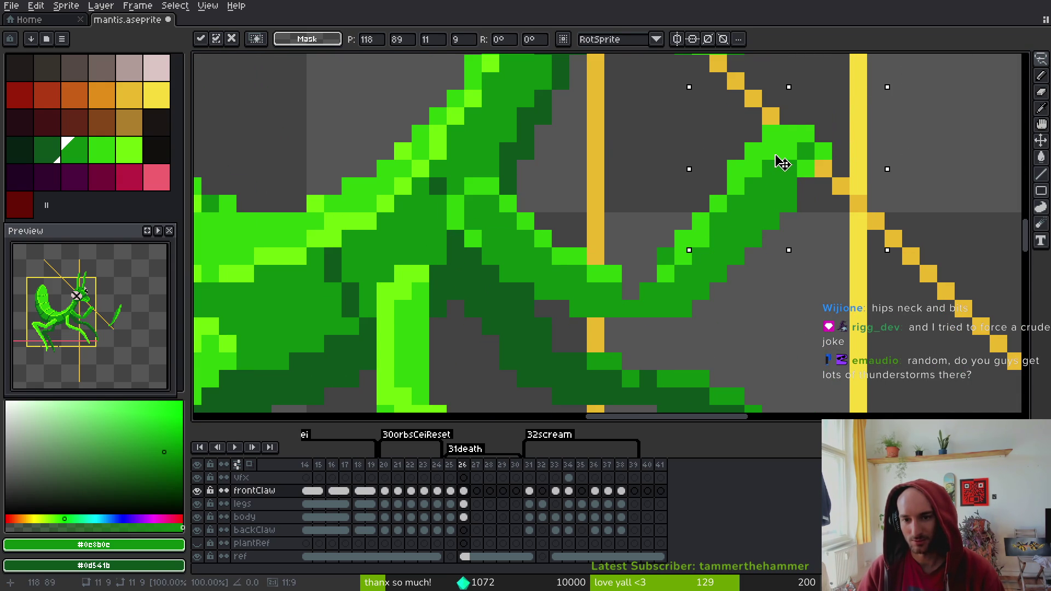
key(Return)
mouse_move(816, 110)
mouse_down()
mouse_move(639, 304)
mouse_move(821, 131)
mouse_up()
drag(778, 212, 746, 230)
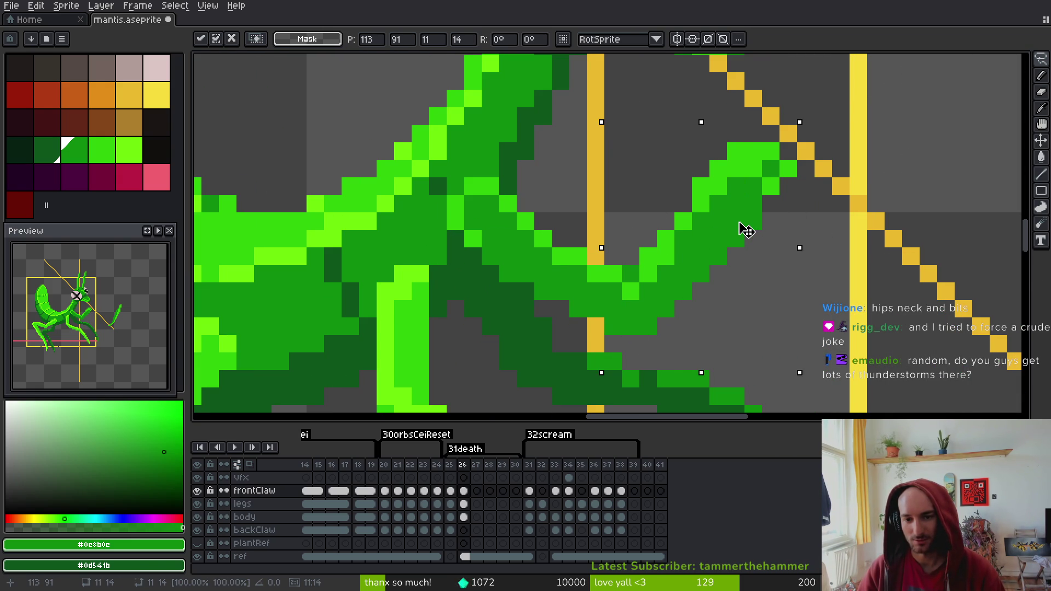
key(Return)
key(ctrl+s)
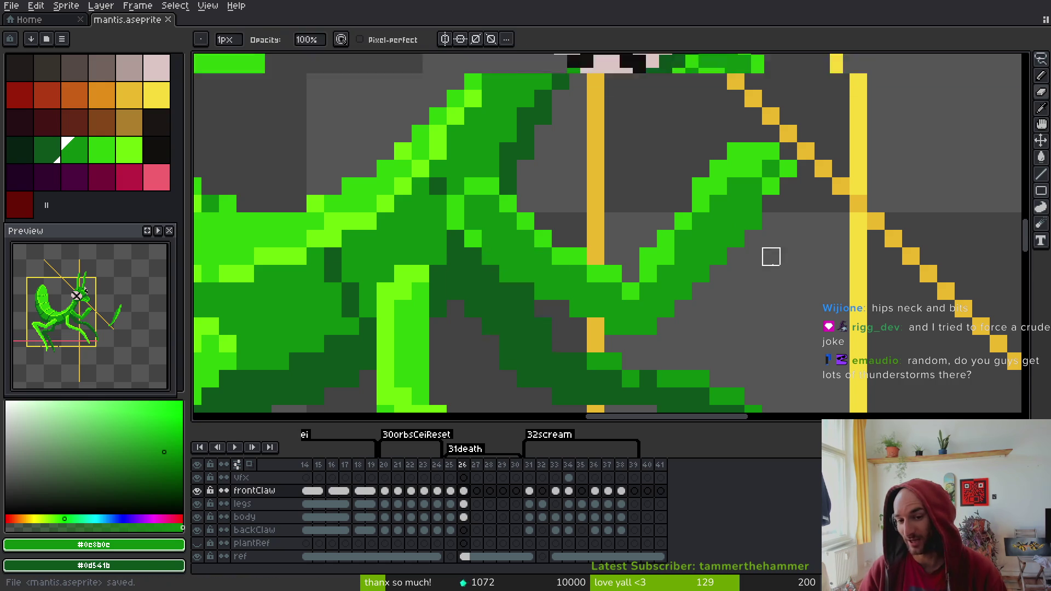
scroll(770, 256, down, 3)
scroll(779, 267, down, 1)
Rotate the whole front claw about 66.7° along the diagonal guide and save
key(q)
mouse_move(818, 180)
mouse_down()
mouse_move(894, 166)
mouse_move(767, 181)
mouse_up()
mouse_move(864, 159)
mouse_down()
mouse_move(923, 257)
mouse_move(832, 216)
mouse_move(774, 246)
mouse_move(791, 257)
mouse_up()
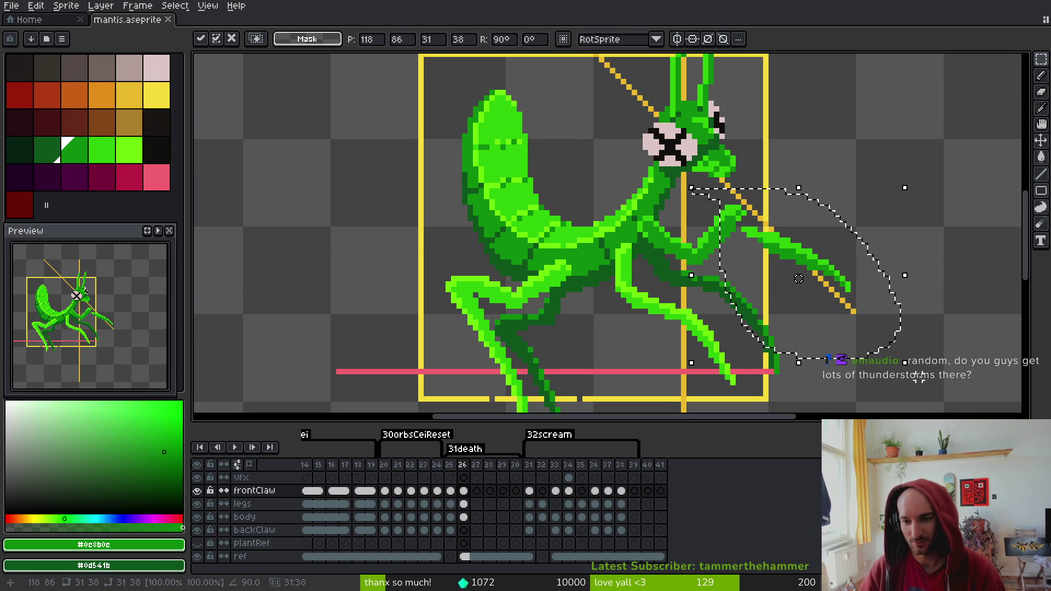
mouse_move(916, 371)
mouse_down()
mouse_move(854, 328)
mouse_move(794, 259)
mouse_up()
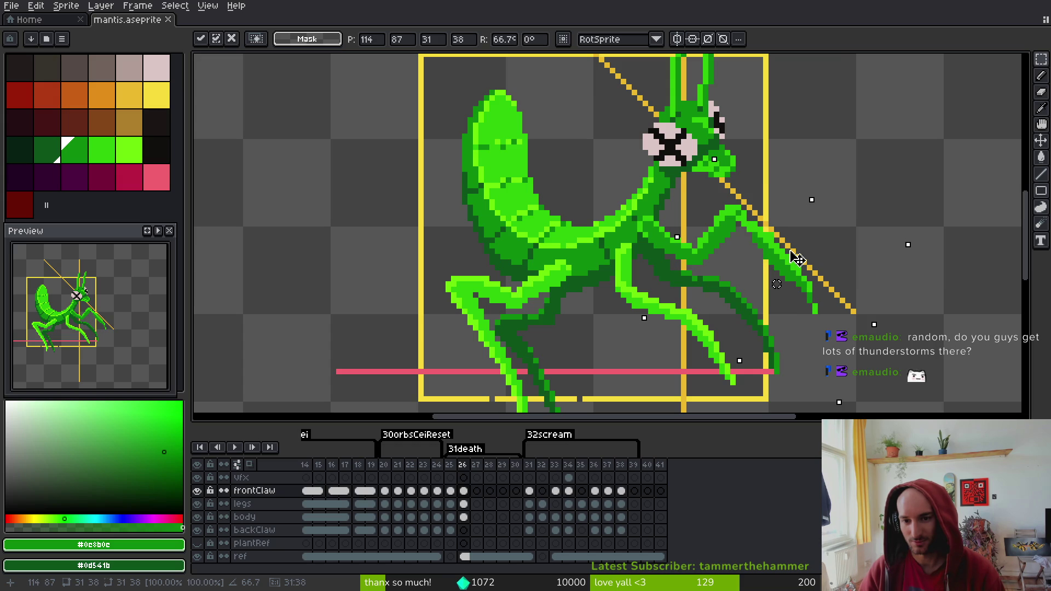
scroll(797, 259, down, 6)
key(Return)
scroll(800, 283, up, 6)
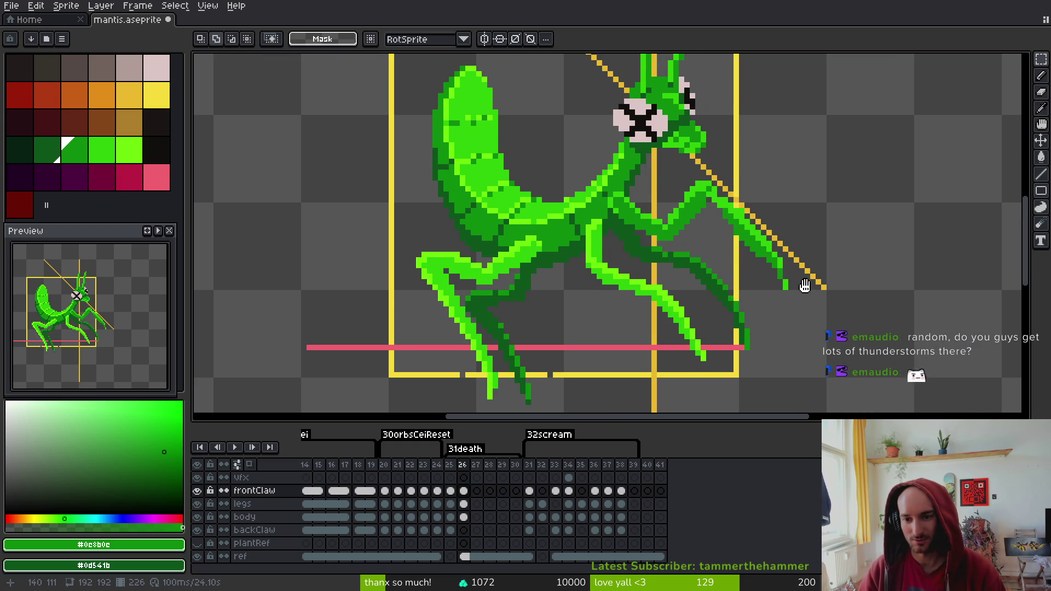
key(ctrl+s)
scroll(768, 225, up, 1)
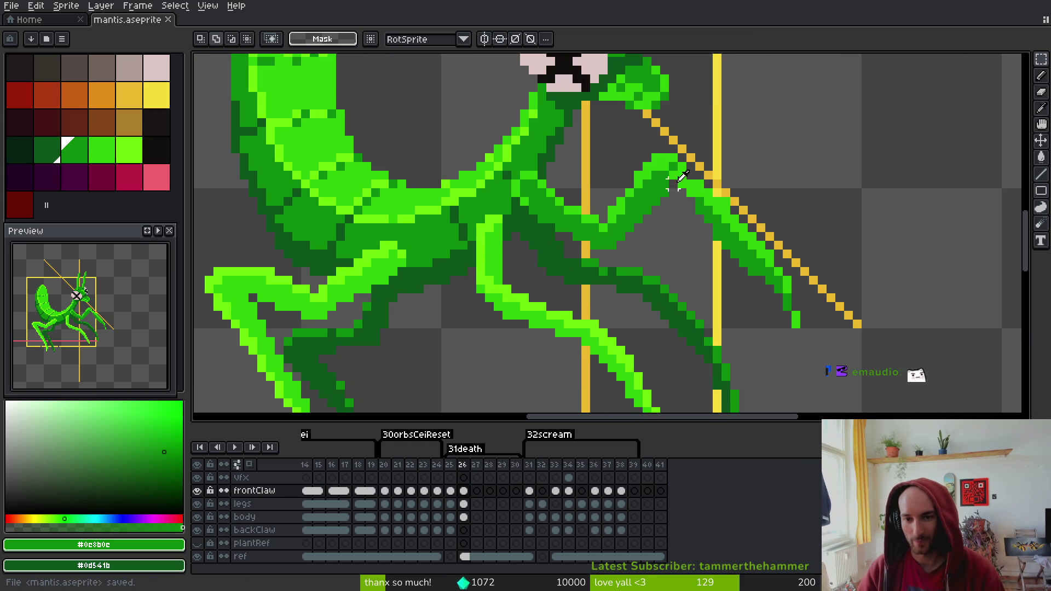
Pick the claw's bright green and mid green as drawing colours
key(i)
click(702, 186)
key(b)
alt+click(689, 202)
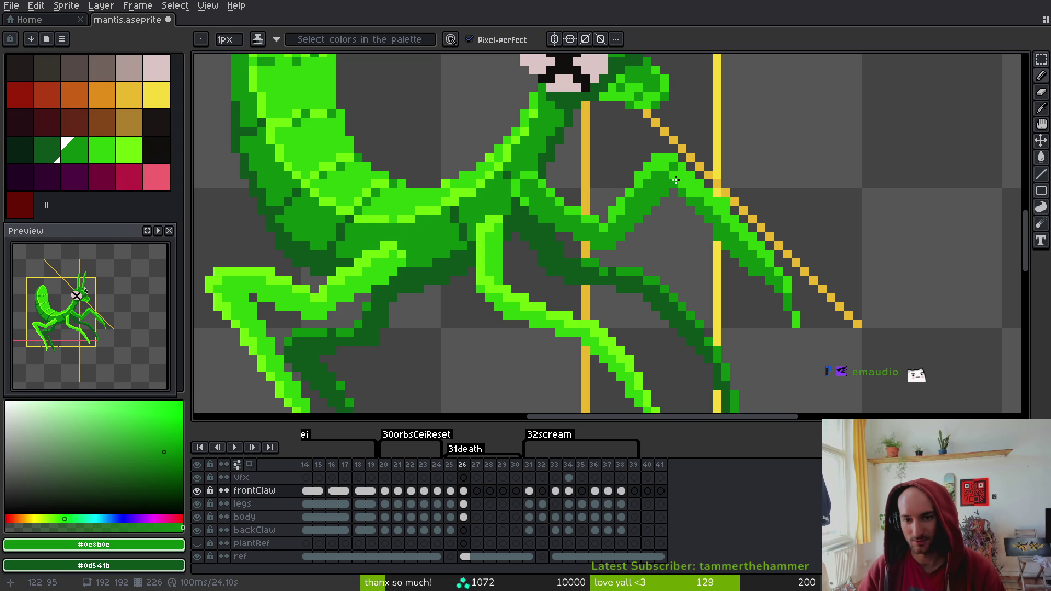
Draw dark green along the leg edge and bright-green highlights on the claw tip, then save
scroll(727, 216, up, 3)
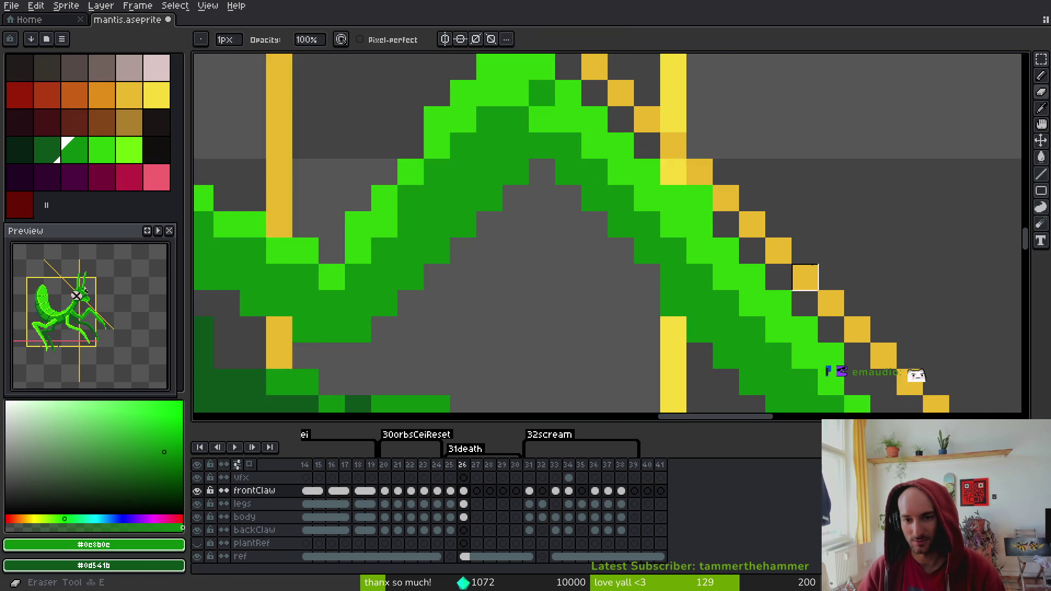
scroll(727, 216, down, 2)
mouse_move(726, 183)
mouse_down()
mouse_move(753, 209)
mouse_move(826, 376)
mouse_move(819, 351)
mouse_up()
key(b)
alt+click(758, 263)
click(757, 263)
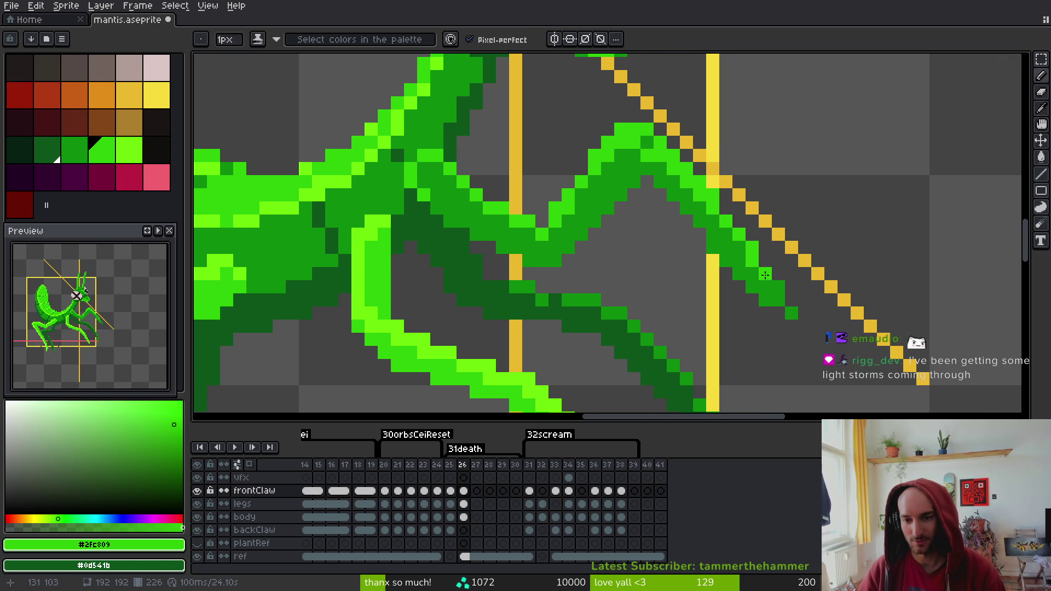
drag(788, 314, 795, 343)
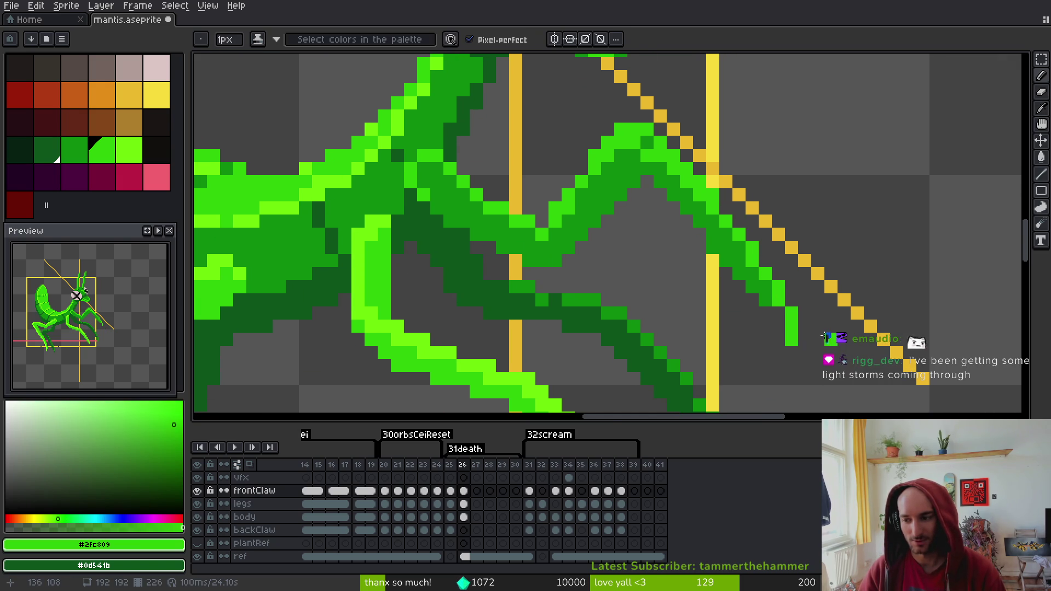
key(ctrl+s)
Undo a stray pixel and add green pixels to the claw strand and tip
scroll(818, 339, down, 2)
key(ctrl+z)
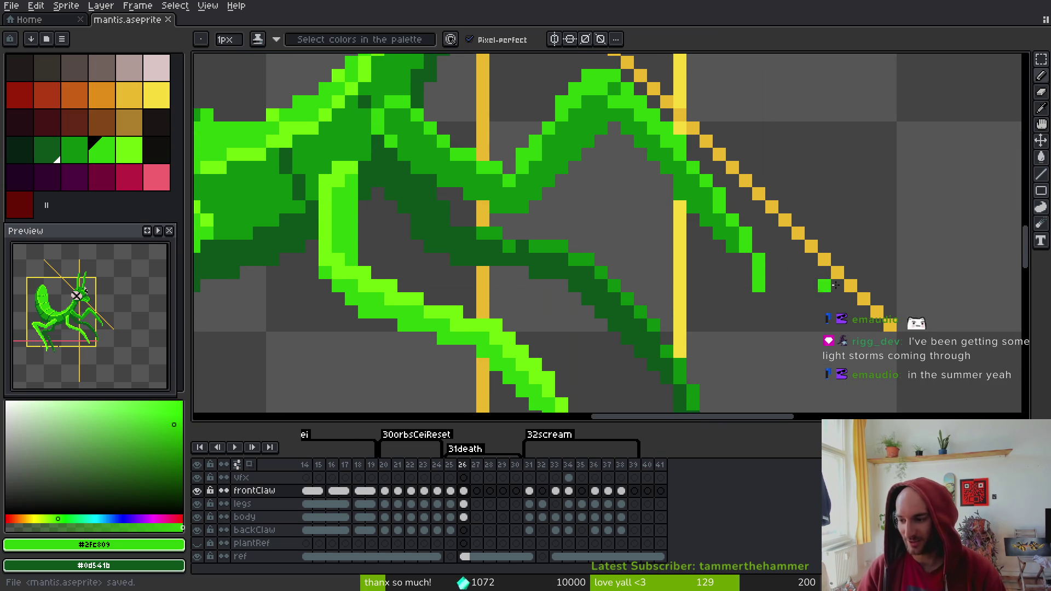
click(759, 299)
click(749, 263)
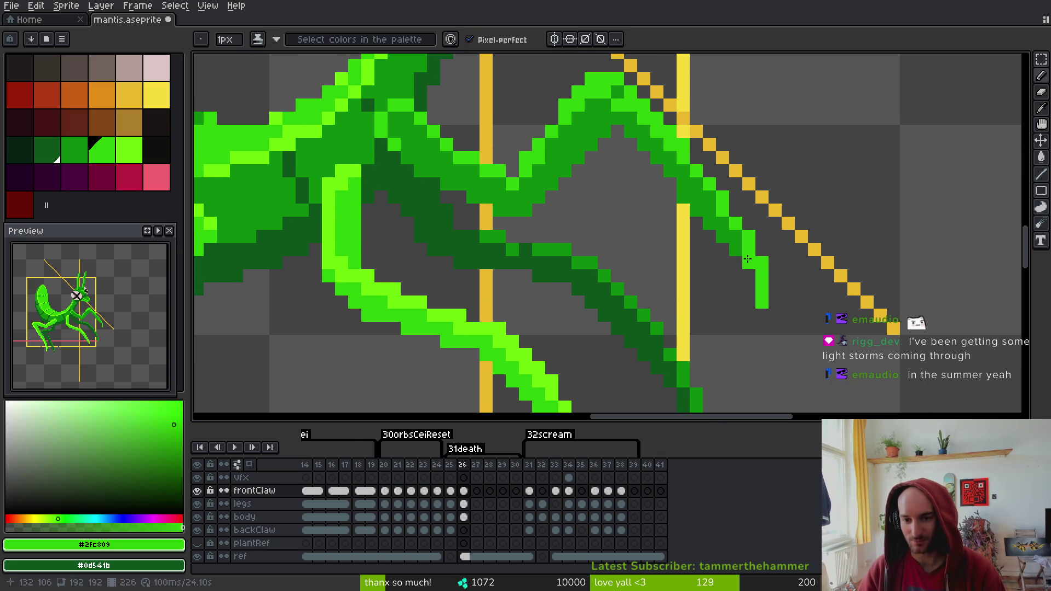
alt+right_click(739, 238)
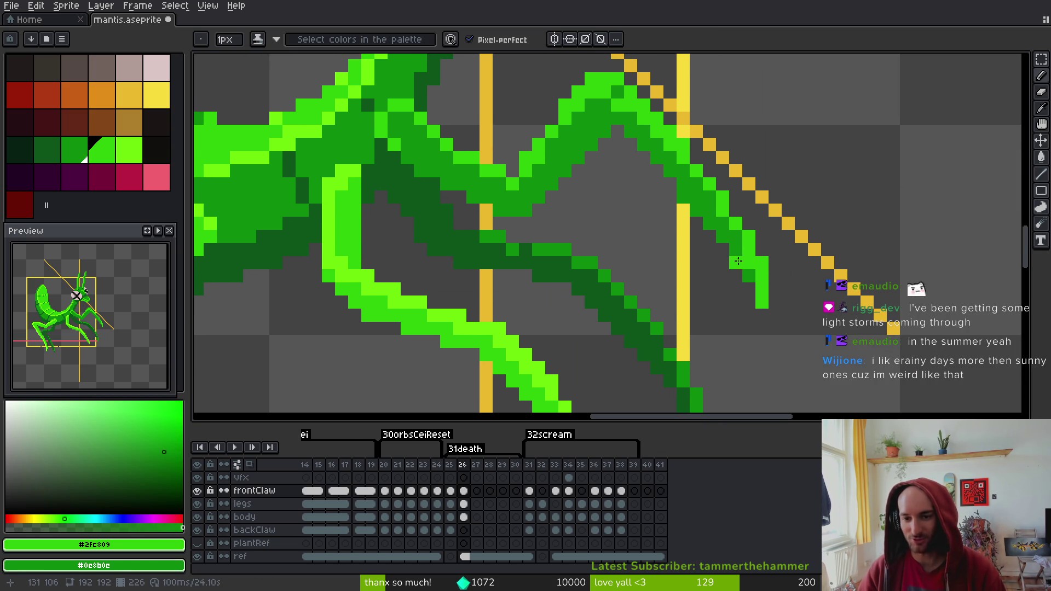
key(e)
key(b)
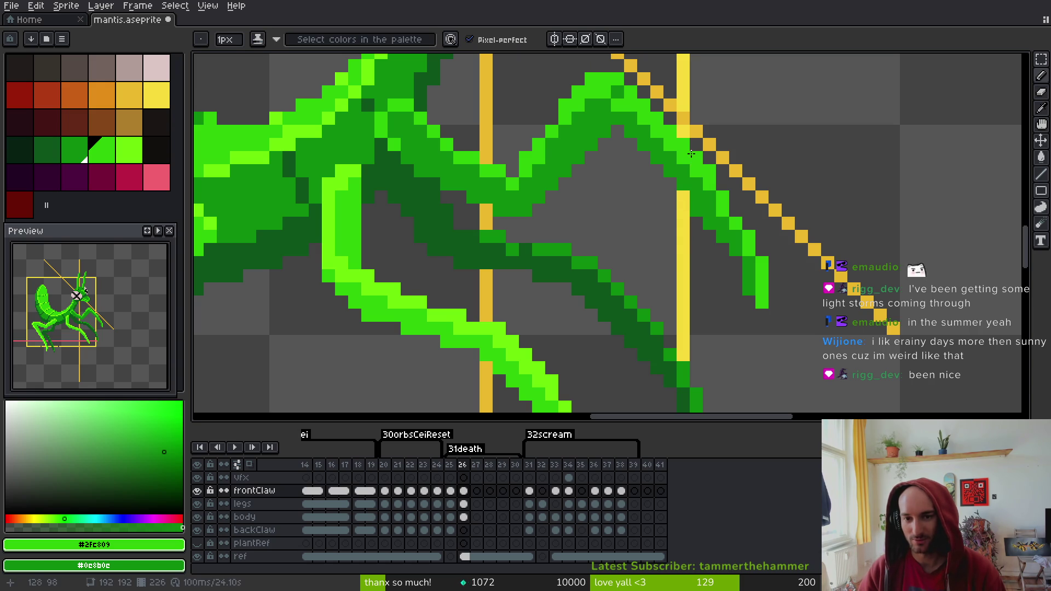
scroll(684, 164, up, 1)
Hide the yellow reference guides, save, and move the claw tip one pixel left
click(199, 558)
key(ctrl+s)
scroll(761, 250, right, 1)
key(m)
drag(724, 247, 809, 384)
drag(758, 300, 744, 300)
scroll(733, 263, down, 5)
scroll(740, 243, up, 6)
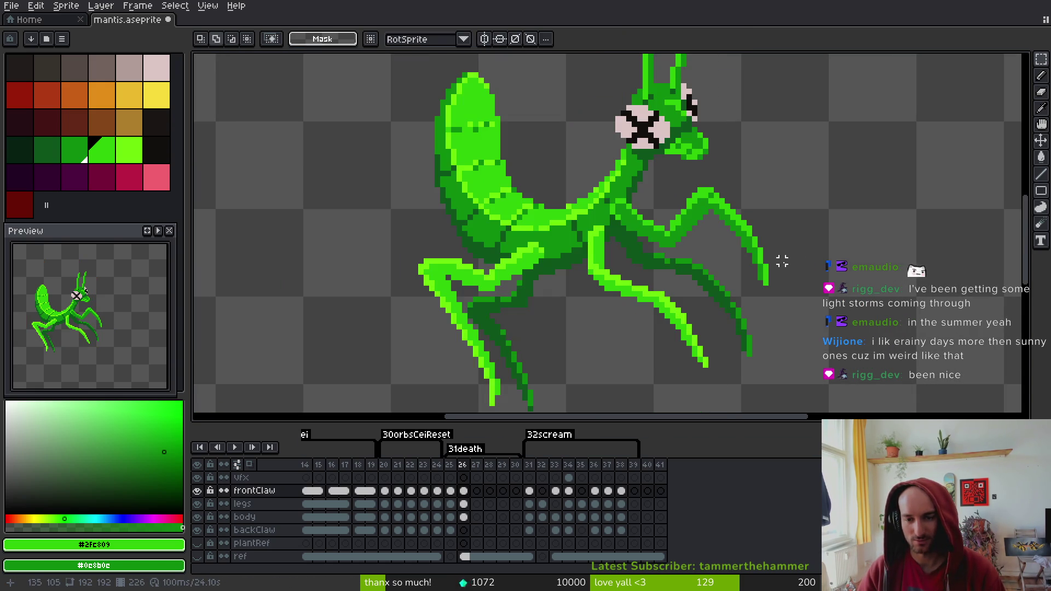
key(i)
Touch up the claw's upper bend with bright and darker green pixels and save
drag(629, 158, 659, 262)
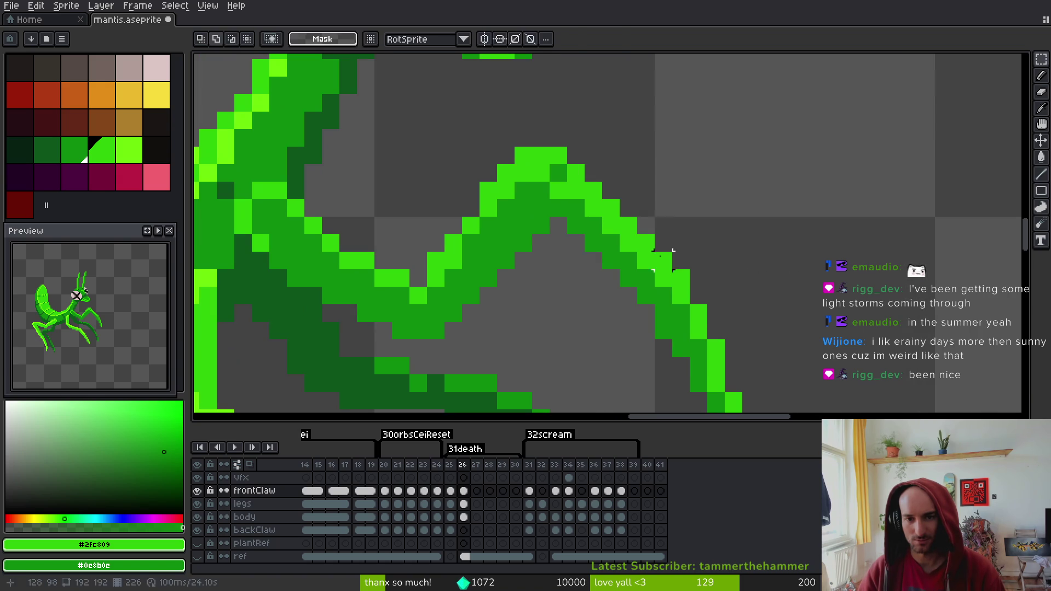
key(b)
mouse_move(630, 205)
mouse_down()
mouse_move(593, 173)
mouse_move(593, 156)
mouse_up()
alt+click(558, 173)
click(576, 156)
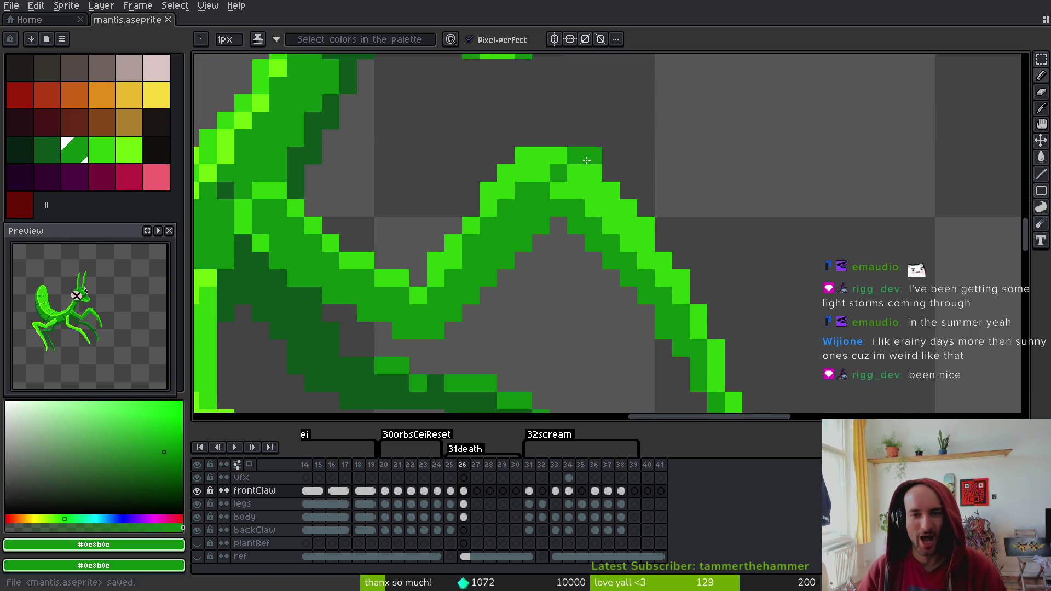
alt+click(609, 183)
key(ctrl+s)
scroll(717, 246, down, 3)
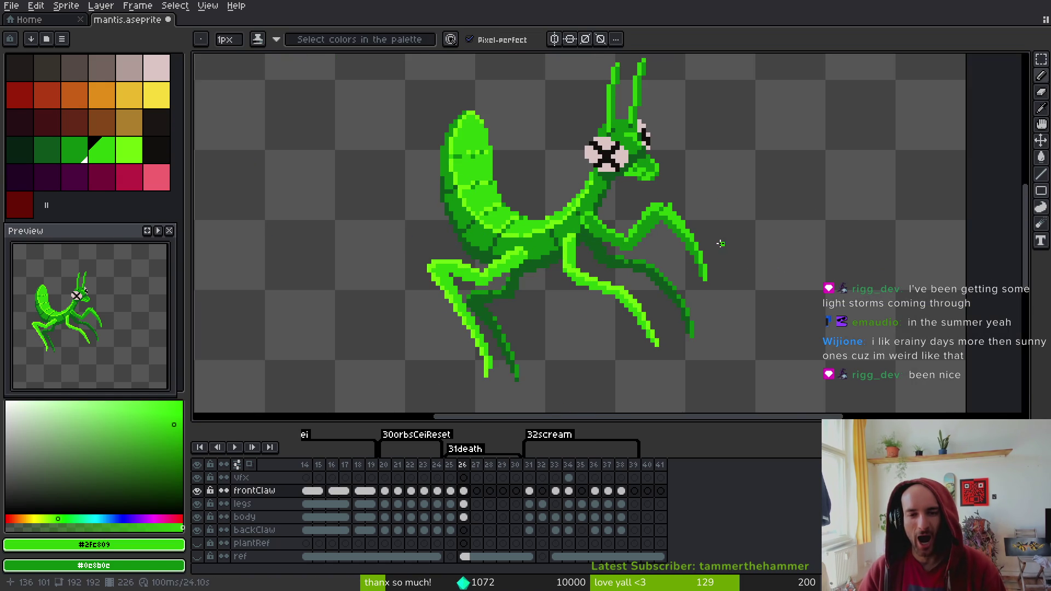
Add a pixel and a dark-green pixel to the leg, then save the sprite
scroll(685, 204, up, 3)
click(634, 242)
alt+click(581, 241)
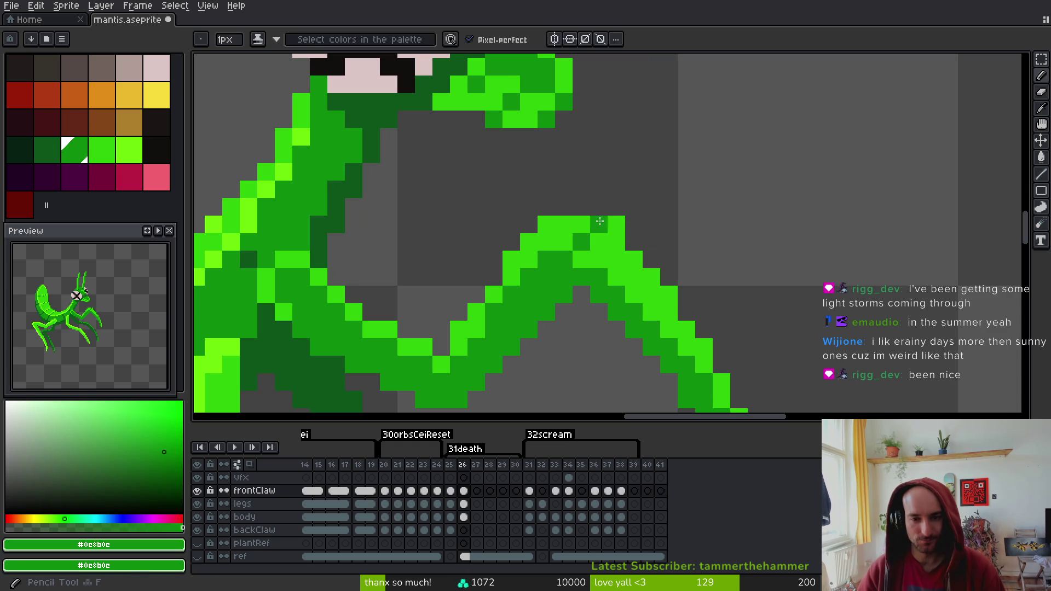
click(616, 224)
key(ctrl+s)
Compare the death frame's claw pose against the previous frame
scroll(732, 242, down, 3)
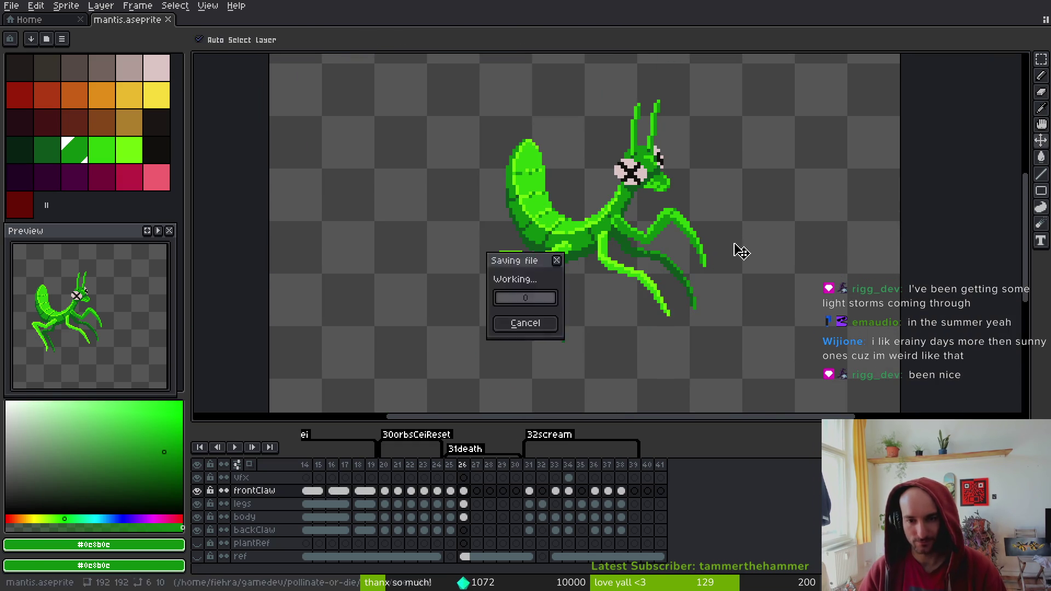
scroll(734, 249, up, 1)
scroll(717, 246, down, 2)
key(comma)
key(period)
scroll(723, 224, up, 4)
Extend the claw tip downward in light green and fill its gap with dark green
alt+click(707, 182)
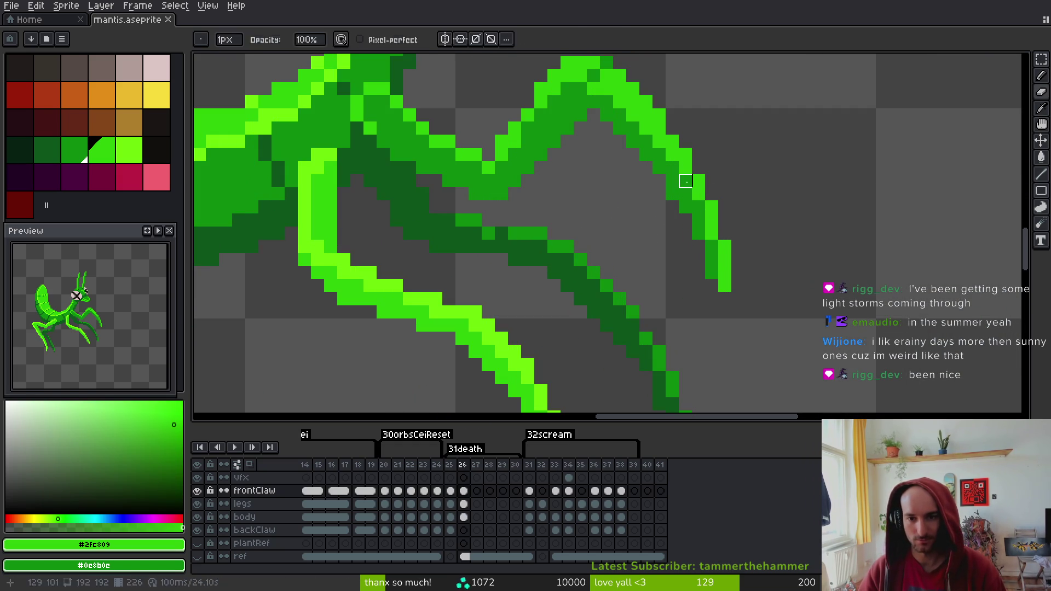
click(733, 251)
key(ctrl+z)
drag(724, 299, 710, 359)
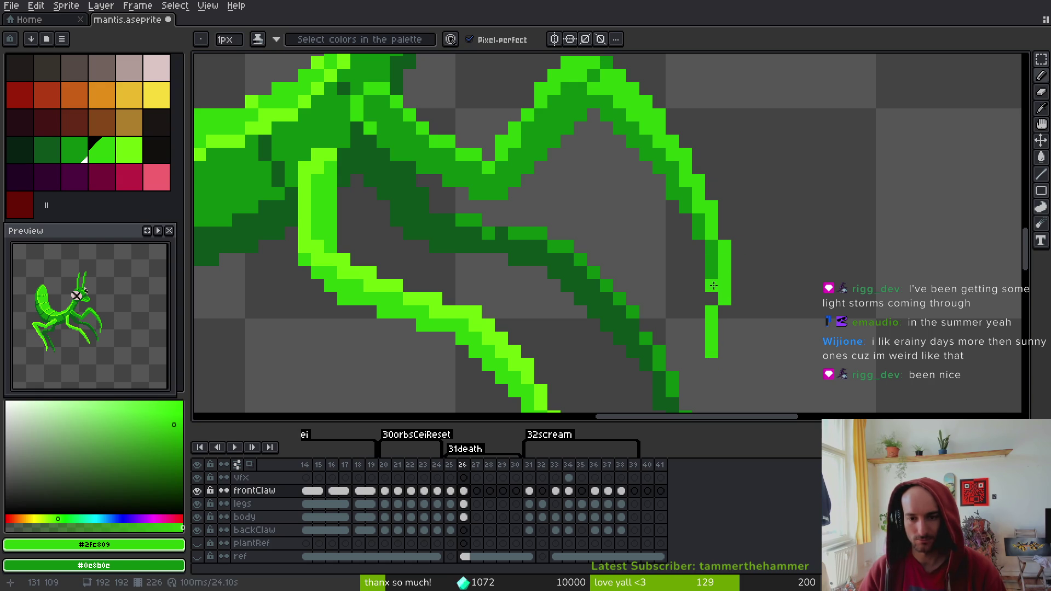
alt+click(711, 260)
drag(711, 285, 712, 300)
Erase stray pixels at the claw's upper-right edge and add a bright-green pixel on its right
scroll(762, 292, down, 4)
scroll(761, 292, up, 2)
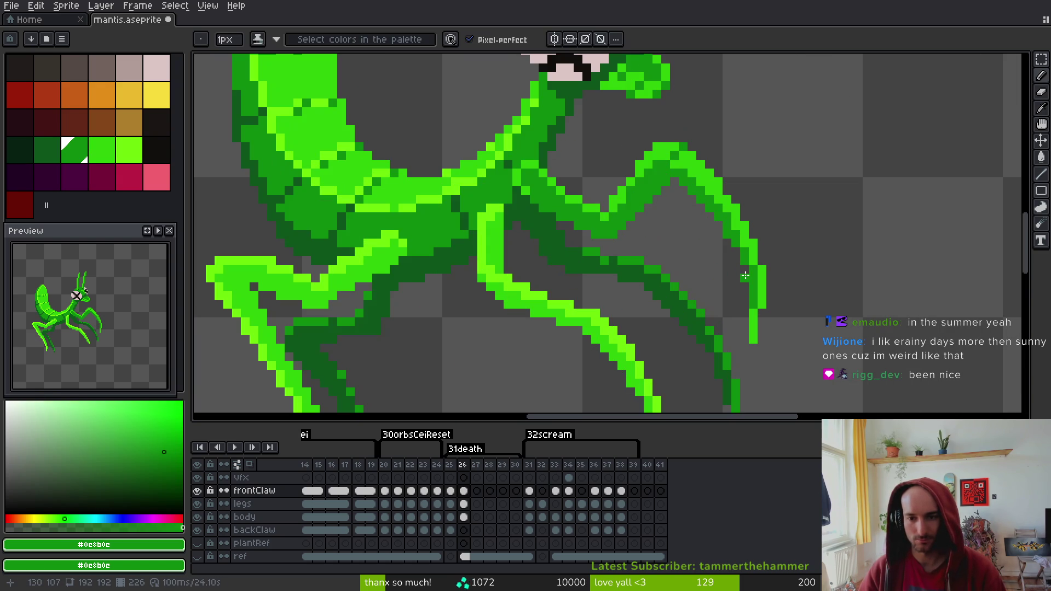
scroll(781, 274, down, 3)
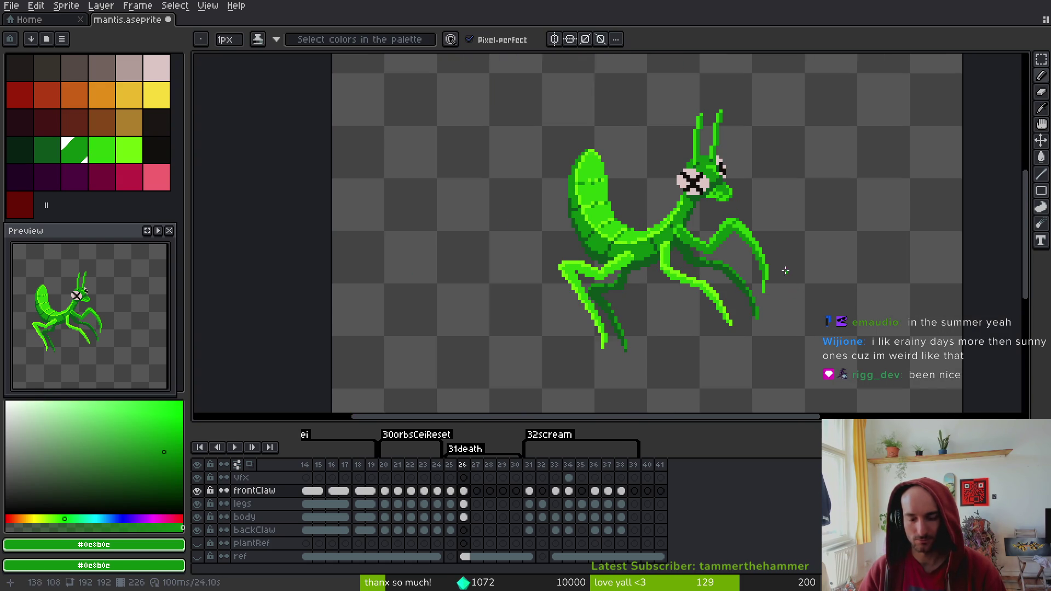
scroll(785, 277, up, 3)
scroll(781, 264, up, 1)
alt+click(678, 149)
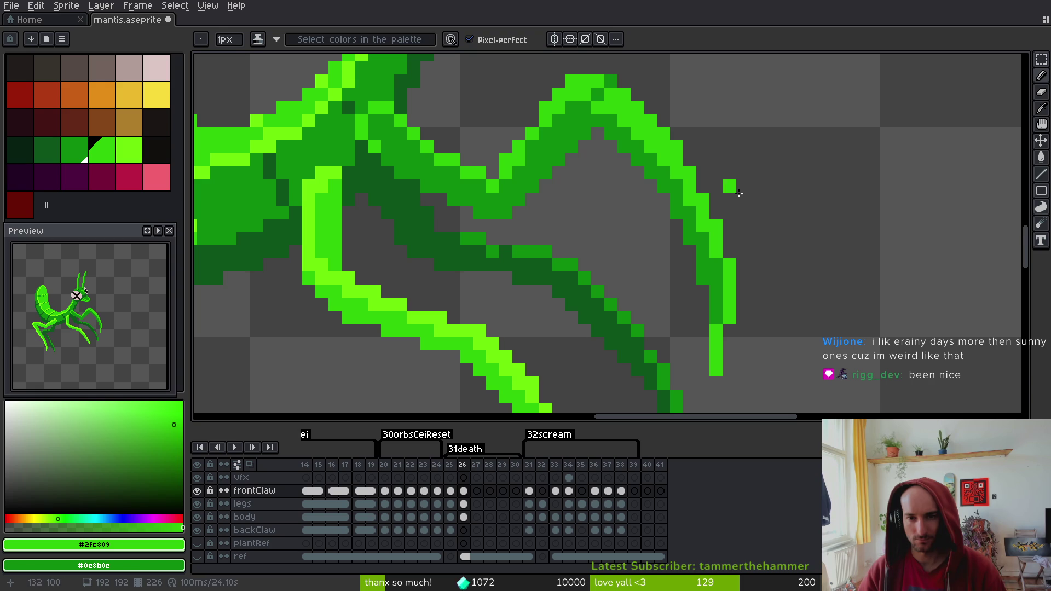
key(e)
drag(702, 172, 701, 199)
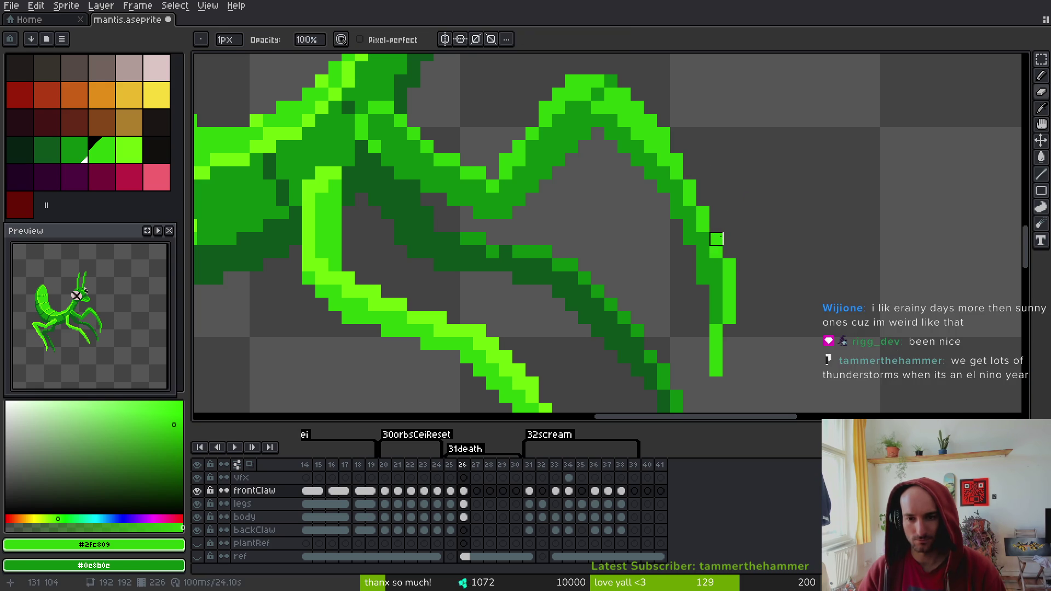
key(b)
click(737, 251)
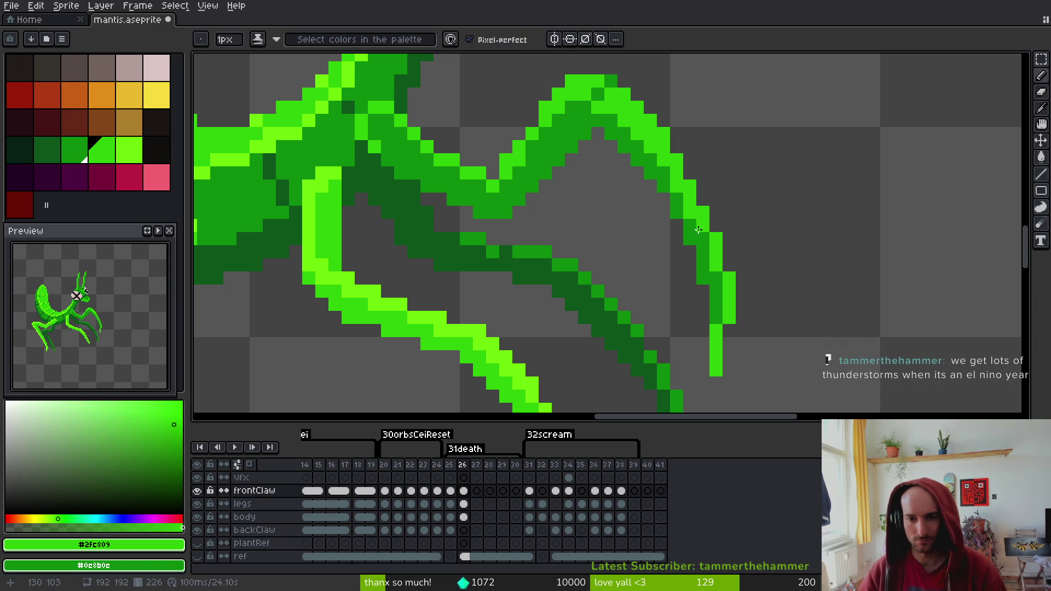
Repaint the column beside the claw tip in dark, then bright green, and save mantis.aseprite
alt+click(706, 257)
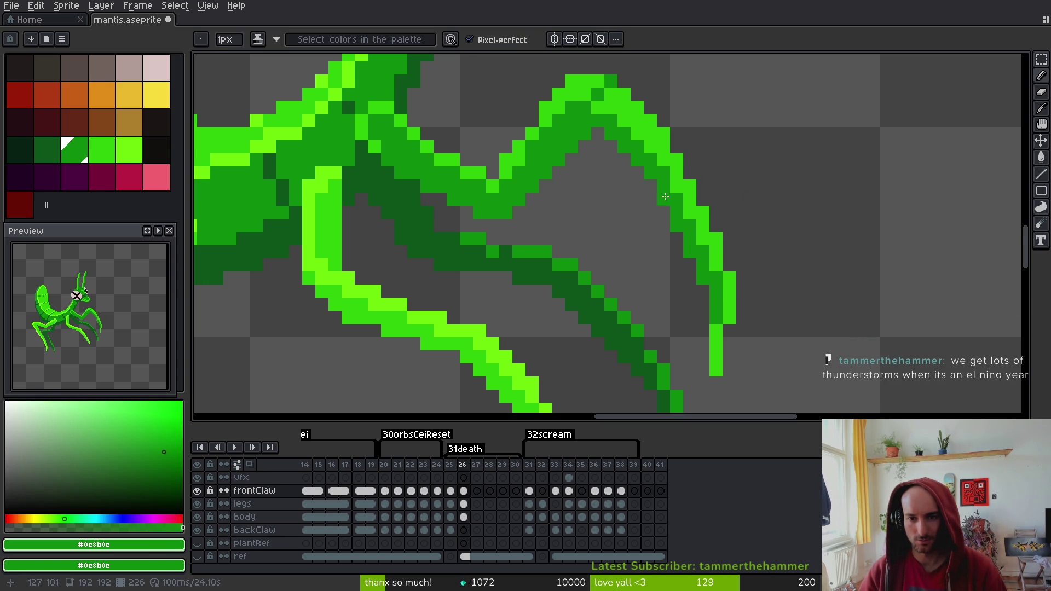
scroll(706, 258, down, 6)
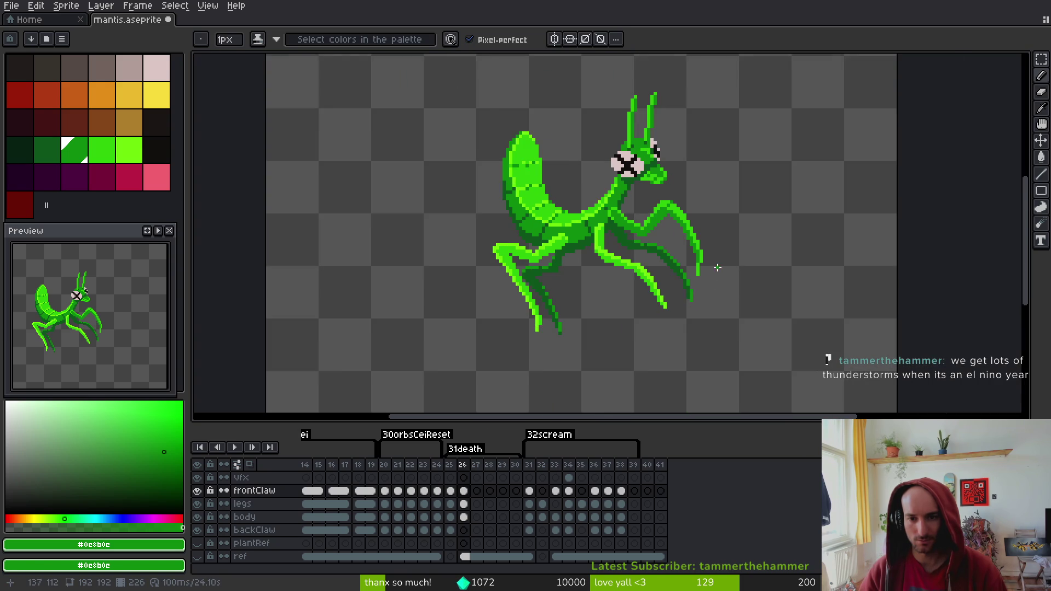
scroll(715, 272, up, 6)
key(m)
key(b)
mouse_move(673, 300)
mouse_down()
mouse_move(687, 314)
mouse_move(674, 347)
mouse_up()
alt+click(673, 274)
mouse_move(674, 300)
mouse_down()
mouse_move(675, 355)
mouse_move(659, 329)
mouse_move(659, 369)
mouse_up()
key(e)
scroll(735, 295, down, 5)
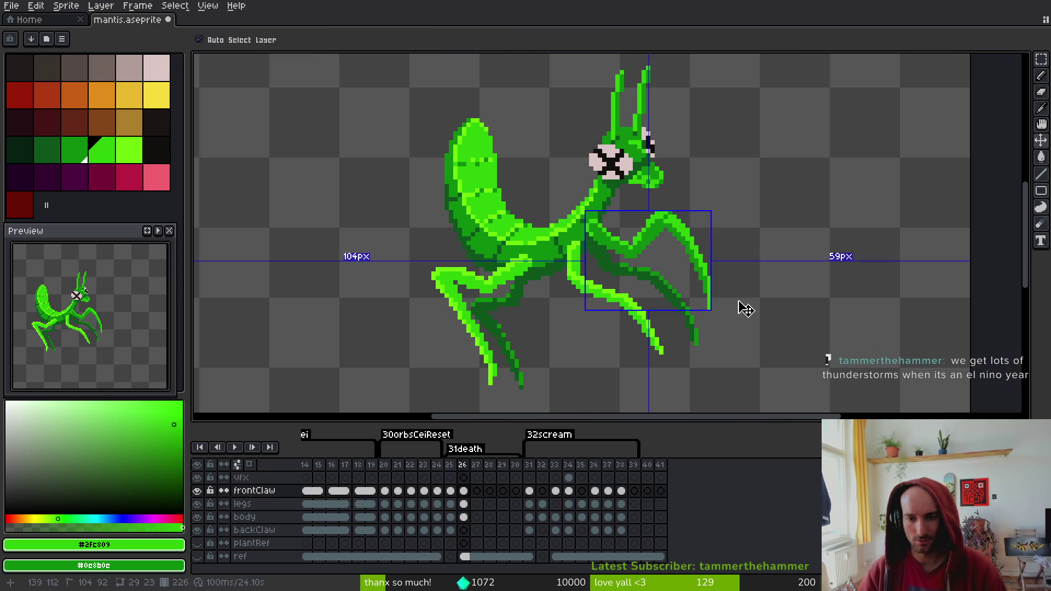
key(ctrl+s)
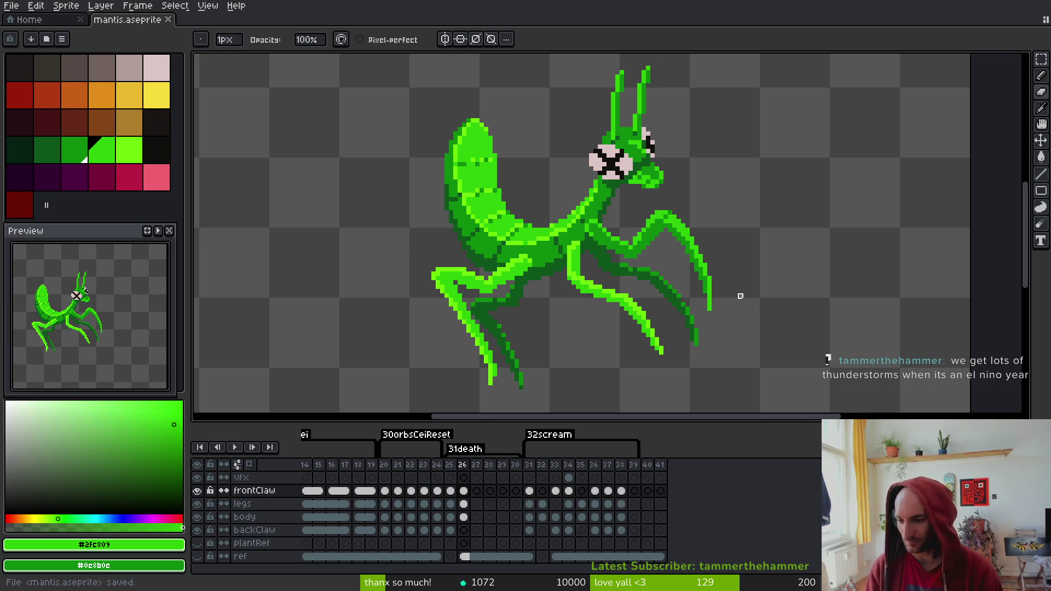
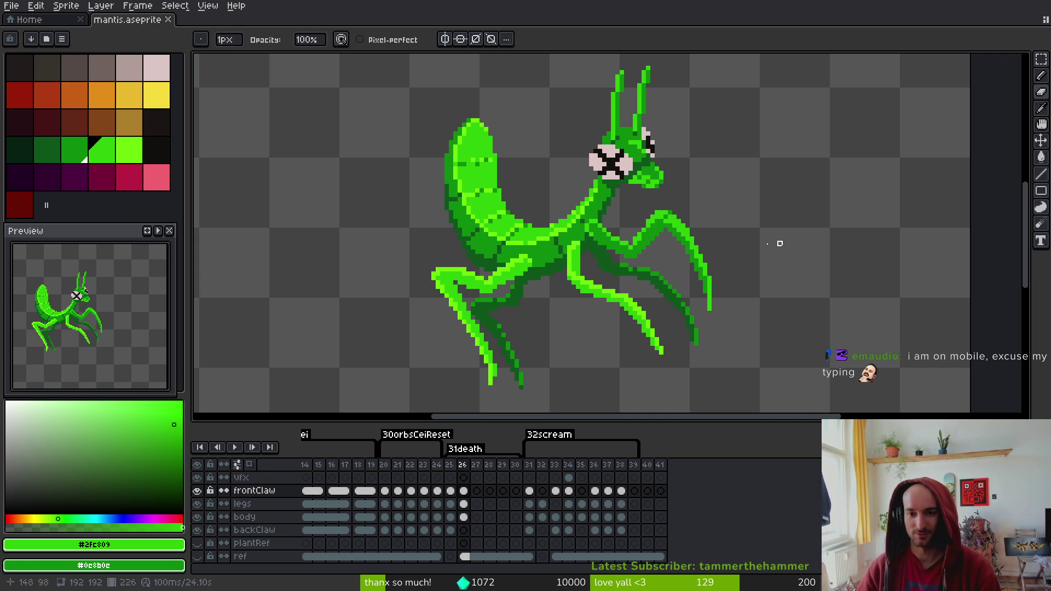
Replace the mantis's #2fc809 green with the brighter #6cff0a
scroll(772, 312, left, 1)
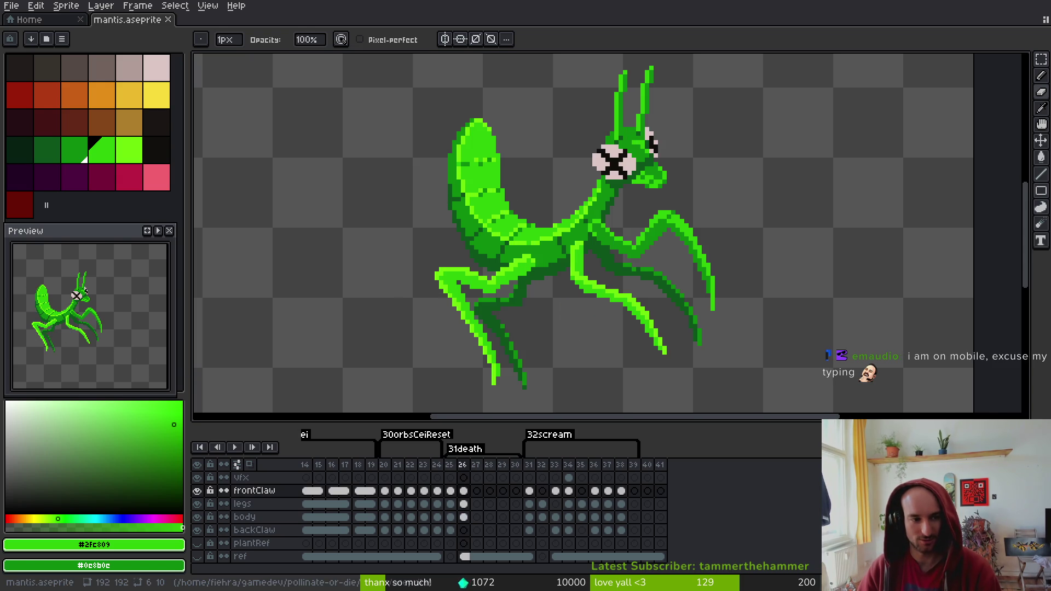
scroll(605, 247, up, 1)
scroll(636, 247, down, 3)
scroll(646, 258, up, 4)
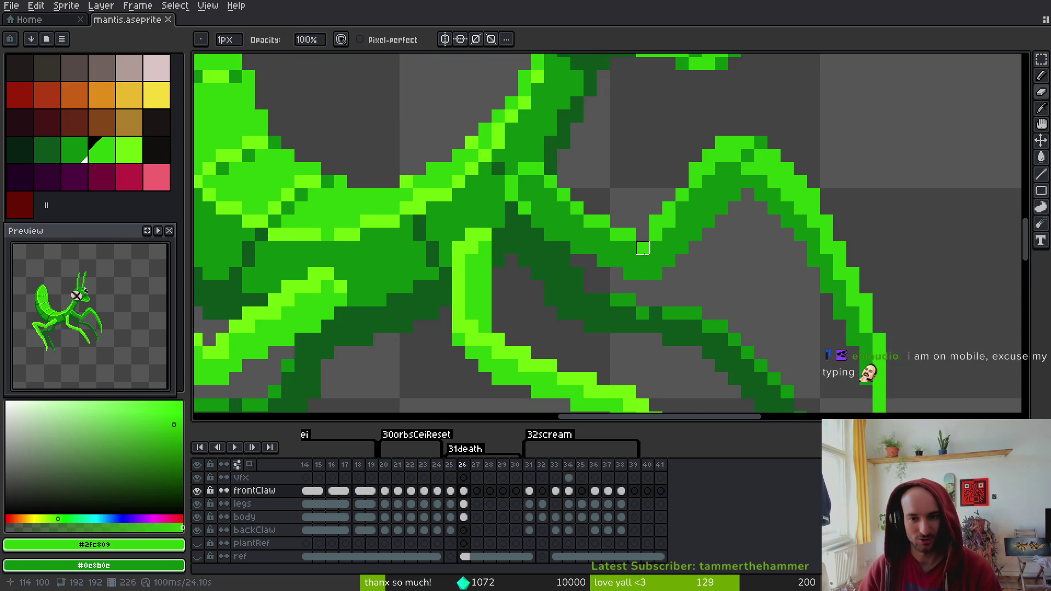
scroll(657, 263, down, 5)
key(alt)
scroll(675, 274, up, 3)
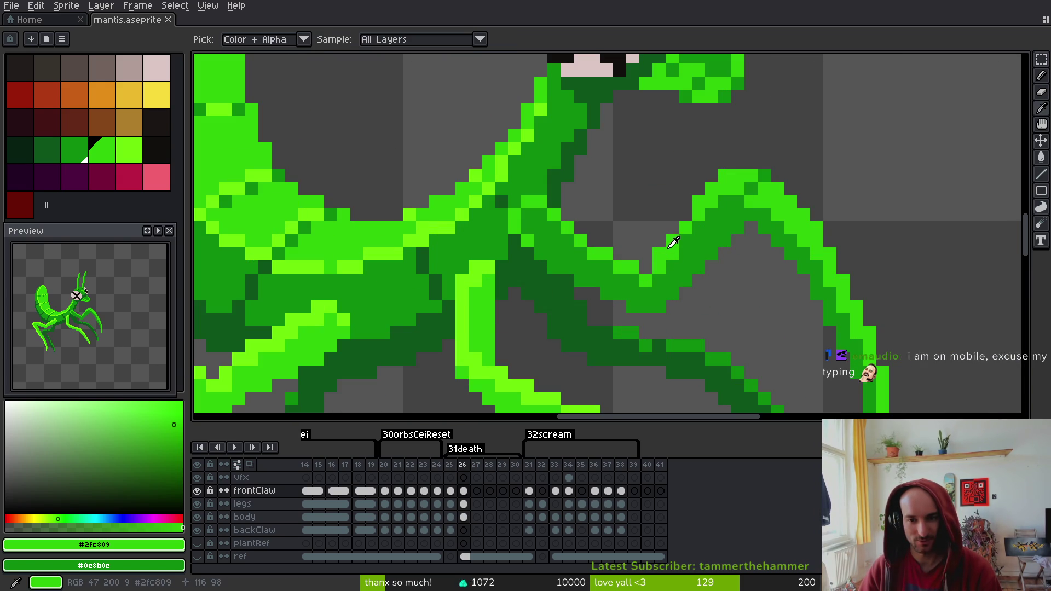
right_click(470, 285)
right_click(470, 285)
key(shift+r)
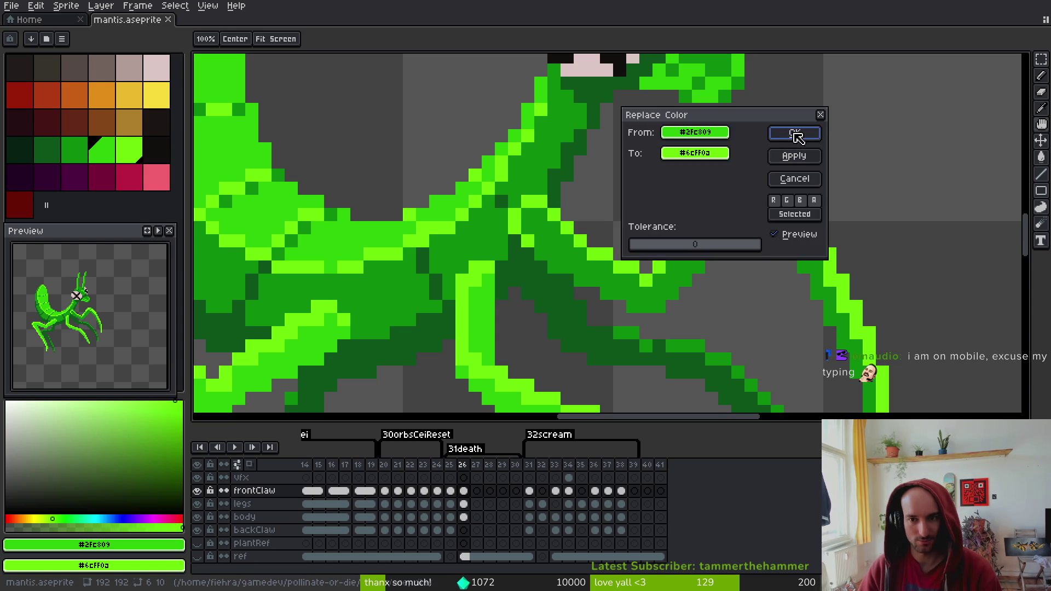
click(798, 134)
Replace the dark #0c8b0c green with #2fc809 and save the sprite
click(499, 281)
right_click(480, 300)
key(shift+r)
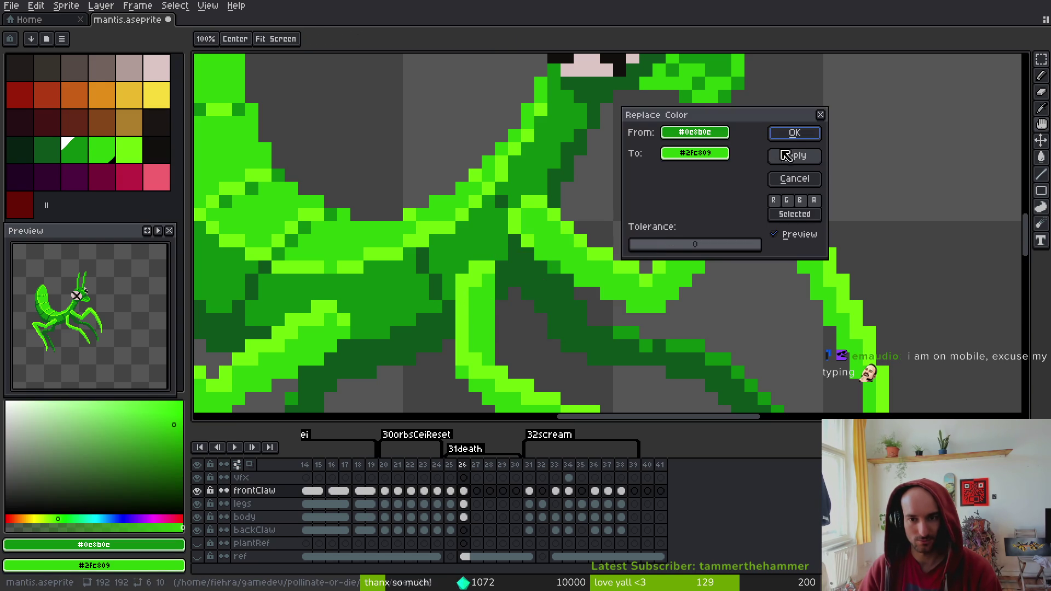
click(795, 133)
key(ctrl+s)
Recentre the mantis in the view and save the file again
key(b)
scroll(538, 251, up, 1)
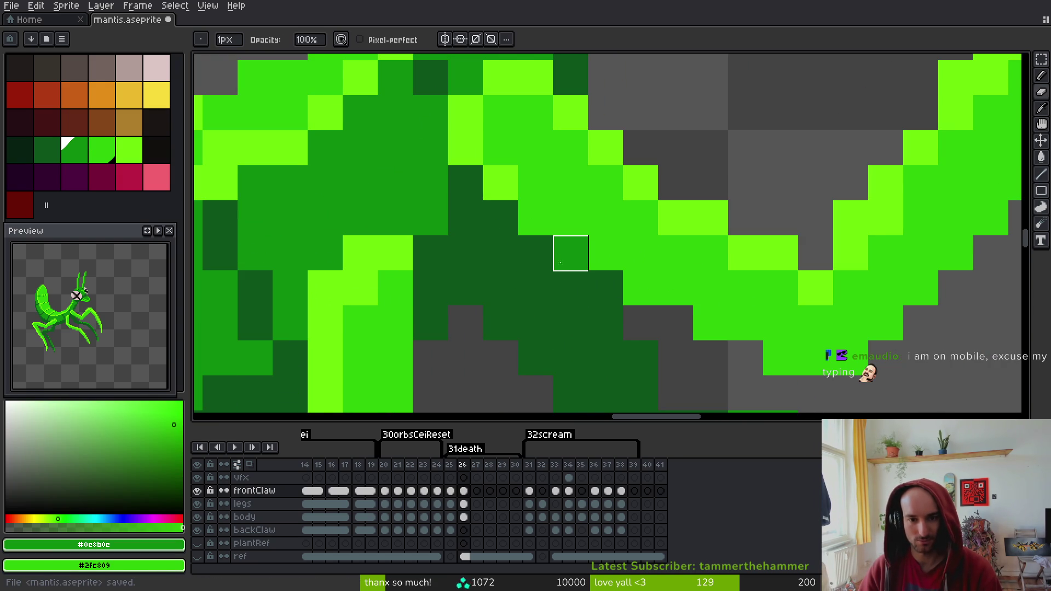
scroll(596, 328, down, 3)
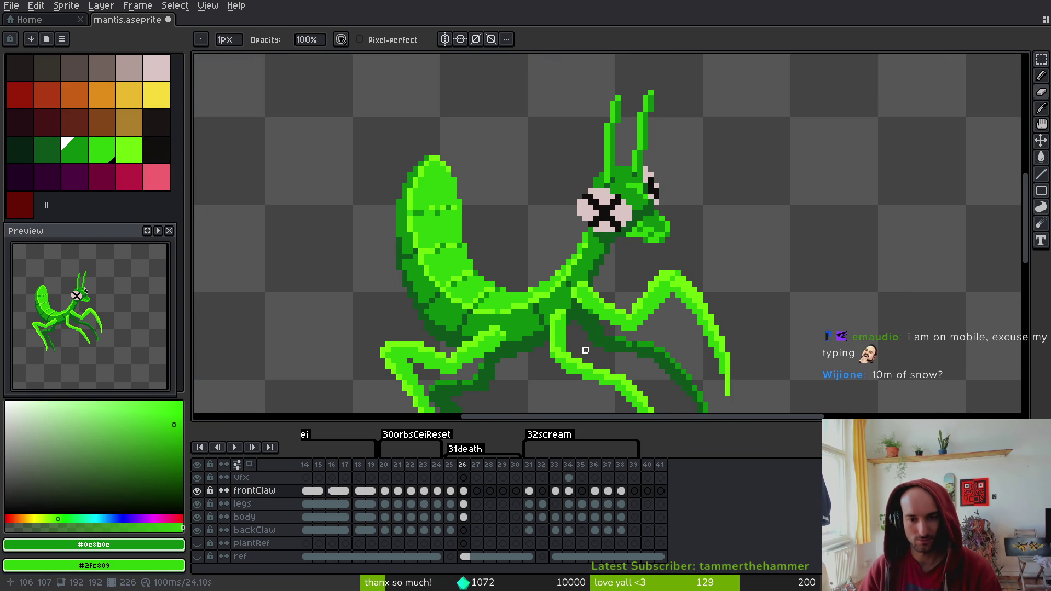
drag(630, 323, 613, 279)
key(ctrl+s)
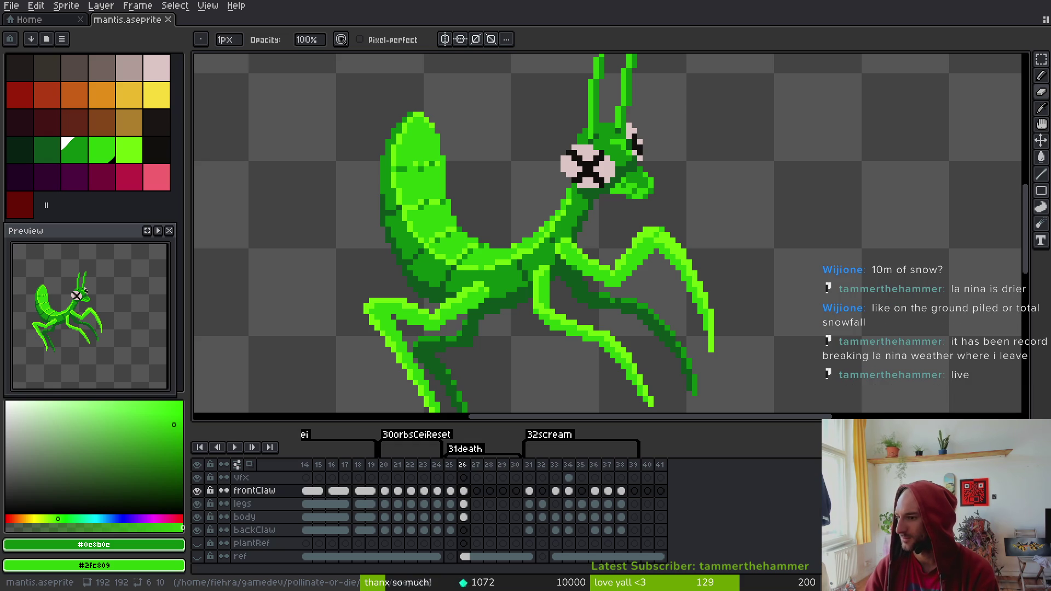
Switch to Brave and scroll through the Revelstoke snow report
key(alt+Tab)
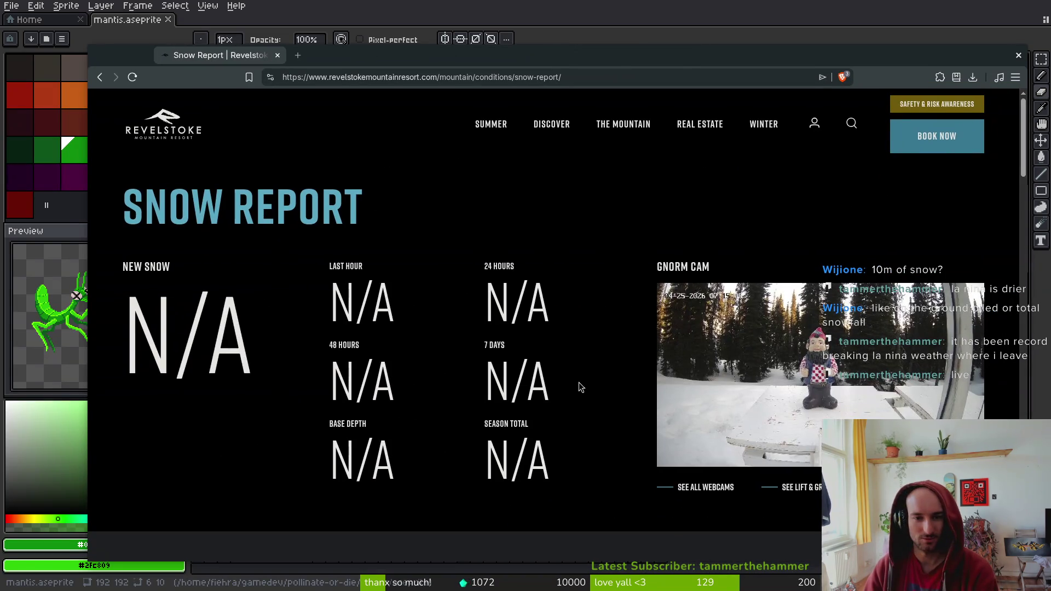
scroll(397, 345, down, 8)
scroll(373, 347, down, 15)
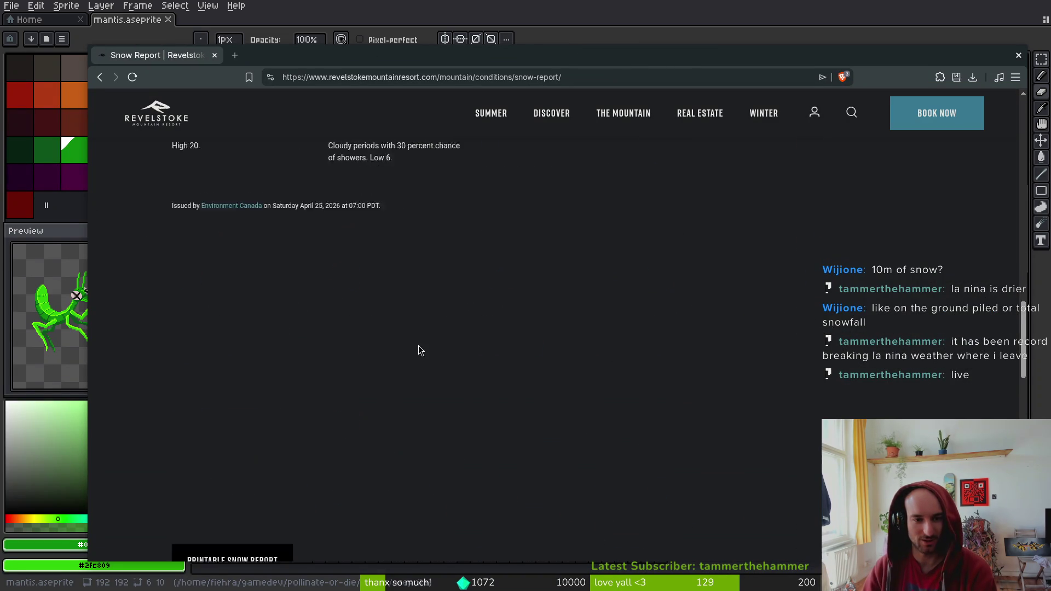
scroll(345, 349, up, 5)
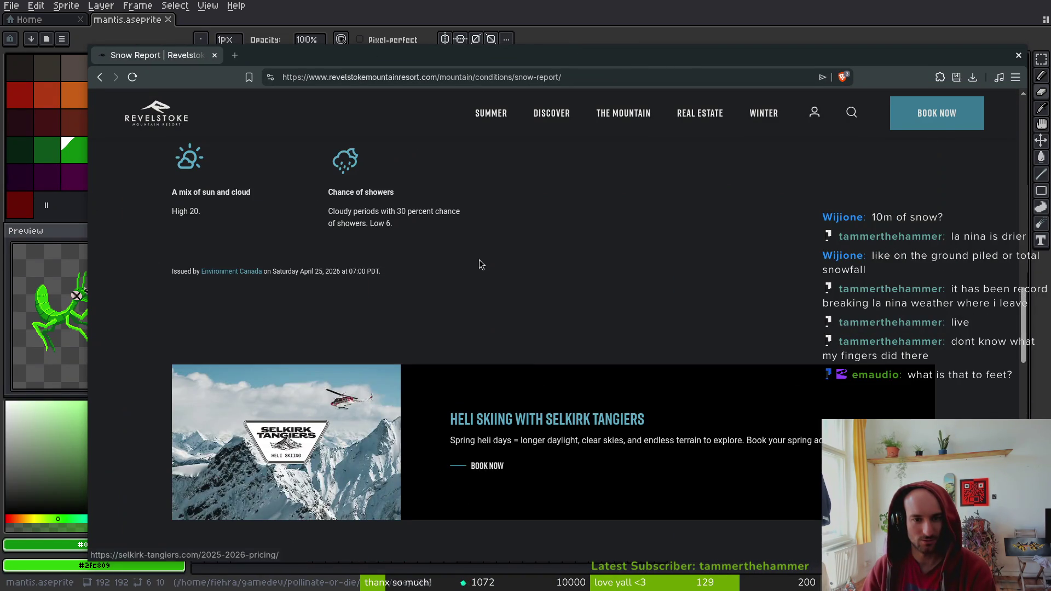
scroll(386, 272, down, 8)
scroll(386, 272, down, 12)
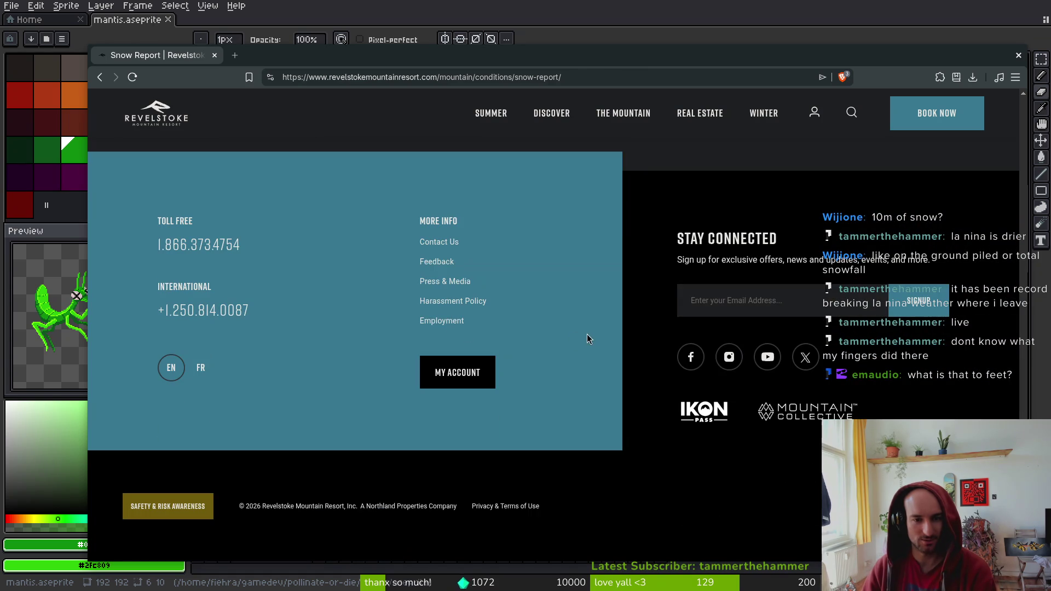
scroll(482, 351, up, 6)
scroll(482, 351, up, 8)
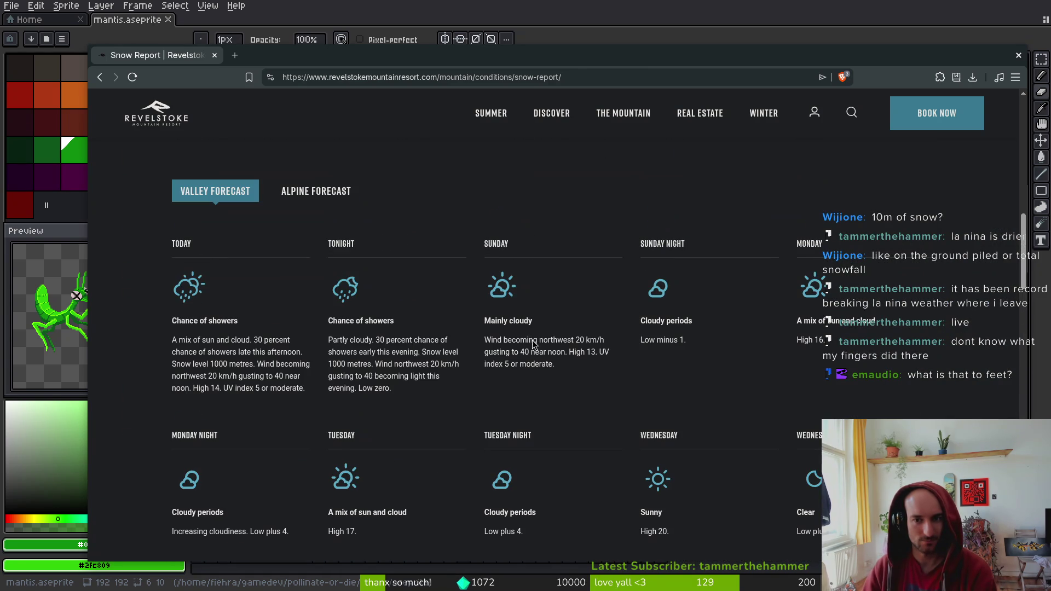
scroll(298, 193, up, 5)
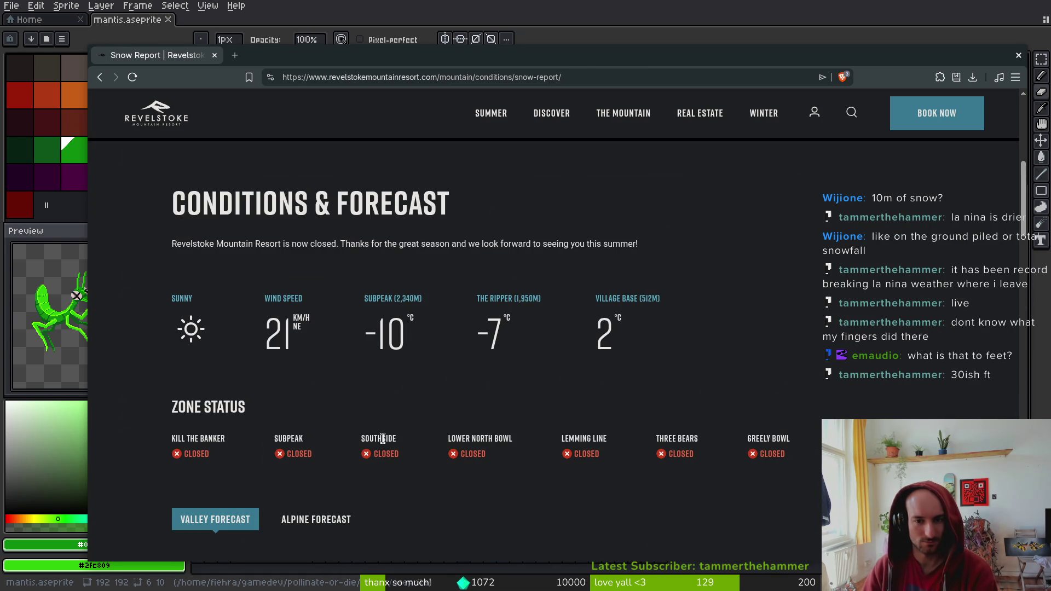
scroll(224, 466, up, 6)
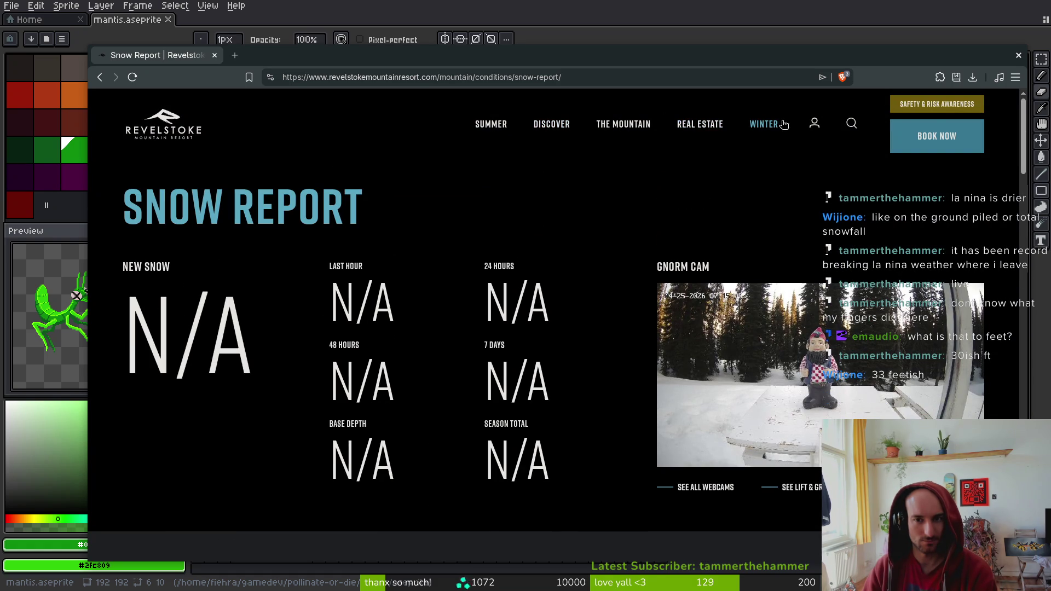
Search 'revelstoke snowfall history' and open the resort's Historical Snowfall page
click(580, 68)
text(re)
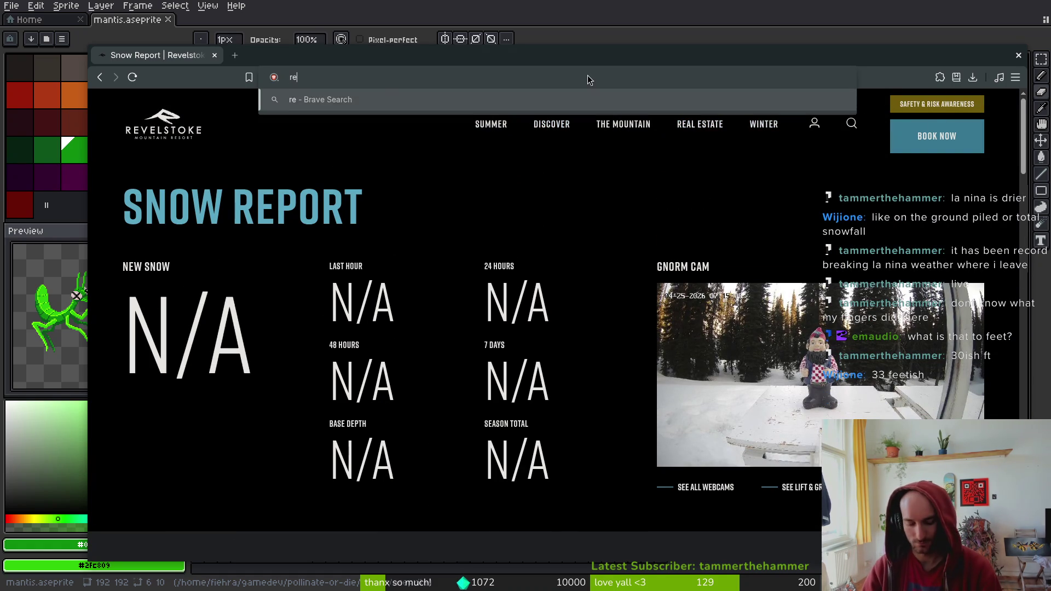
text(velstoke snow)
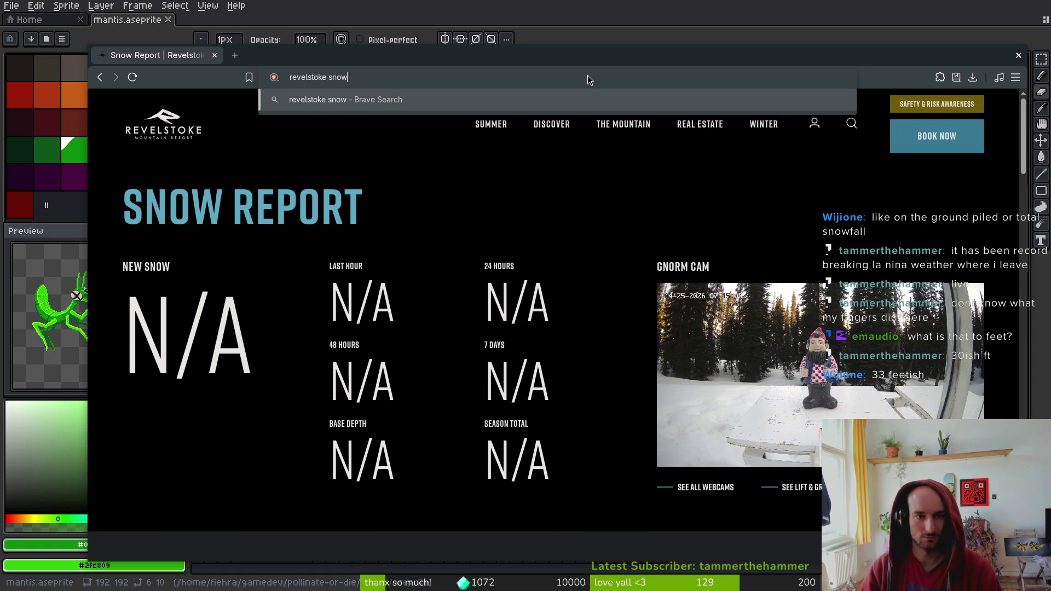
text(fall history)
key(Return)
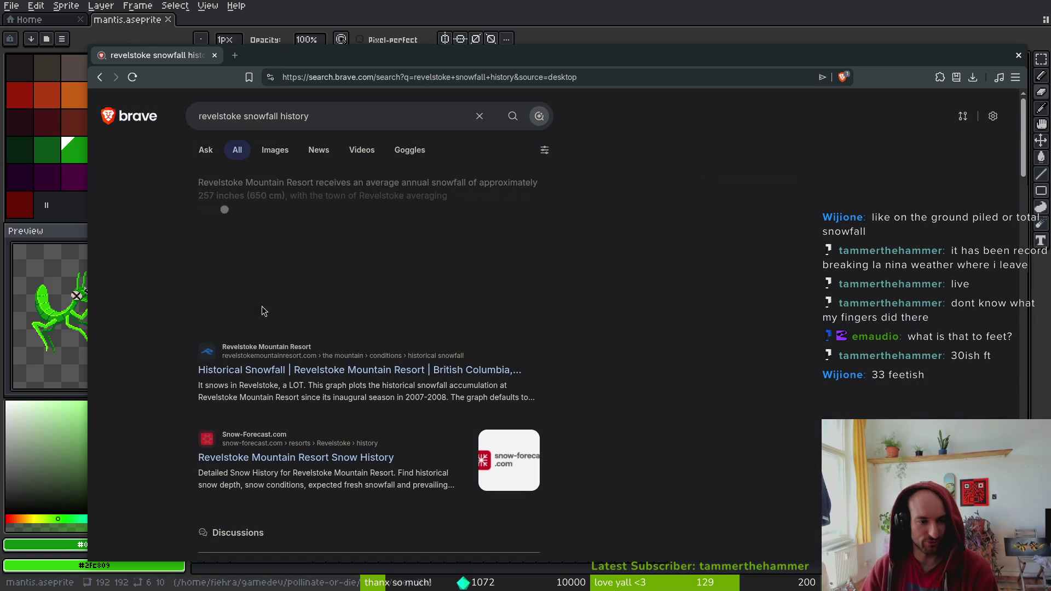
click(297, 371)
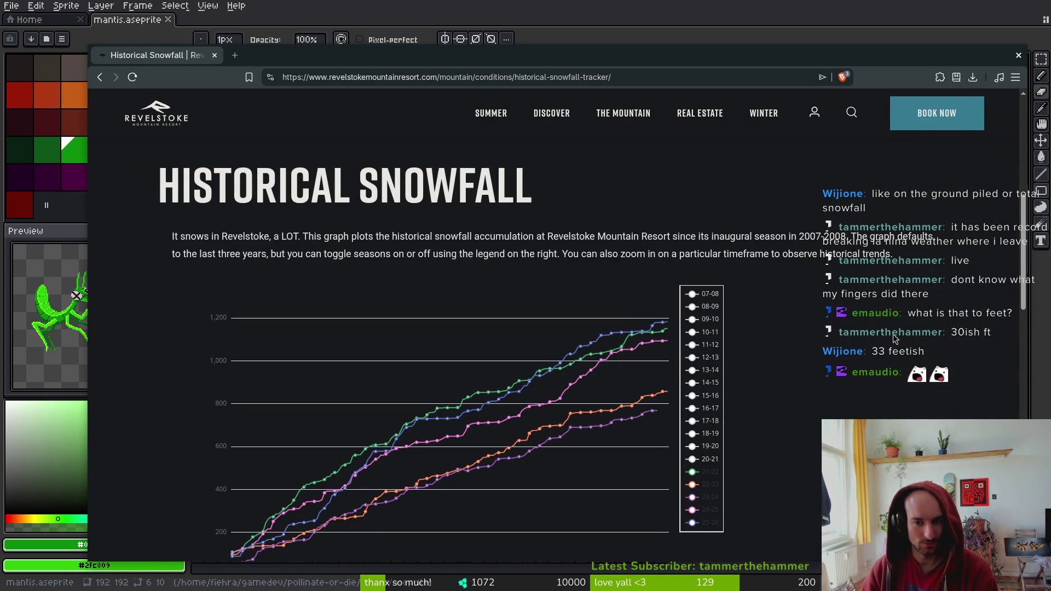
Hide the 21-22 season and test toggling the 13-14 season line on the chart
click(693, 473)
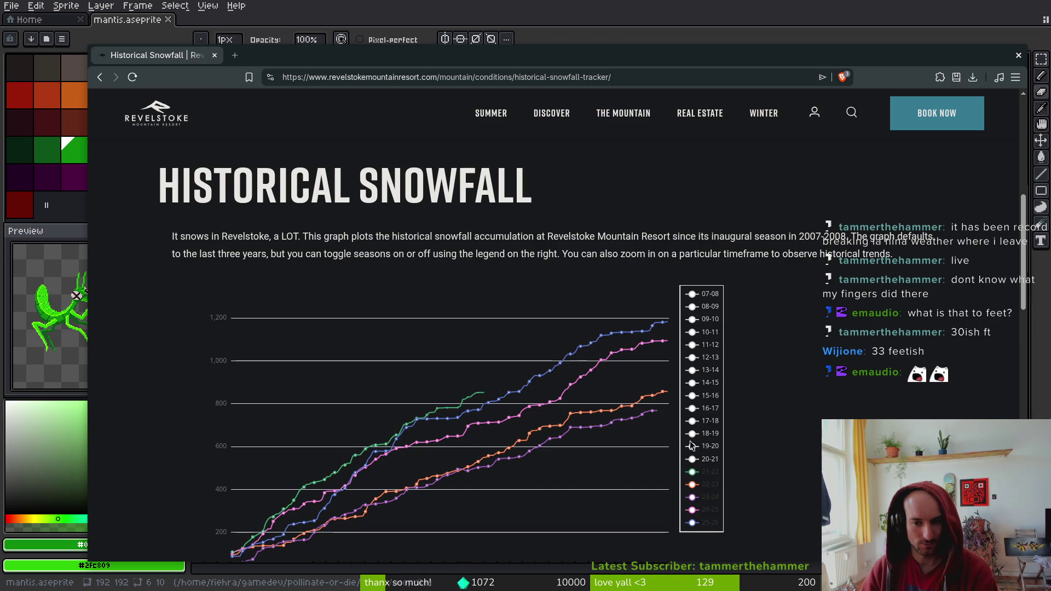
click(694, 370)
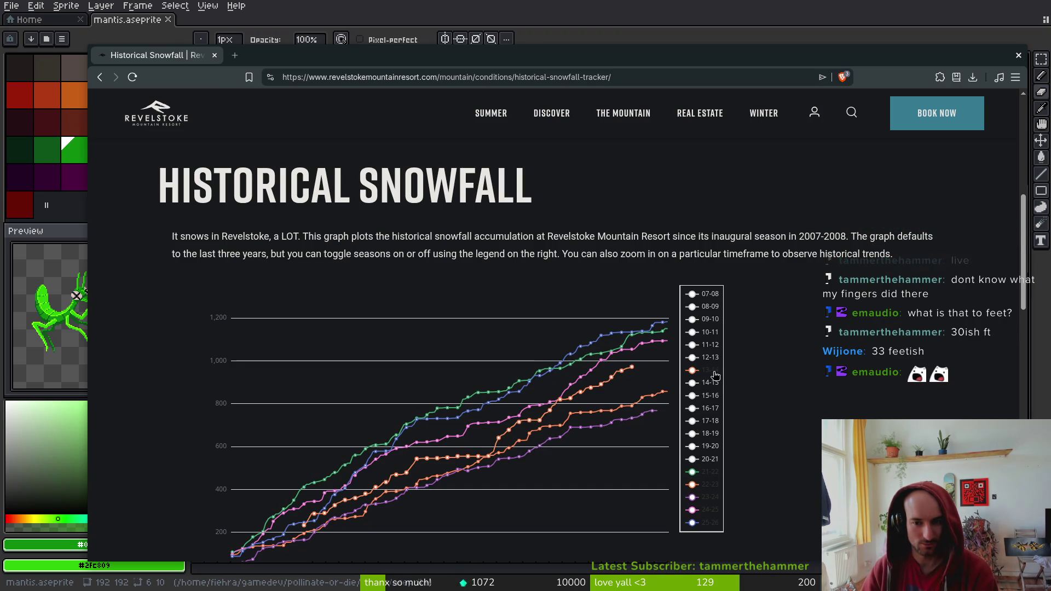
click(694, 372)
click(694, 374)
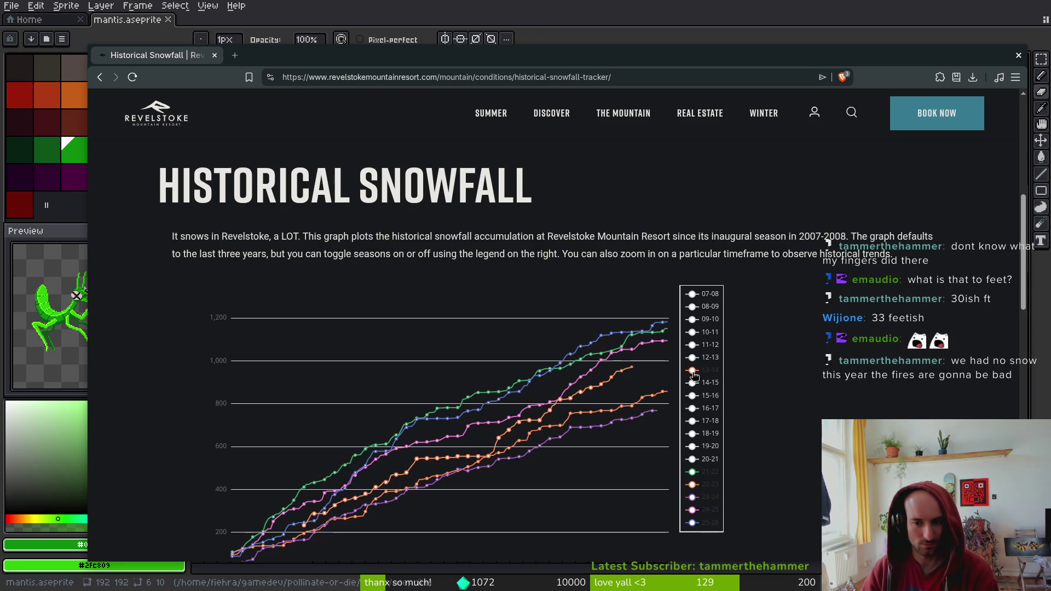
mouse_move(632, 371)
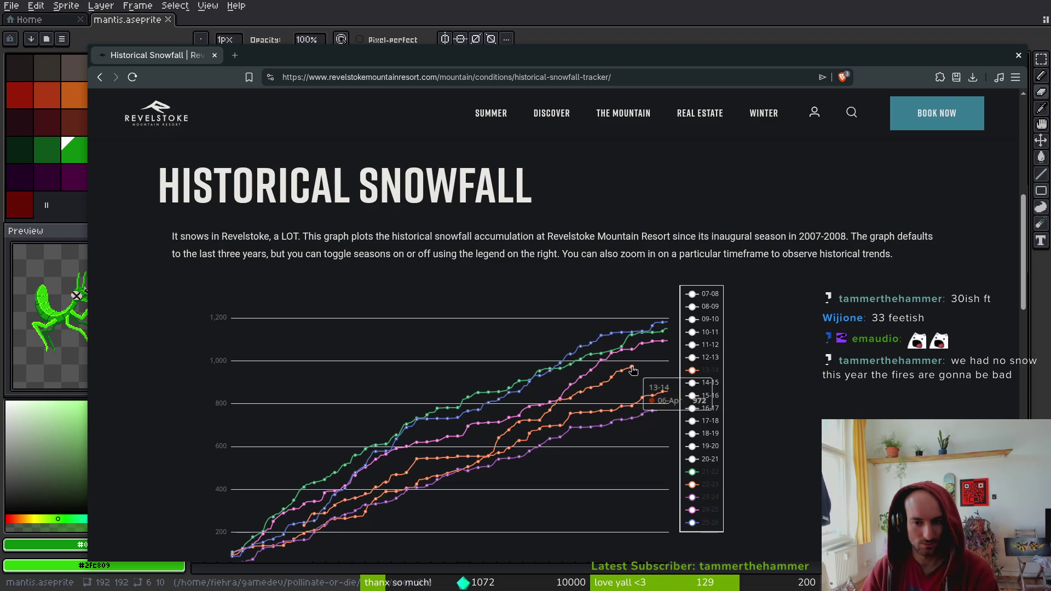
click(693, 368)
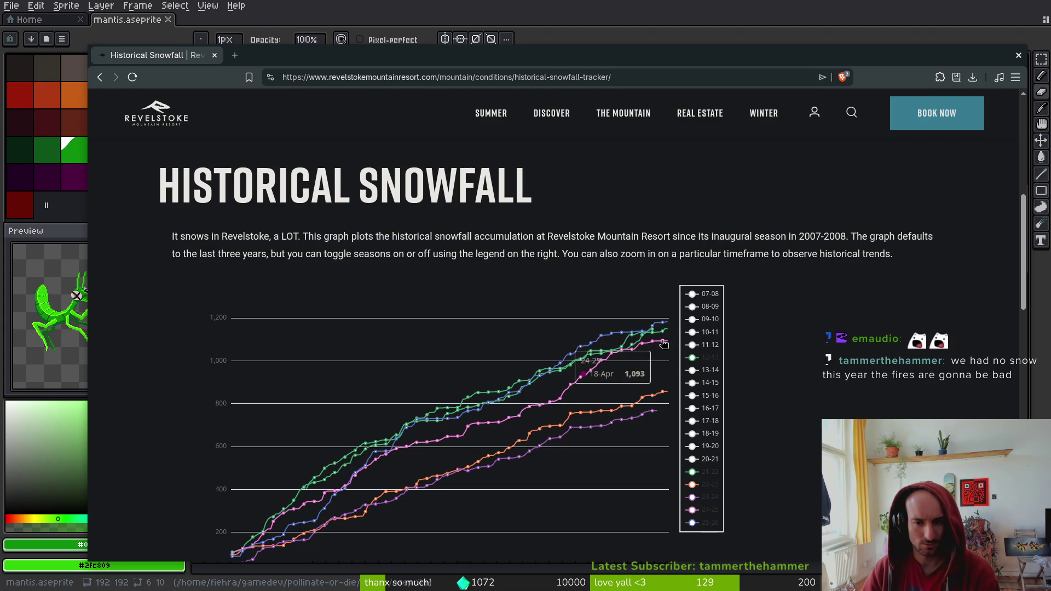
mouse_move(665, 396)
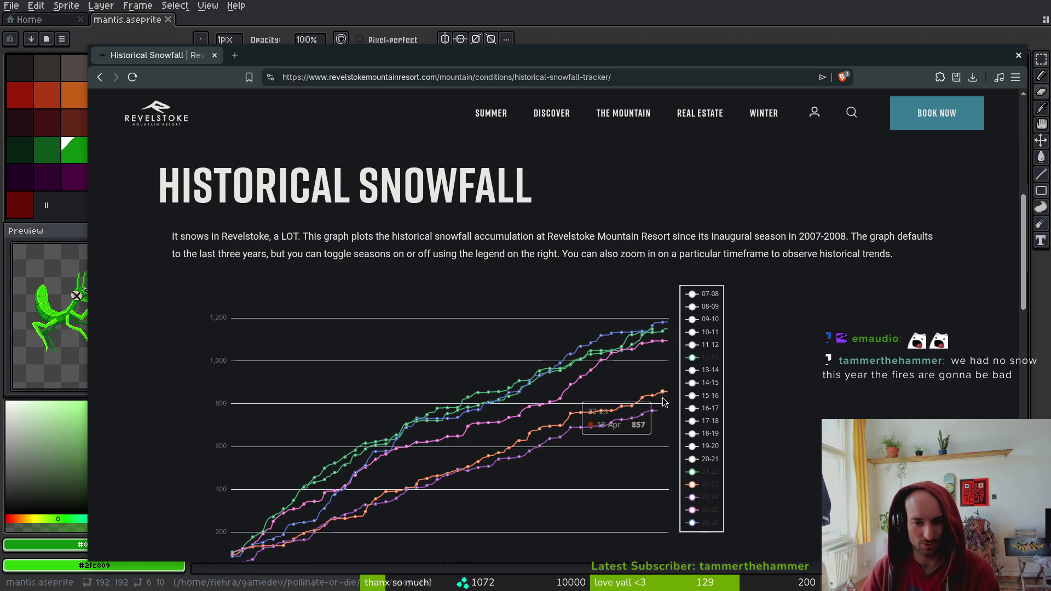
Turn on every season from 20-21 back to 07-08 in the chart legend
click(709, 458)
click(703, 446)
click(698, 433)
click(693, 421)
click(692, 408)
click(692, 395)
click(693, 382)
click(692, 370)
click(693, 345)
click(692, 331)
click(692, 318)
click(693, 306)
click(693, 293)
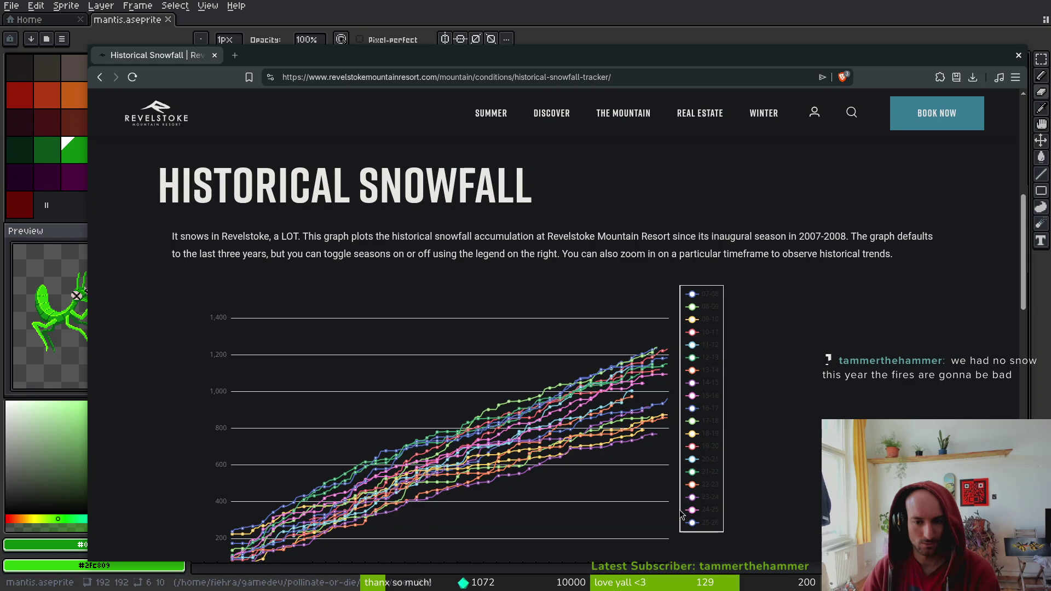
Review the all-season snowfall chart, then close Brave to return to the mantis sprite
scroll(817, 462, down, 2)
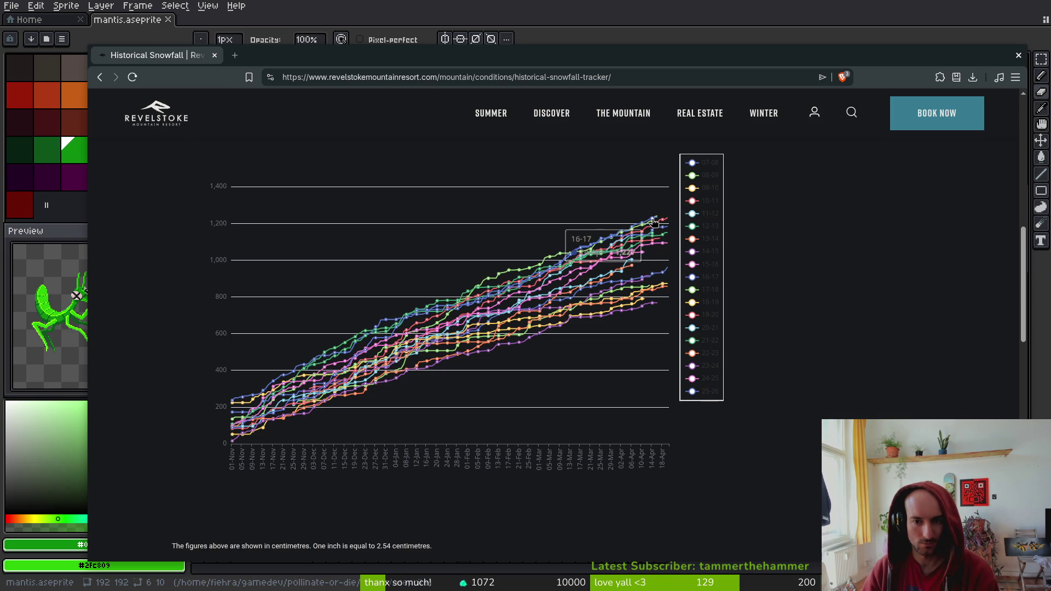
scroll(646, 235, up, 2)
scroll(622, 267, up, 2)
scroll(623, 266, up, 3)
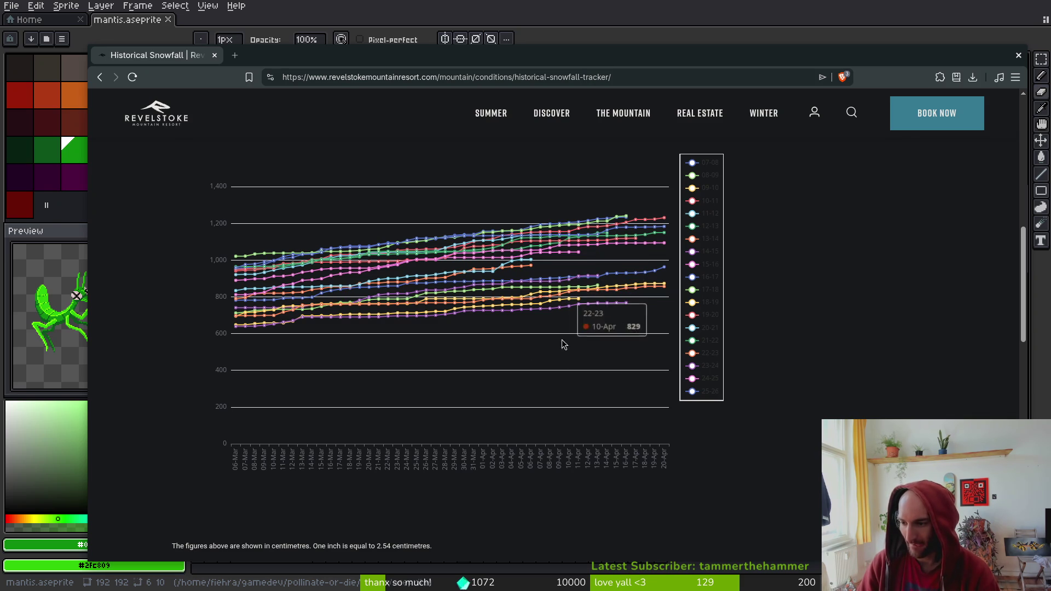
scroll(569, 339, down, 5)
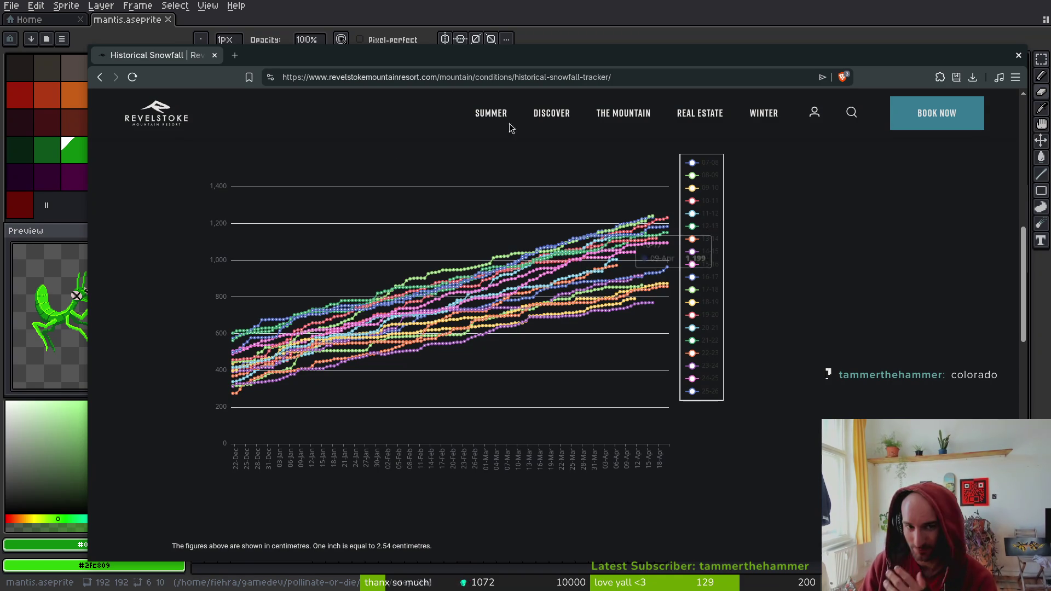
click(511, 81)
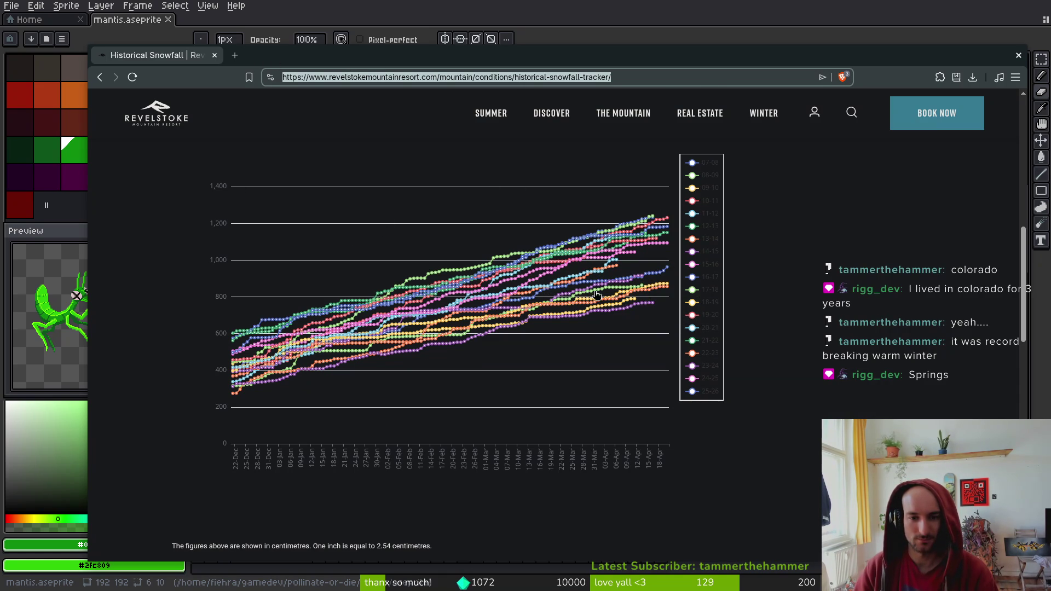
click(347, 154)
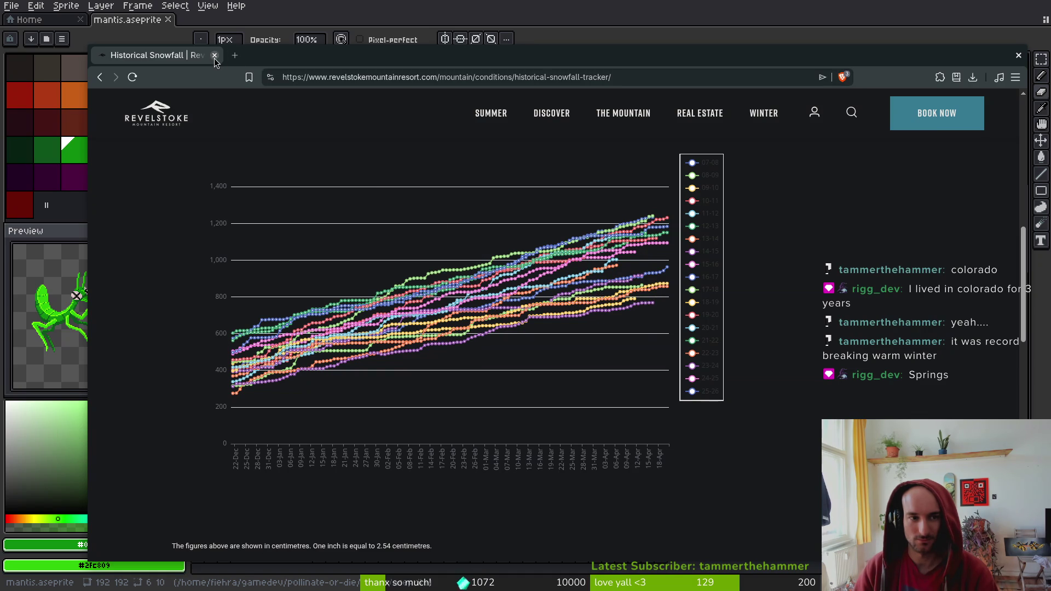
click(215, 56)
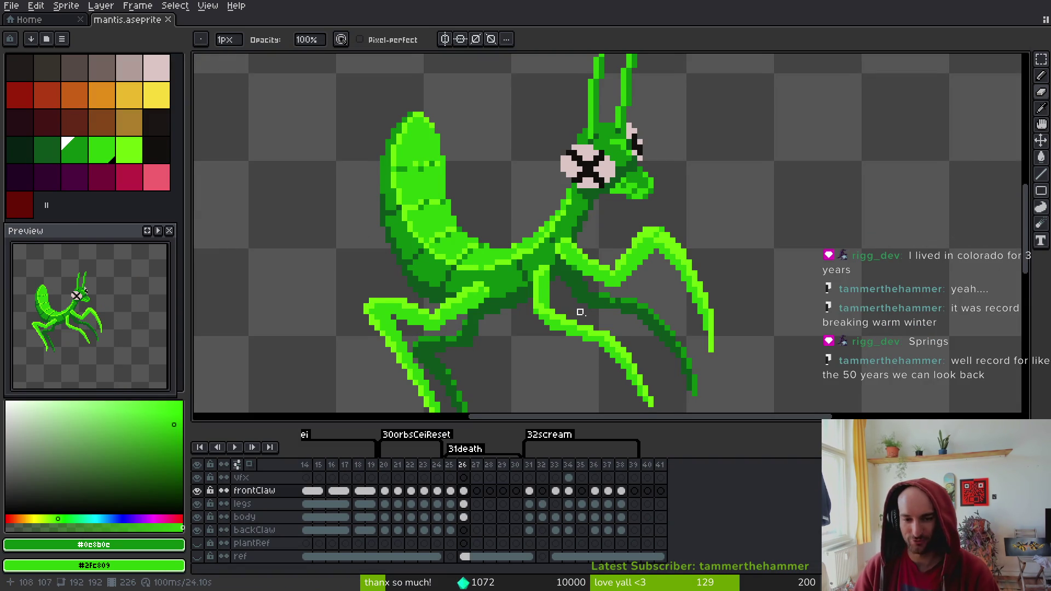
Save, then select the backClaw cel at frame 26 with the whole sprite in view
key(ctrl+s)
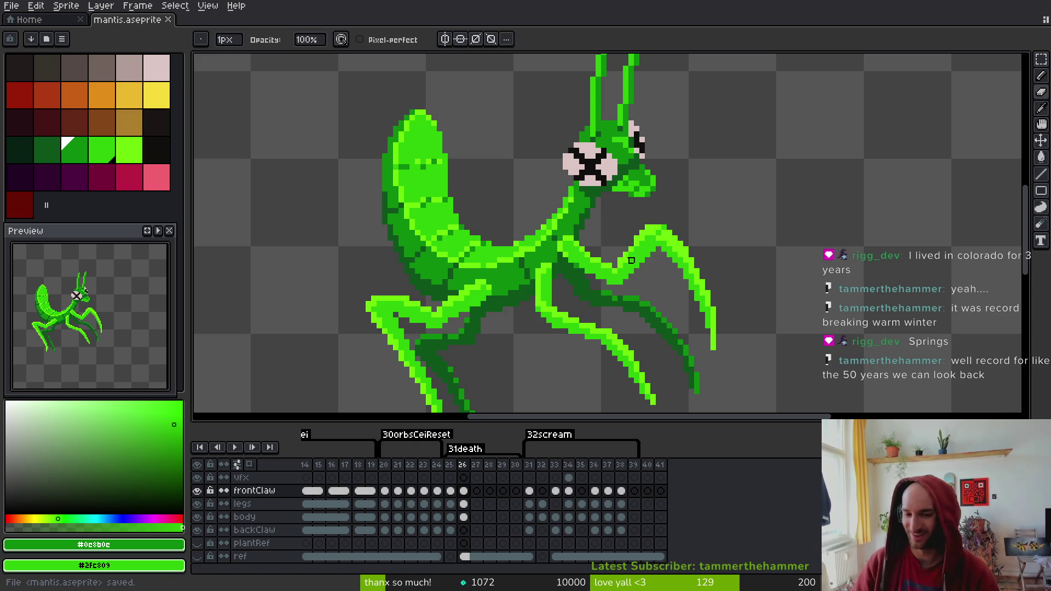
scroll(850, 276, down, 3)
key(v)
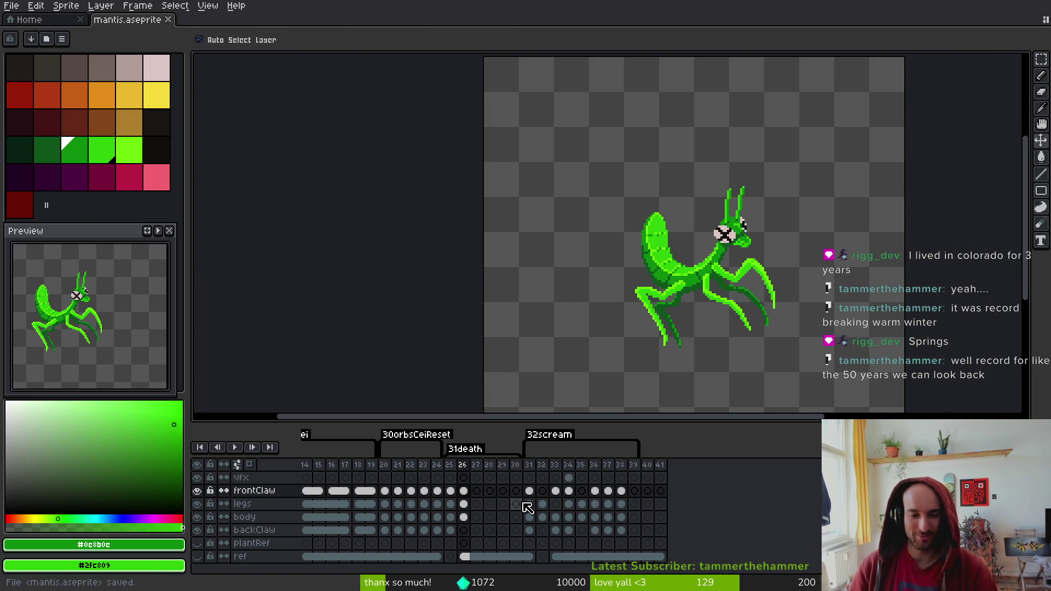
click(464, 530)
key(b)
scroll(759, 274, up, 3)
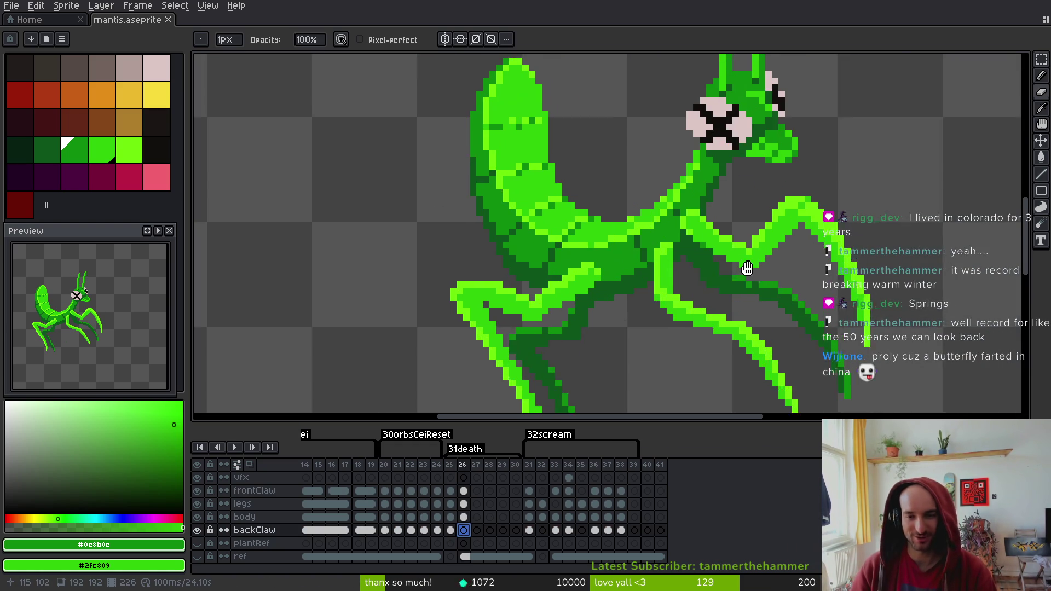
scroll(759, 273, right, 3)
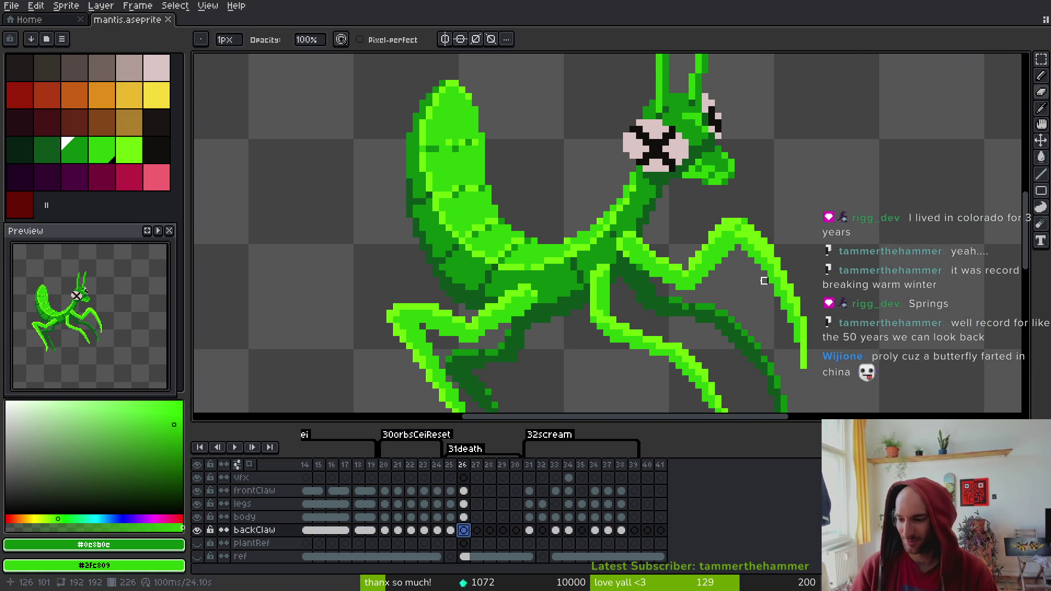
Sample the lime, mid and dark greens and place a first green pixel beside the back claw
key(i)
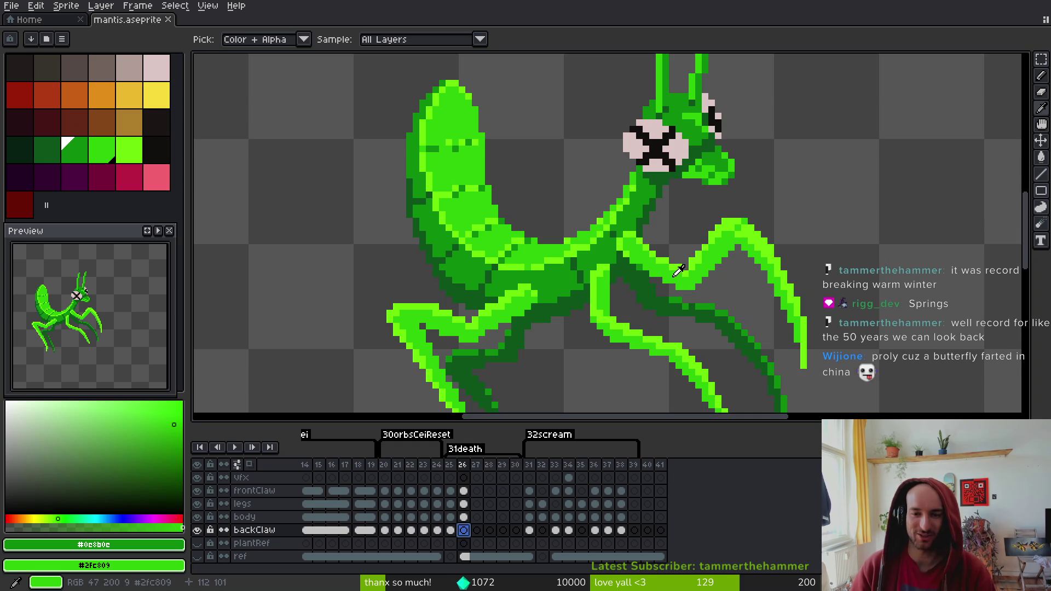
click(662, 255)
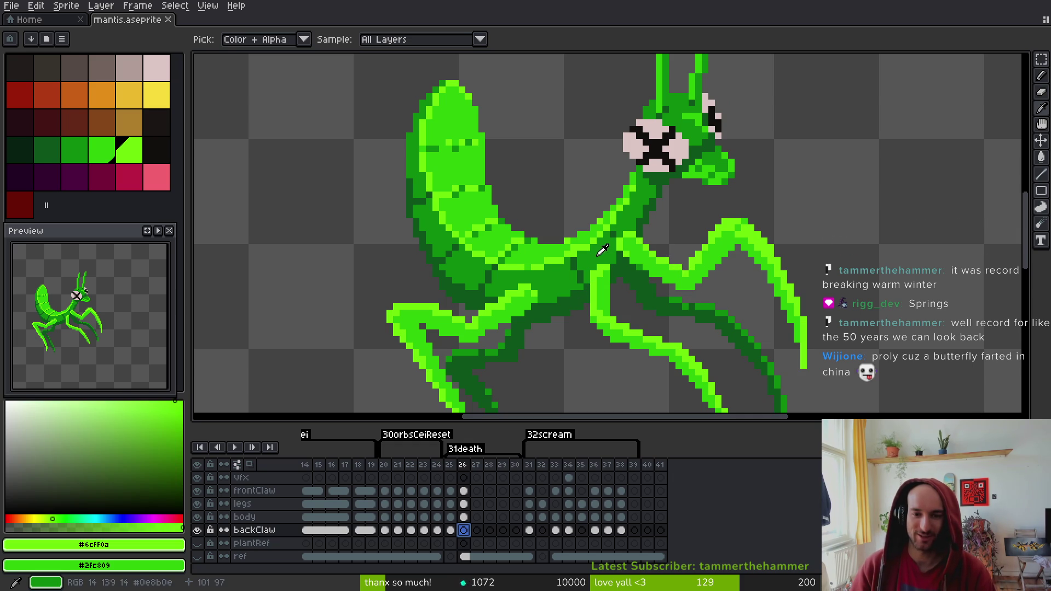
click(591, 236)
right_click(590, 237)
key(b)
scroll(624, 251, up, 3)
click(646, 232)
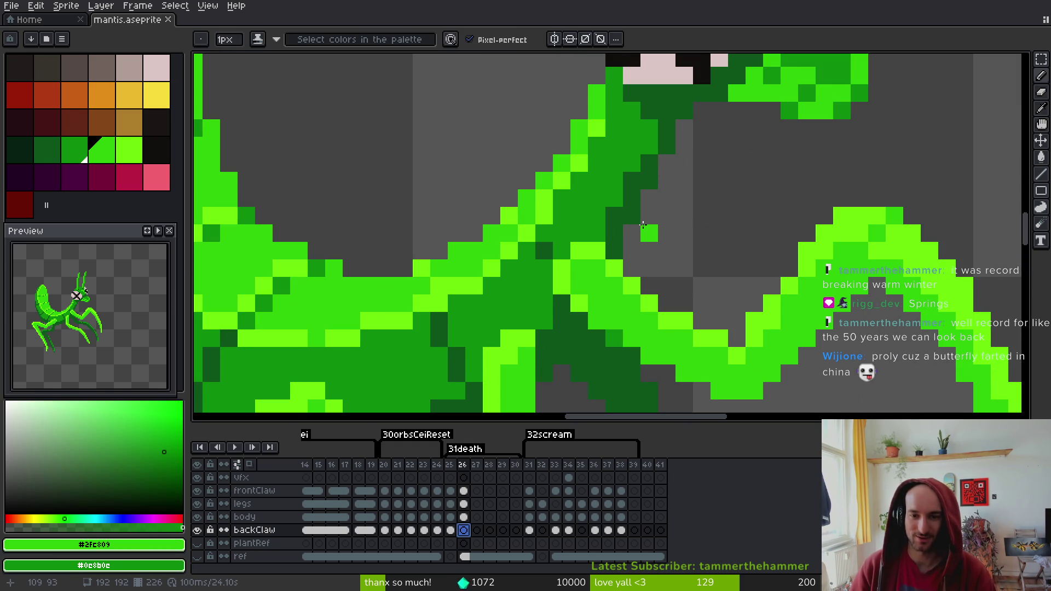
scroll(645, 223, down, 7)
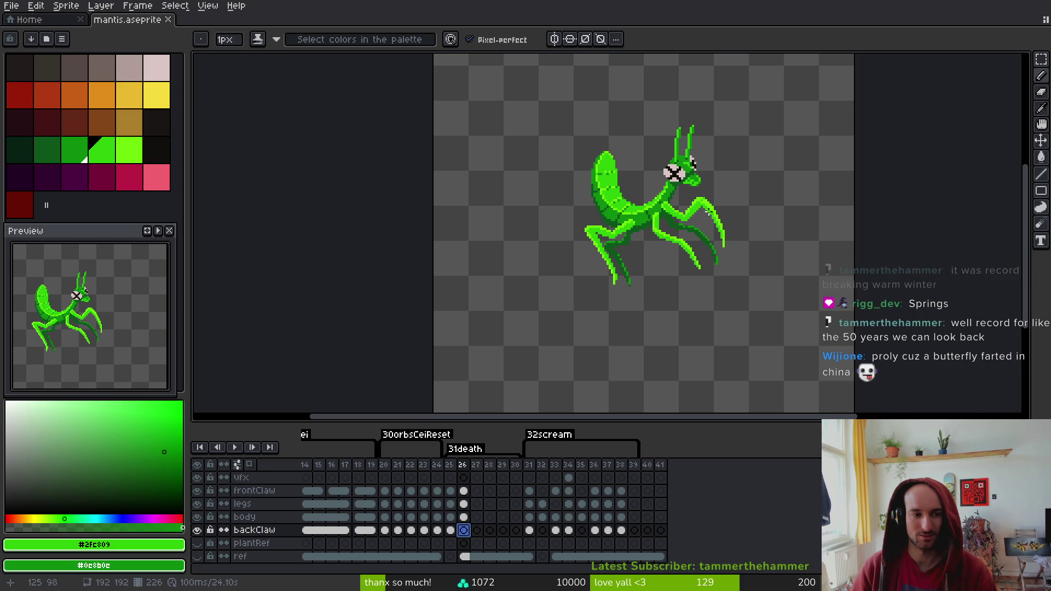
scroll(681, 211, up, 4)
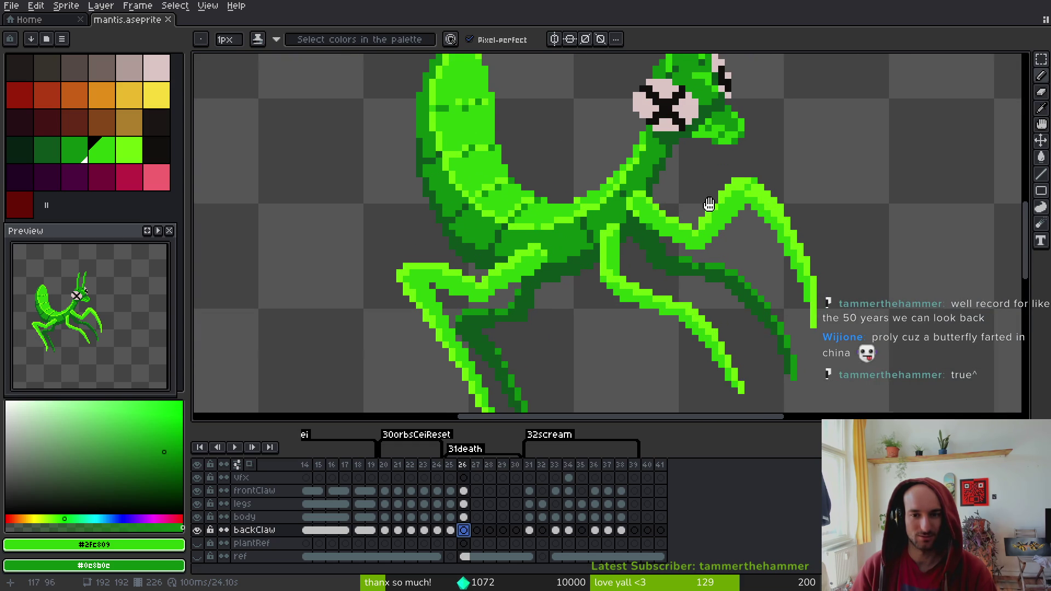
scroll(674, 192, up, 2)
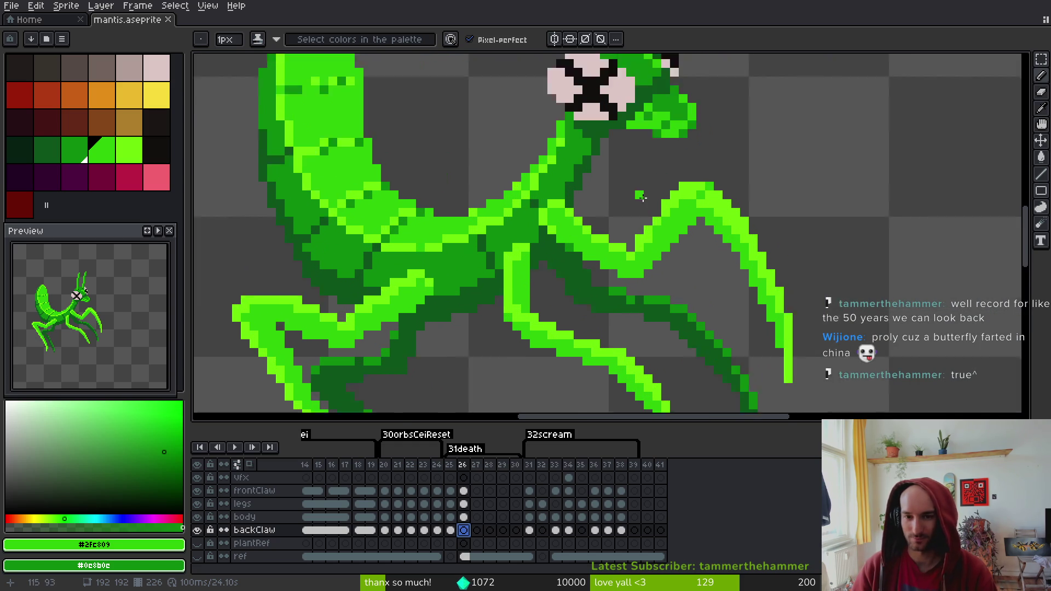
Draw the long thin back-claw extension to the right with a dark-green shading line, and save
mouse_move(549, 197)
mouse_down()
mouse_move(627, 221)
mouse_move(684, 147)
mouse_move(731, 129)
mouse_move(925, 199)
mouse_move(974, 244)
mouse_up()
scroll(975, 250, down, 2)
scroll(974, 250, down, 1)
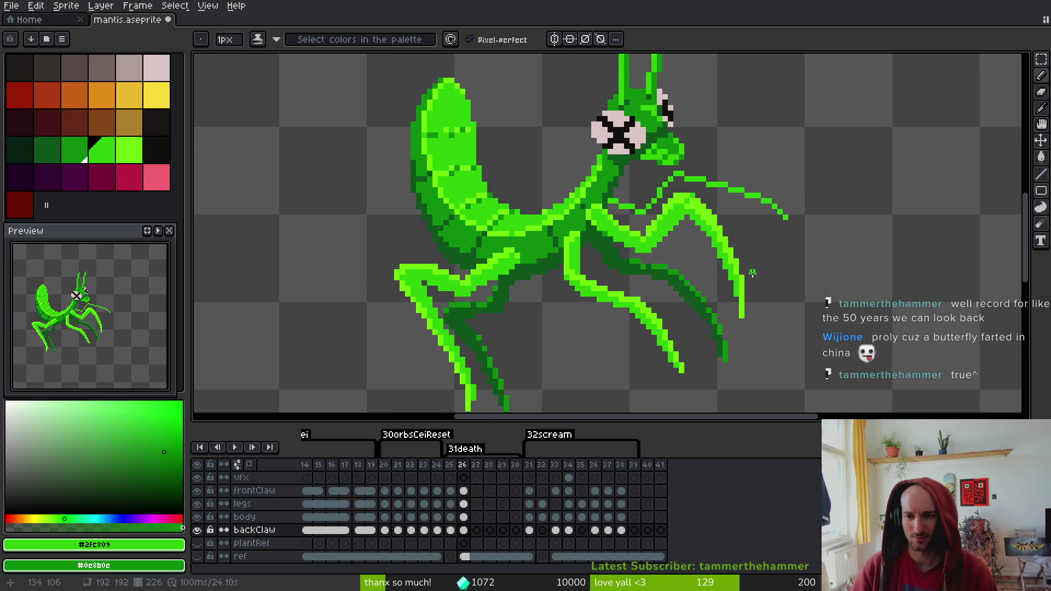
scroll(775, 214, up, 1)
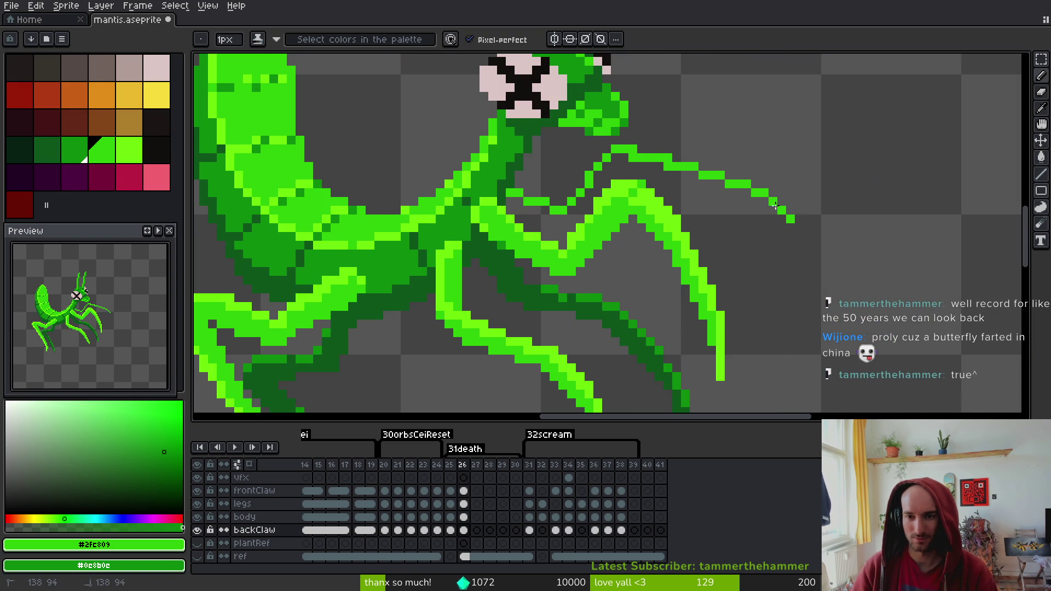
drag(772, 201, 815, 233)
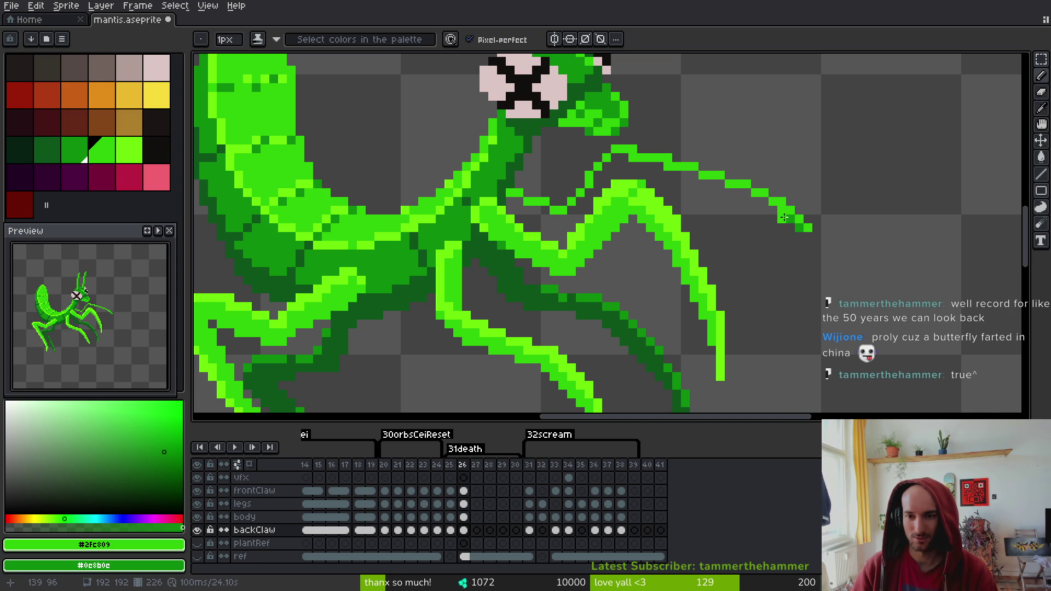
mouse_move(773, 205)
mouse_down()
mouse_move(692, 183)
mouse_move(603, 175)
mouse_up()
key(ctrl+s)
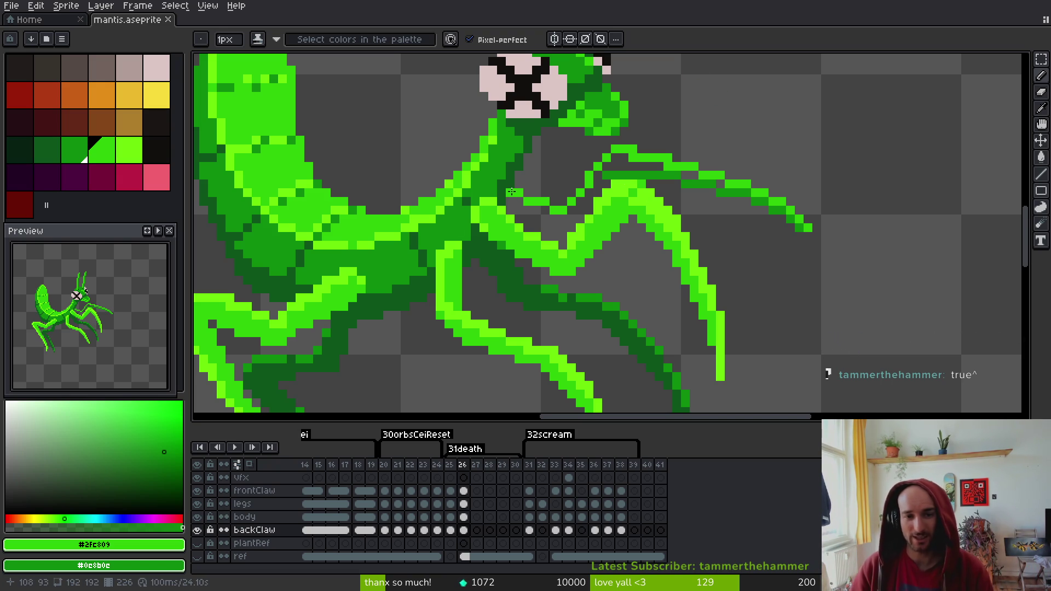
Add a claw pixel, shade the claw-body joint dark green, and save
click(515, 194)
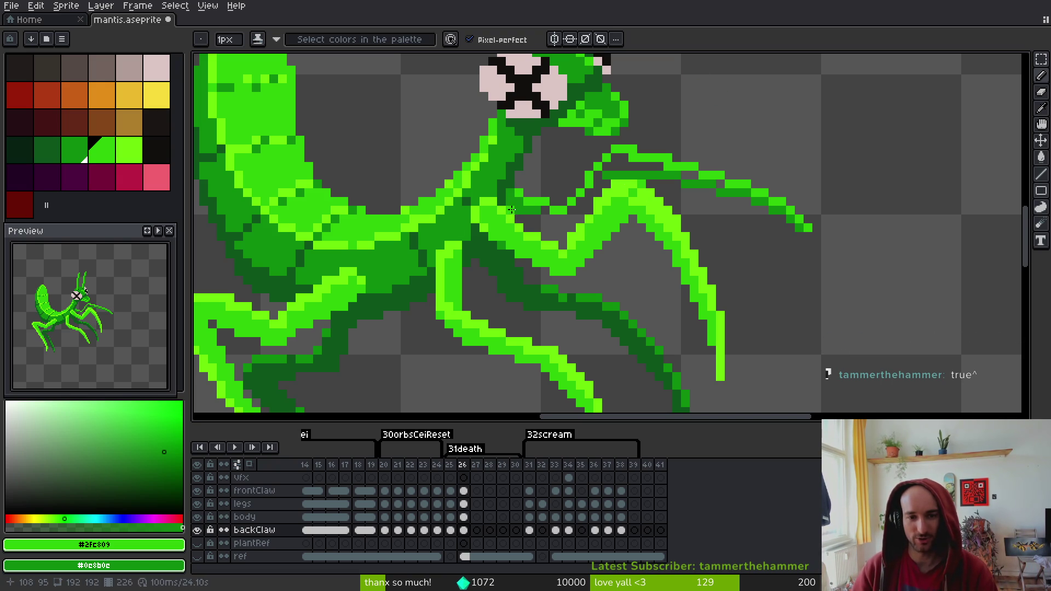
drag(530, 211, 550, 220)
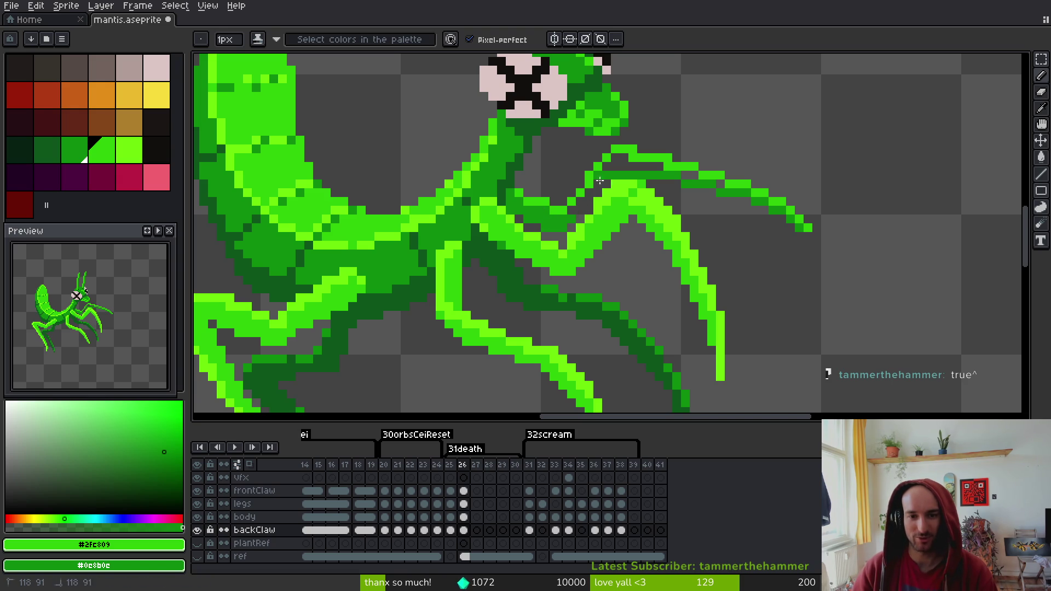
key(ctrl+s)
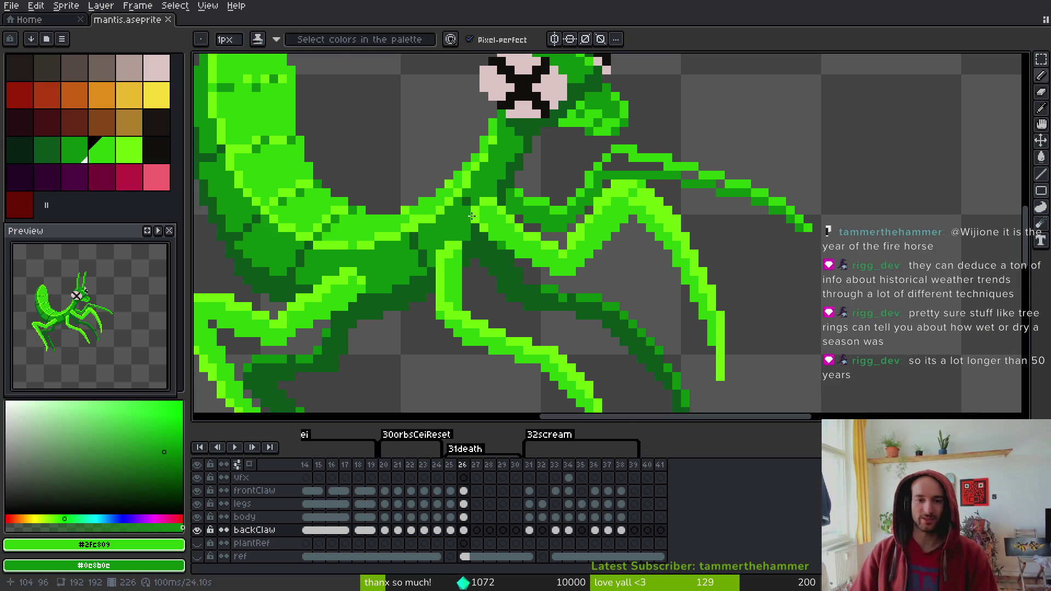
Touch up a claw pixel, bucket-fill the grey gap dark green, and save
scroll(467, 215, up, 2)
click(637, 228)
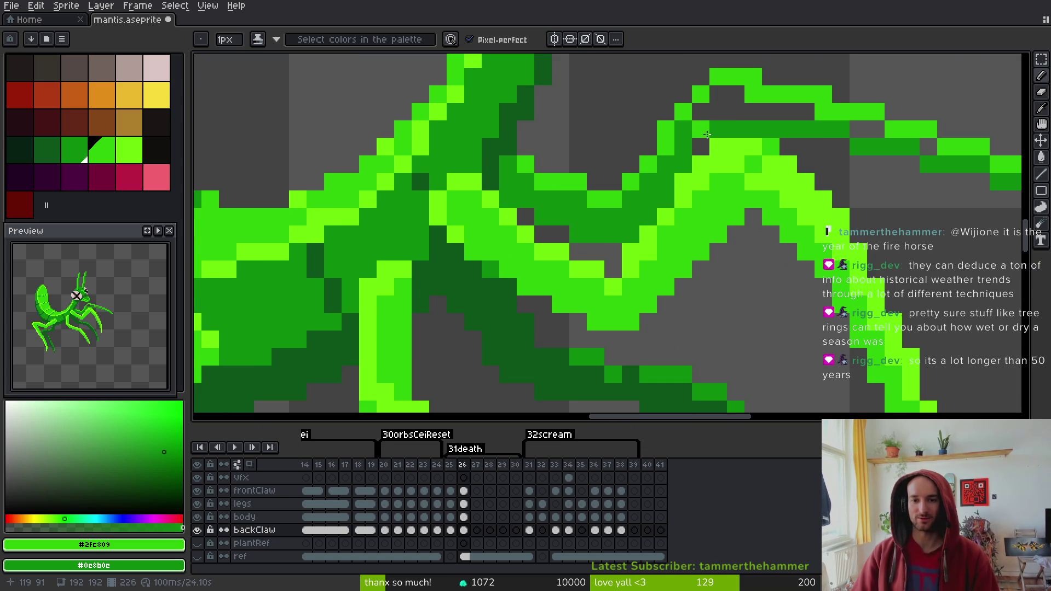
key(g)
scroll(692, 188, right, 5)
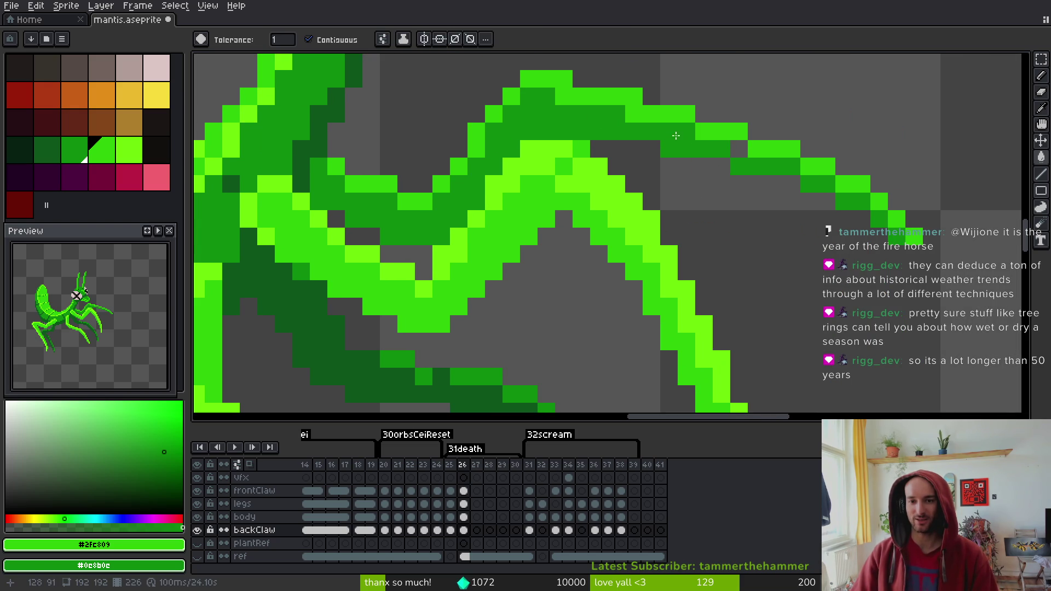
click(676, 135)
key(b)
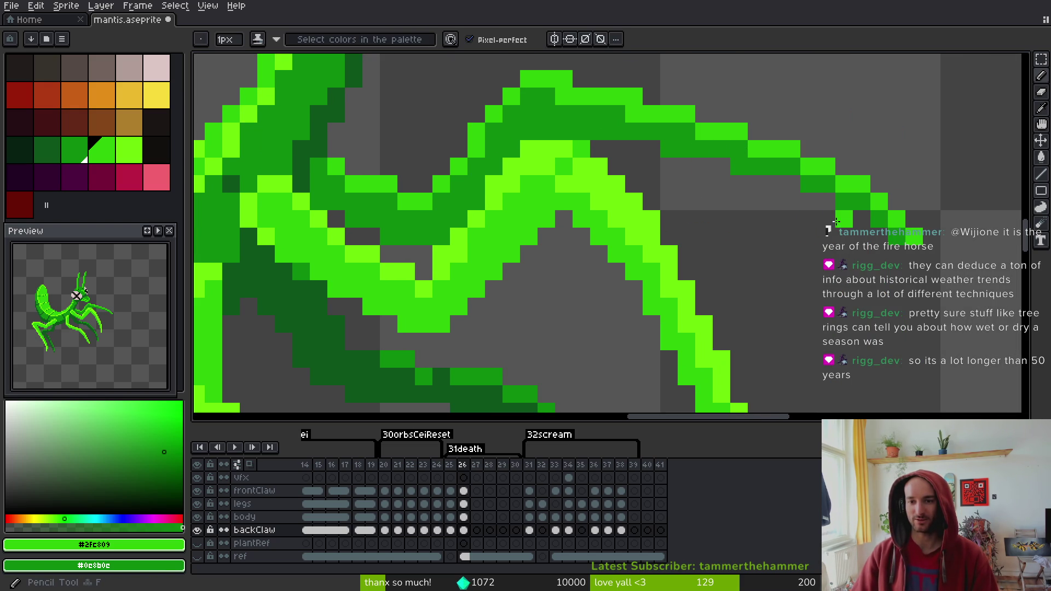
scroll(836, 221, down, 3)
scroll(842, 208, up, 2)
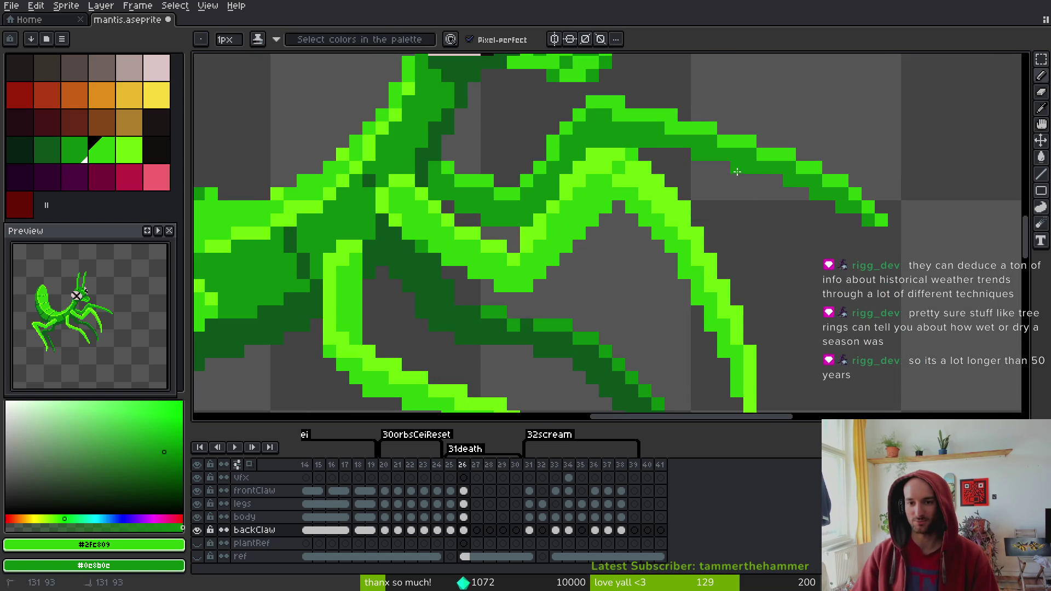
scroll(750, 260, down, 2)
key(ctrl+s)
key(ctrl+e)
scroll(755, 279, down, 3)
scroll(705, 257, up, 2)
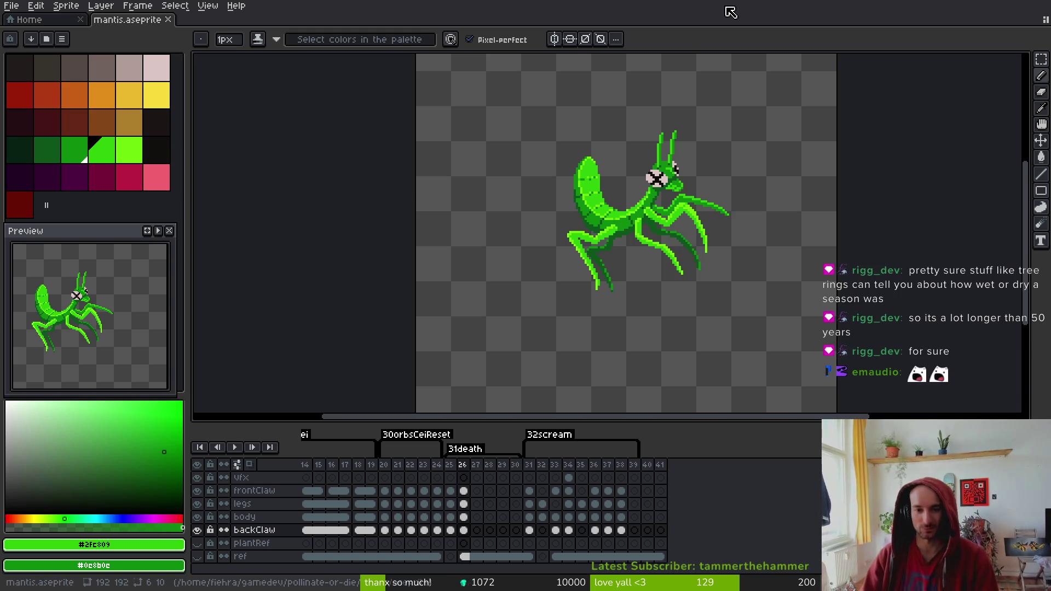
scroll(603, 243, up, 8)
Add lime pixels at the leg tip, erasing and then undoing a stray one
scroll(602, 243, up, 1)
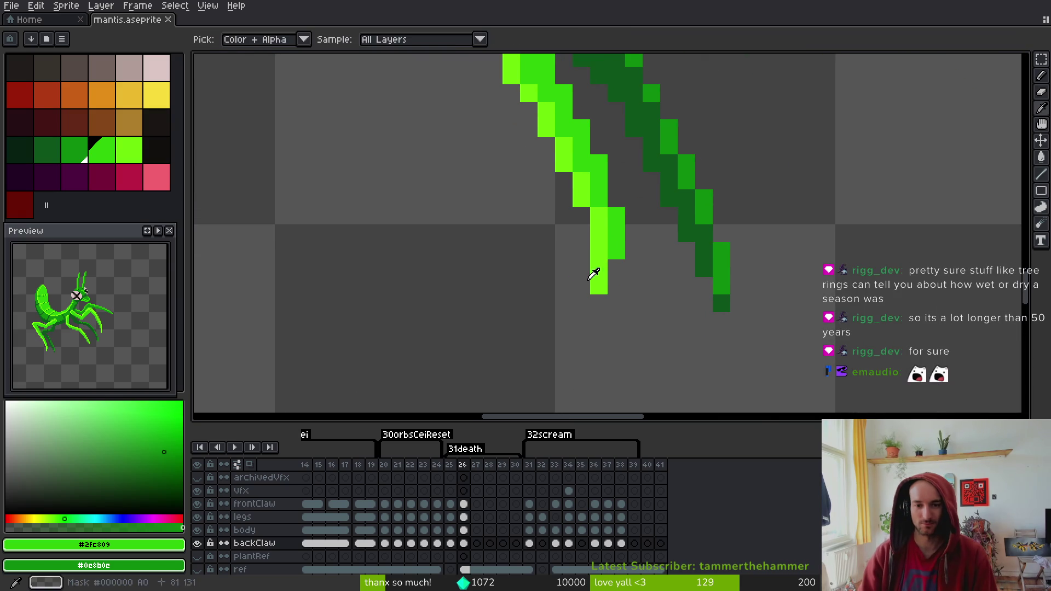
alt+click(599, 274)
click(617, 268)
click(634, 301)
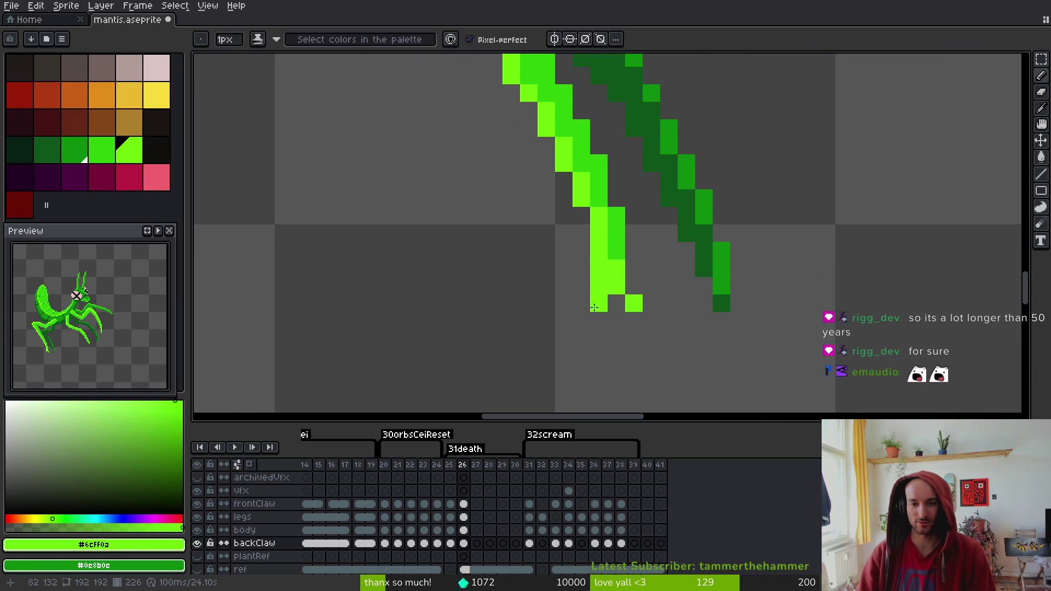
key(e)
click(598, 303)
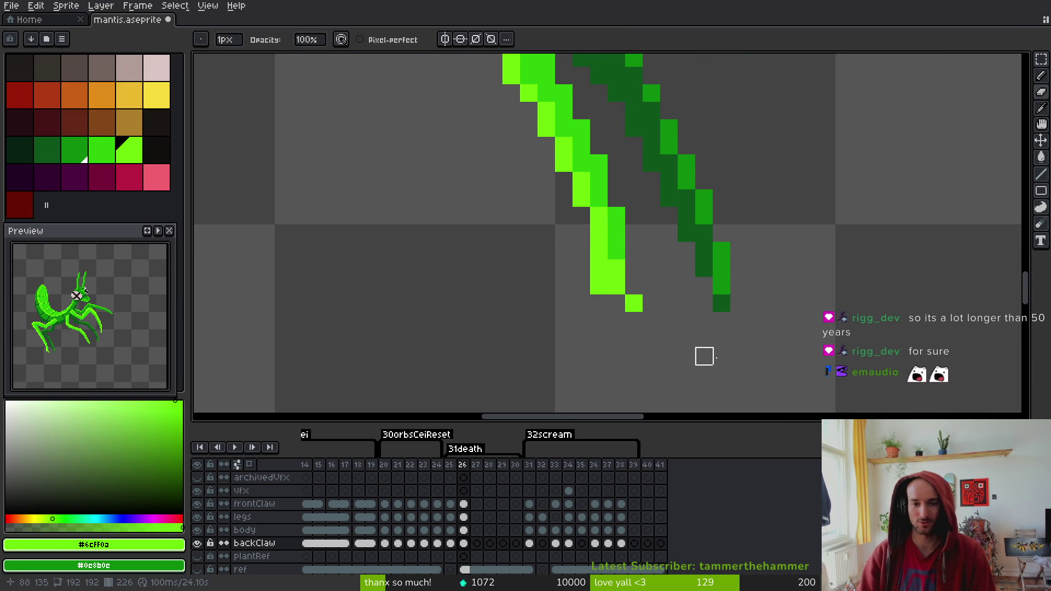
key(ctrl+z)
key(ctrl+z)
key(ctrl+z)
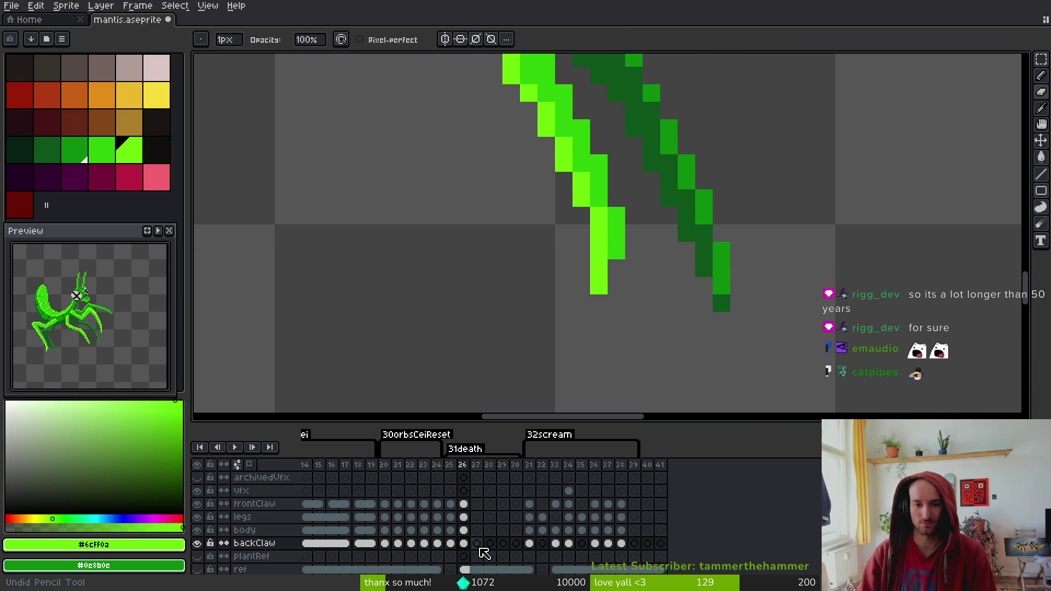
On the legs layer at frame 26, extend the light leg tip downward in lime and save
click(463, 516)
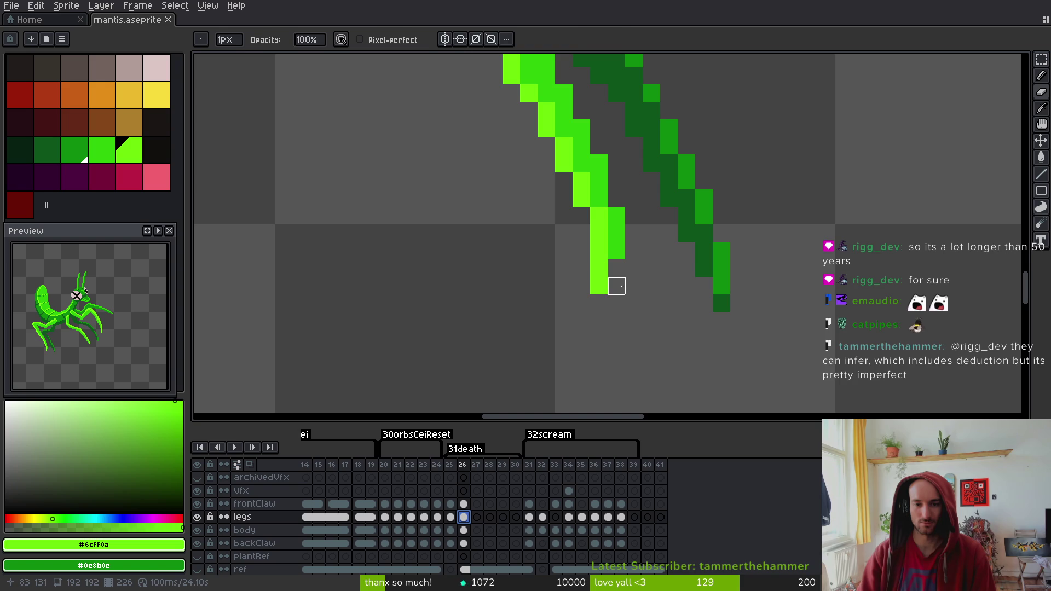
key(b)
drag(617, 286, 634, 303)
key(alt)
alt+click(625, 235)
scroll(728, 284, down, 2)
scroll(728, 285, up, 2)
key(ctrl+s)
Darken the dark leg's edge and tip pixels with darker greens and save
alt+click(726, 287)
click(737, 325)
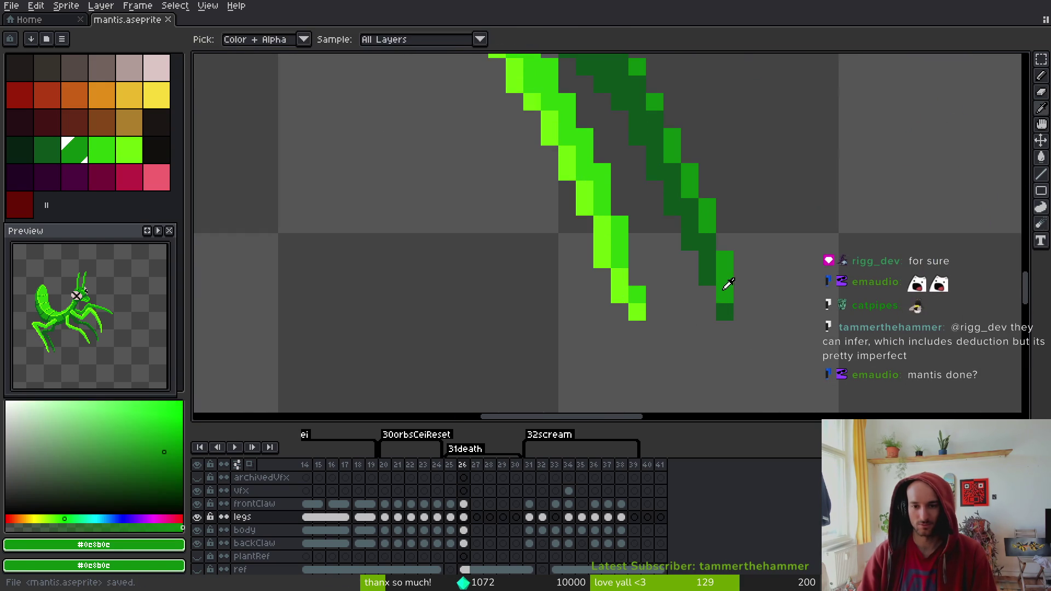
click(726, 308)
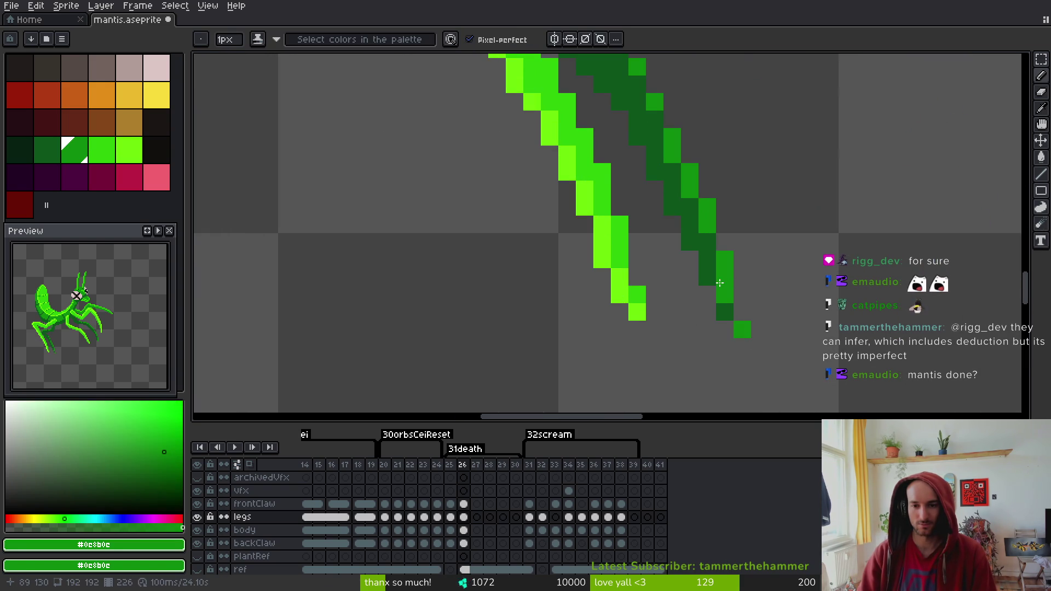
alt+click(731, 314)
click(737, 327)
click(710, 290)
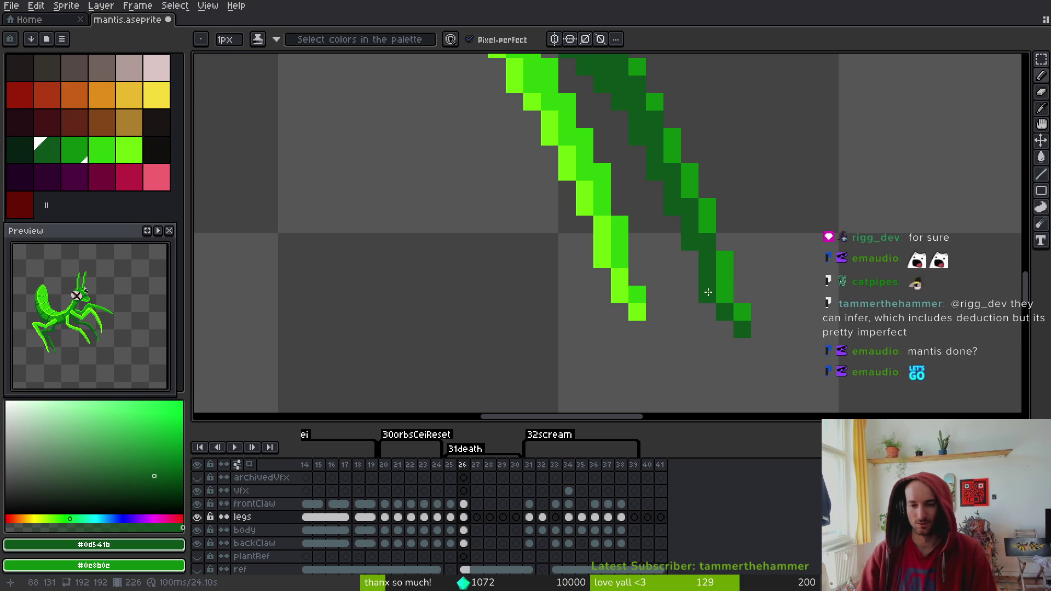
scroll(708, 293, down, 1)
scroll(766, 306, down, 1)
scroll(808, 321, up, 1)
key(ctrl+s)
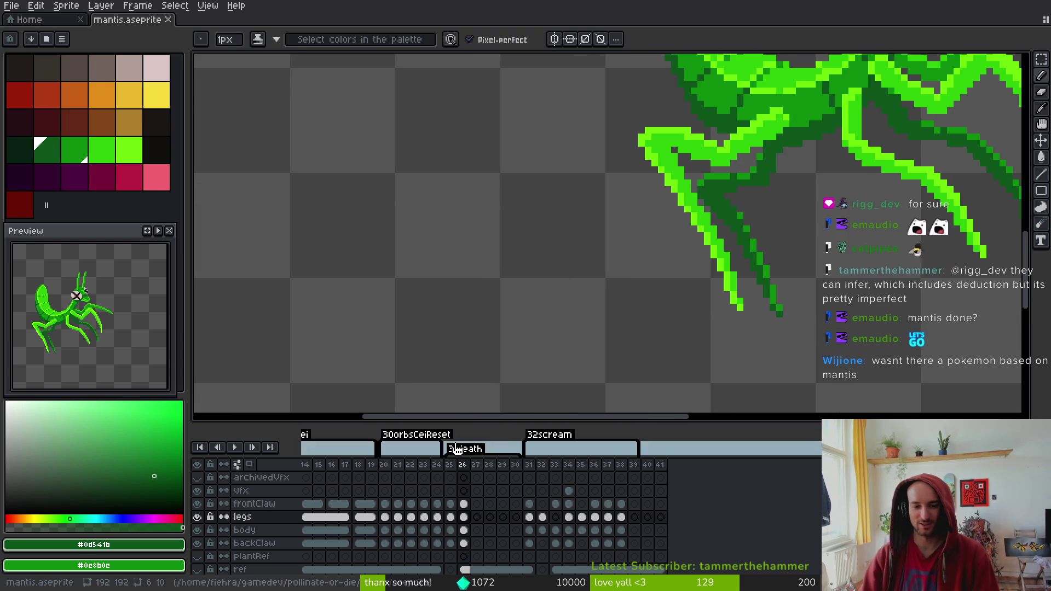
Inspect the legs, then switch to the Brave 'scyther' search results
scroll(767, 225, down, 2)
scroll(770, 220, up, 1)
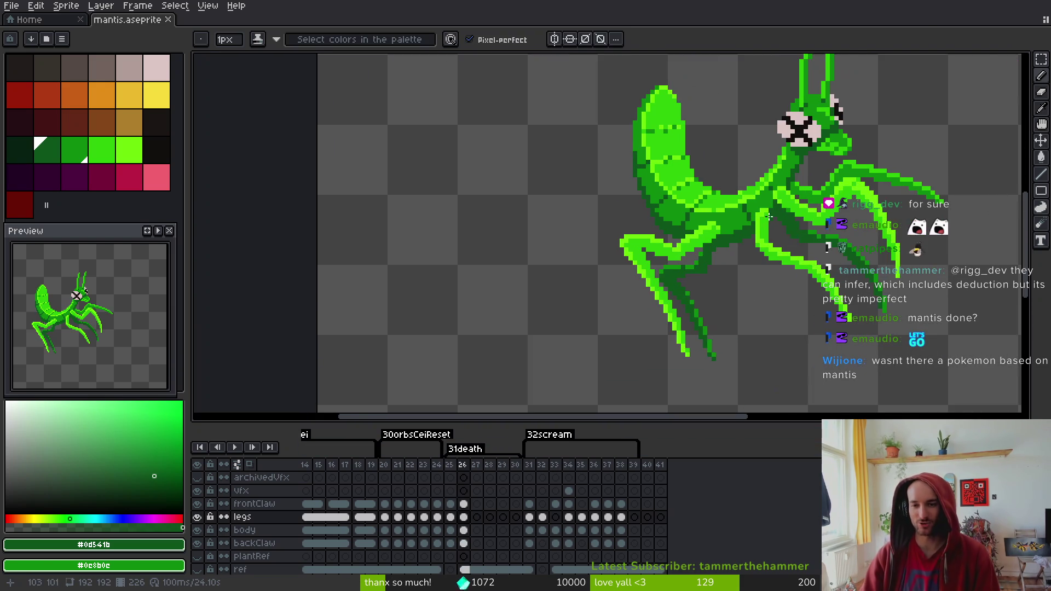
scroll(770, 221, down, 1)
scroll(676, 172, up, 1)
scroll(707, 199, down, 2)
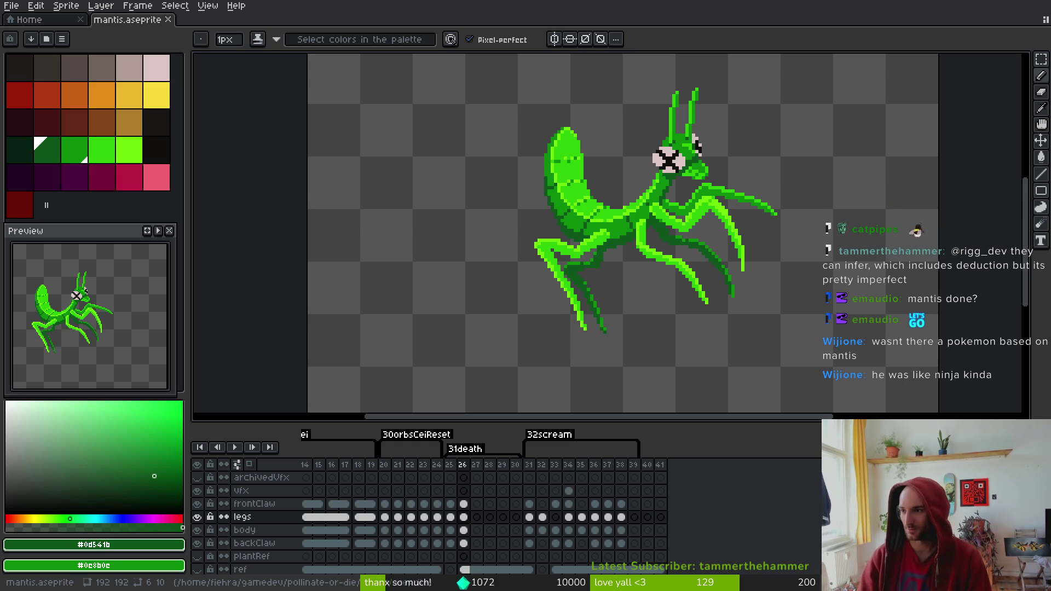
key(alt+Tab)
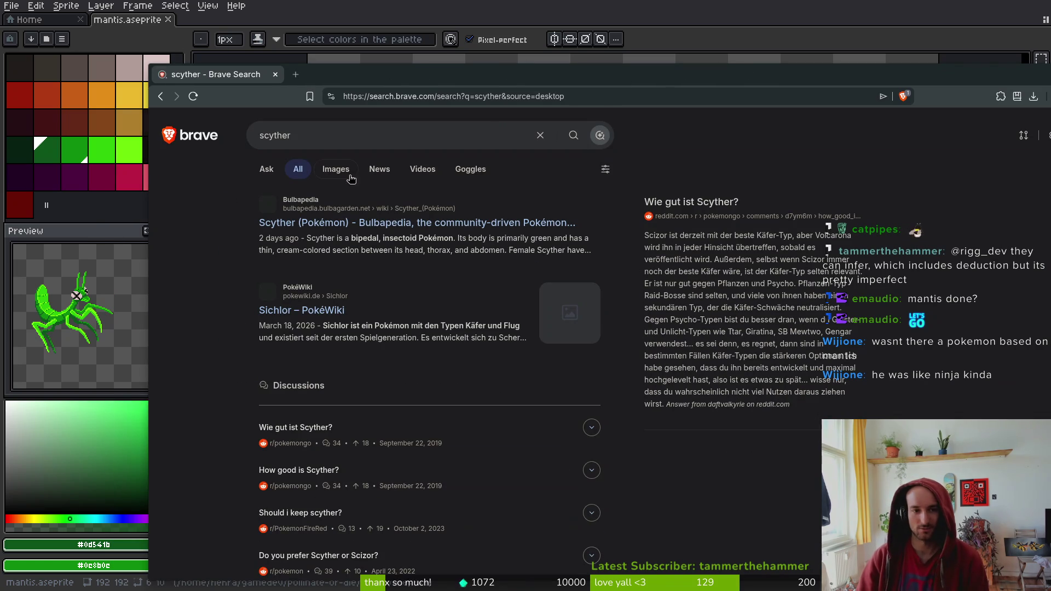
click(340, 170)
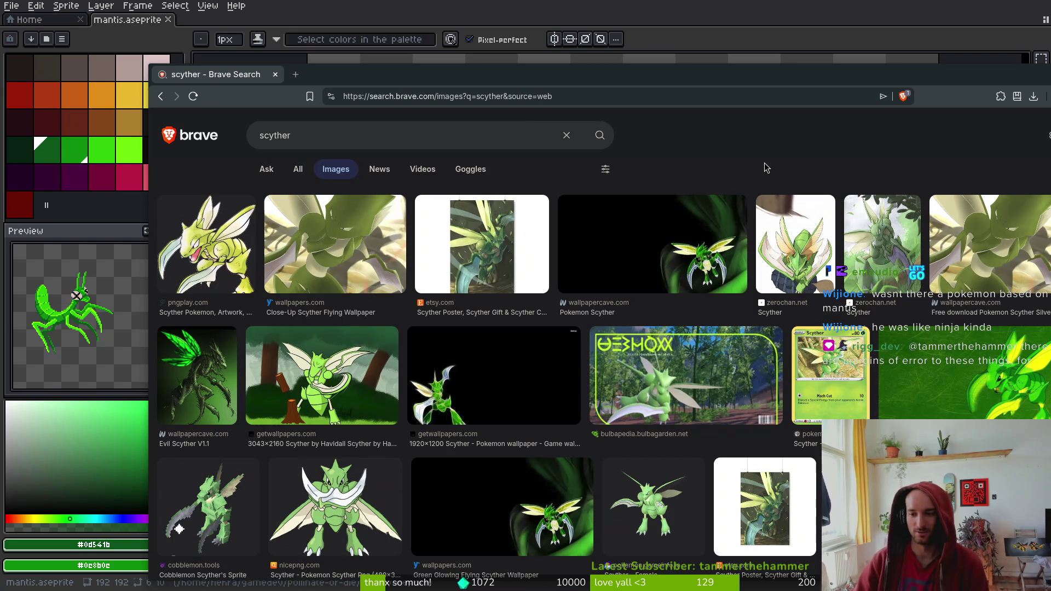
click(275, 77)
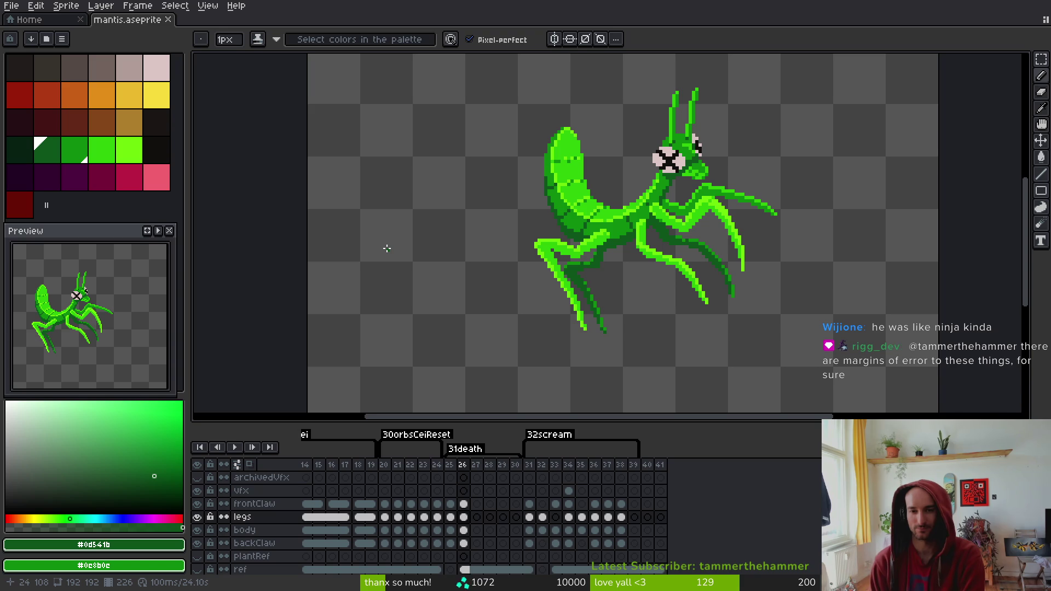
click(464, 517)
Lasso the first lower leg and nudge it one pixel left and one pixel down
scroll(666, 229, up, 2)
key(m)
drag(589, 184, 602, 209)
mouse_move(564, 249)
mouse_down()
mouse_move(736, 406)
mouse_move(684, 271)
mouse_move(605, 227)
mouse_up()
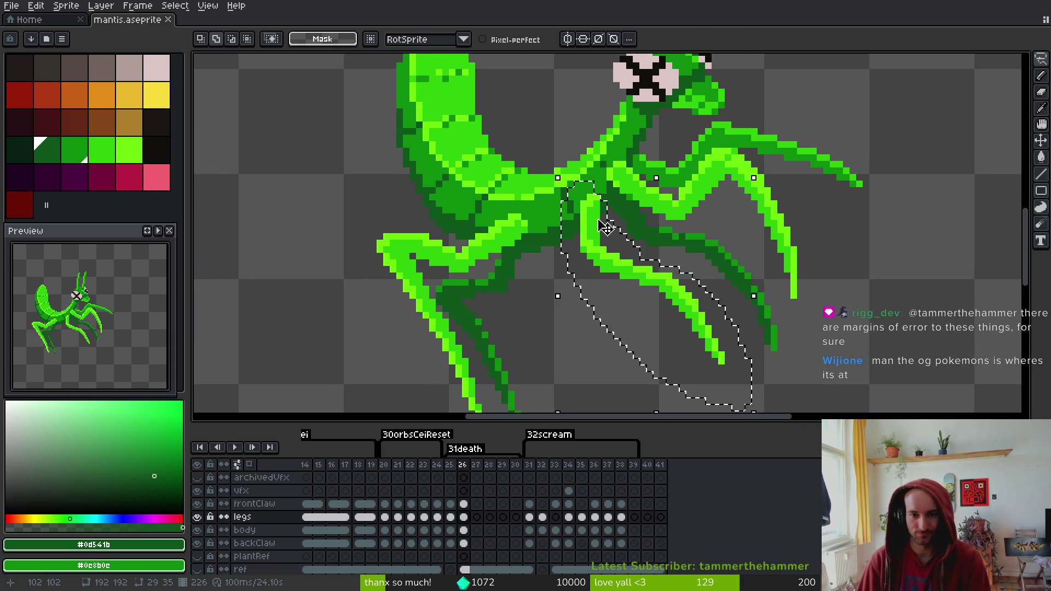
key(Left)
key(Down)
key(ctrl+d)
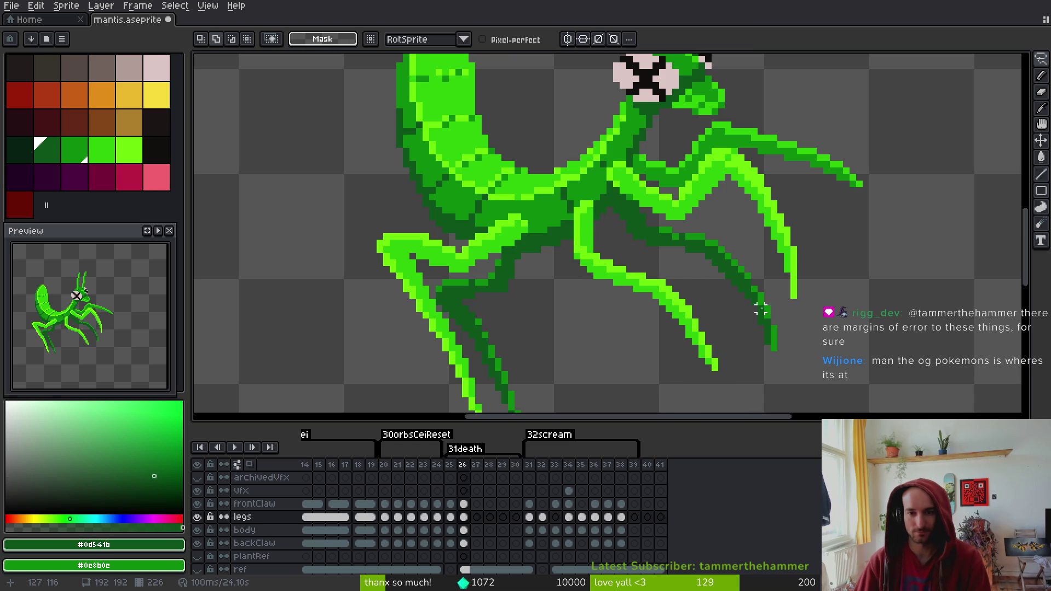
Select a second lower leg and reposition it with the transform tool
scroll(684, 180, up, 3)
mouse_move(673, 174)
mouse_down()
mouse_move(635, 137)
mouse_move(619, 83)
mouse_move(553, 181)
mouse_move(851, 397)
mouse_move(805, 241)
mouse_move(627, 171)
mouse_up()
scroll(702, 290, down, 1)
key(ctrl+t)
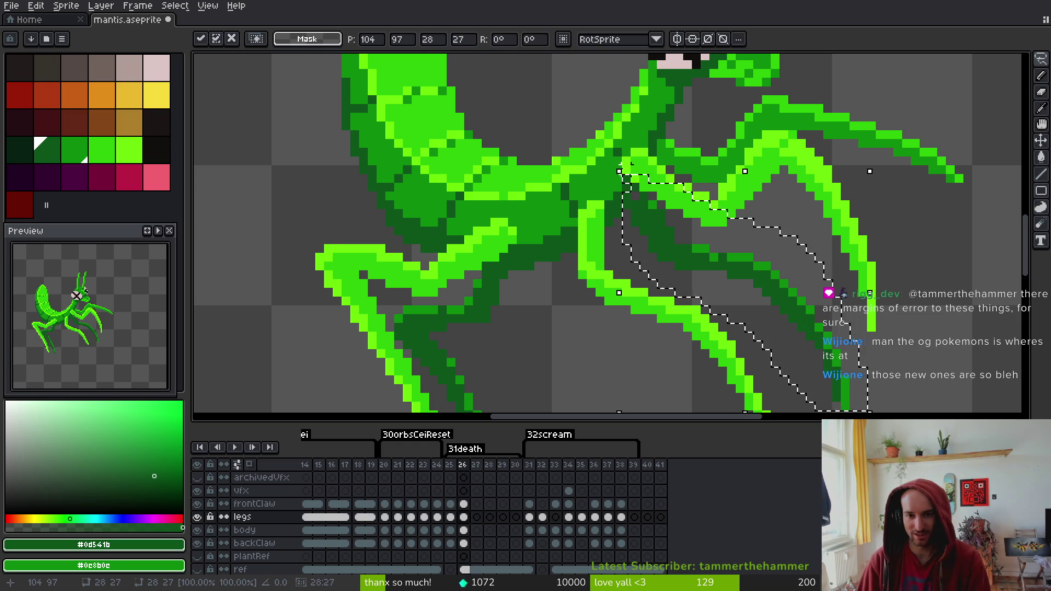
click(651, 141)
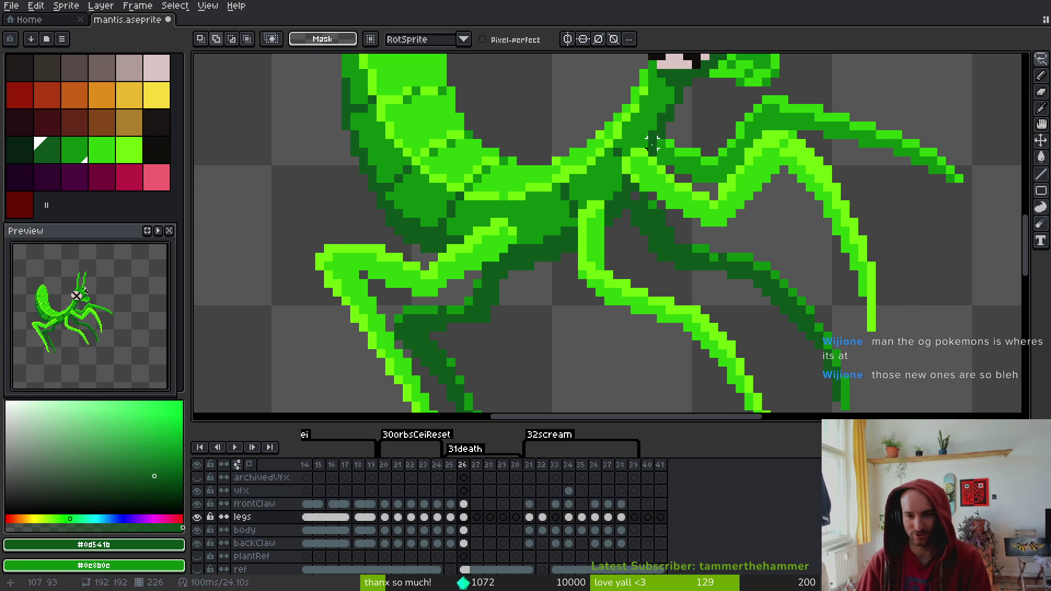
Erase stray edge pixels around the moved leg
scroll(652, 142, up, 5)
key(b)
key(e)
mouse_move(851, 230)
mouse_down()
mouse_move(859, 258)
mouse_move(824, 188)
mouse_up()
Fill a gap pixel and a leg pixel with dark green #0d541b and save
key(b)
click(733, 130)
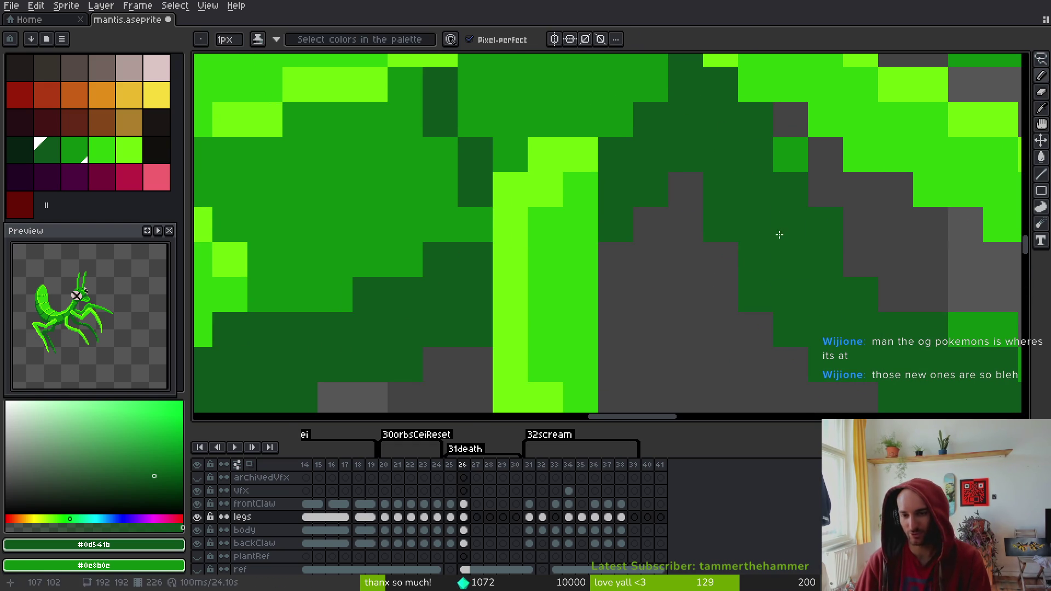
key(ctrl+s)
click(788, 154)
Paint a medium green #0c8b0c diagonal and extra pixels along the lower leg
scroll(669, 270, down, 2)
scroll(668, 270, right, 5)
alt+click(752, 262)
drag(657, 269, 597, 202)
click(593, 171)
click(728, 304)
scroll(756, 316, down, 7)
key(ctrl+z)
key(ctrl+y)
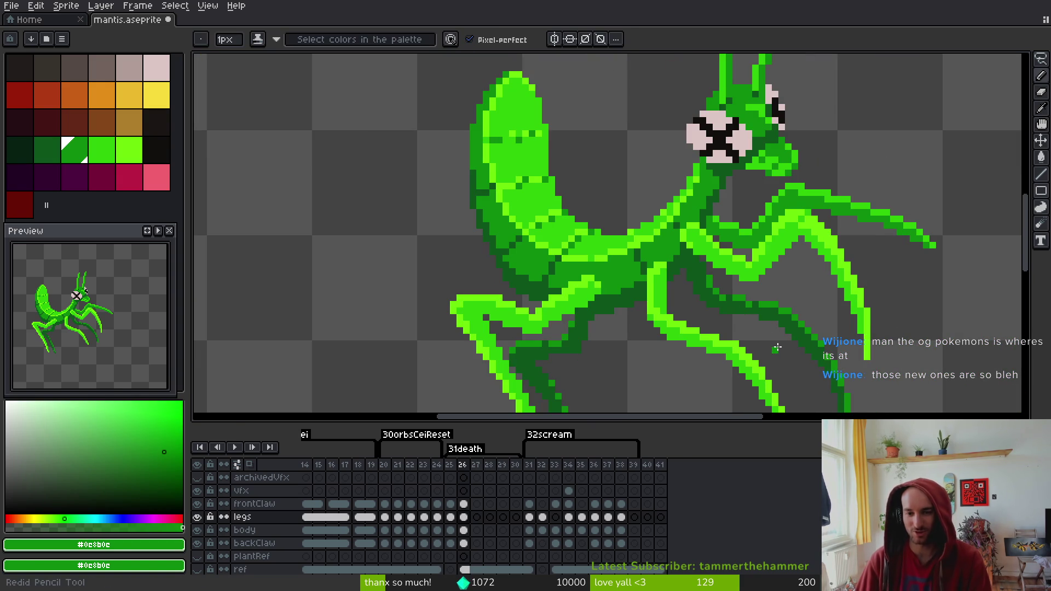
Pick the dark green from the leg and save the sprite
scroll(767, 347, up, 4)
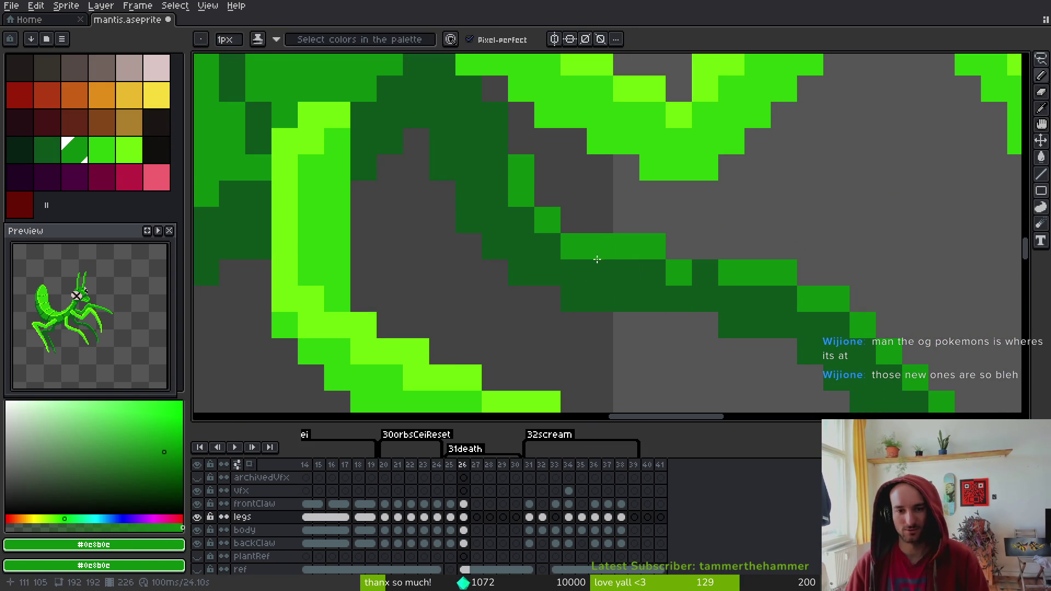
click(698, 275)
scroll(700, 280, down, 4)
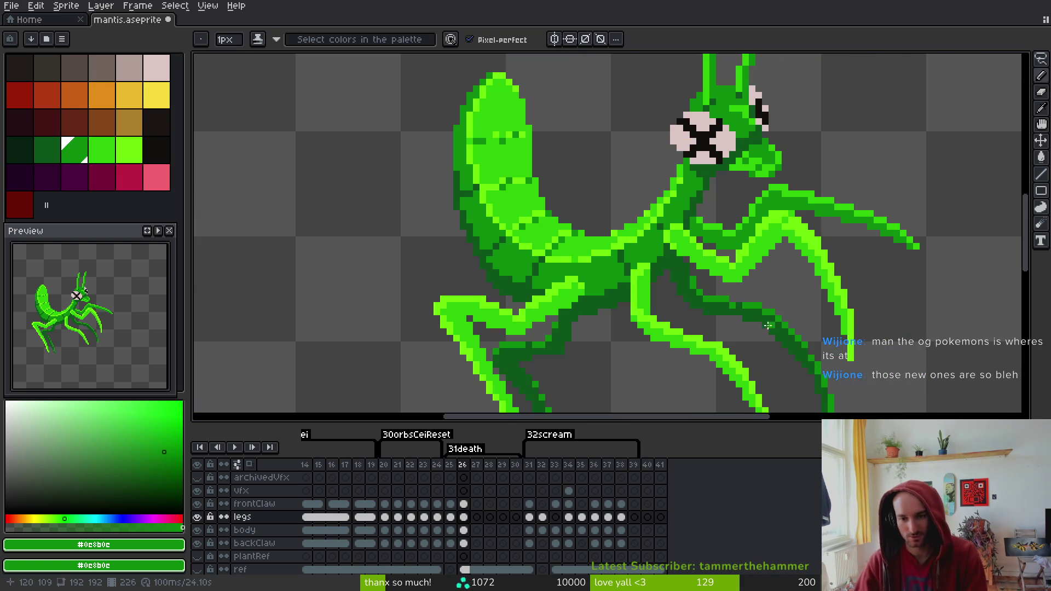
alt+click(750, 307)
scroll(739, 312, up, 4)
key(ctrl+s)
scroll(793, 331, down, 3)
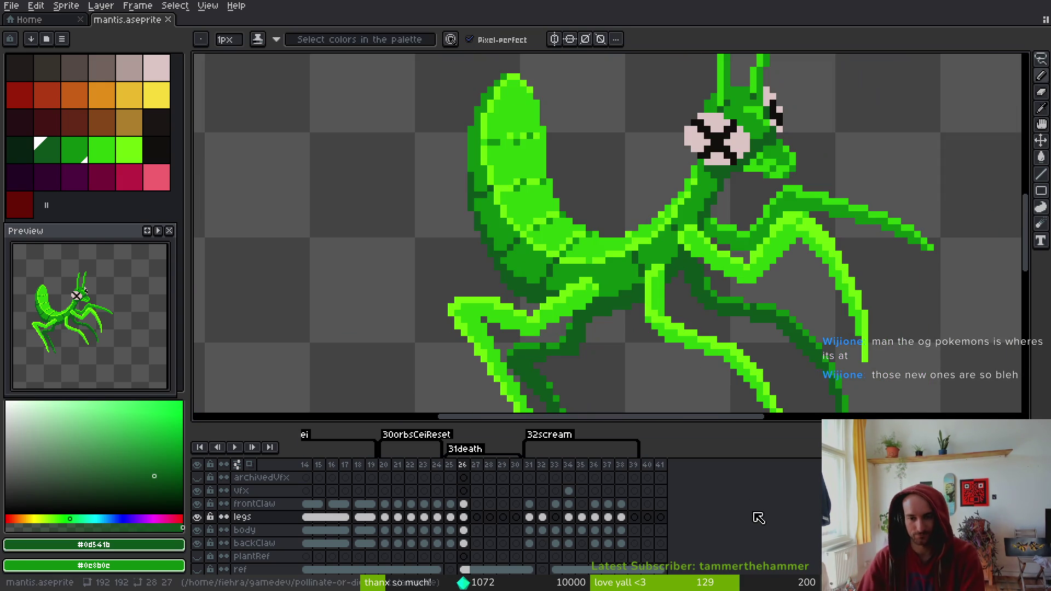
scroll(733, 296, down, 3)
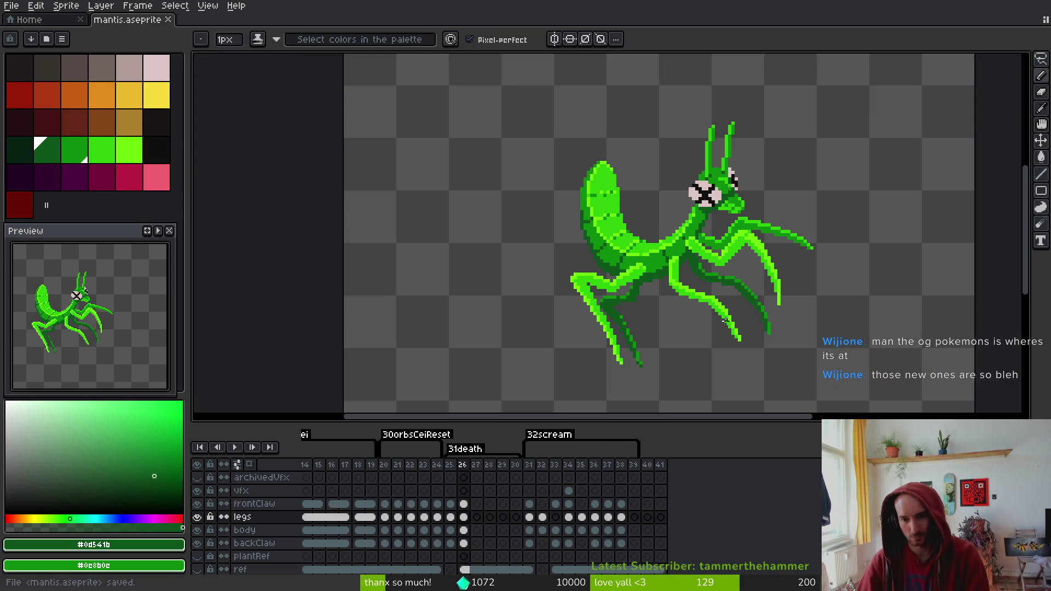
scroll(726, 321, up, 4)
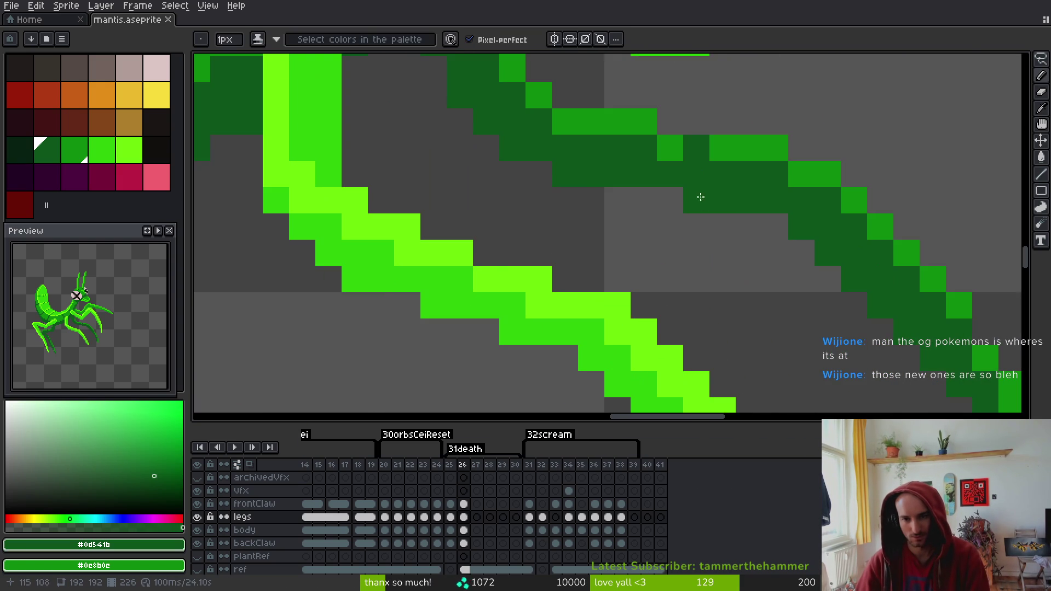
Swap a trial medium green leg pixel for a dark green one, then save
alt+click(702, 148)
scroll(738, 223, down, 4)
scroll(741, 219, up, 3)
click(677, 159)
key(ctrl+z)
alt+click(671, 141)
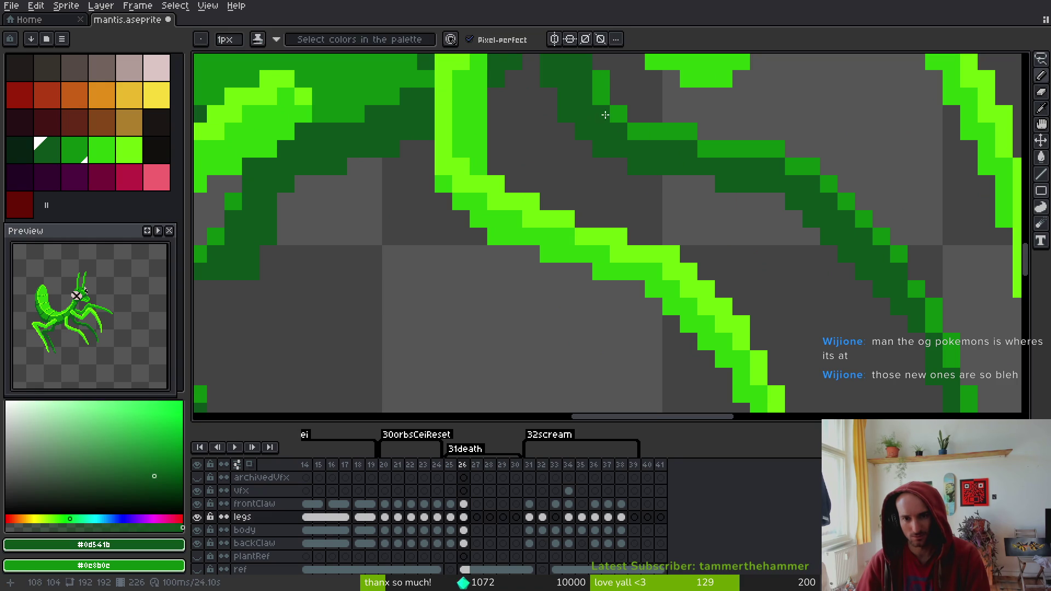
click(707, 185)
scroll(712, 197, down, 8)
key(ctrl+s)
Add another dark green pixel on the leg and save
scroll(727, 247, up, 5)
alt+click(704, 167)
alt+click(704, 181)
click(738, 250)
scroll(745, 264, down, 5)
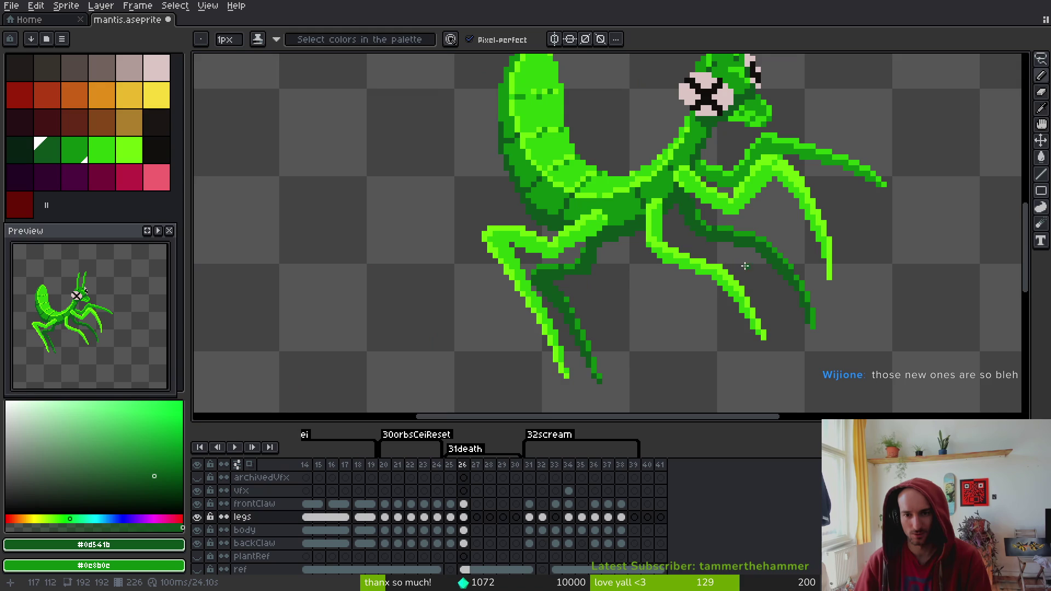
scroll(739, 268, up, 5)
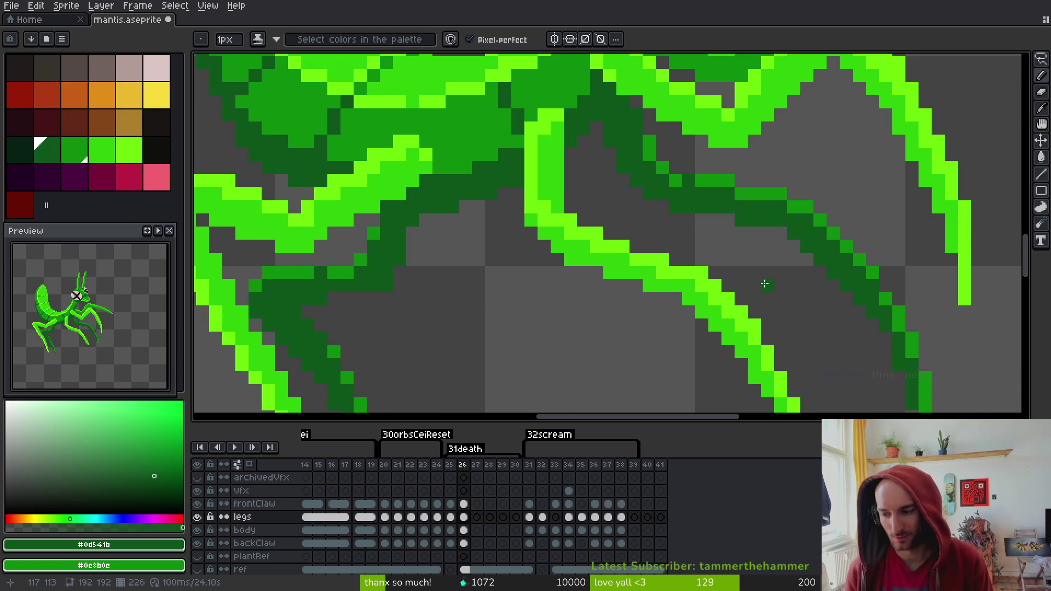
key(ctrl+s)
Bring the lower legs into view, fill a leg pixel dark green, and save
drag(811, 295, 847, 188)
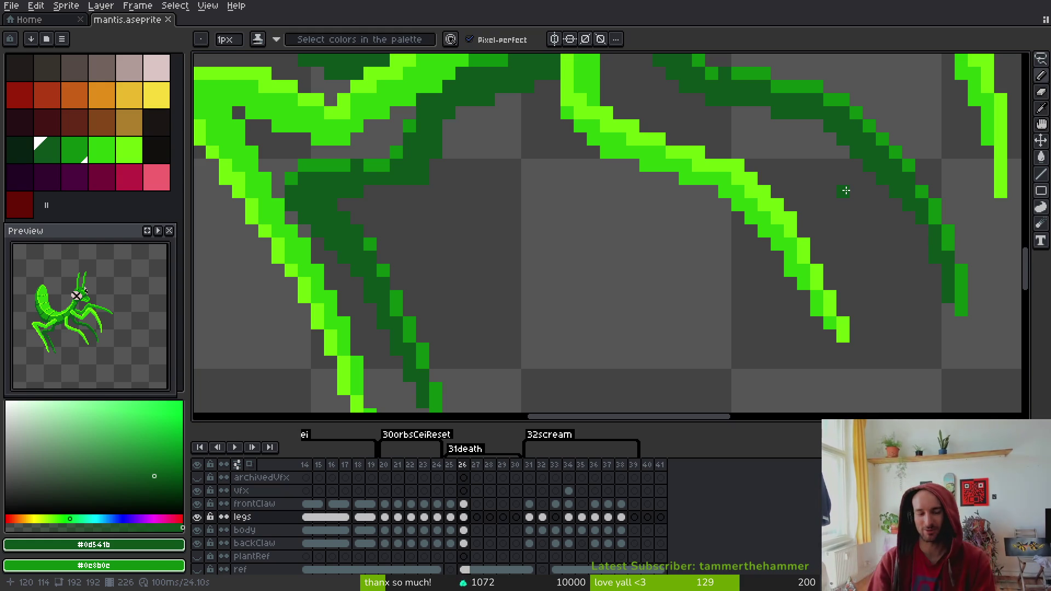
mouse_move(434, 317)
mouse_down()
mouse_move(618, 184)
mouse_move(696, 235)
mouse_up()
key(ctrl+s)
scroll(646, 242, up, 2)
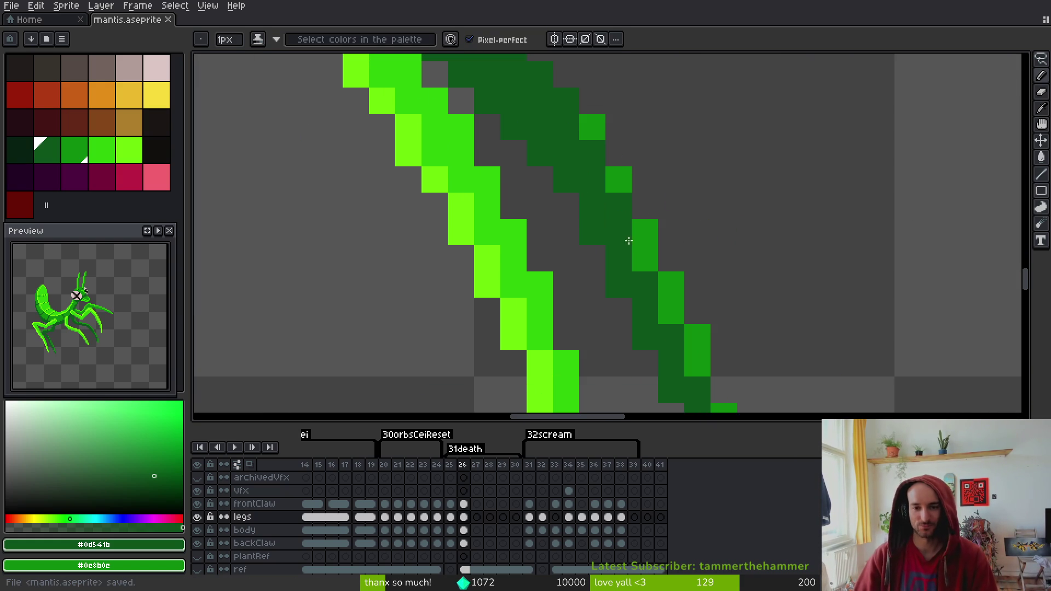
click(546, 173)
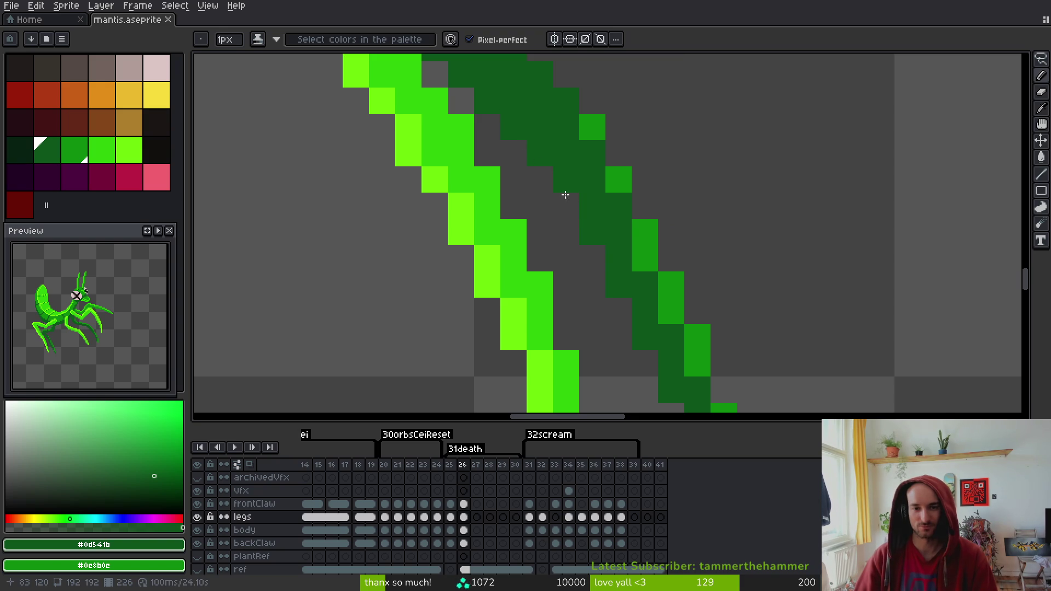
scroll(722, 236, down, 5)
key(ctrl+s)
Touch up a pixel near the leg tip and save the sprite
scroll(722, 224, down, 2)
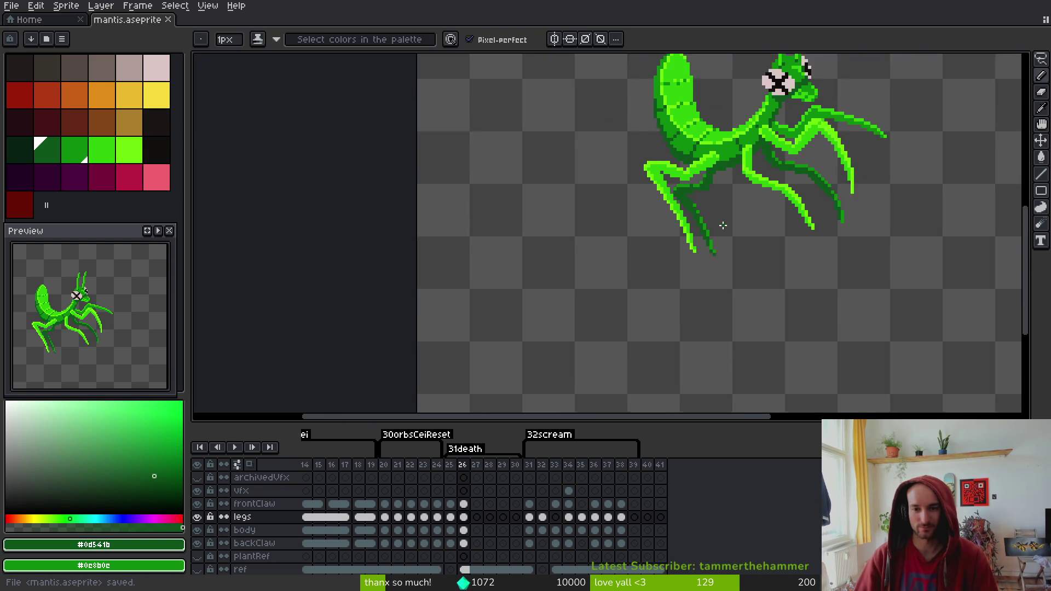
scroll(651, 285, up, 4)
scroll(662, 284, up, 3)
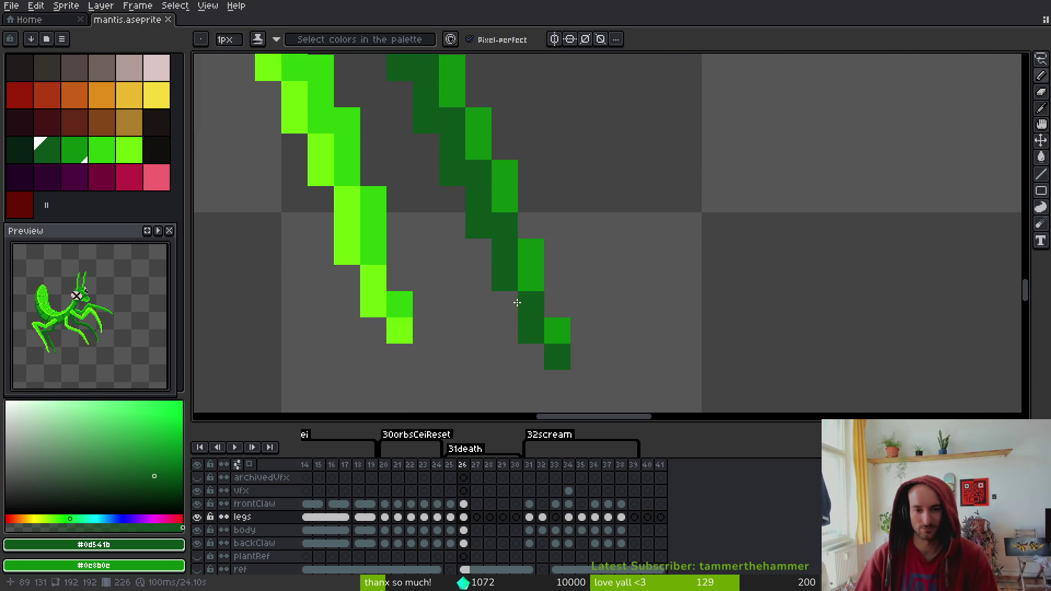
click(513, 302)
scroll(708, 210, down, 6)
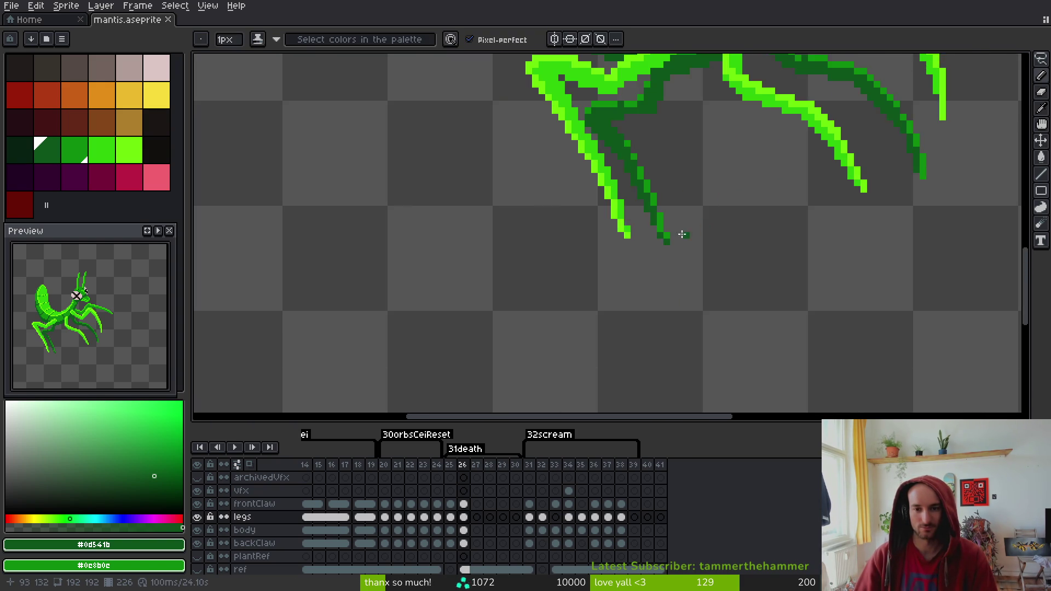
scroll(690, 235, up, 4)
scroll(763, 195, down, 3)
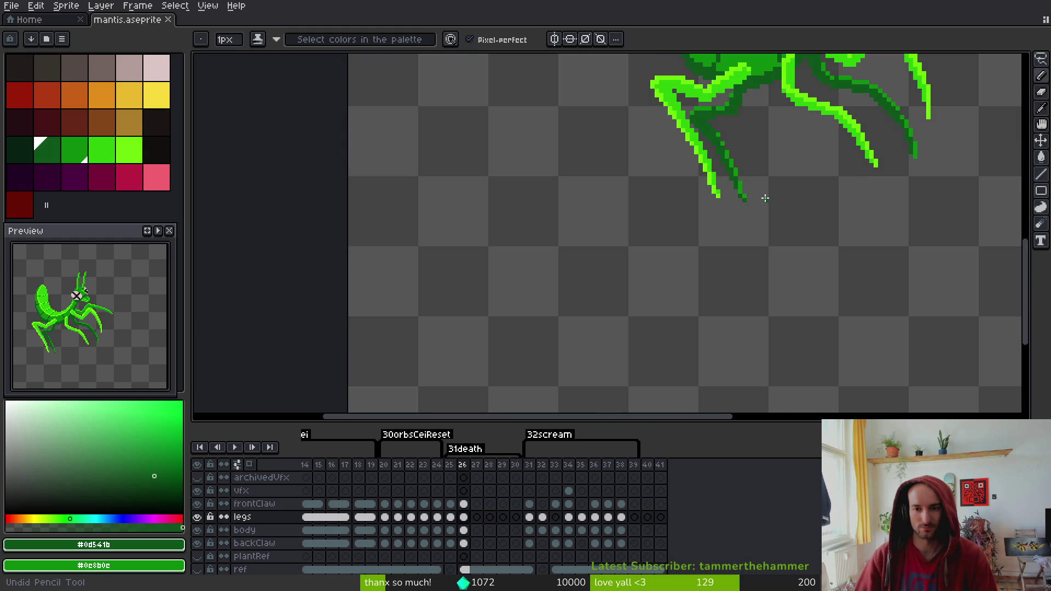
key(ctrl)
key(ctrl+s)
Centre the mantis on the canvas and move to frame 25
scroll(756, 230, down, 4)
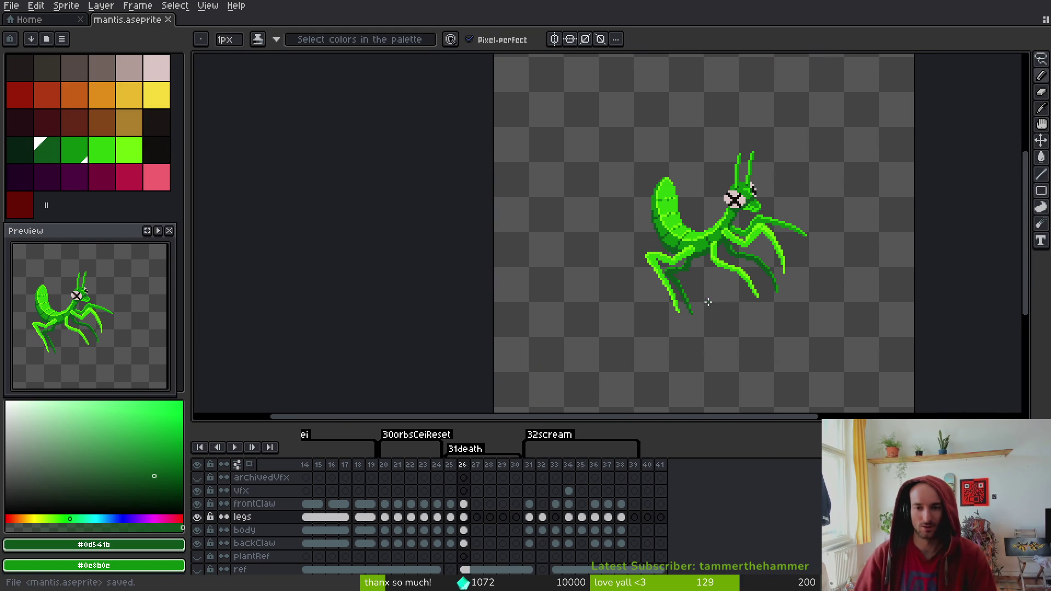
drag(699, 261, 682, 237)
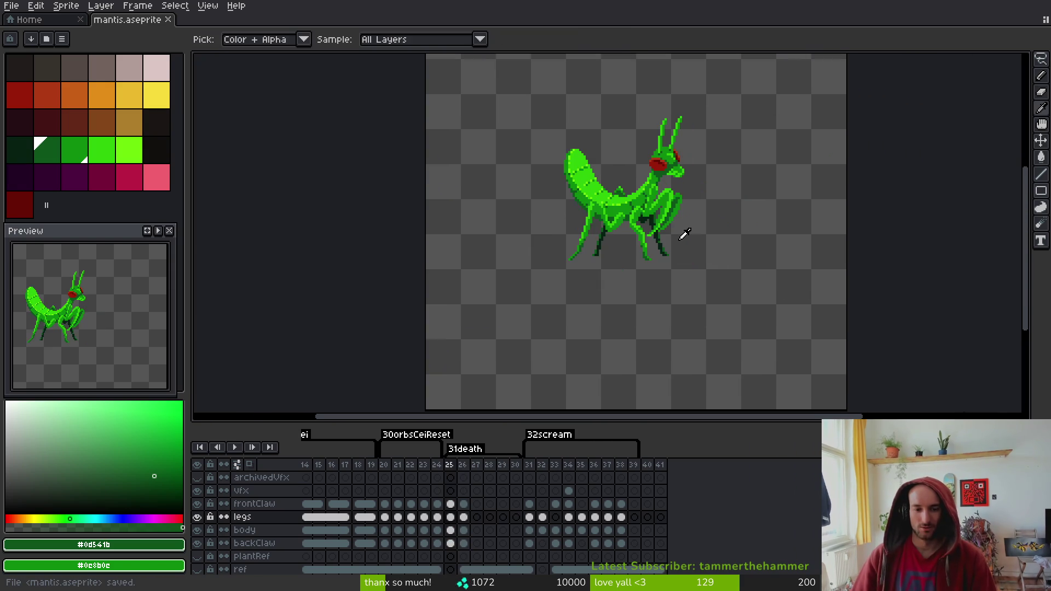
click(452, 470)
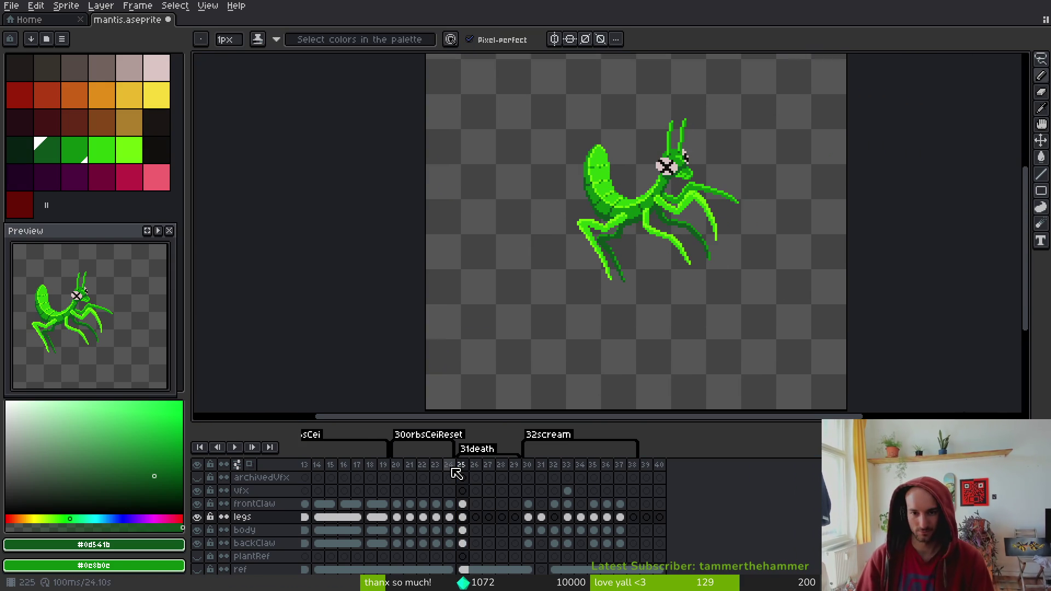